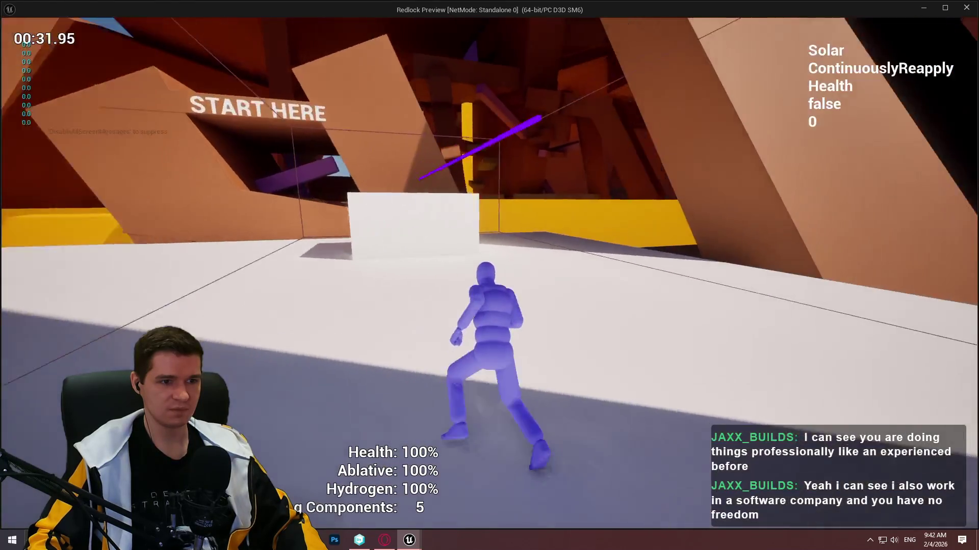
# - Exit the preview, give BP_Hazard_Box scale 5, 10, 20, and relaunch a standalone Redlock test
pyautogui.press('Escape')
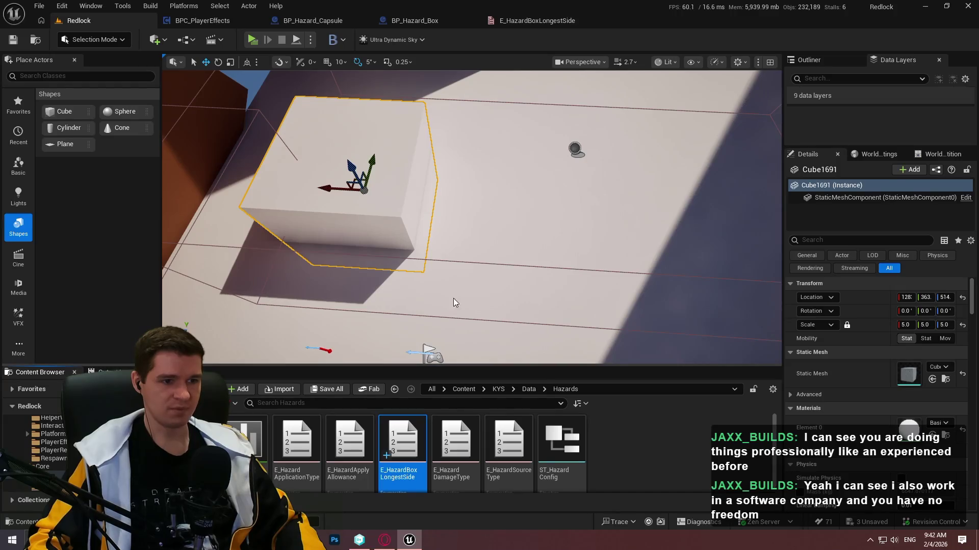
pyautogui.moveTo(453, 298); pyautogui.dragTo(509, 199)
pyautogui.click(512, 197)
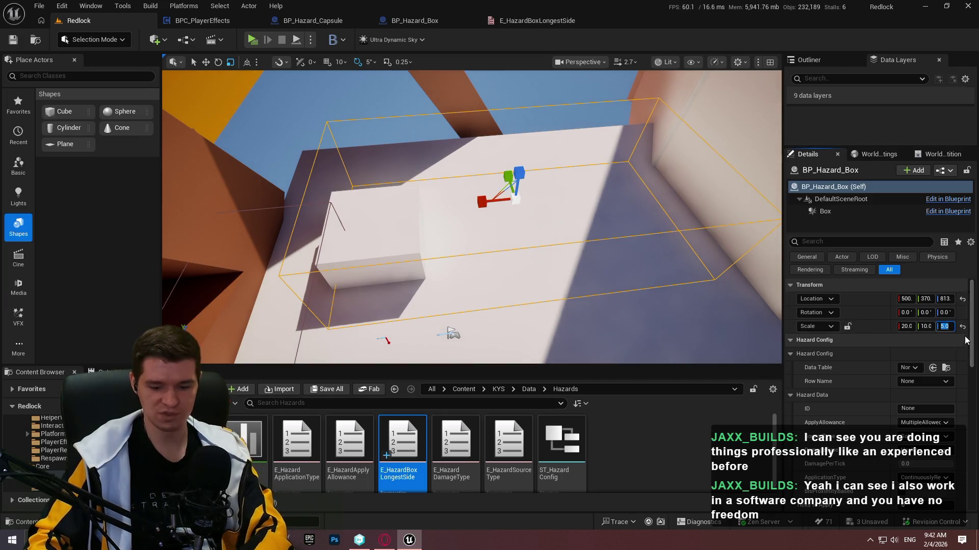
pyautogui.write('20')
pyautogui.click(908, 327)
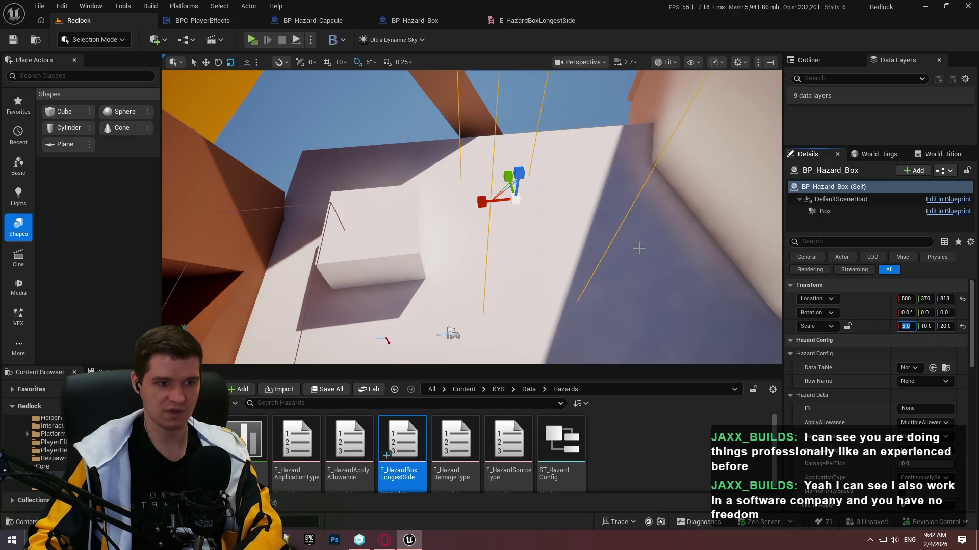
pyautogui.hotkey('alt', 'p')
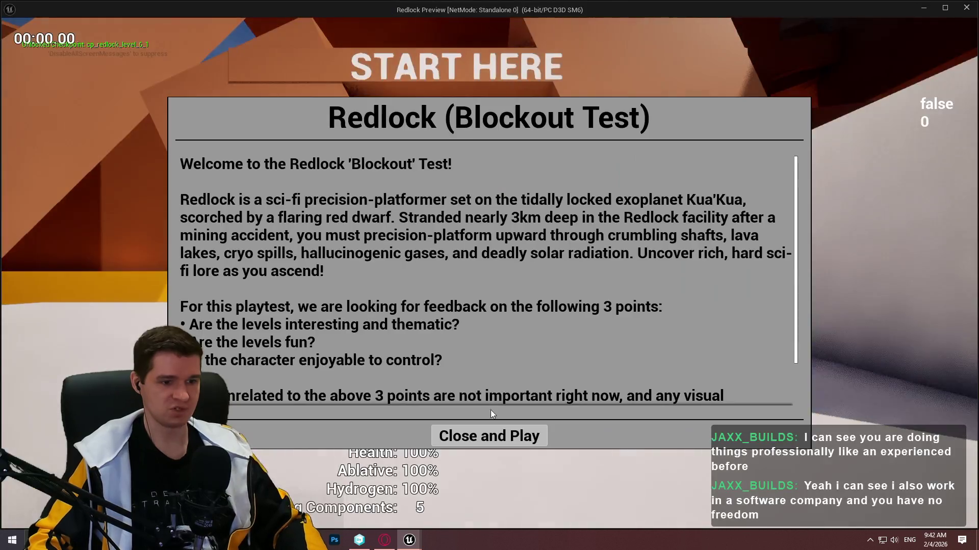
# - Run the character around the tall 5×10×20 hazard box, then close the standalone preview
pyautogui.click(489, 434)
pyautogui.press('w')
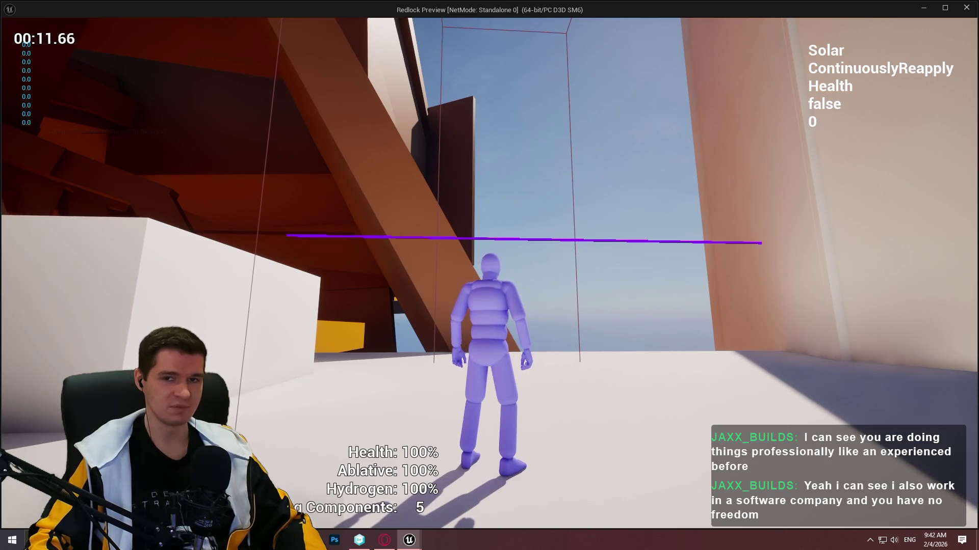
pyautogui.press('Escape')
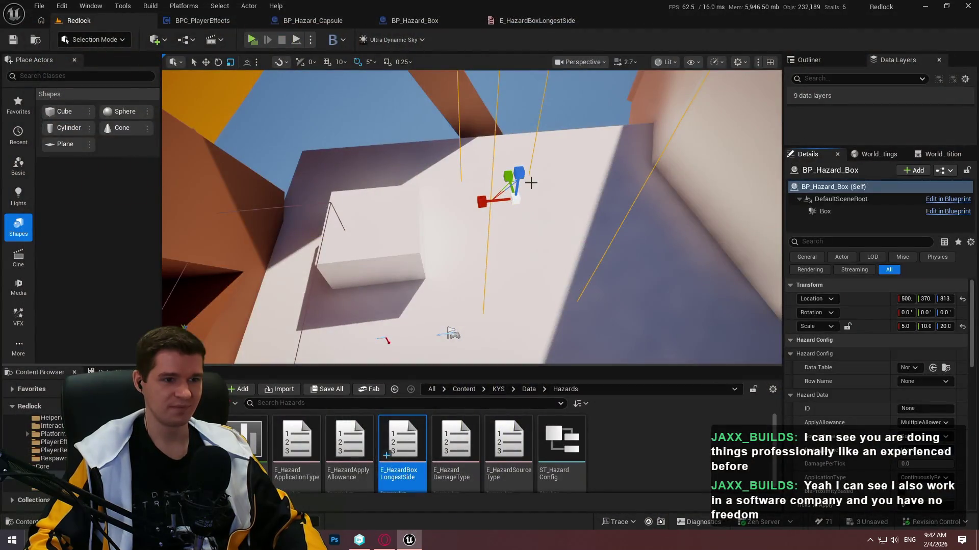
# - Snap the hazard box down to the floor and slide it along X against the wall
pyautogui.press('w')
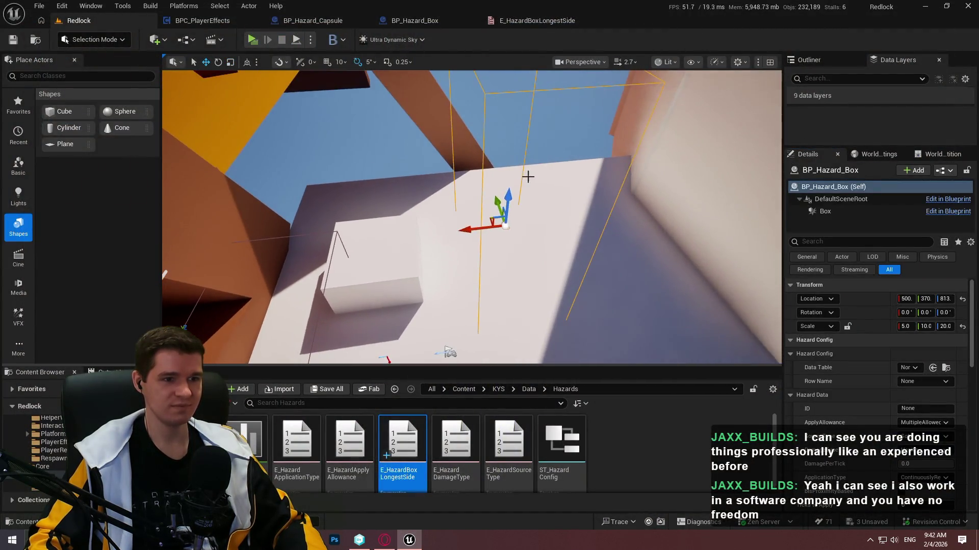
pyautogui.press('End')
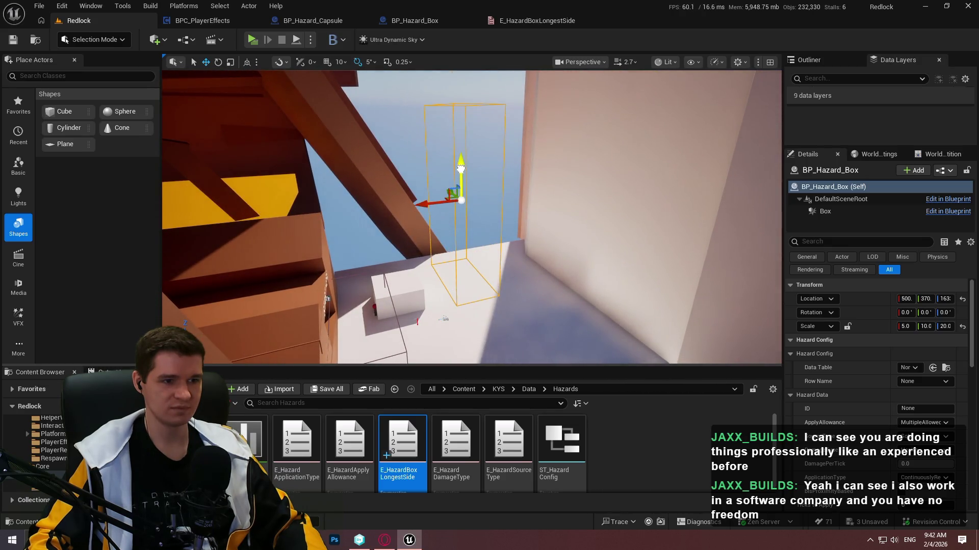
pyautogui.moveTo(489, 198); pyautogui.dragTo(497, 200)
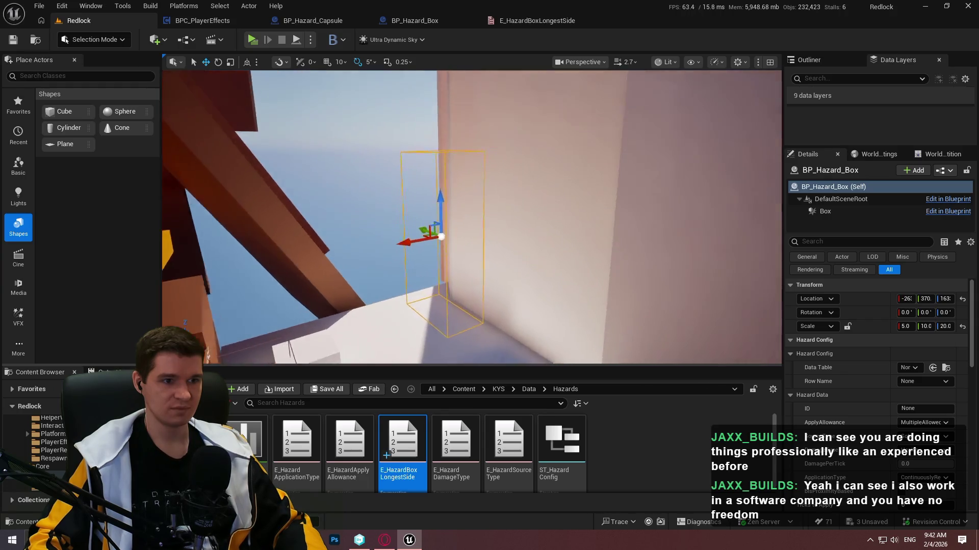
pyautogui.scroll(5, 497, 200)
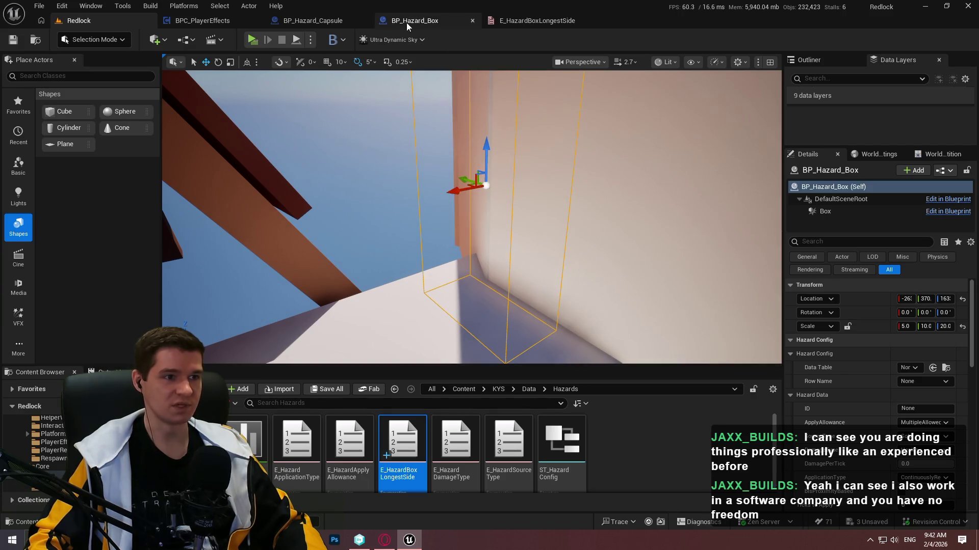
pyautogui.click(422, 20)
# - Bring up BP_Hazard_Box's EventGraph with all nodes framed
pyautogui.scroll(-4, 556, 145)
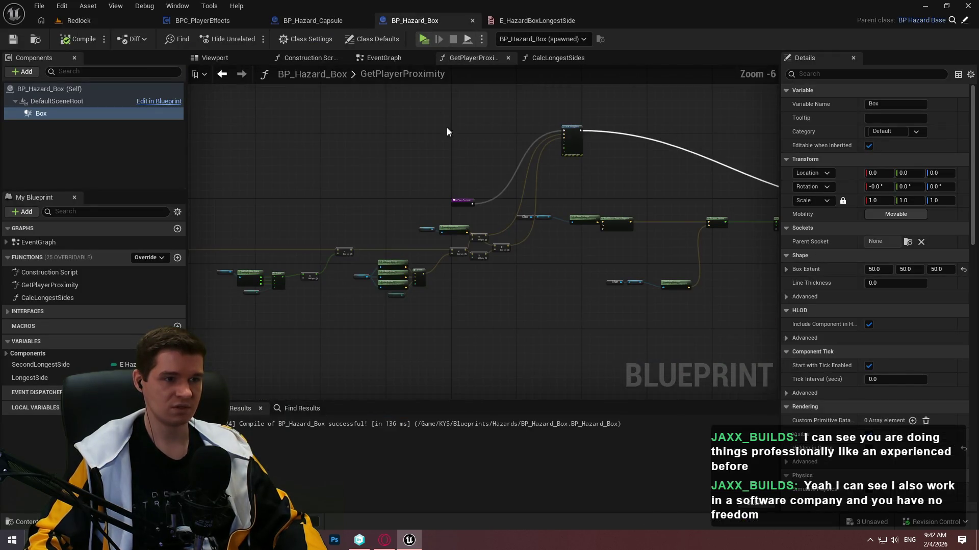
pyautogui.click(530, 58)
pyautogui.scroll(-4, 472, 185)
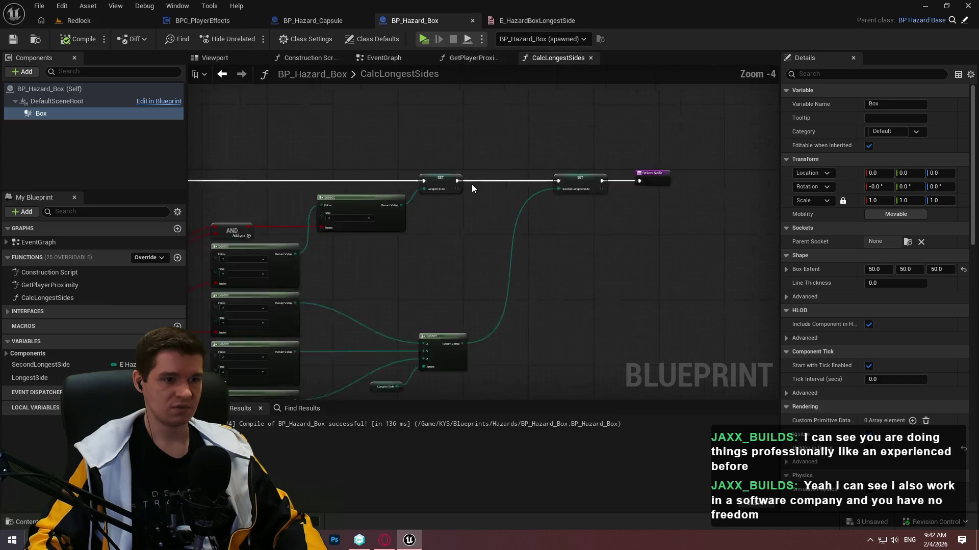
pyautogui.click(414, 56)
pyautogui.press('Home')
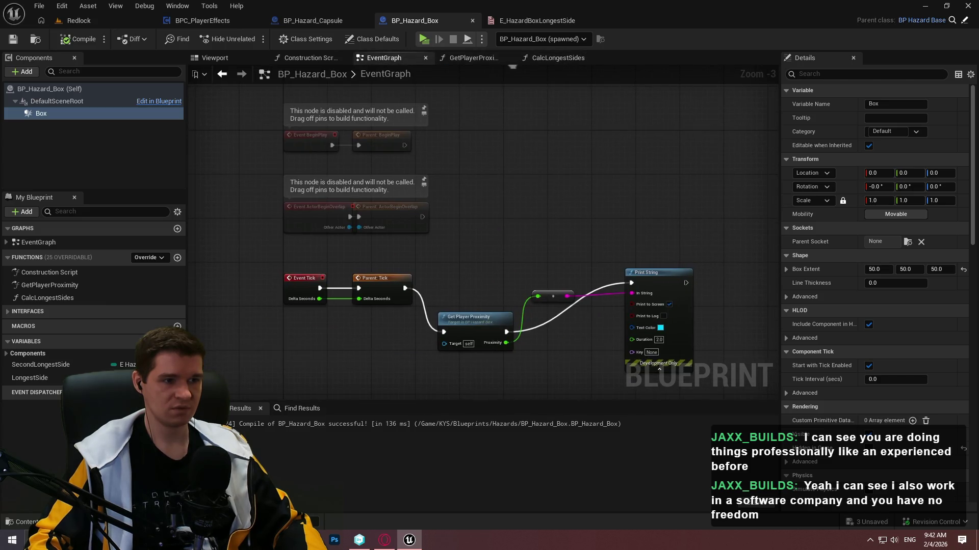
# - Call Calc Longest Sides right after Parent: BeginPlay, compile, and start a standalone test
pyautogui.moveTo(47, 298); pyautogui.dragTo(439, 136)
pyautogui.scroll(3, 450, 154)
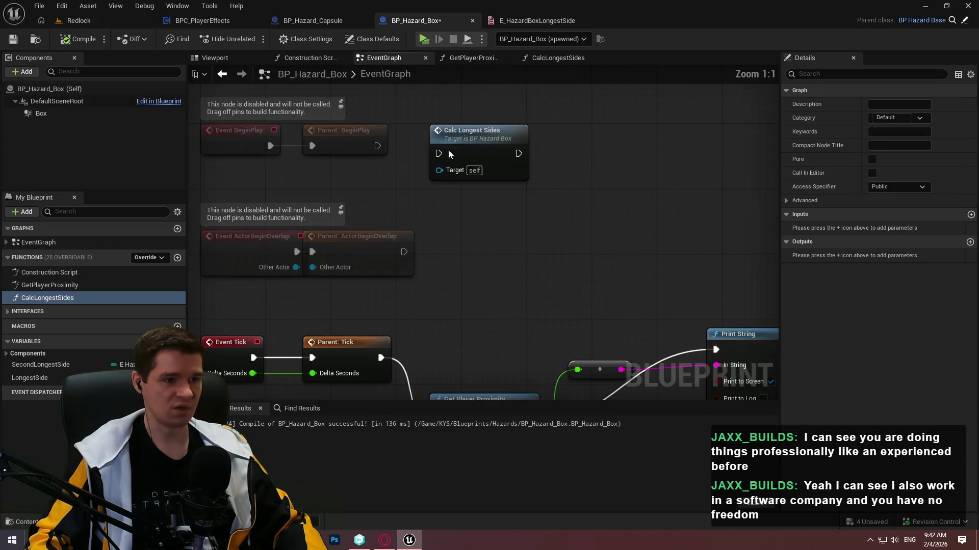
pyautogui.moveTo(395, 157); pyautogui.dragTo(377, 146)
pyautogui.moveTo(492, 133); pyautogui.dragTo(493, 124)
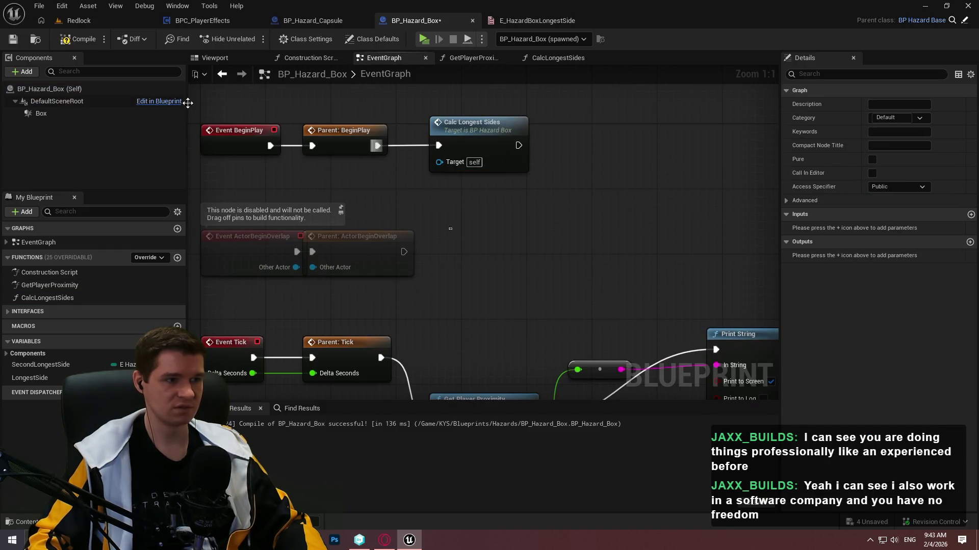
pyautogui.click(74, 37)
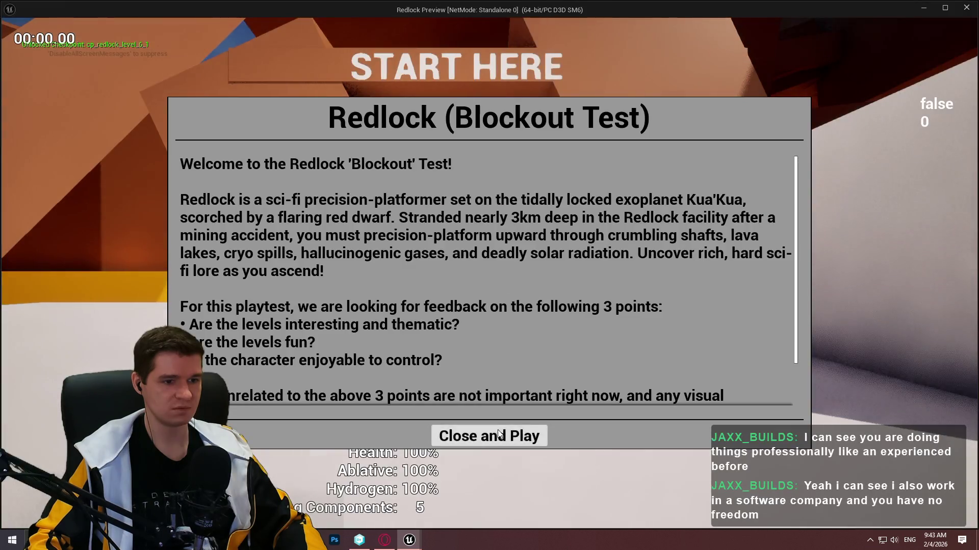
pyautogui.click(490, 435)
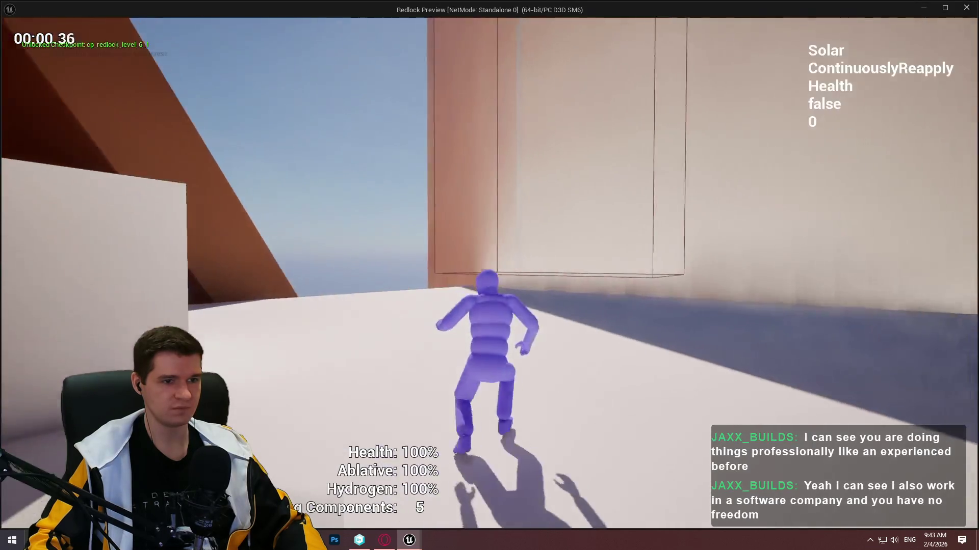
# - Run the character toward the wall and into the tall hazard box, then exit the preview
pyautogui.press('w')
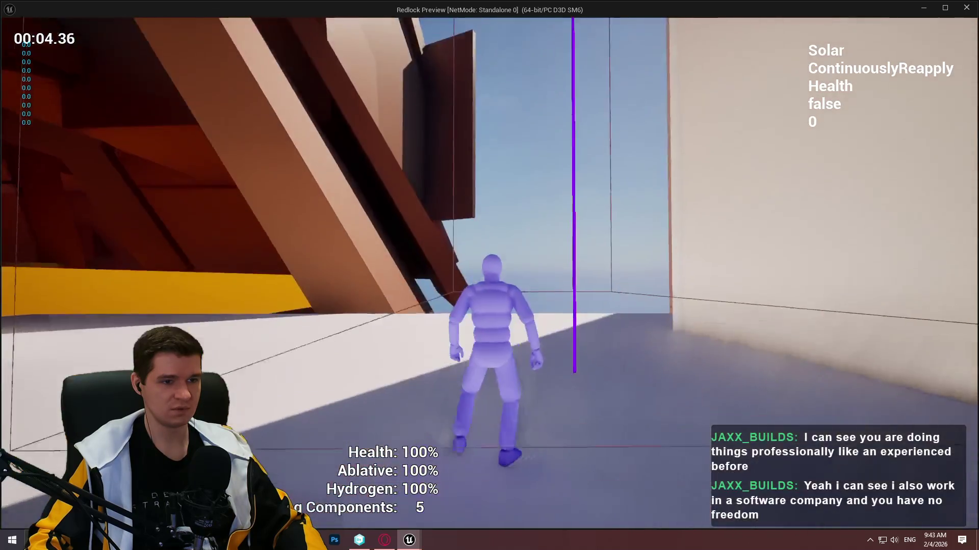
pyautogui.press('w')
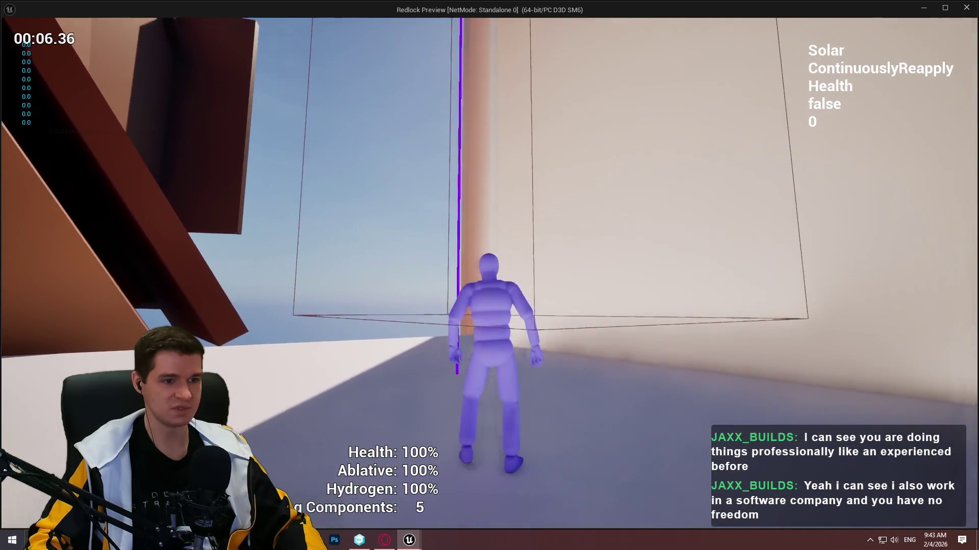
pyautogui.press('Escape')
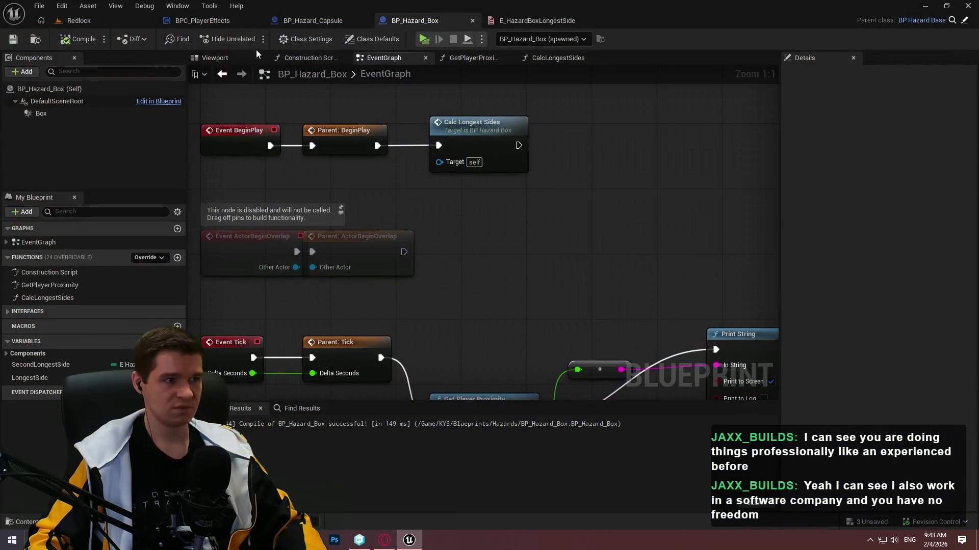
# - Duplicate the hazard box into BP_Hazard_Box2 and set its scale to 20, 10, 5
pyautogui.click(79, 20)
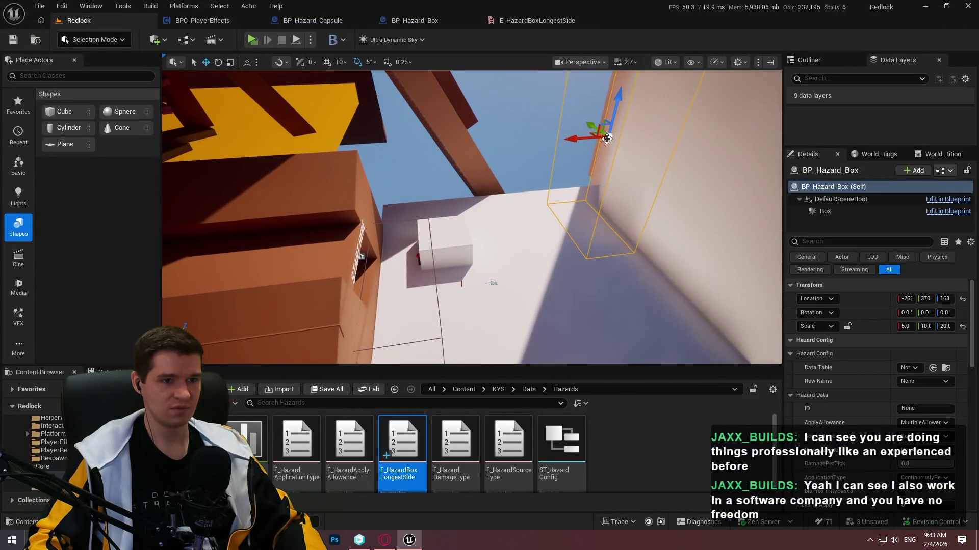
pyautogui.keyDown('alt'); pyautogui.moveTo(588, 136); pyautogui.dragTo(471, 139); pyautogui.keyUp('alt')
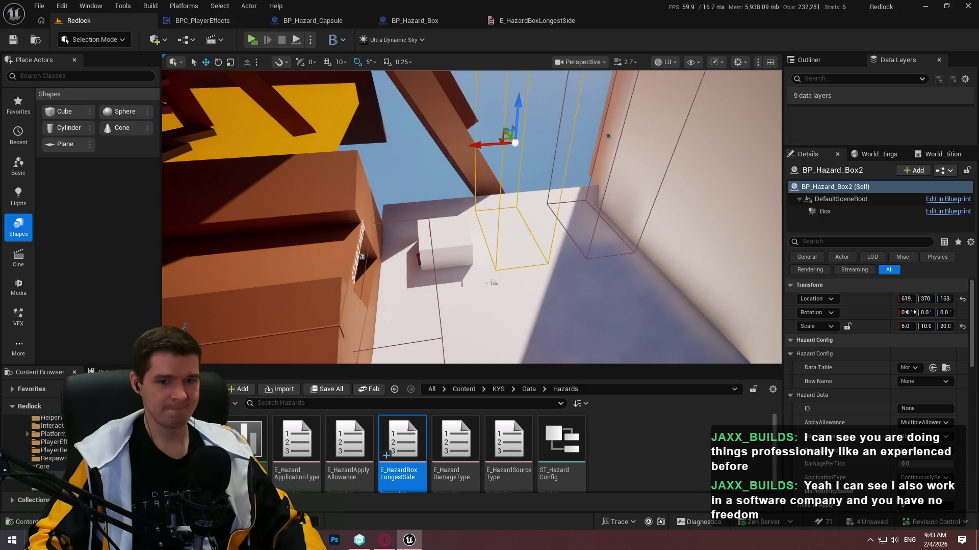
pyautogui.click(907, 327)
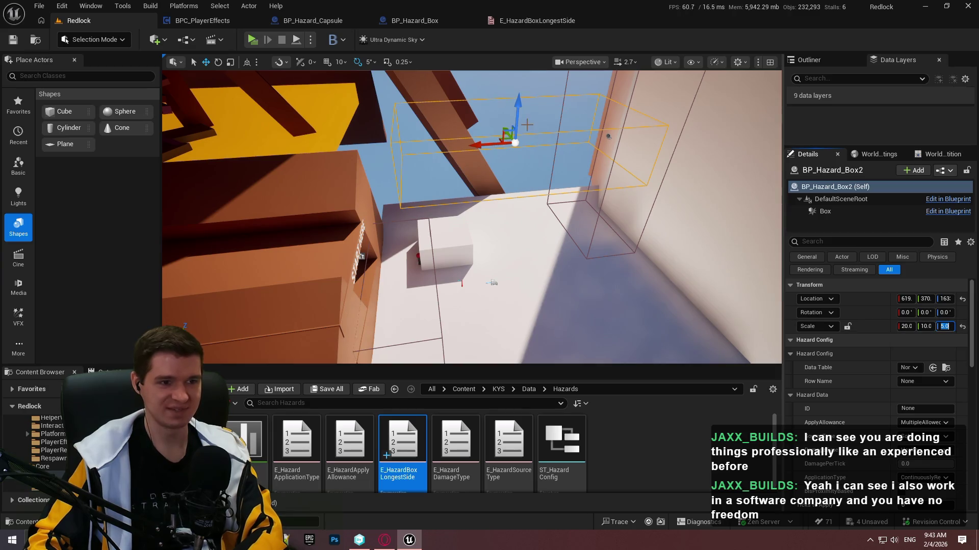
# - Delete the white cube Cube1691 and reselect the second hazard box
pyautogui.click(464, 224)
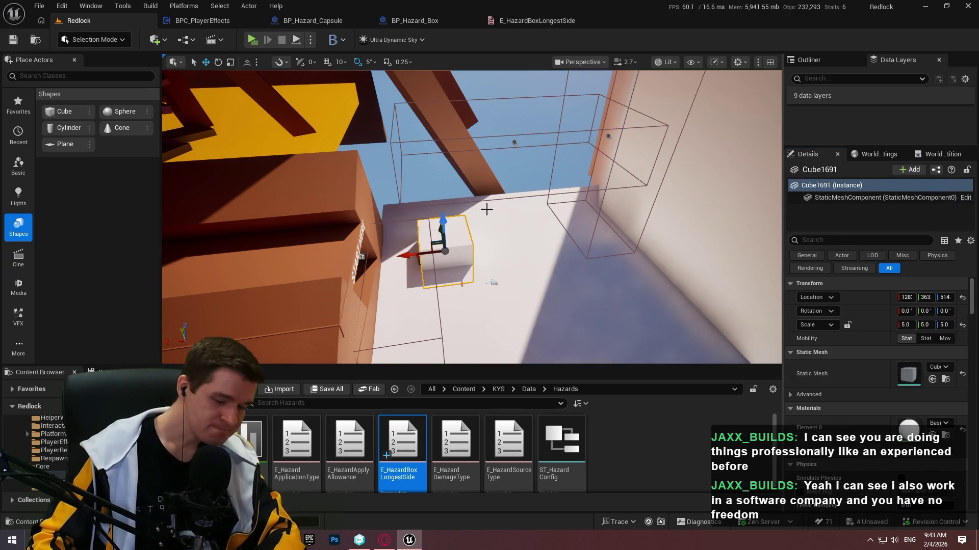
pyautogui.press('Delete')
pyautogui.click(516, 139)
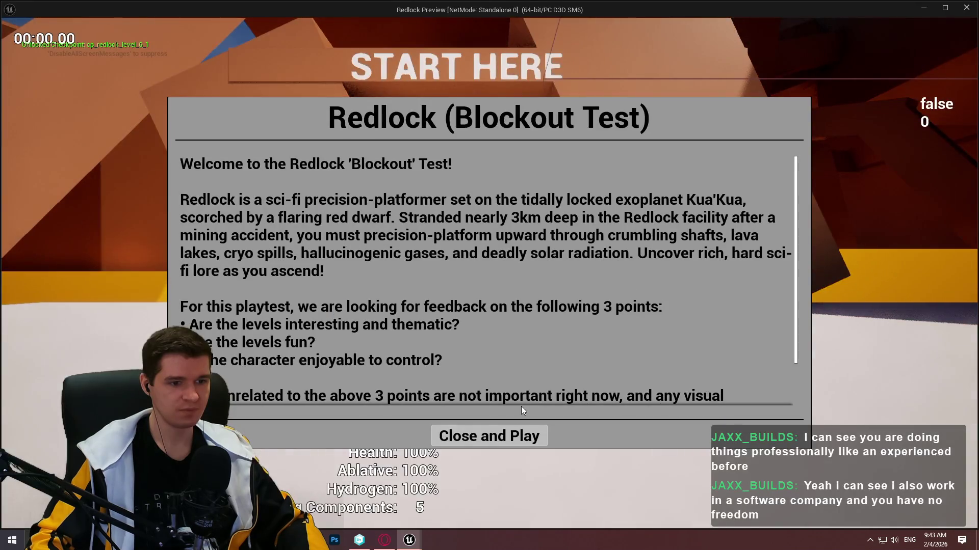
# - Run the character past both hazard boxes in the Redlock preview, then exit it
pyautogui.click(521, 433)
pyautogui.press('w')
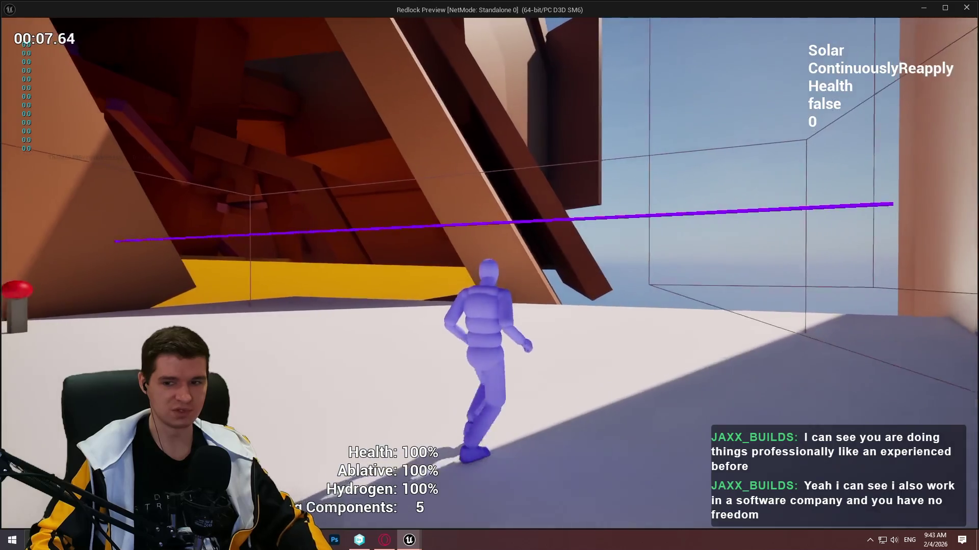
pyautogui.press('Escape')
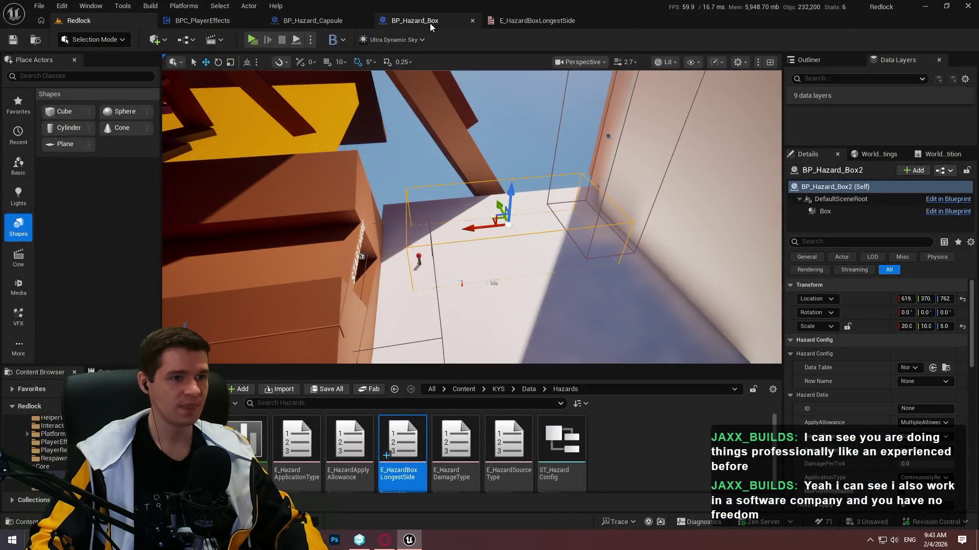
# - In BP_Hazard_Box's GetPlayerProximity graph, wire Get World Location into Draw Debug Line's Line Start
pyautogui.click(431, 26)
pyautogui.click(293, 23)
pyautogui.click(413, 21)
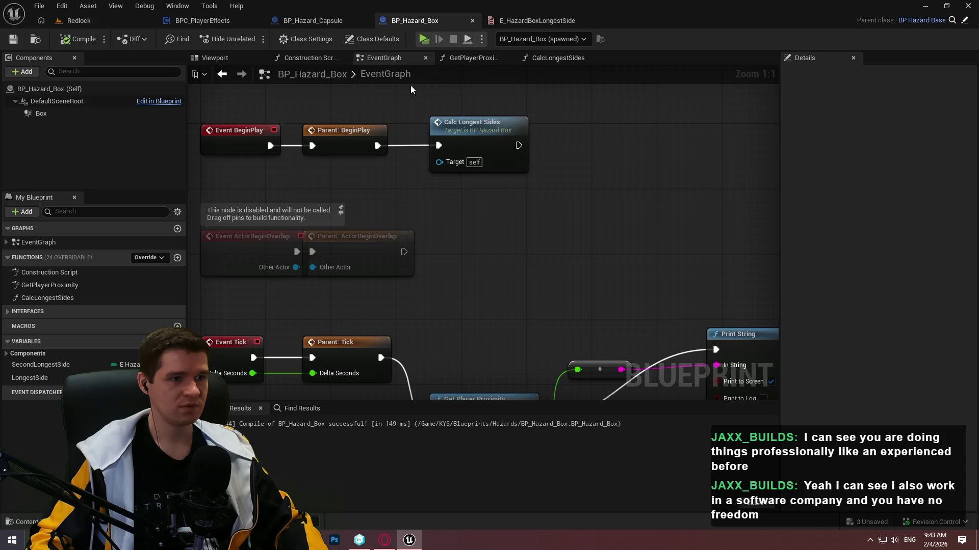
pyautogui.click(485, 57)
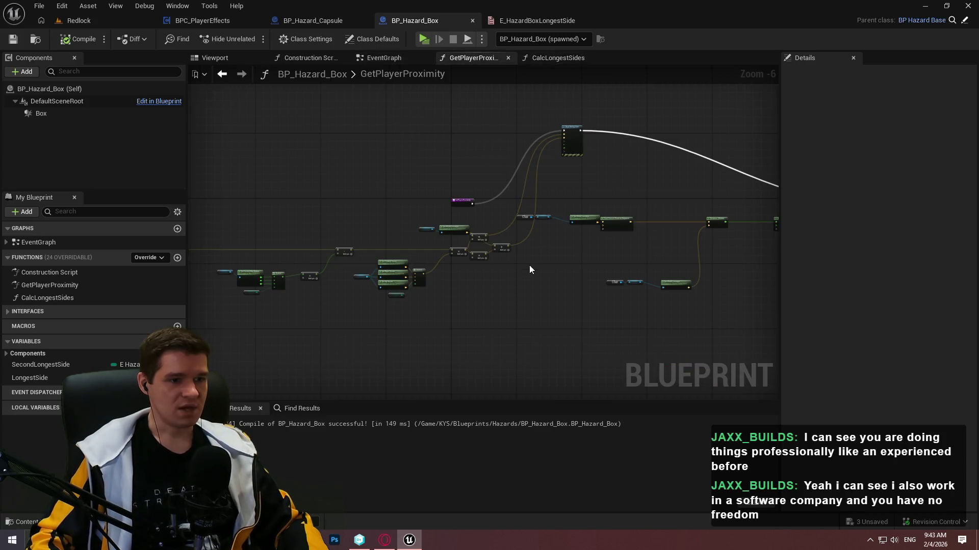
pyautogui.scroll(3, 421, 271)
pyautogui.scroll(-1, 586, 301)
pyautogui.scroll(-1, 571, 221)
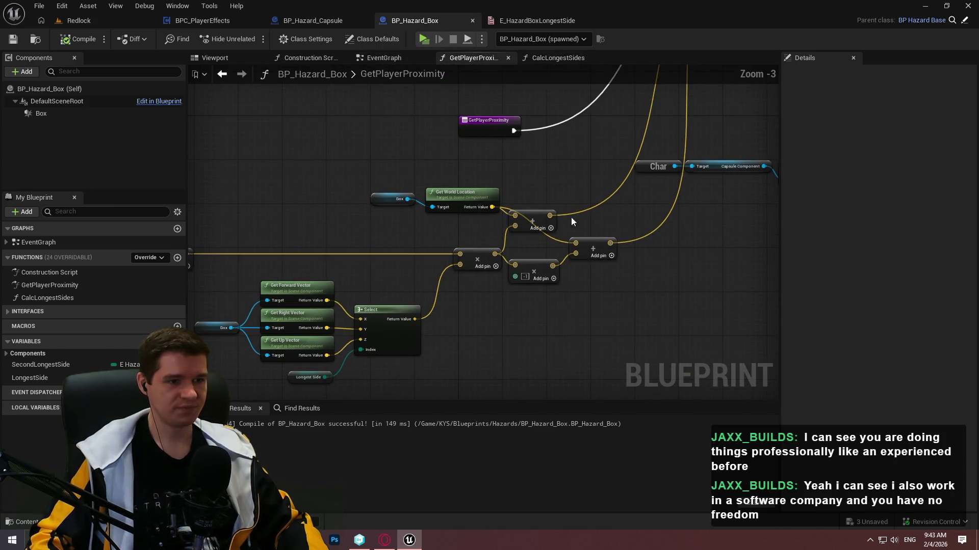
pyautogui.moveTo(494, 205)
pyautogui.mouseDown()
pyautogui.moveTo(734, 102)
pyautogui.moveTo(928, 92)
pyautogui.moveTo(543, 155)
pyautogui.moveTo(495, 179)
pyautogui.mouseUp()
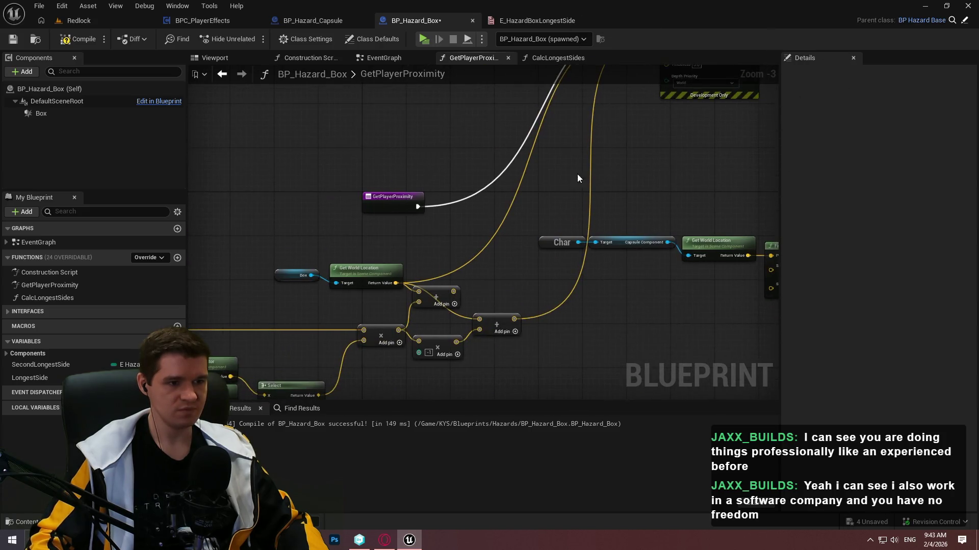
# - Feed the Add/Multiply result into Line End and start a Redlock play test
pyautogui.moveTo(453, 291)
pyautogui.mouseDown()
pyautogui.moveTo(442, 311)
pyautogui.moveTo(675, 51)
pyautogui.moveTo(629, 131)
pyautogui.moveTo(686, 403)
pyautogui.moveTo(650, 331)
pyautogui.moveTo(468, 334)
pyautogui.mouseUp()
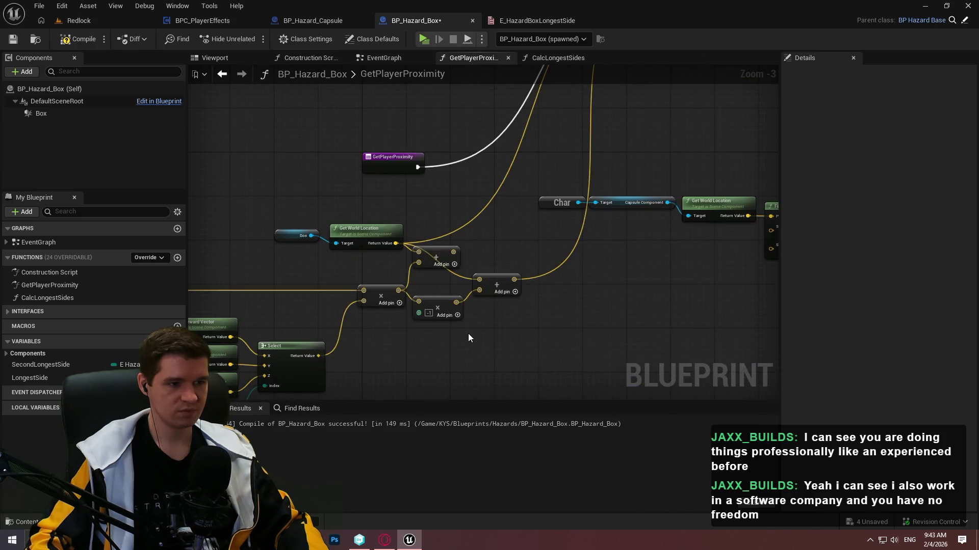
pyautogui.moveTo(397, 291)
pyautogui.mouseDown()
pyautogui.moveTo(421, 228)
pyautogui.moveTo(671, 192)
pyautogui.moveTo(557, 321)
pyautogui.moveTo(437, 284)
pyautogui.moveTo(508, 243)
pyautogui.mouseUp()
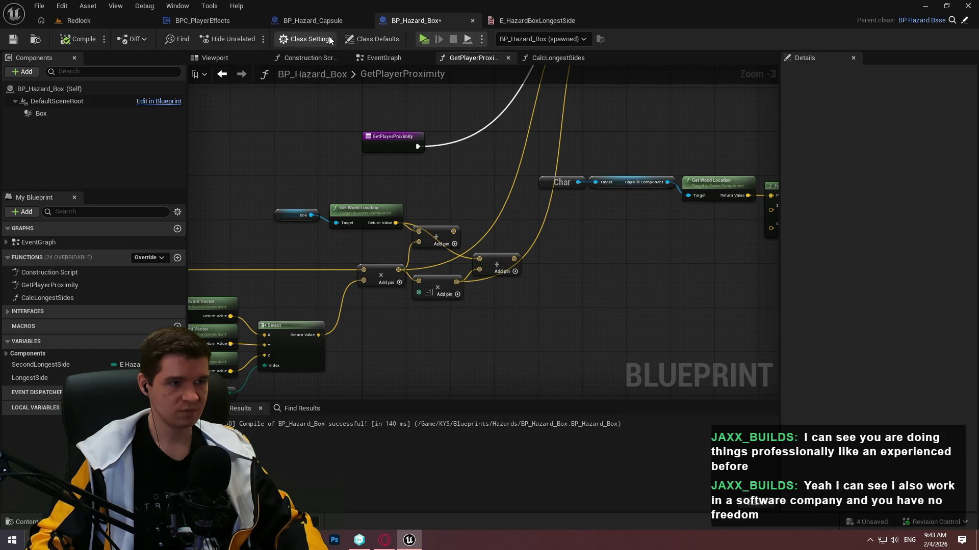
pyautogui.hotkey('alt', 'p')
pyautogui.click(490, 434)
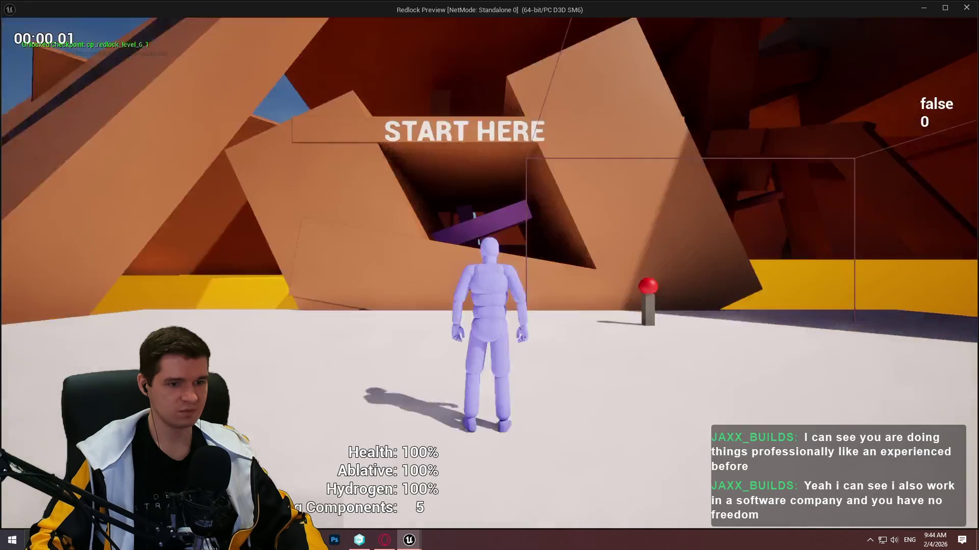
# - Run a quick test, then reconnect the Add node's output to Draw Debug Line's Line End
pyautogui.press('w')
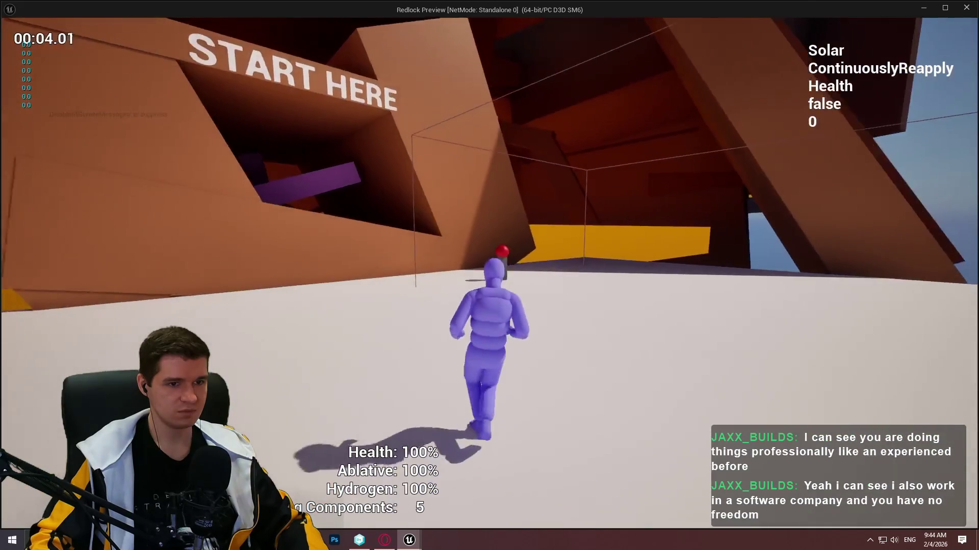
pyautogui.press('Escape')
pyautogui.moveTo(451, 231)
pyautogui.mouseDown()
pyautogui.moveTo(598, 28)
pyautogui.moveTo(681, 105)
pyautogui.moveTo(607, 197)
pyautogui.moveTo(514, 370)
pyautogui.mouseUp()
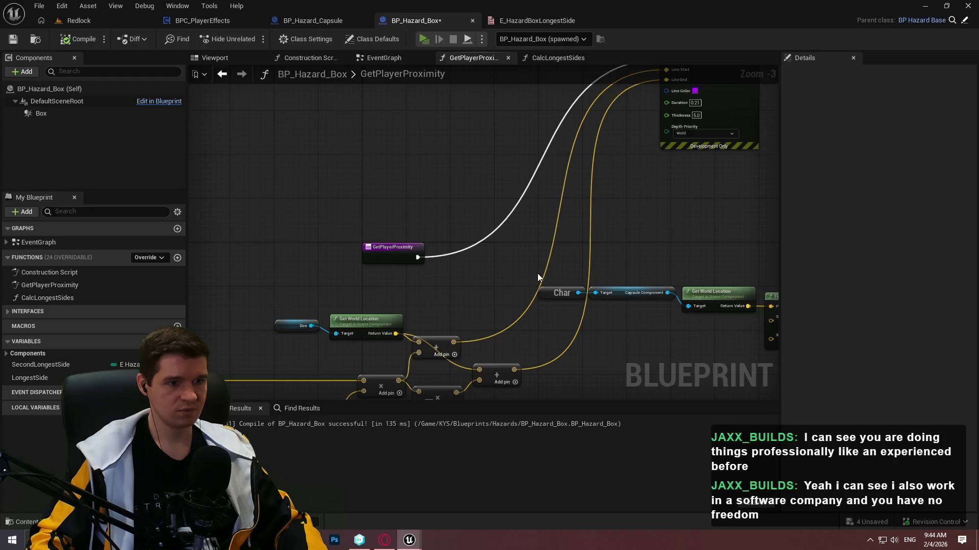
# - Play-test again to see the purple debug line through the hazard box, then exit
pyautogui.press('Return')
pyautogui.press('w')
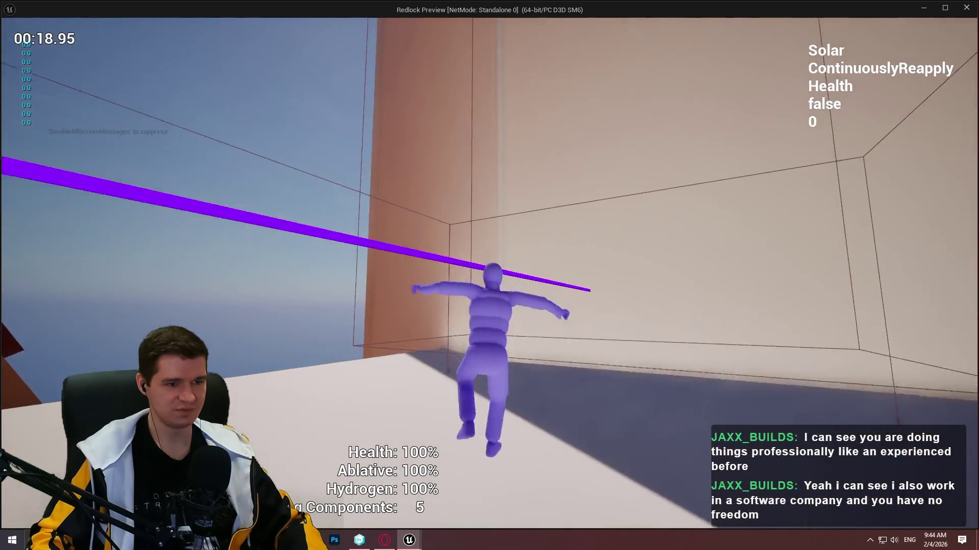
pyautogui.press('Escape')
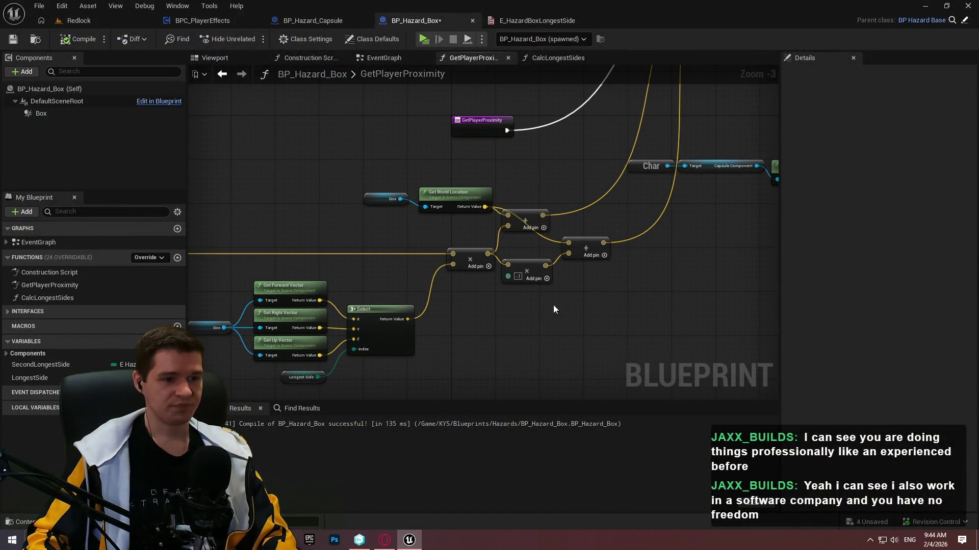
# - Add a breakpoint to the Draw Debug Line node
pyautogui.scroll(-3, 553, 319)
pyautogui.scroll(5, 644, 236)
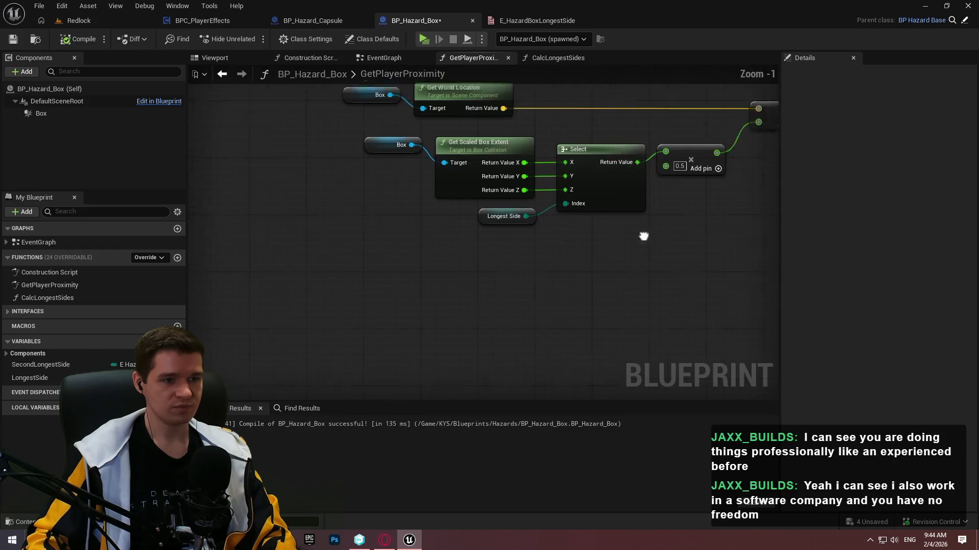
pyautogui.scroll(-3, 644, 236)
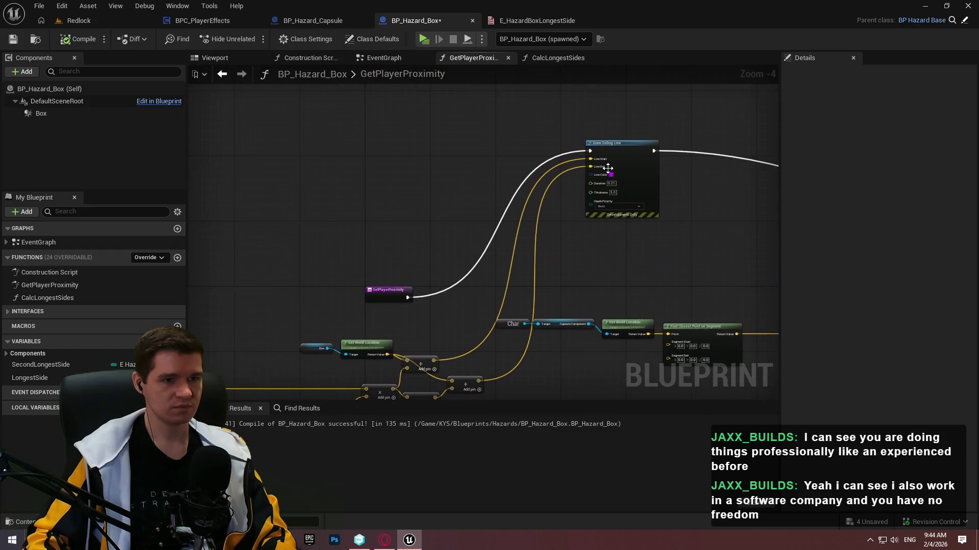
pyautogui.rightClick(612, 167)
pyautogui.click(641, 394)
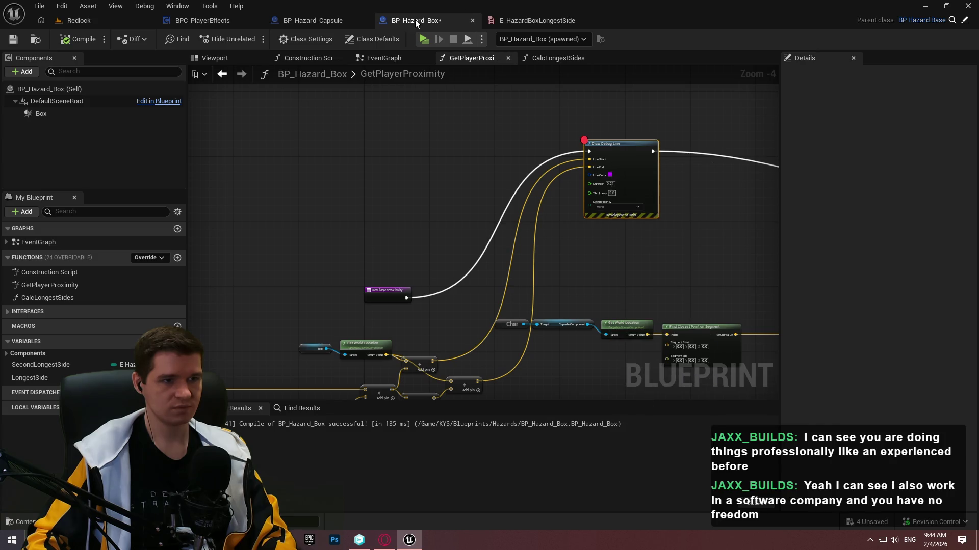
# - Start a play test and debug the BP_Hazard_Box2 instance in the blueprint graph
pyautogui.hotkey('alt', 'p')
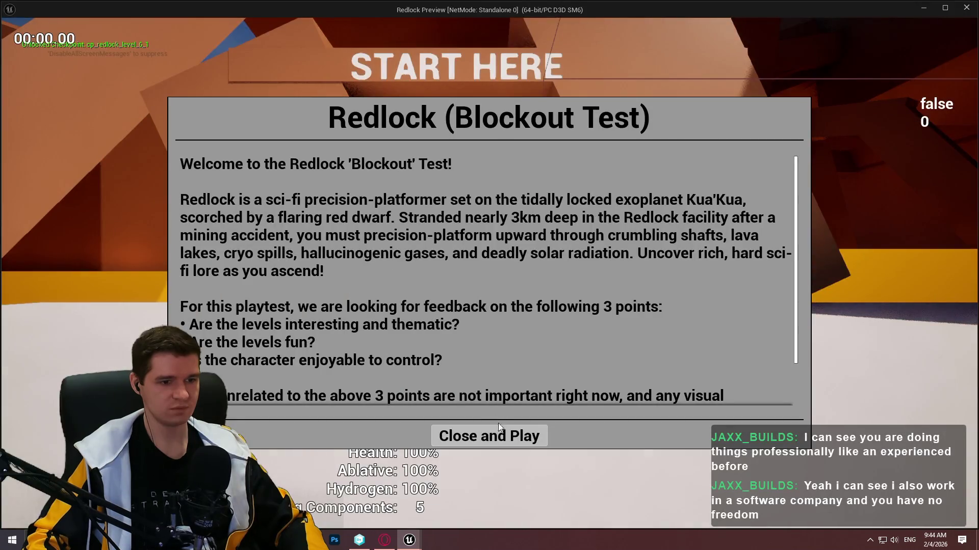
pyautogui.click(498, 434)
pyautogui.press('w')
pyautogui.hotkey('alt', 'Tab')
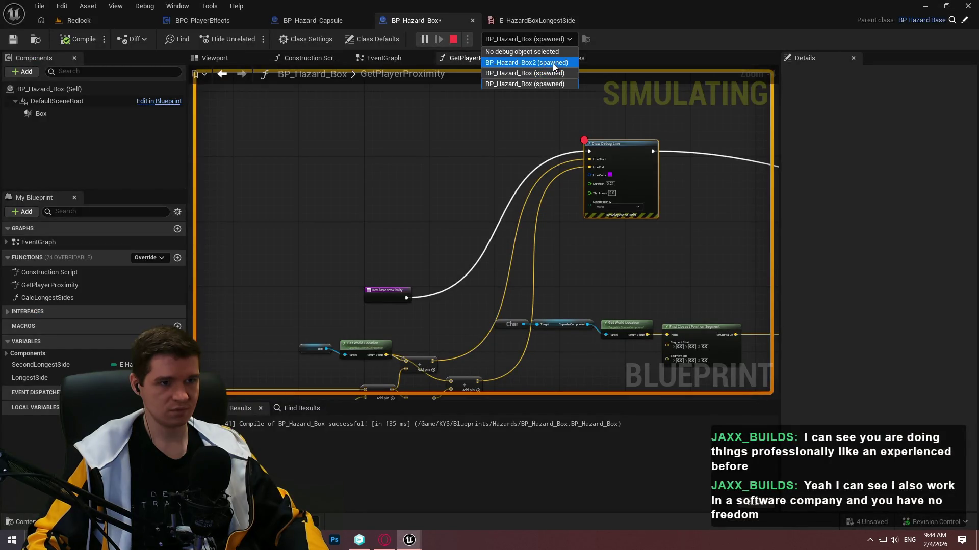
pyautogui.click(543, 62)
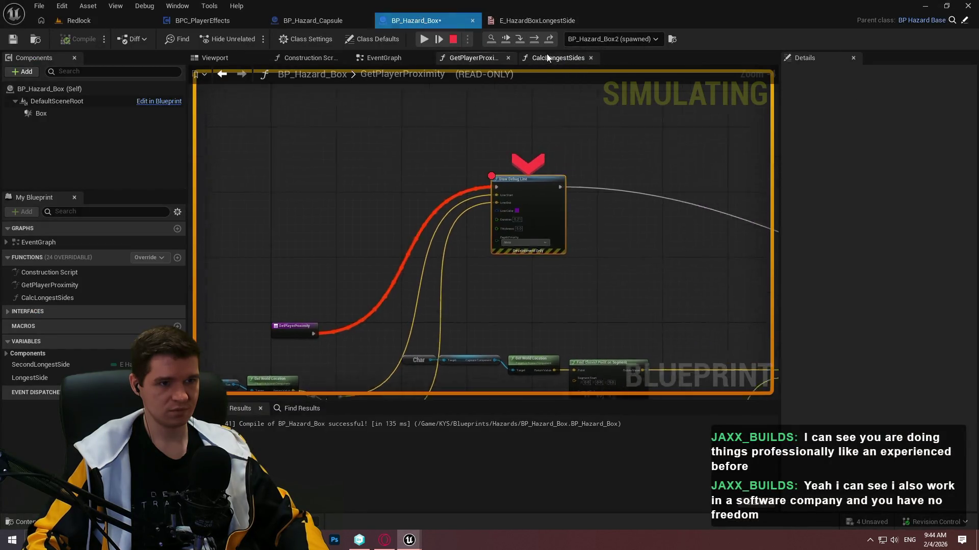
pyautogui.scroll(5, 519, 234)
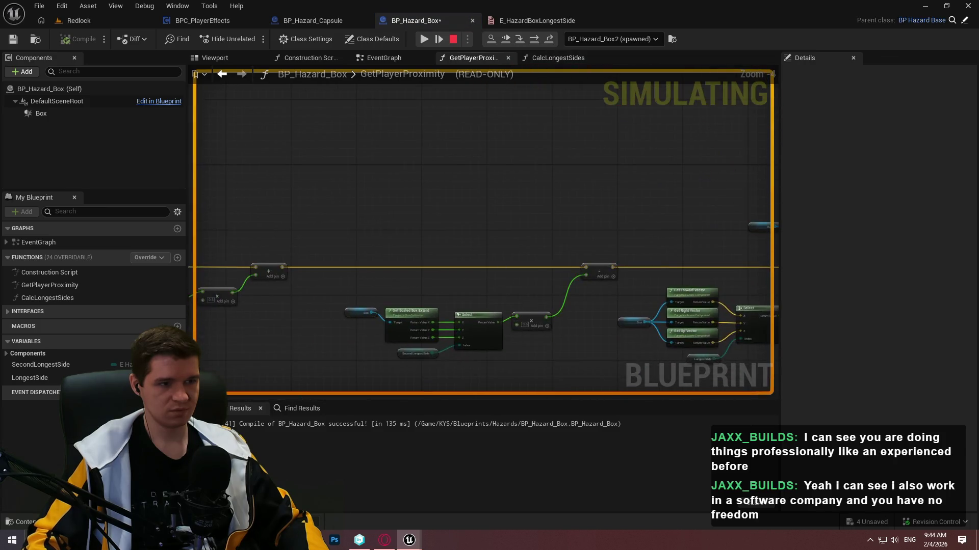
pyautogui.moveTo(382, 191)
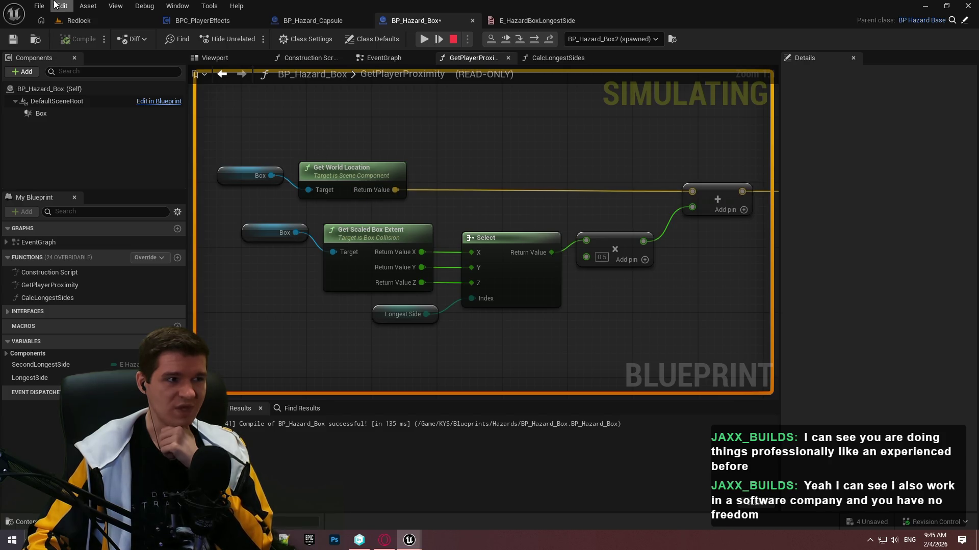
# - Stop the running simulation and reselect BP_Hazard_Box2 as the debug object
pyautogui.click(72, 20)
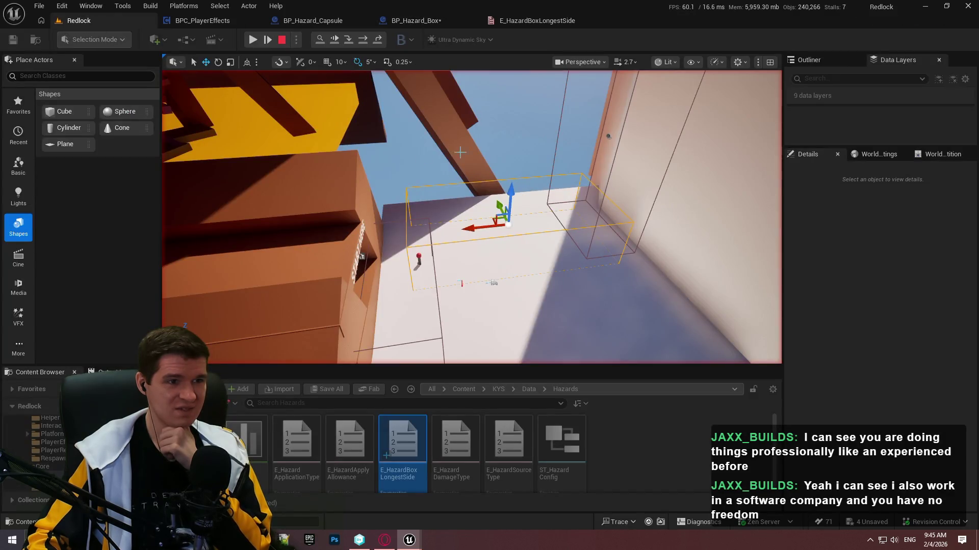
pyautogui.click(443, 22)
pyautogui.click(612, 39)
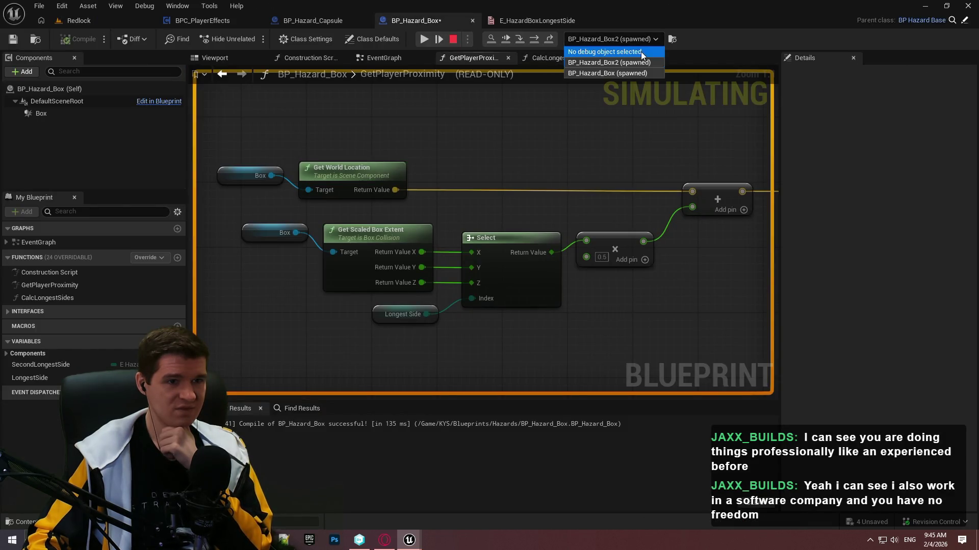
pyautogui.click(456, 38)
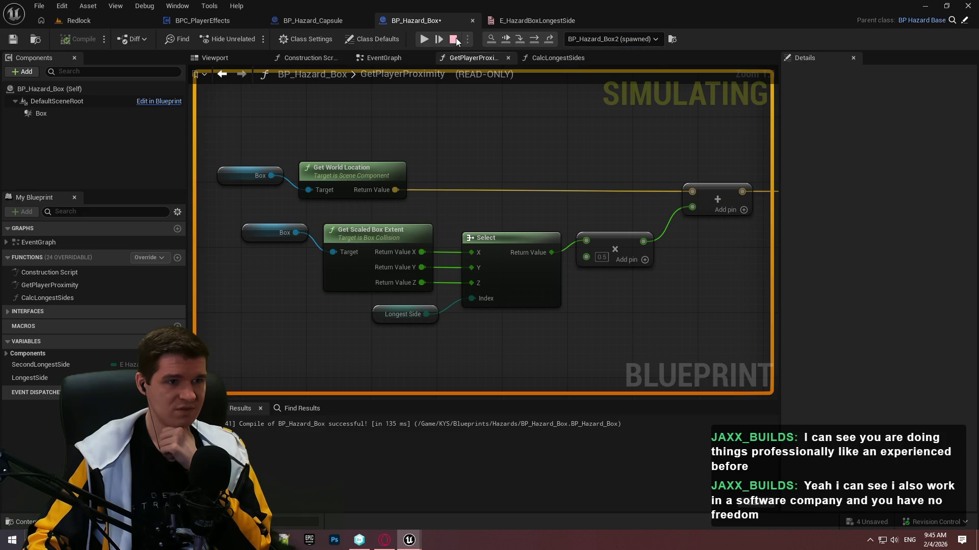
pyautogui.click(458, 39)
pyautogui.click(586, 41)
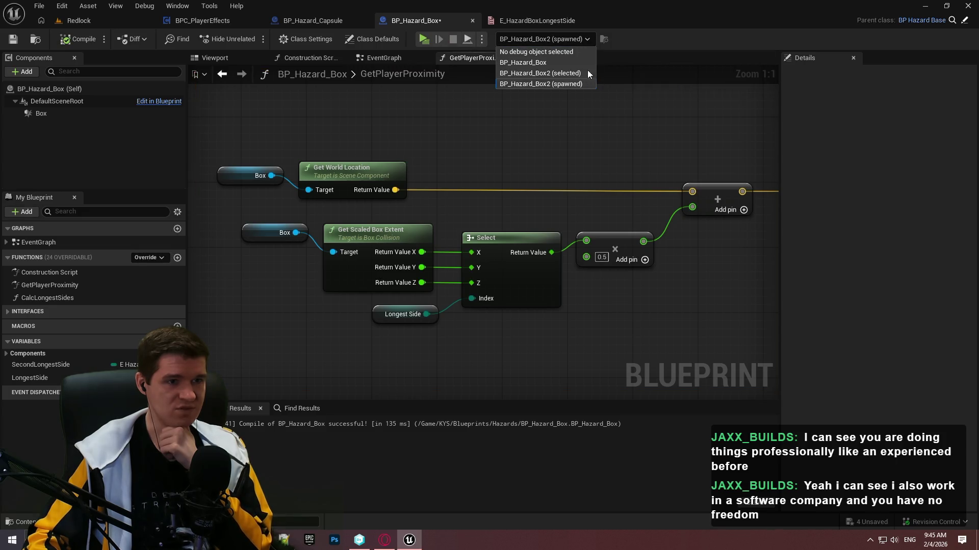
pyautogui.click(582, 72)
# - Replay, step with F11 through the extent calculation, and read Longest Side X and Second Longest Side Y
pyautogui.click(96, 20)
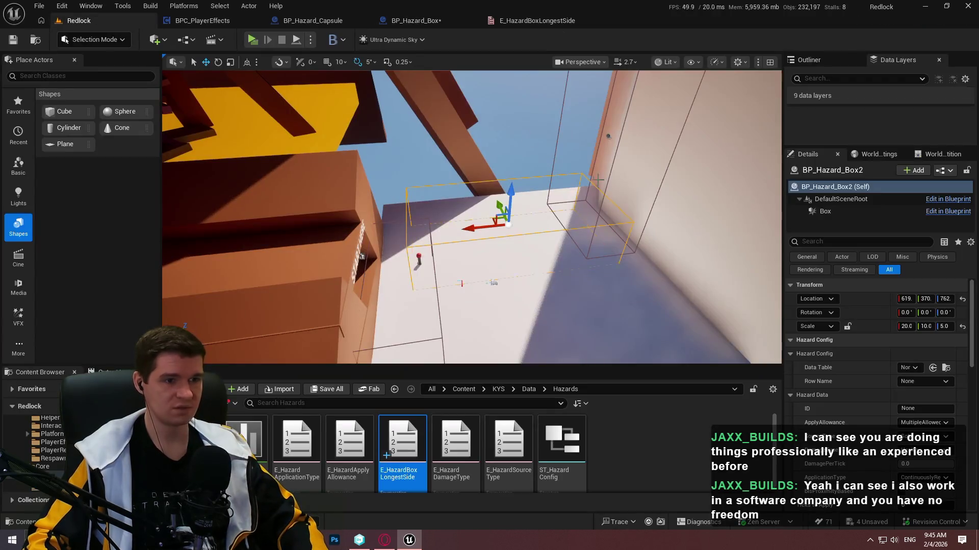
pyautogui.hotkey('ctrl', 'Tab')
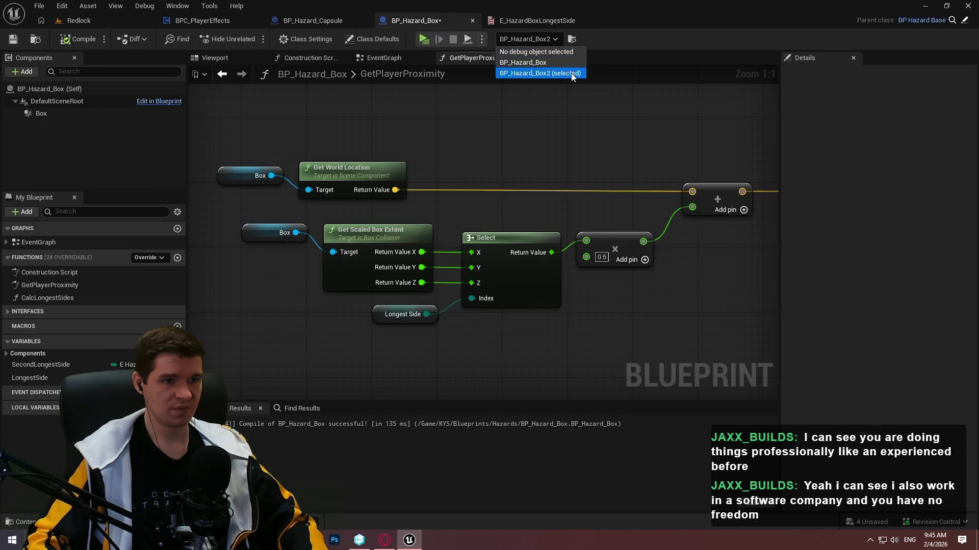
pyautogui.click(427, 39)
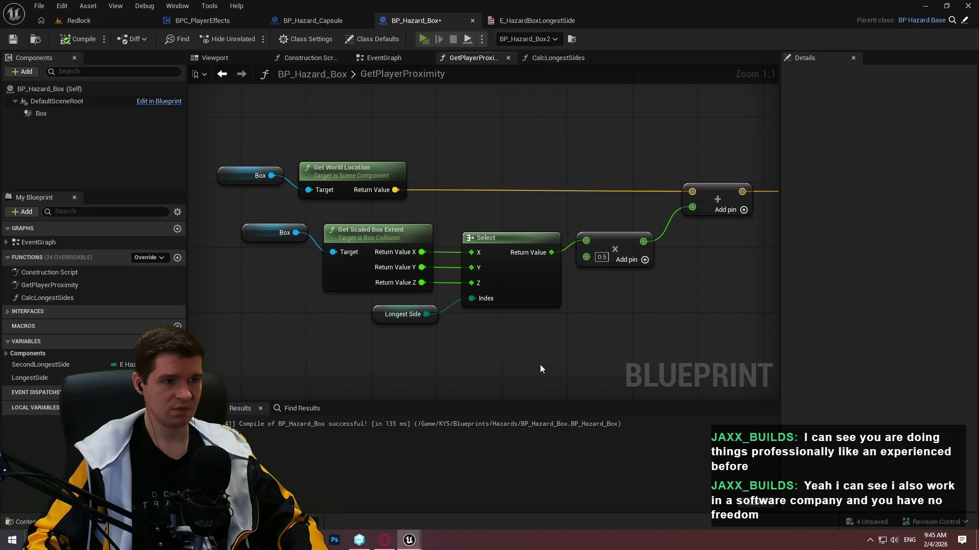
pyautogui.click(509, 412)
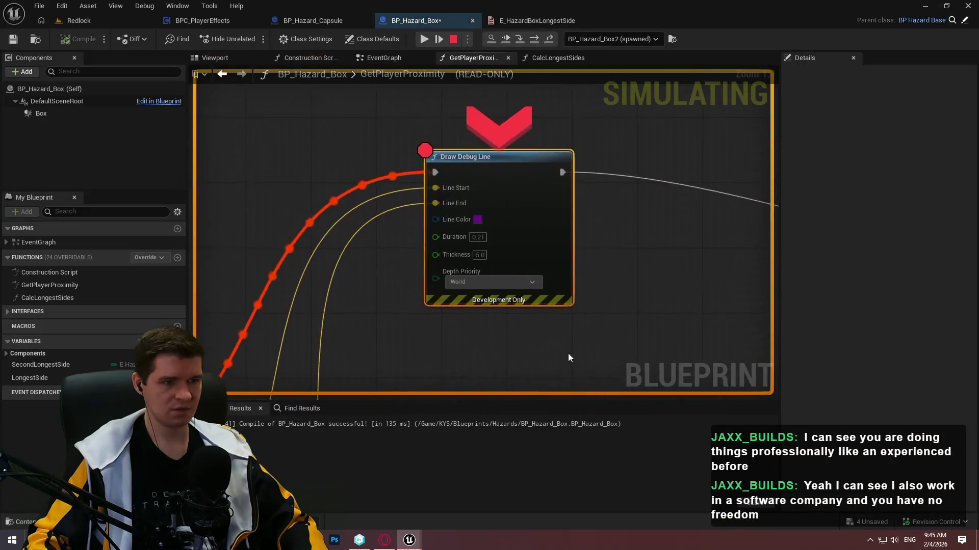
pyautogui.press('F11')
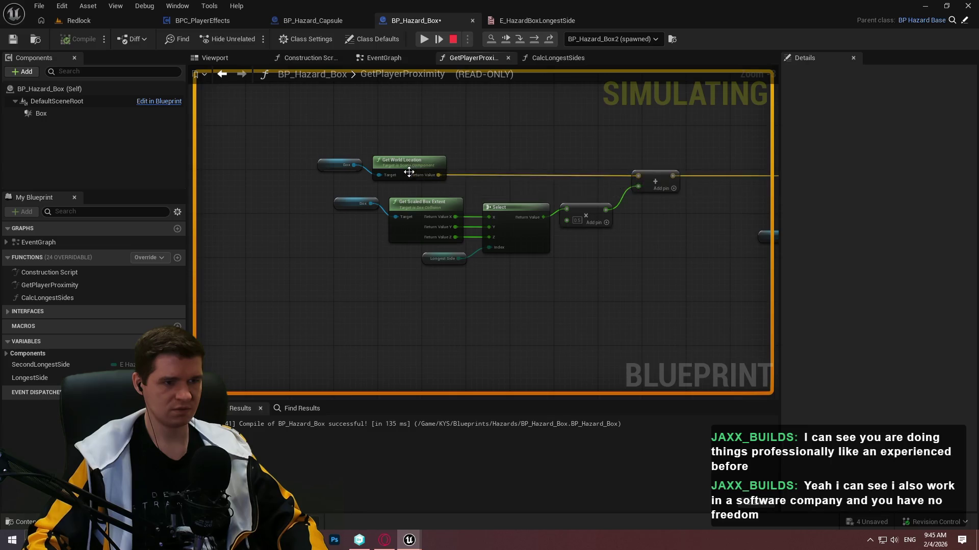
pyautogui.moveTo(424, 176)
pyautogui.moveTo(448, 287)
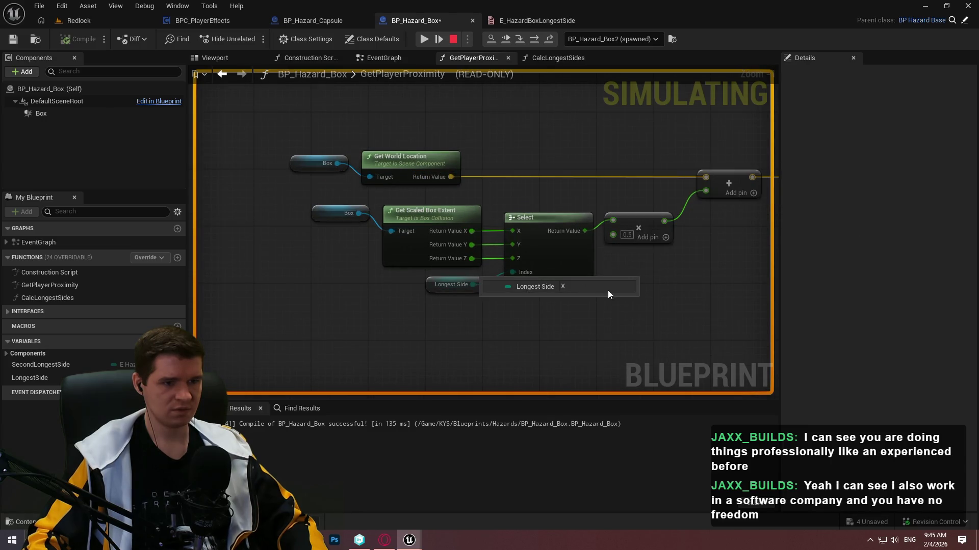
pyautogui.press('F11')
pyautogui.moveTo(508, 289)
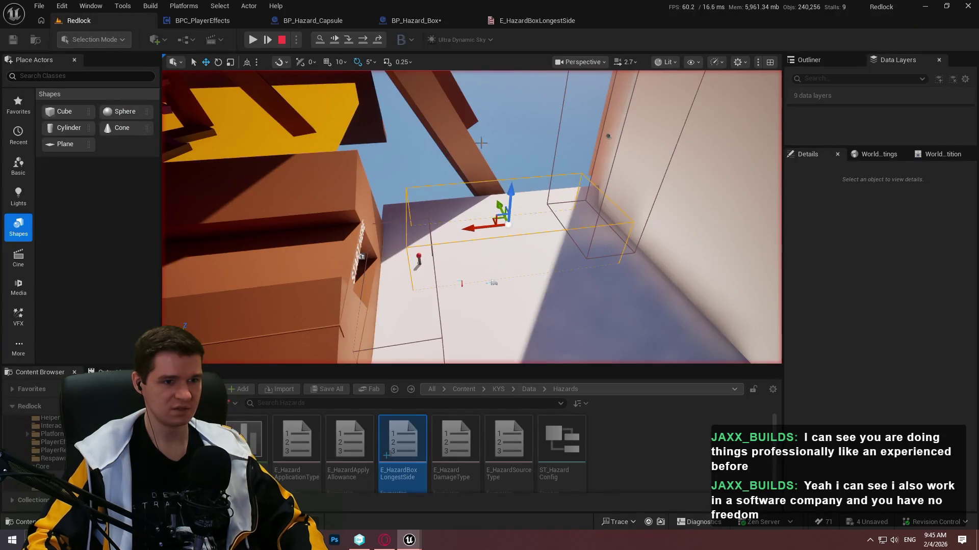
# - Compare BP_Hazard_Box and BP_Hazard_Box2's settings, location and scale in Redlock, then return to GetPlayerProximity
pyautogui.click(426, 19)
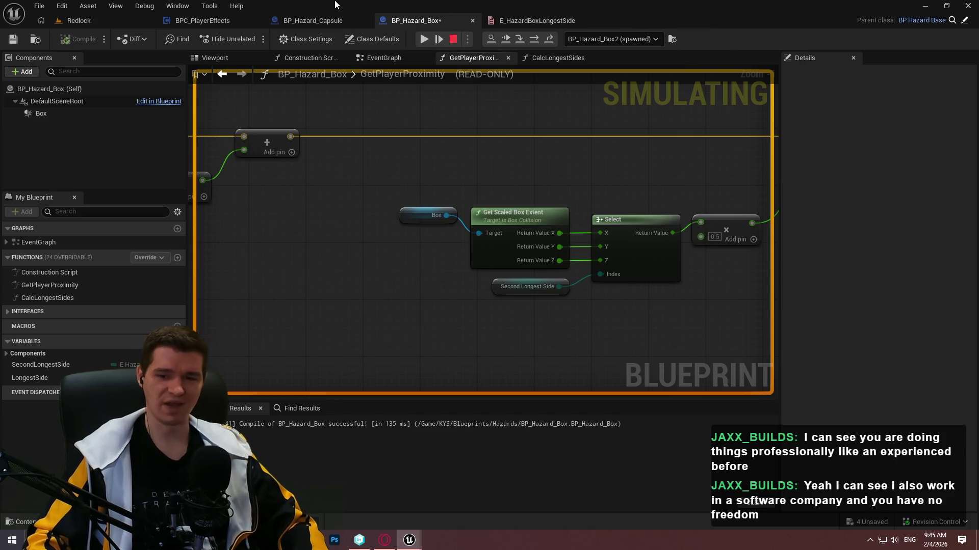
pyautogui.click(76, 20)
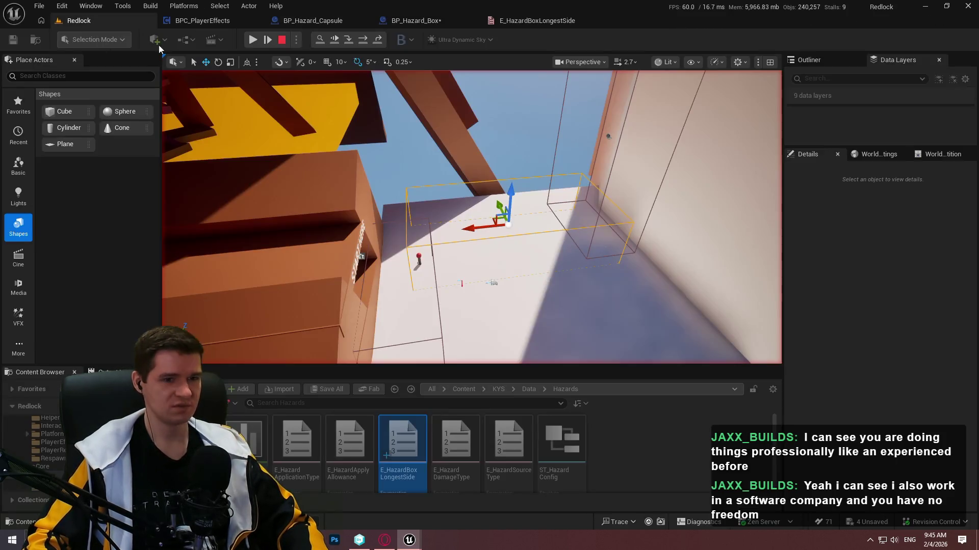
pyautogui.click(530, 235)
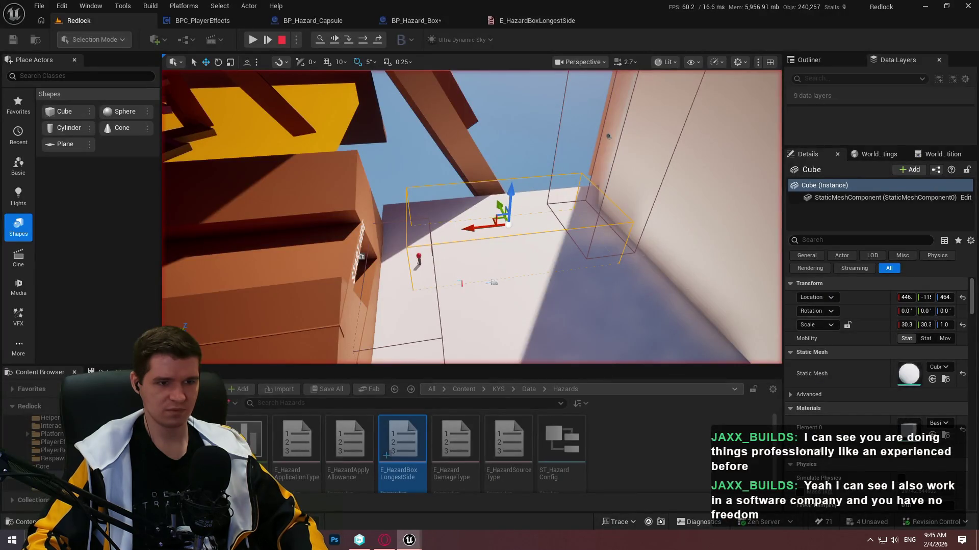
pyautogui.click(449, 225)
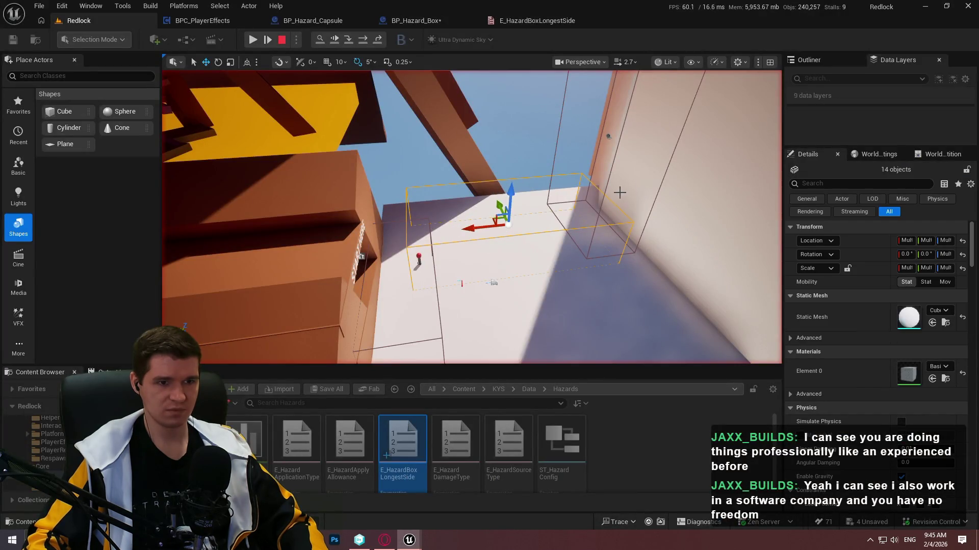
pyautogui.click(608, 135)
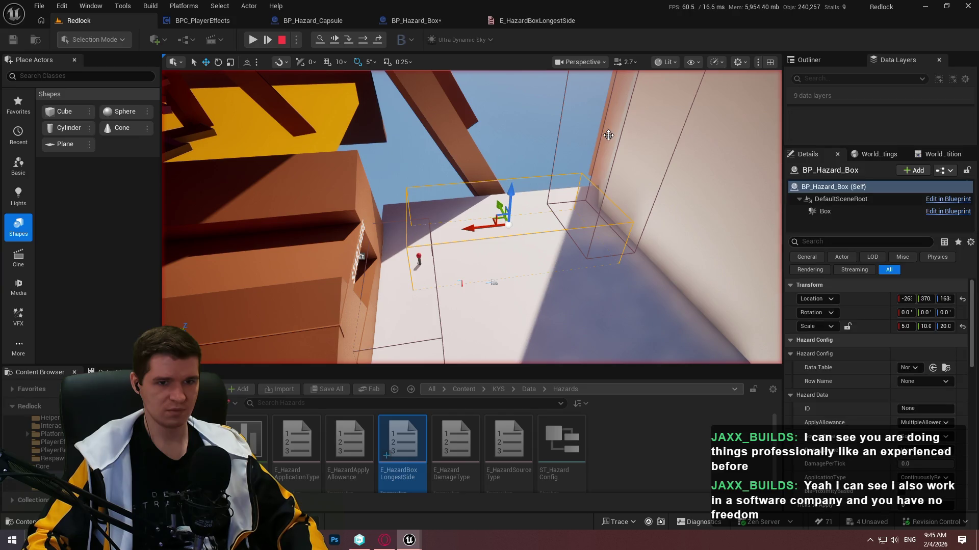
pyautogui.click(506, 225)
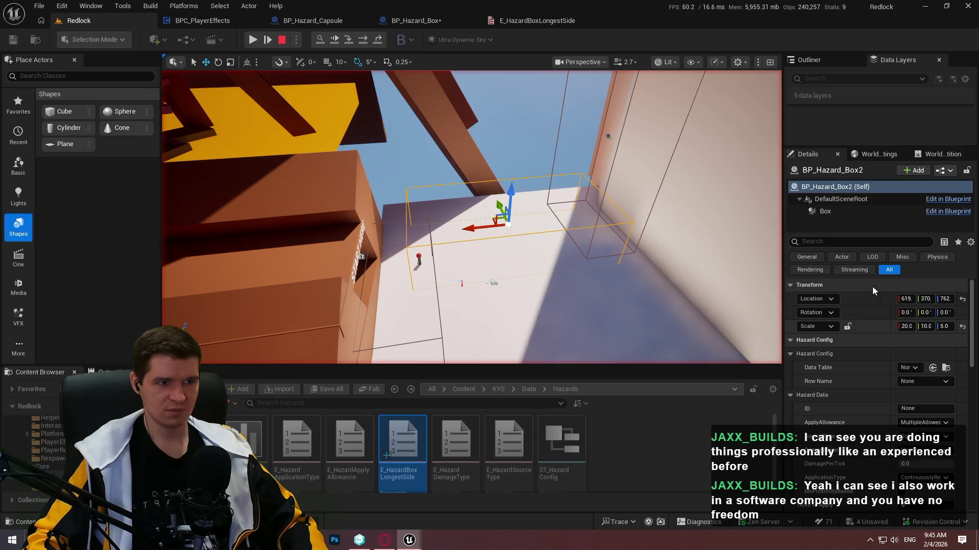
pyautogui.click(413, 20)
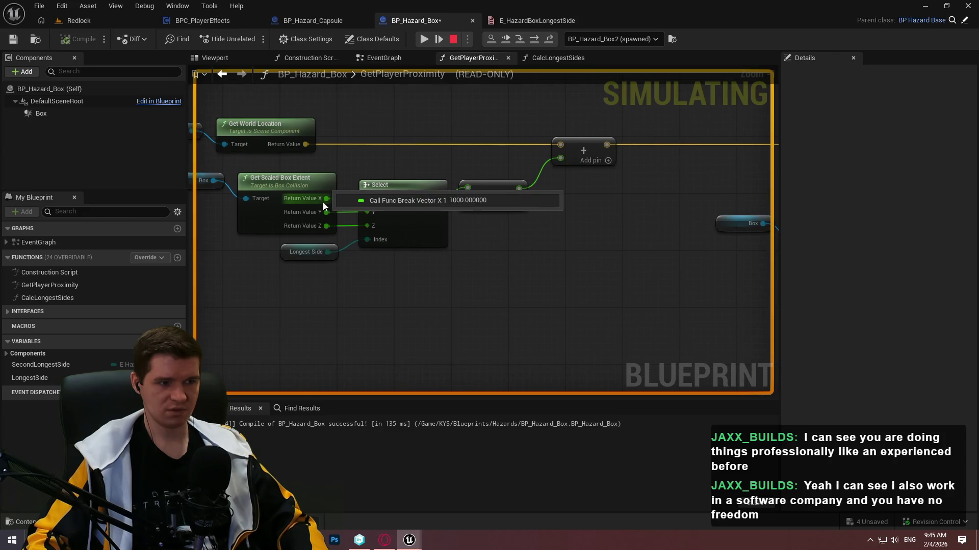
# - Read the box extent Return Values of 1000 and 250, then stop the simulation
pyautogui.moveTo(316, 228)
pyautogui.moveTo(314, 199)
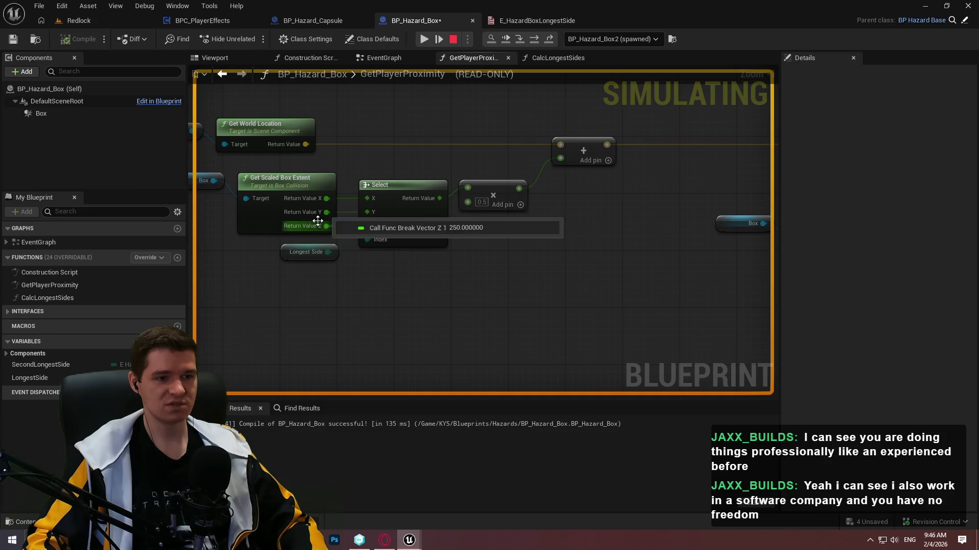
pyautogui.click(453, 39)
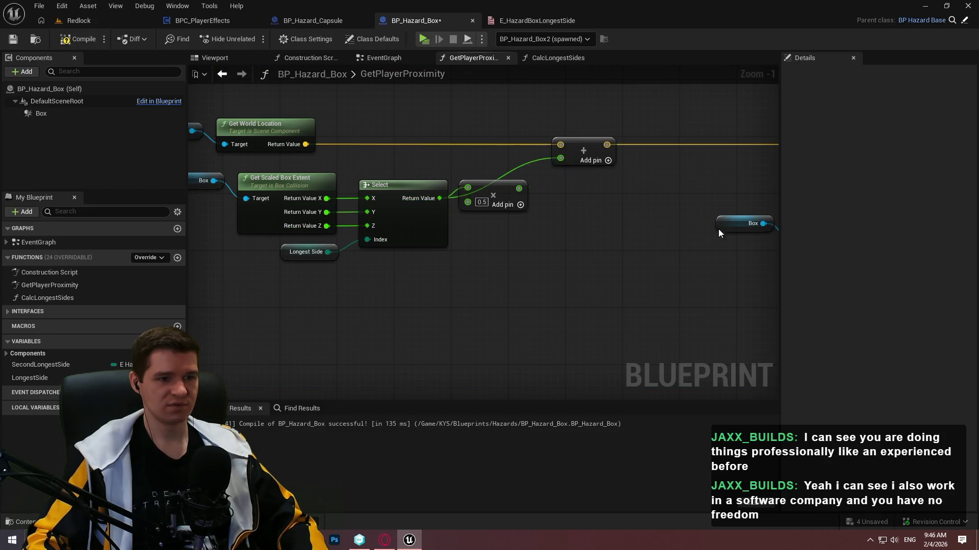
# - Bring the Second Longest Side chain into view and recompile BP_Hazard_Box
pyautogui.moveTo(718, 229)
pyautogui.mouseDown()
pyautogui.moveTo(575, 241)
pyautogui.moveTo(736, 178)
pyautogui.moveTo(739, 151)
pyautogui.mouseUp()
pyautogui.moveTo(627, 223)
pyautogui.mouseDown()
pyautogui.moveTo(550, 222)
pyautogui.moveTo(634, 190)
pyautogui.moveTo(716, 194)
pyautogui.mouseUp()
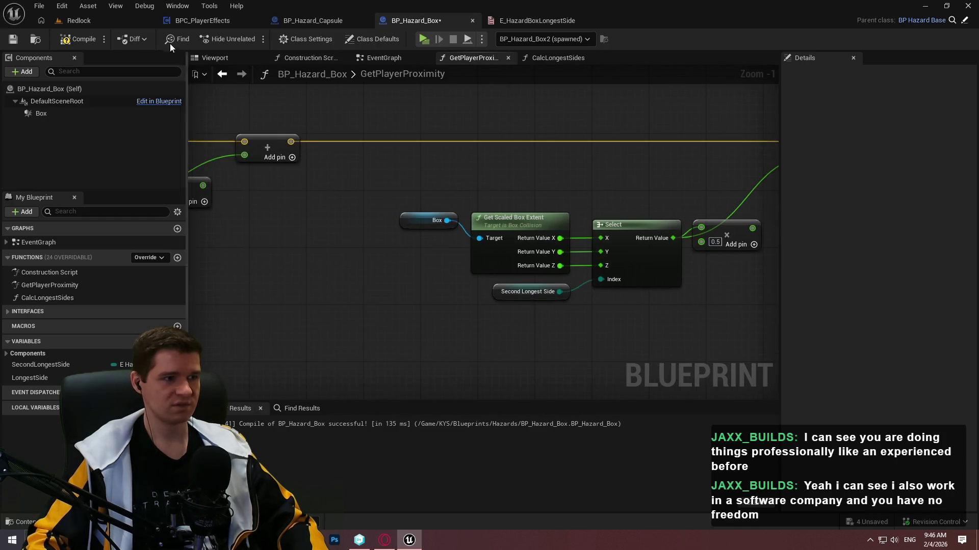
pyautogui.click(61, 39)
pyautogui.scroll(-4, 713, 222)
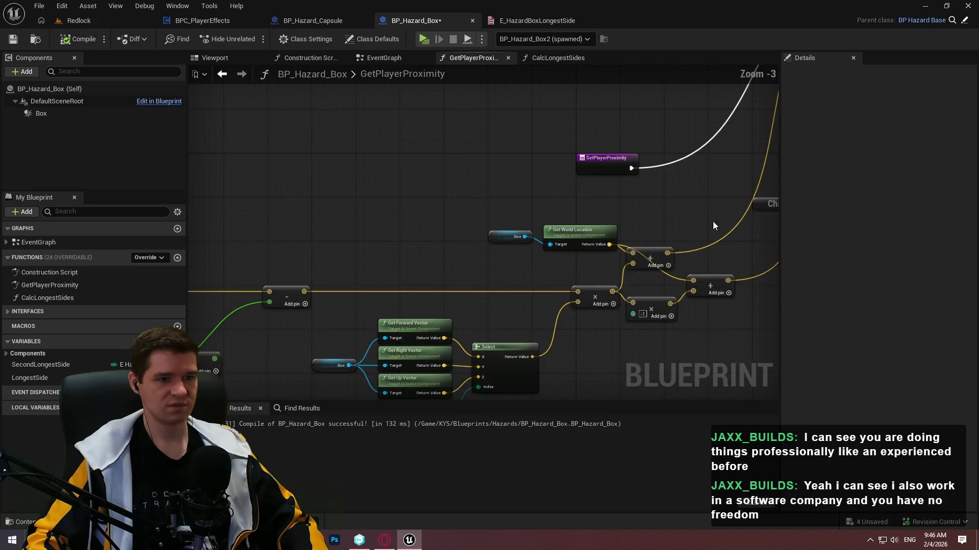
pyautogui.scroll(2, 612, 217)
# - Remove the breakpoint from the Draw Debug Line node and compile and save BP_Hazard_Box
pyautogui.rightClick(559, 110)
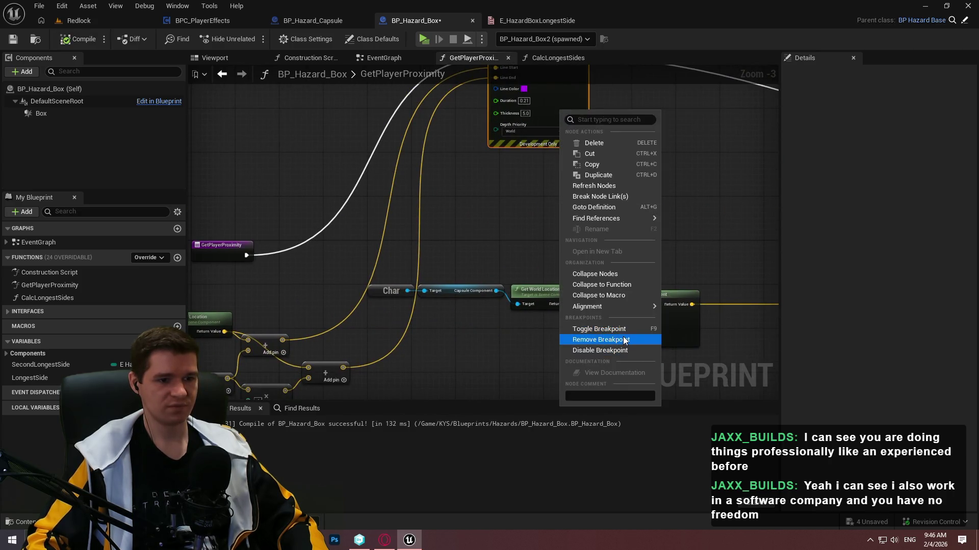
pyautogui.click(581, 343)
pyautogui.click(53, 41)
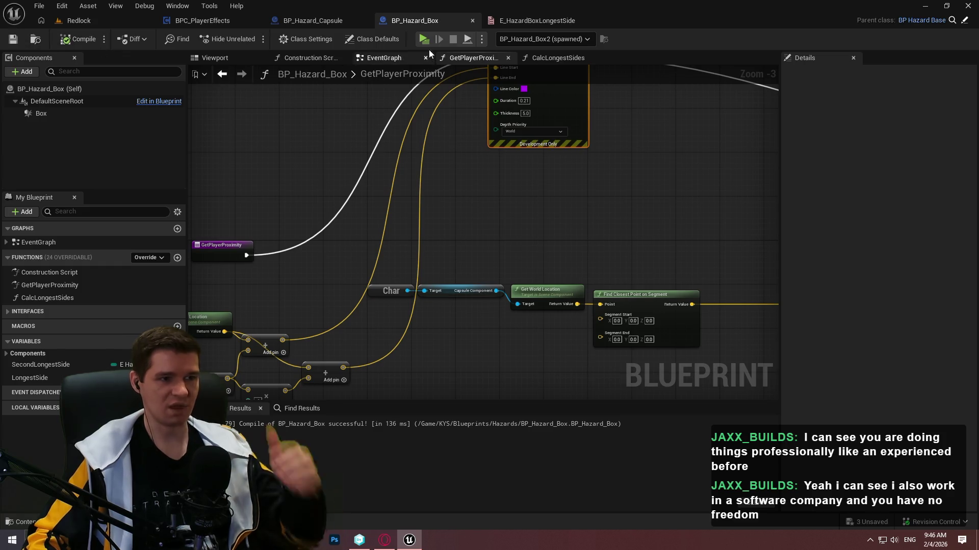
# - Play-test the Redlock level, walking forward to check the proximity line
pyautogui.hotkey('alt', 'p')
pyautogui.click(549, 433)
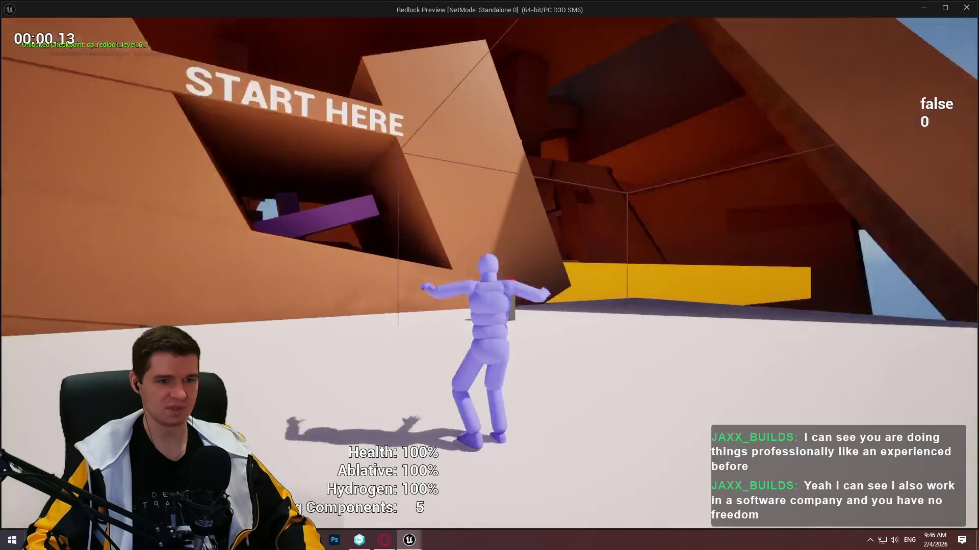
pyautogui.press('w')
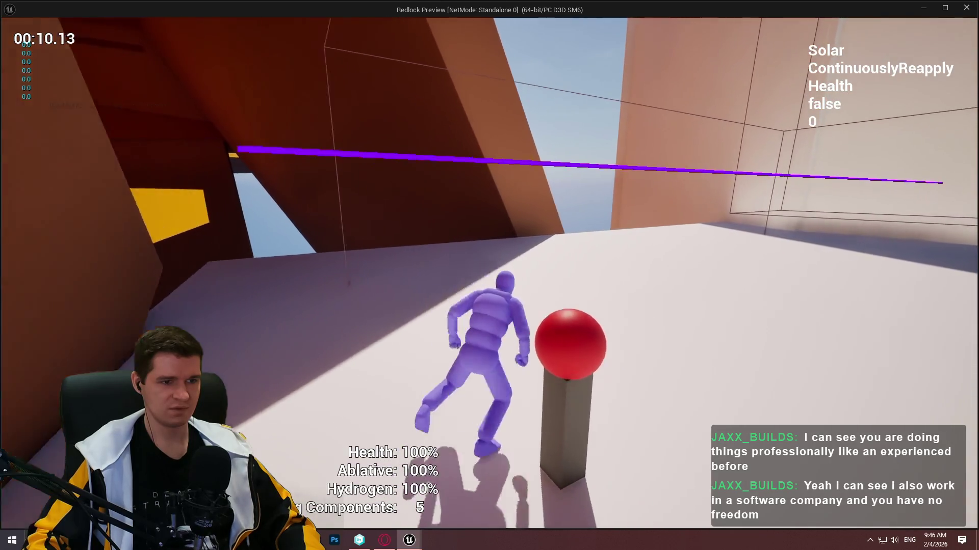
pyautogui.press('Escape')
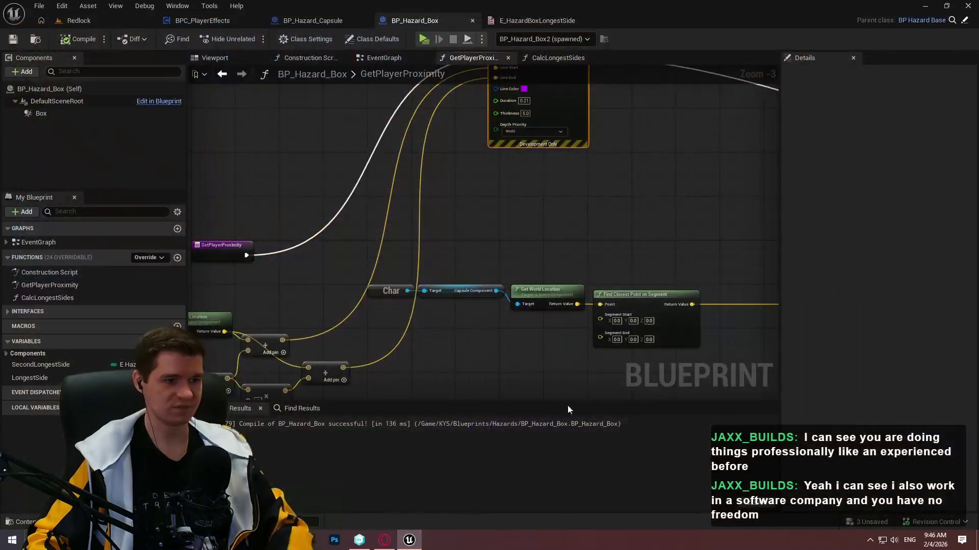
# - Bring the proximity nodes into view and start a screenshot capture
pyautogui.scroll(-2, 567, 404)
pyautogui.moveTo(684, 288)
pyautogui.mouseDown()
pyautogui.moveTo(573, 269)
pyautogui.moveTo(623, 256)
pyautogui.moveTo(564, 241)
pyautogui.moveTo(590, 198)
pyautogui.moveTo(738, 184)
pyautogui.moveTo(726, 179)
pyautogui.mouseUp()
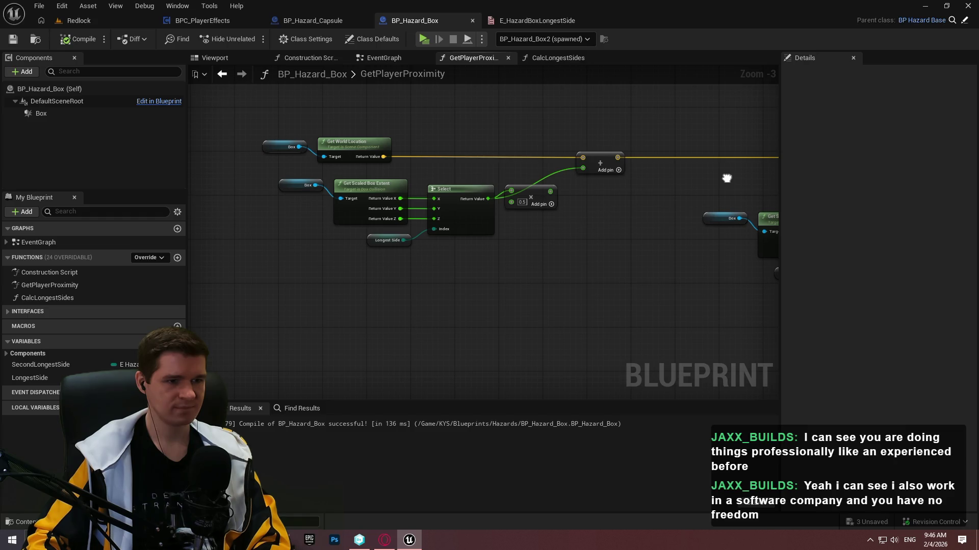
pyautogui.moveTo(727, 179); pyautogui.dragTo(726, 179)
pyautogui.press('Print')
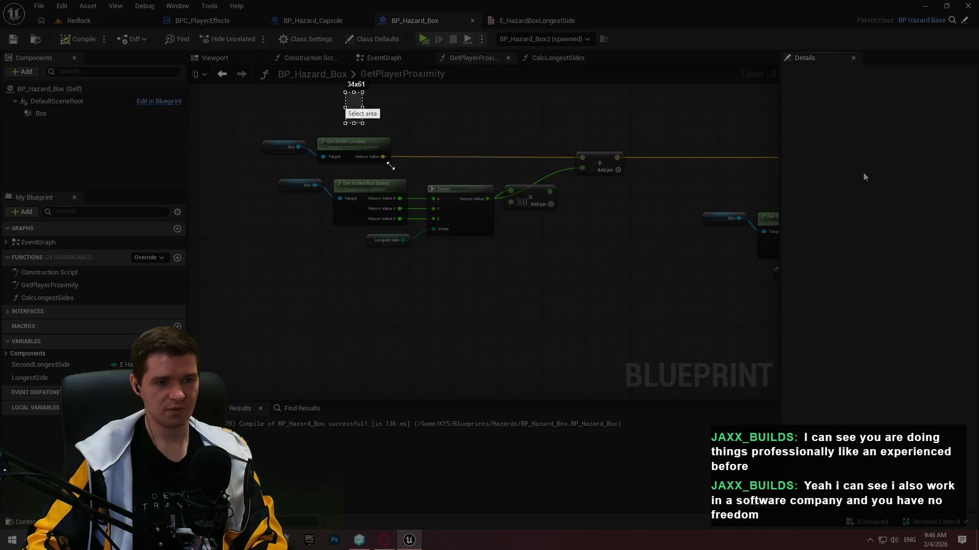
# - Capture the graph area, outline the box region in red, and sketch the 20 side length
pyautogui.moveTo(345, 92); pyautogui.dragTo(710, 459)
pyautogui.moveTo(432, 103)
pyautogui.mouseDown()
pyautogui.moveTo(674, 443)
pyautogui.moveTo(632, 417)
pyautogui.mouseUp()
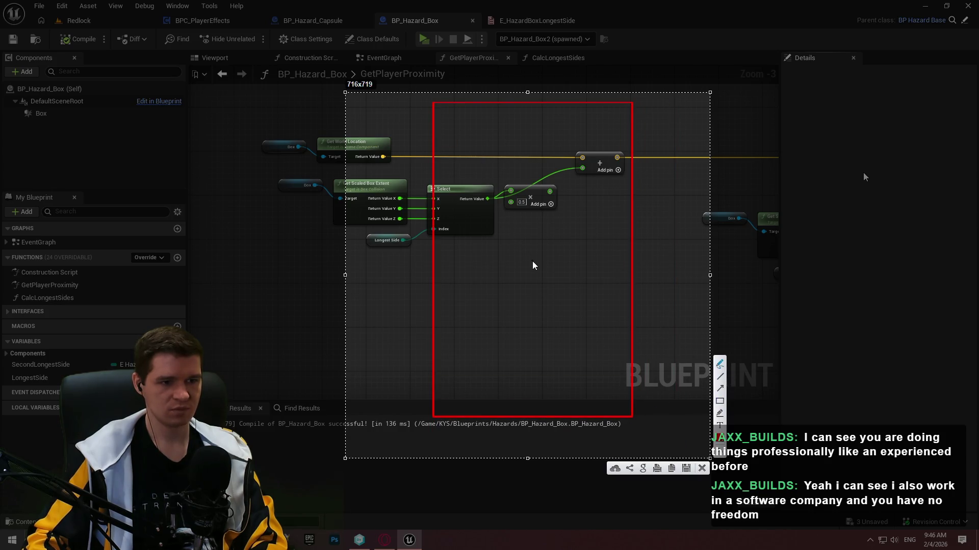
pyautogui.moveTo(647, 239)
pyautogui.mouseDown()
pyautogui.moveTo(658, 234)
pyautogui.moveTo(662, 246)
pyautogui.mouseUp()
pyautogui.moveTo(666, 229)
pyautogui.mouseDown()
pyautogui.moveTo(692, 232)
pyautogui.moveTo(668, 226)
pyautogui.mouseUp()
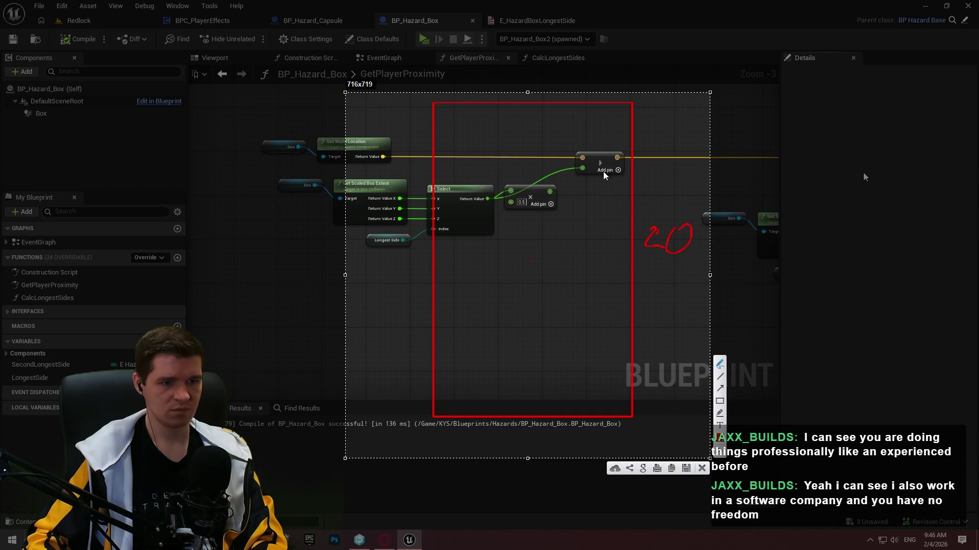
pyautogui.moveTo(631, 257); pyautogui.dragTo(613, 257)
# - Sketch the 10 labels, a top-edge tick and a vertical arrow inside the box
pyautogui.moveTo(614, 164); pyautogui.dragTo(613, 182)
pyautogui.moveTo(623, 167); pyautogui.dragTo(623, 168)
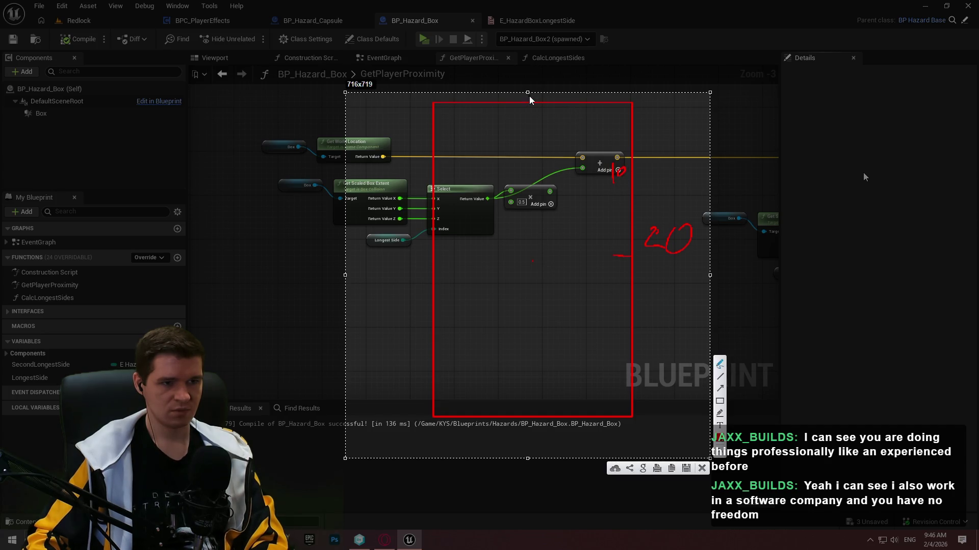
pyautogui.moveTo(529, 100); pyautogui.dragTo(529, 116)
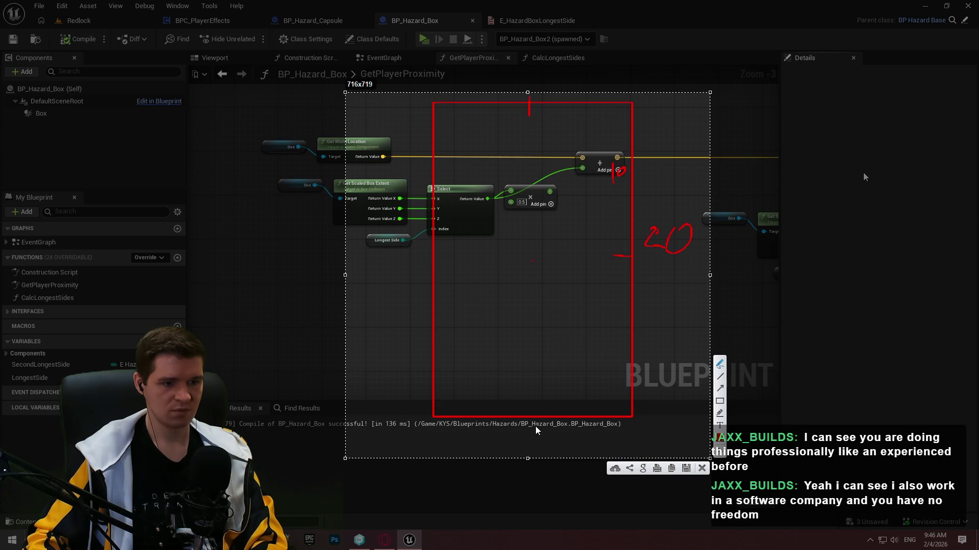
pyautogui.moveTo(504, 423)
pyautogui.mouseDown()
pyautogui.moveTo(503, 440)
pyautogui.moveTo(533, 429)
pyautogui.mouseUp()
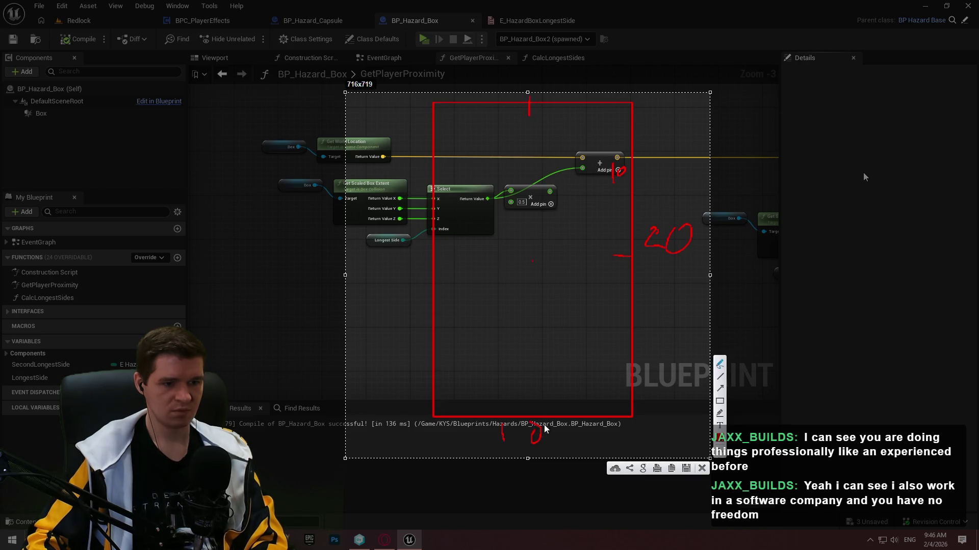
pyautogui.moveTo(587, 123); pyautogui.dragTo(561, 130)
pyautogui.moveTo(534, 261)
pyautogui.mouseDown()
pyautogui.moveTo(525, 147)
pyautogui.moveTo(531, 153)
pyautogui.mouseUp()
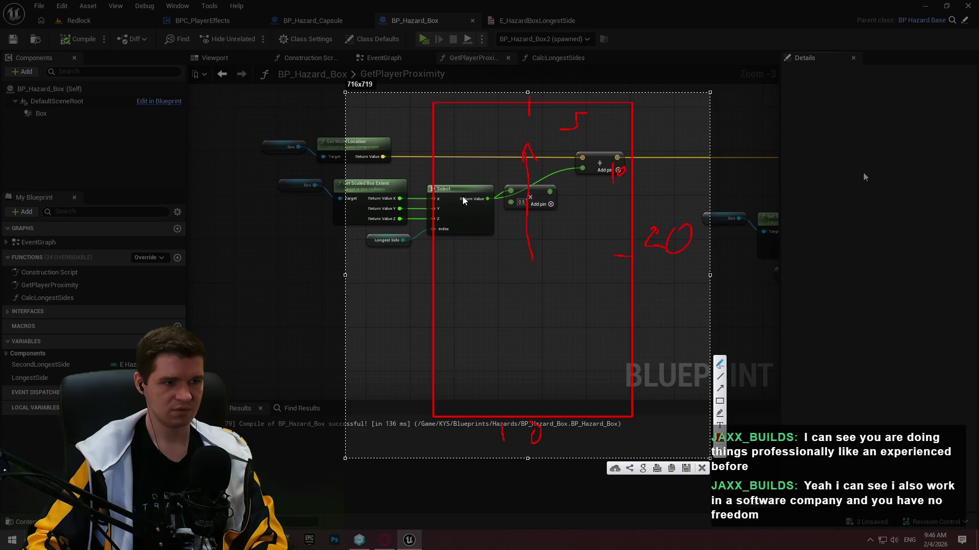
pyautogui.rightClick(502, 207)
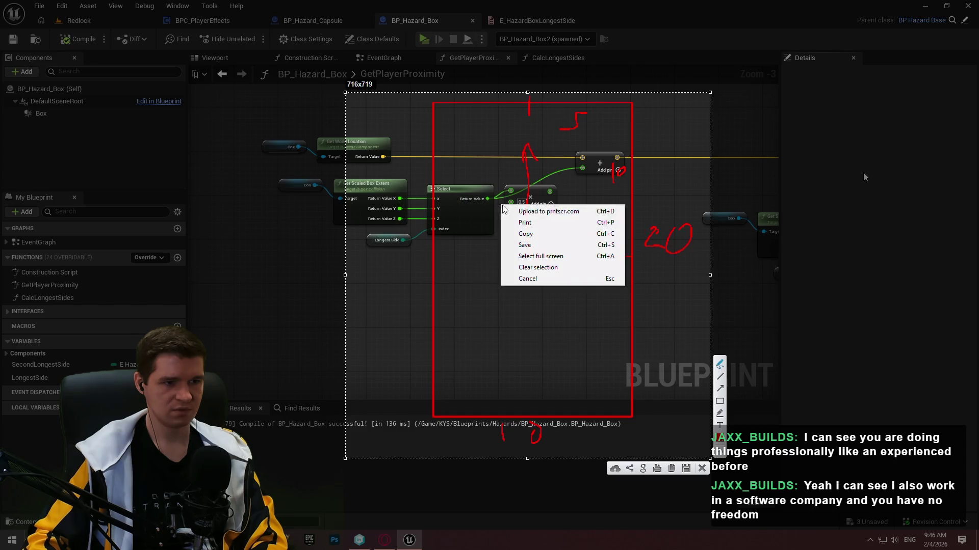
pyautogui.click(753, 175)
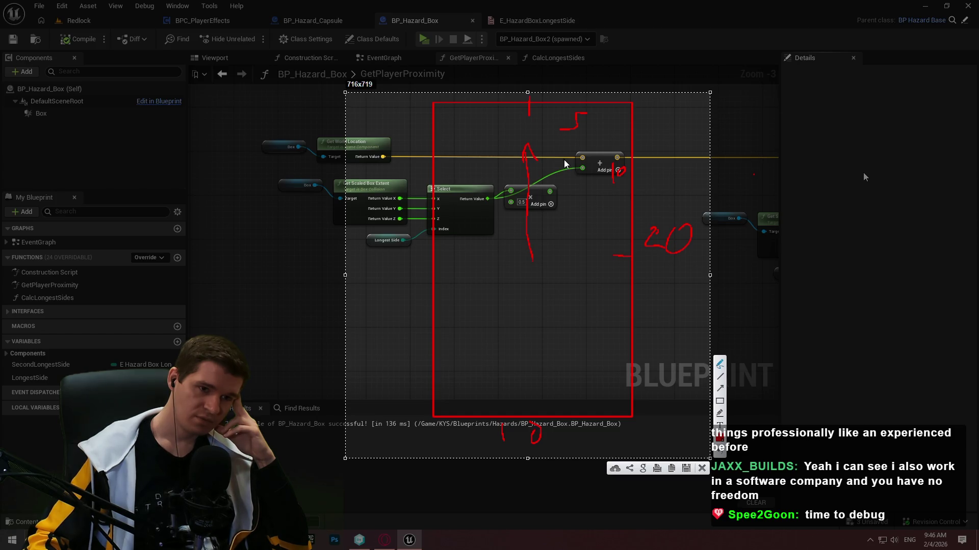
# - Close the annotated screenshot and undo the 0.5 multiply node on the Longest Side chain
pyautogui.click(701, 469)
pyautogui.moveTo(582, 260); pyautogui.dragTo(472, 278)
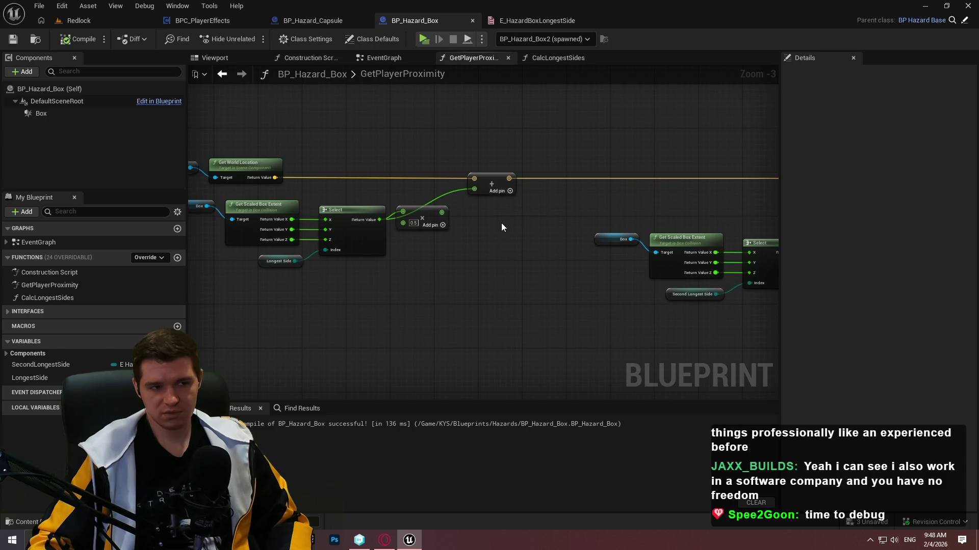
pyautogui.hotkey('ctrl', 'z')
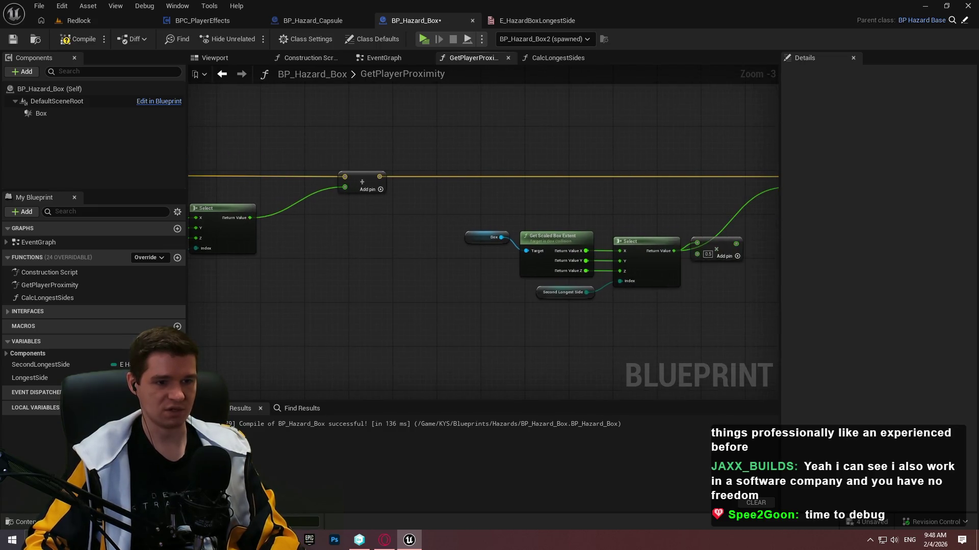
pyautogui.scroll(-2, 570, 234)
pyautogui.scroll(2, 550, 239)
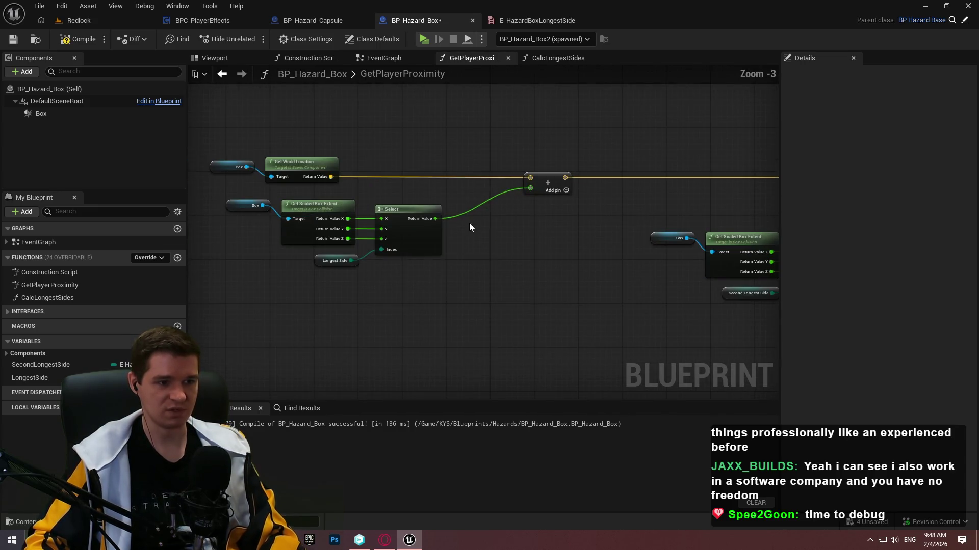
# - Add a Subtract node fed by the Longest Side Select's result
pyautogui.moveTo(452, 300); pyautogui.dragTo(223, 197)
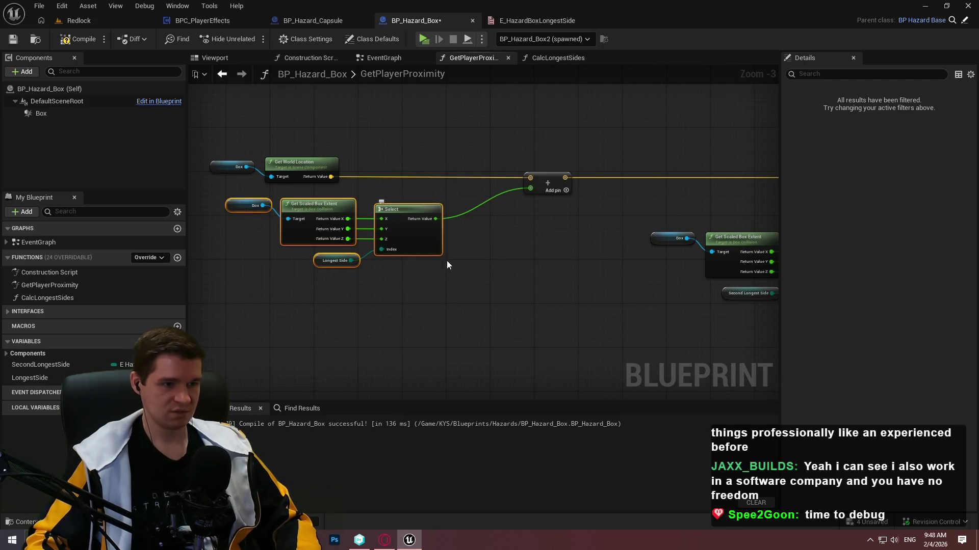
pyautogui.keyDown('alt'); pyautogui.click(434, 218); pyautogui.keyUp('alt')
pyautogui.scroll(-1, 434, 219)
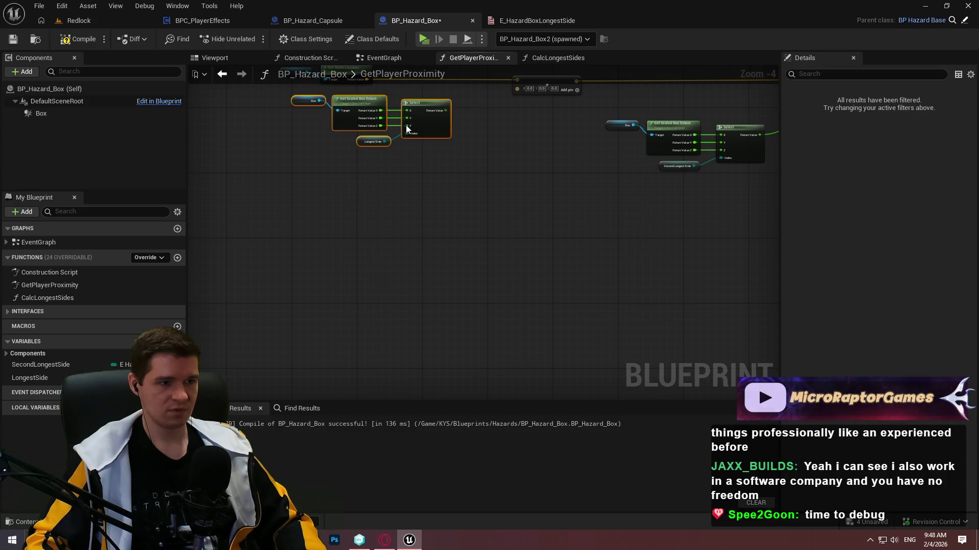
pyautogui.moveTo(276, 103); pyautogui.dragTo(262, 203)
pyautogui.scroll(2, 439, 239)
pyautogui.click(405, 218)
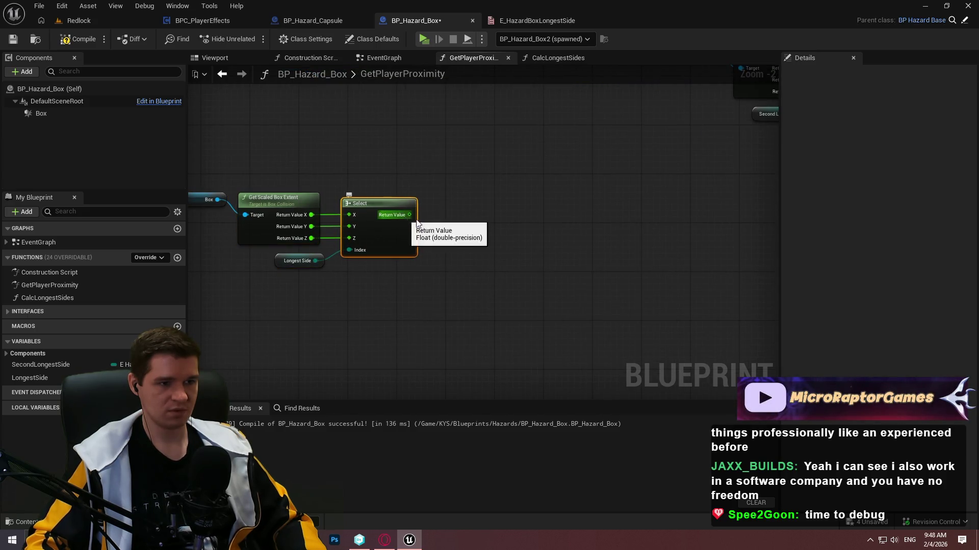
pyautogui.moveTo(406, 218)
pyautogui.mouseDown()
pyautogui.moveTo(494, 212)
pyautogui.moveTo(470, 216)
pyautogui.moveTo(486, 182)
pyautogui.mouseUp()
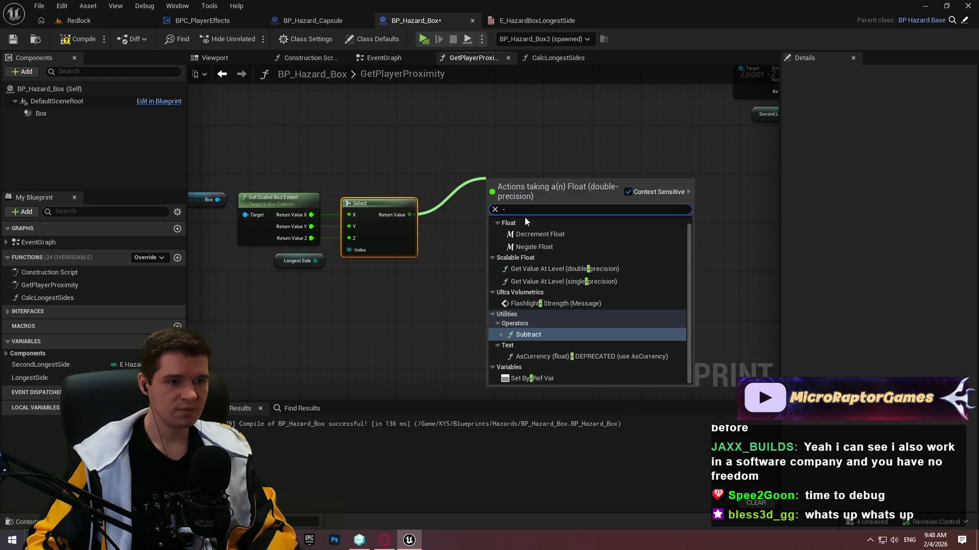
pyautogui.click(537, 332)
# - Duplicate the Box, Get Scaled Box Extent and Select node group below the original
pyautogui.moveTo(594, 202)
pyautogui.mouseDown()
pyautogui.moveTo(390, 312)
pyautogui.moveTo(441, 309)
pyautogui.mouseUp()
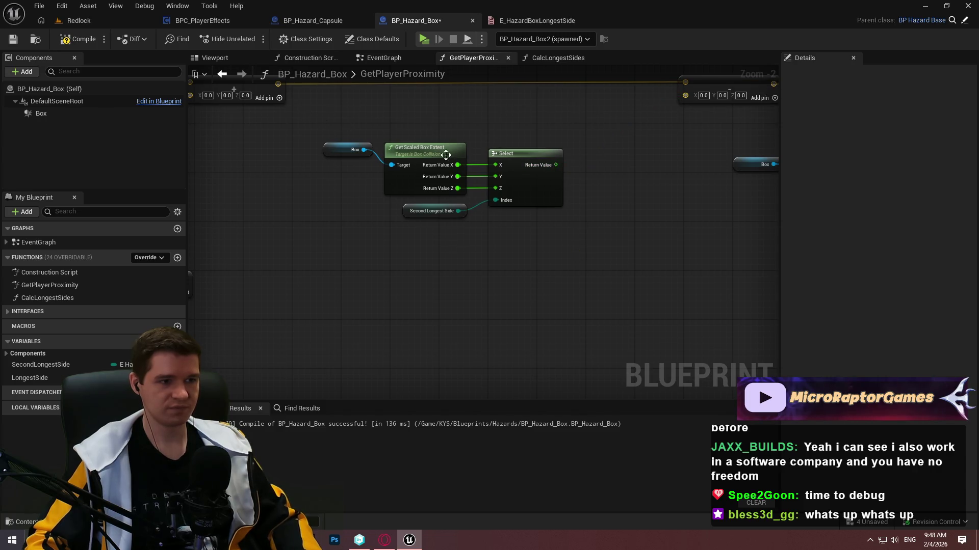
pyautogui.moveTo(591, 255); pyautogui.dragTo(341, 124)
pyautogui.hotkey('ctrl', 'c')
pyautogui.hotkey('ctrl', 'v')
pyautogui.moveTo(358, 349)
pyautogui.mouseDown()
pyautogui.moveTo(290, 280)
pyautogui.moveTo(301, 226)
pyautogui.mouseUp()
pyautogui.click(544, 118)
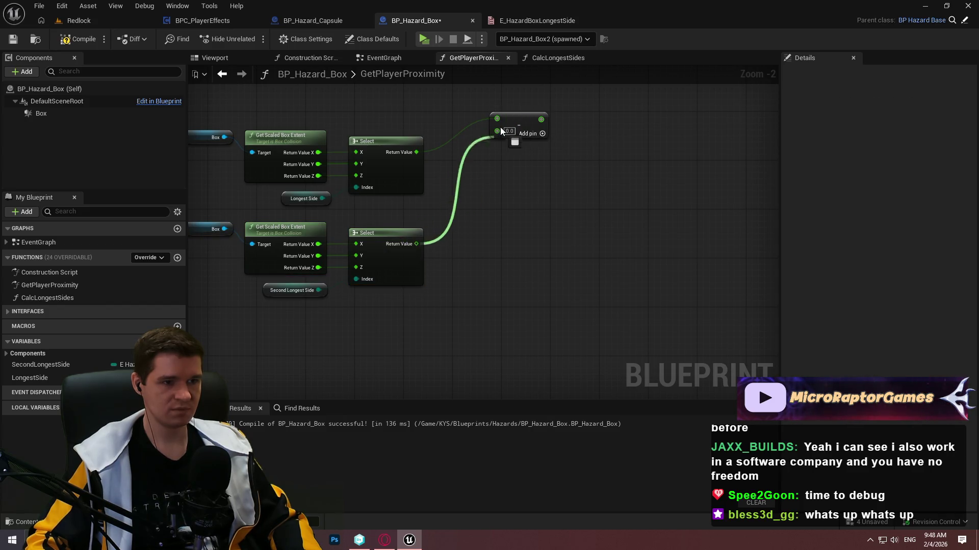
# - Wire the Second Longest Side extent into Subtract's B pin and nudge the Subtract down
pyautogui.moveTo(500, 131); pyautogui.dragTo(480, 177)
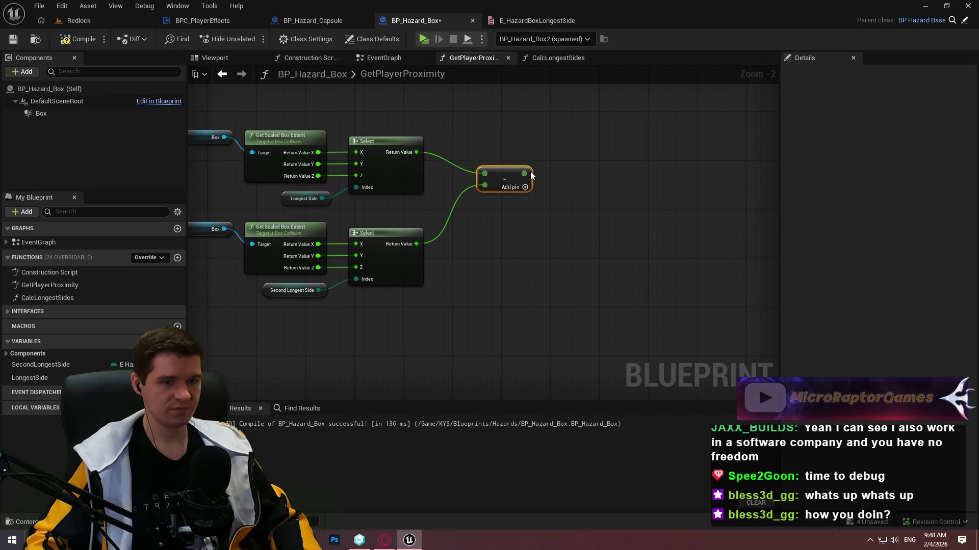
pyautogui.scroll(-1, 530, 175)
pyautogui.scroll(3, 550, 226)
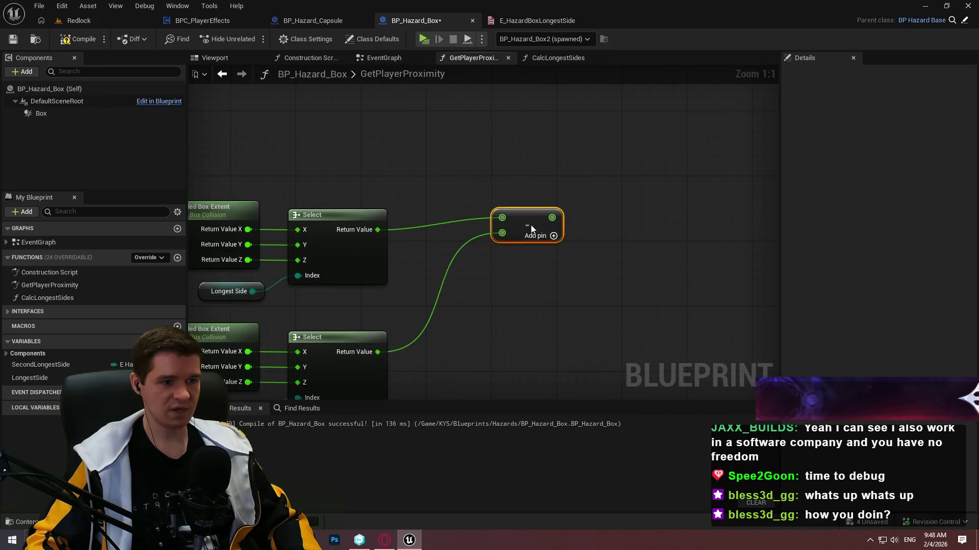
pyautogui.moveTo(537, 225)
pyautogui.mouseDown()
pyautogui.moveTo(537, 258)
pyautogui.moveTo(492, 287)
pyautogui.mouseUp()
pyautogui.scroll(-4, 563, 276)
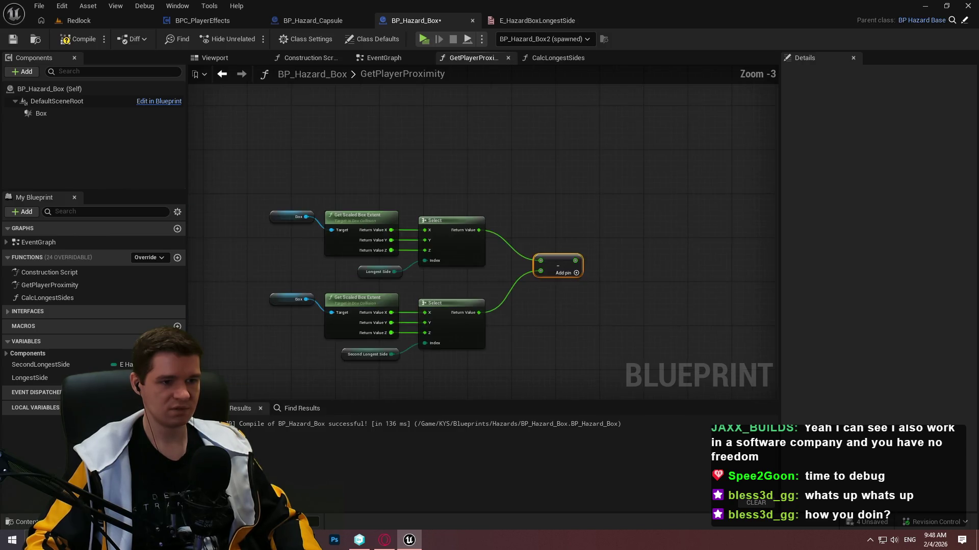
pyautogui.scroll(2, 612, 229)
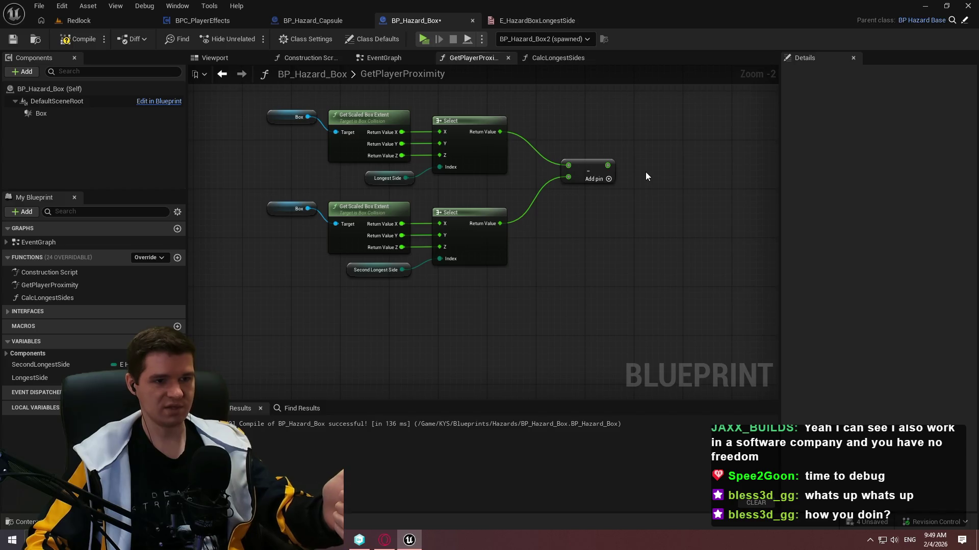
# - Locate the Forward/Right/Up direction vector nodes, deleting them briefly and then restoring them
pyautogui.scroll(-1, 725, 139)
pyautogui.moveTo(725, 138)
pyautogui.mouseDown()
pyautogui.moveTo(367, 240)
pyautogui.moveTo(489, 192)
pyautogui.moveTo(715, 188)
pyautogui.moveTo(349, 271)
pyautogui.mouseUp()
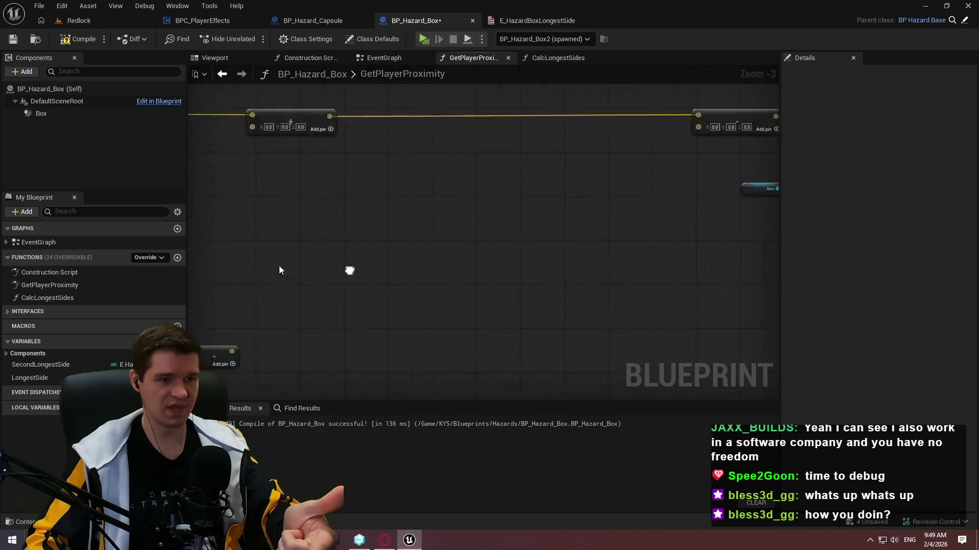
pyautogui.scroll(-1, 350, 270)
pyautogui.moveTo(562, 320)
pyautogui.mouseDown()
pyautogui.moveTo(536, 269)
pyautogui.moveTo(315, 284)
pyautogui.mouseUp()
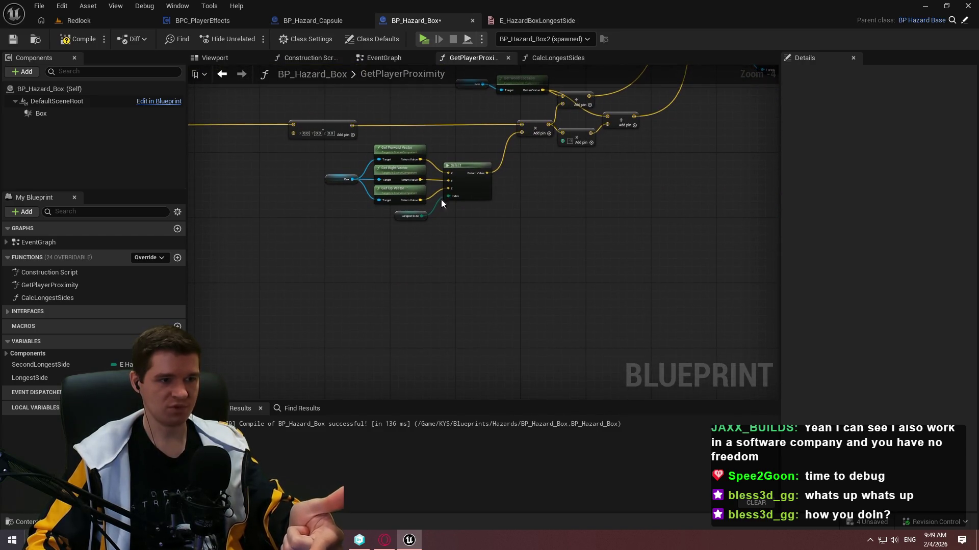
pyautogui.moveTo(441, 199); pyautogui.dragTo(337, 145)
pyautogui.press('Delete')
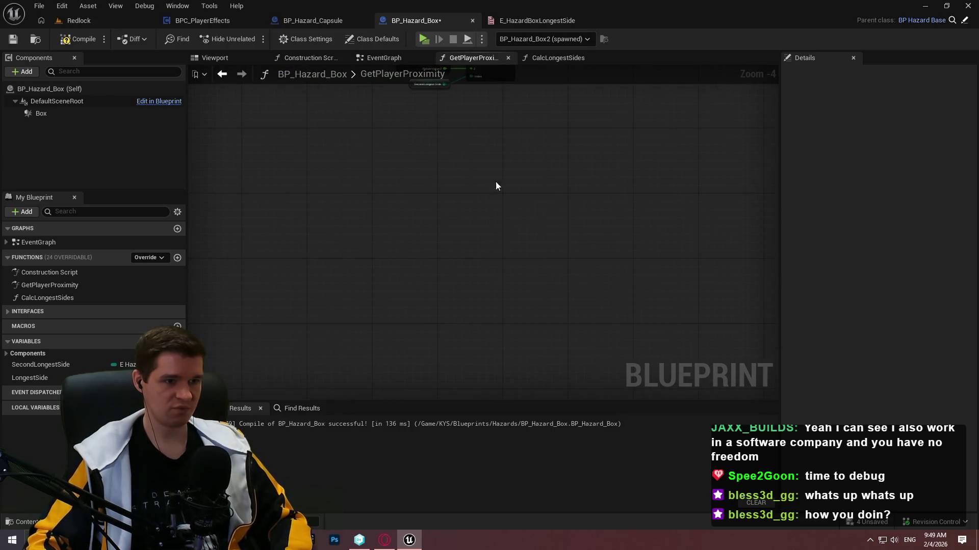
pyautogui.scroll(2, 372, 311)
pyautogui.hotkey('ctrl', 'z')
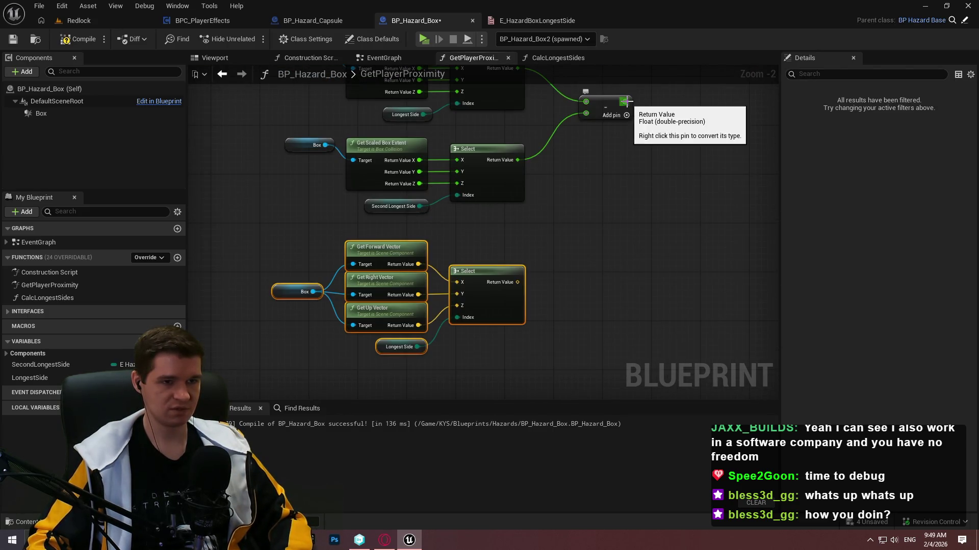
# - Add a Multiply node from the Subtract result and convert its second input to a vector
pyautogui.moveTo(626, 101); pyautogui.dragTo(656, 109)
pyautogui.write('*')
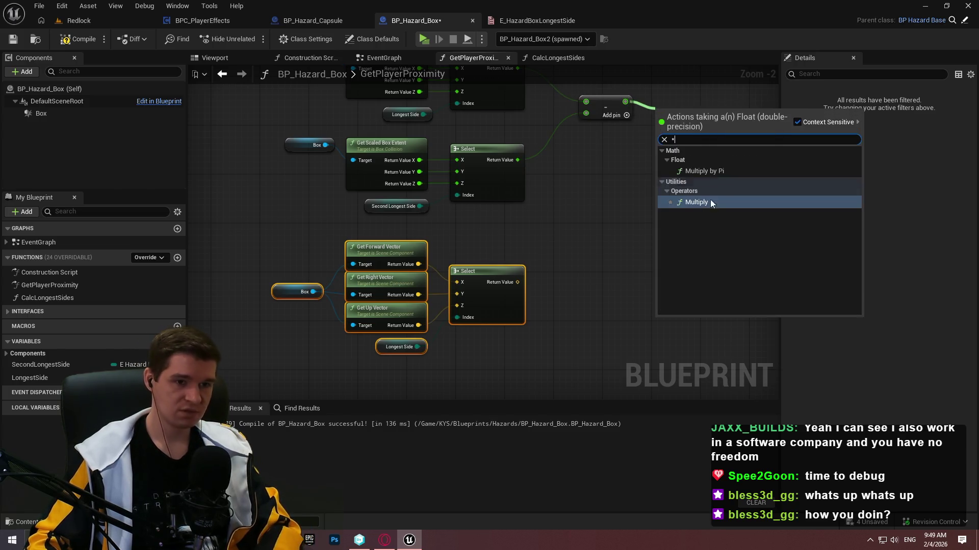
pyautogui.click(690, 203)
pyautogui.rightClick(661, 126)
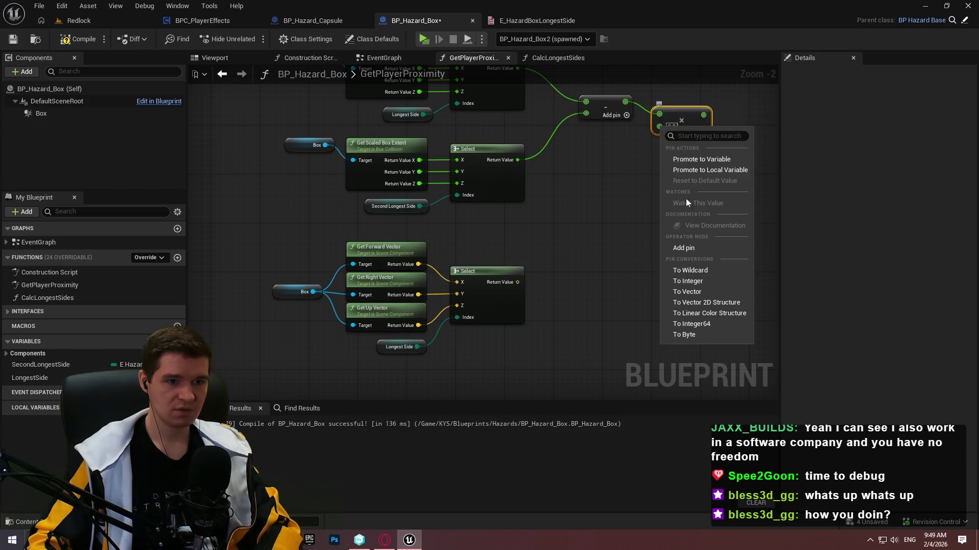
pyautogui.click(702, 292)
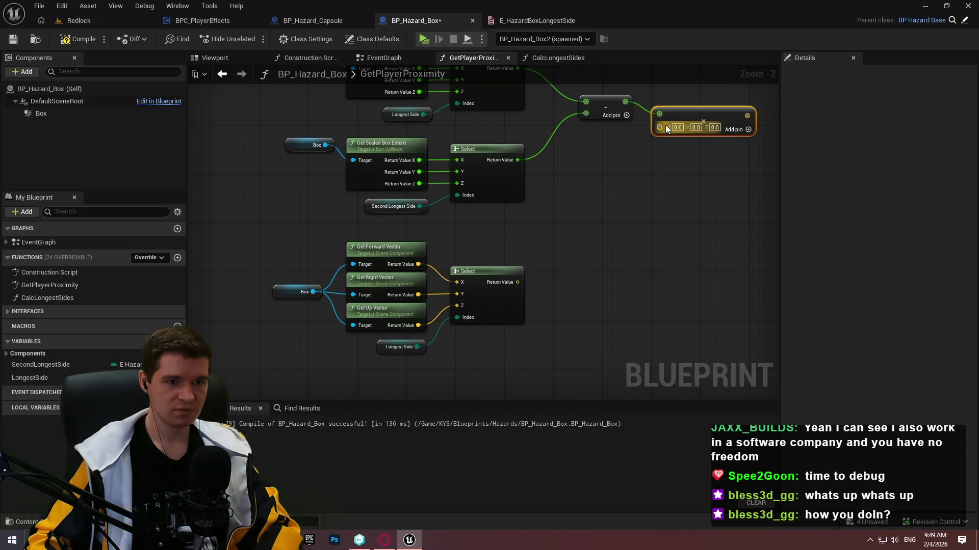
# - Wire the Forward/Right/Up direction Select into the Multiply's vector input
pyautogui.moveTo(659, 127)
pyautogui.mouseDown()
pyautogui.moveTo(511, 298)
pyautogui.moveTo(516, 289)
pyautogui.mouseUp()
pyautogui.moveTo(558, 351); pyautogui.dragTo(268, 230)
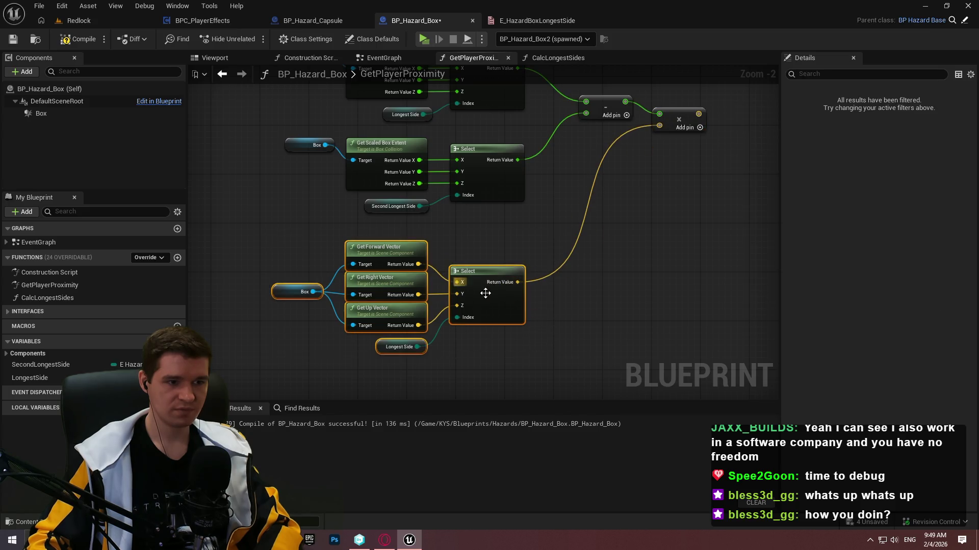
pyautogui.click(552, 228)
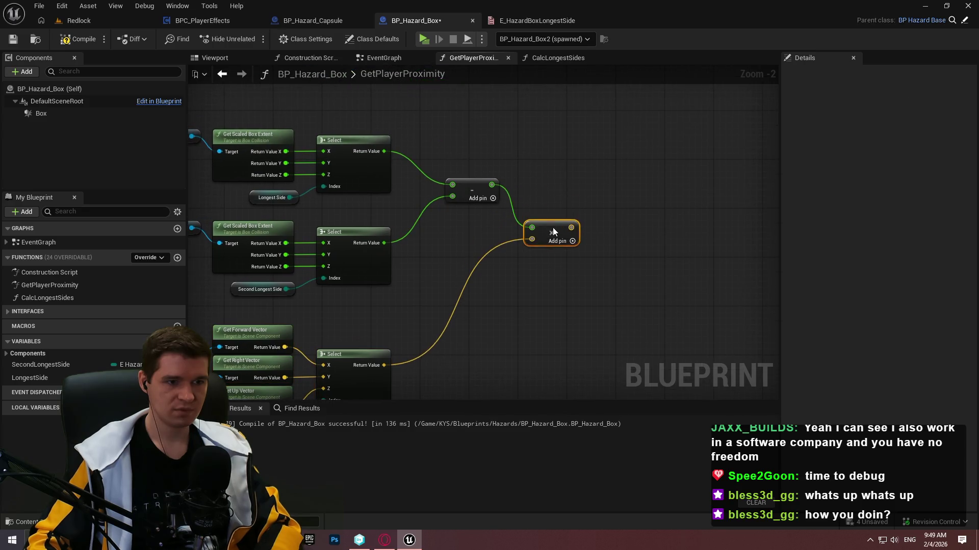
pyautogui.scroll(-3, 552, 227)
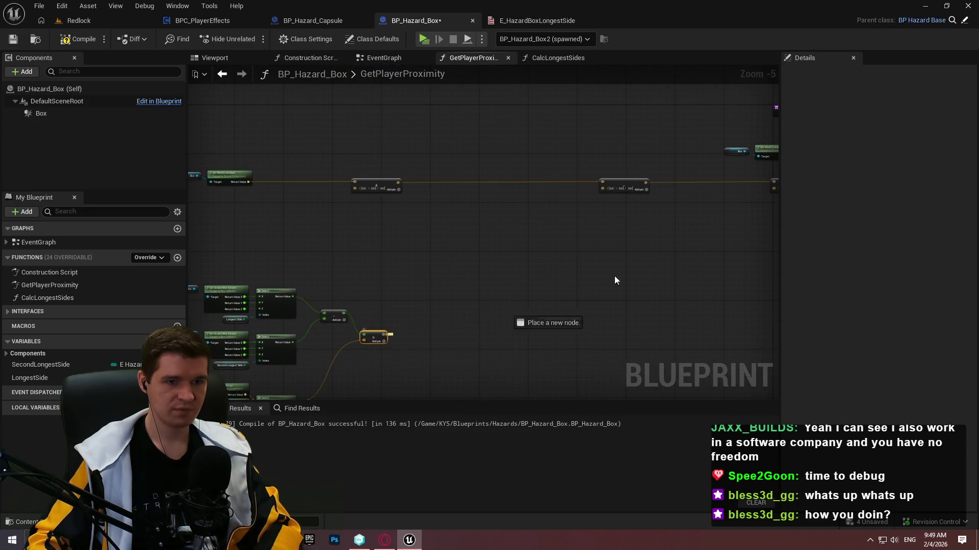
pyautogui.scroll(3, 543, 215)
# - Connect the Multiply result into the location Add node
pyautogui.moveTo(615, 280)
pyautogui.mouseDown()
pyautogui.moveTo(543, 215)
pyautogui.moveTo(561, 141)
pyautogui.moveTo(537, 158)
pyautogui.moveTo(603, 177)
pyautogui.mouseUp()
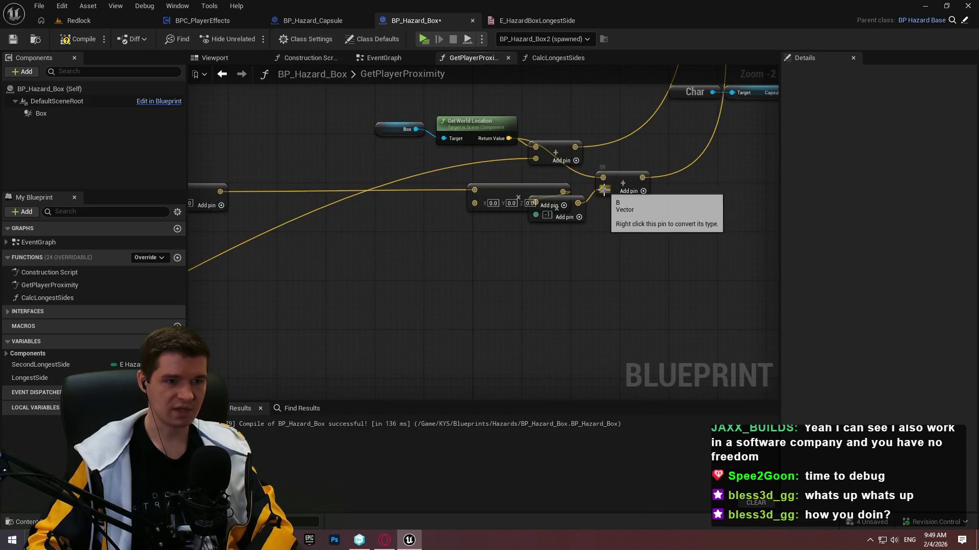
pyautogui.moveTo(536, 202)
pyautogui.mouseDown()
pyautogui.moveTo(396, 414)
pyautogui.moveTo(406, 194)
pyautogui.moveTo(375, 126)
pyautogui.mouseUp()
pyautogui.scroll(-3, 473, 194)
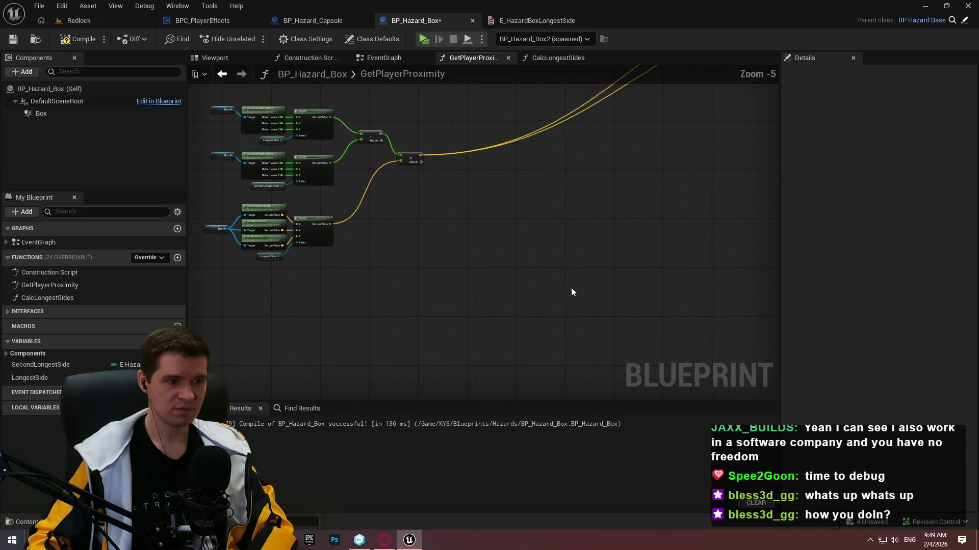
# - Rearrange the proximity node cluster, undoing a trial move of the whole group
pyautogui.moveTo(572, 308); pyautogui.dragTo(221, 97)
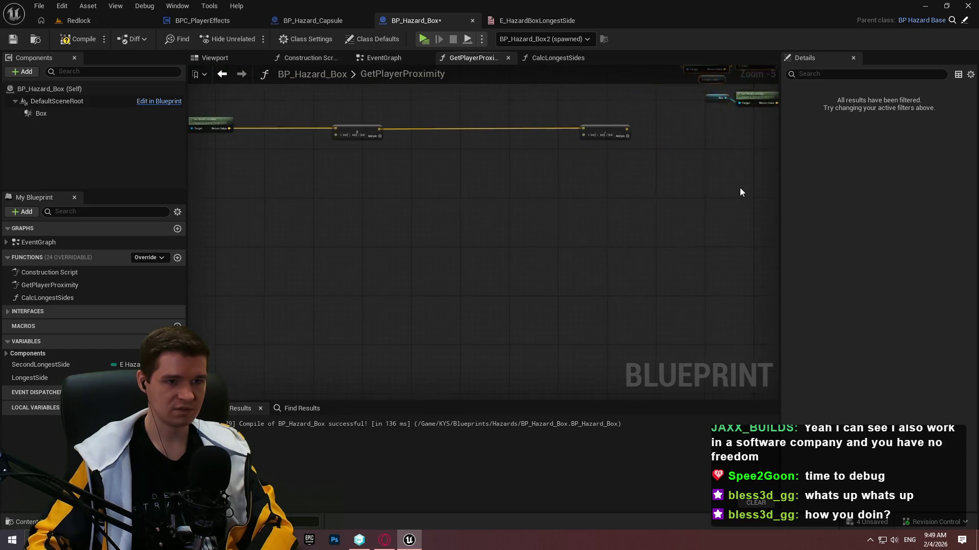
pyautogui.scroll(3, 551, 335)
pyautogui.scroll(-4, 483, 244)
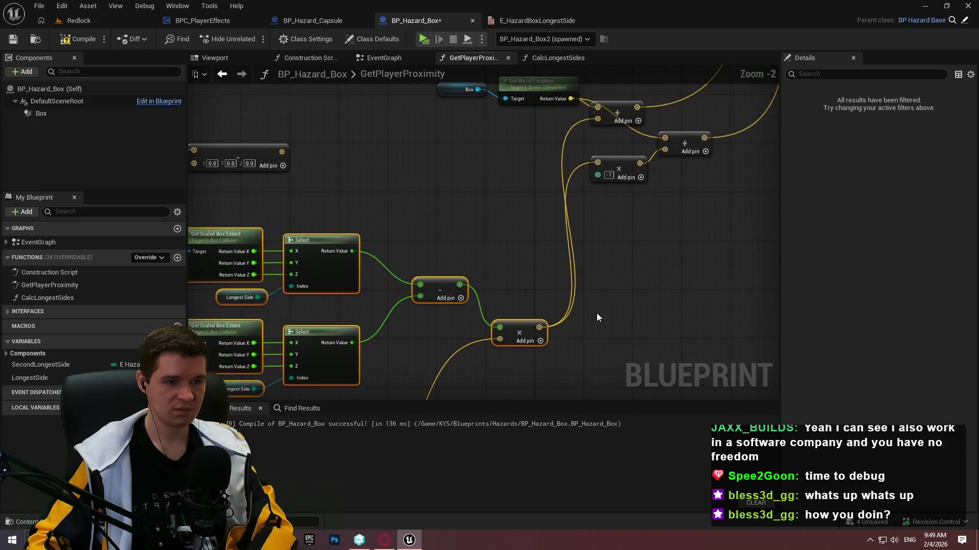
pyautogui.click(319, 213)
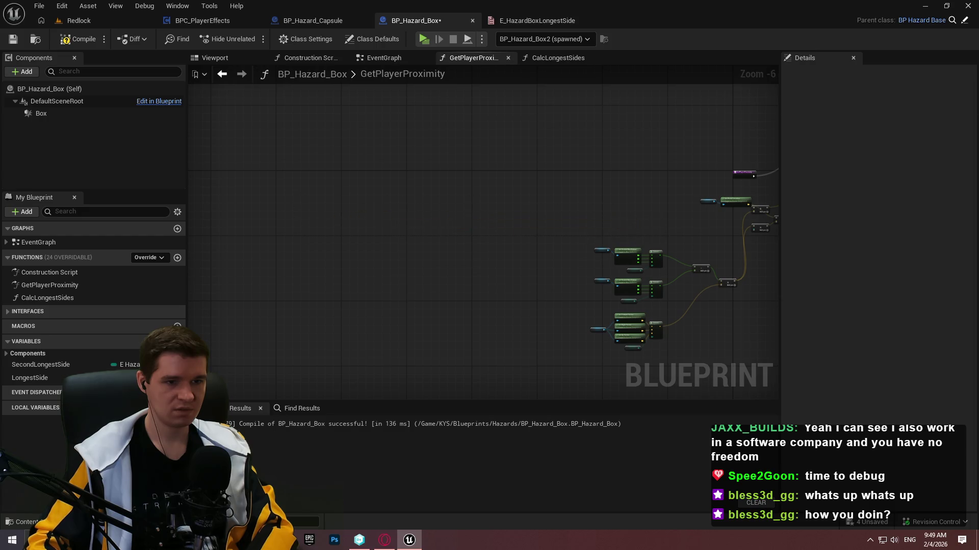
pyautogui.scroll(2, 539, 295)
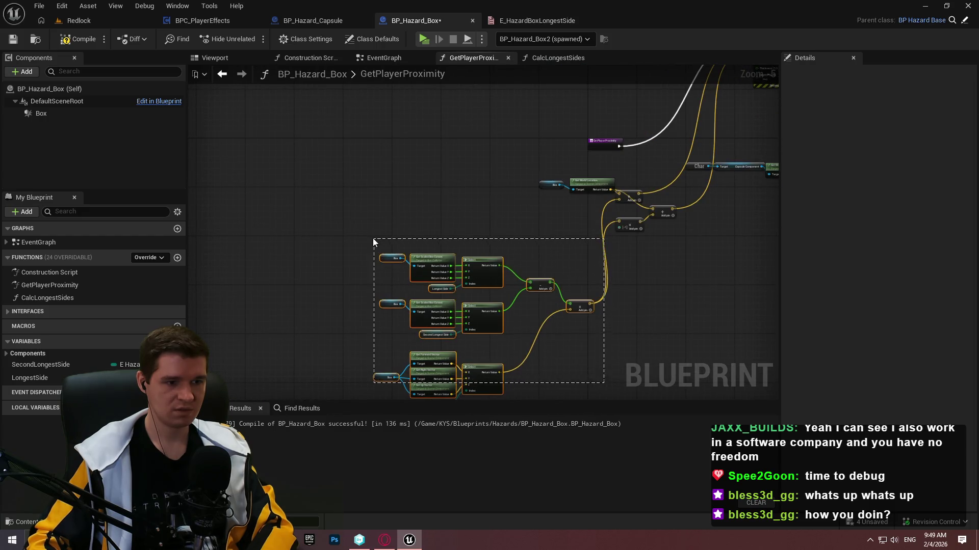
pyautogui.moveTo(372, 240); pyautogui.dragTo(374, 238)
pyautogui.moveTo(487, 391)
pyautogui.mouseDown()
pyautogui.moveTo(481, 279)
pyautogui.moveTo(480, 299)
pyautogui.mouseUp()
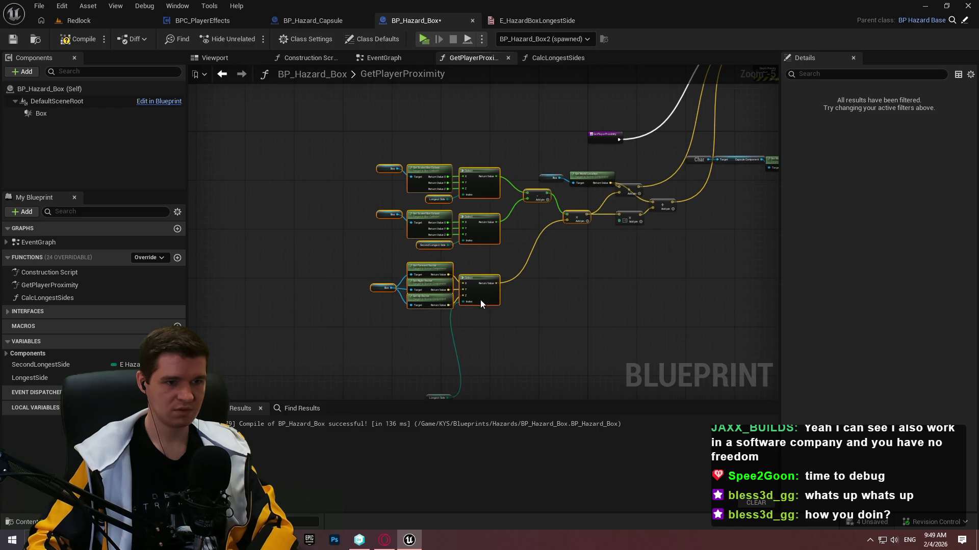
pyautogui.hotkey('ctrl', 'z')
pyautogui.scroll(2, 585, 300)
pyautogui.moveTo(557, 287)
pyautogui.mouseDown()
pyautogui.moveTo(426, 179)
pyautogui.moveTo(435, 274)
pyautogui.mouseUp()
pyautogui.scroll(1, 403, 214)
# - Run the character past the START HERE ramp and hazard box outline toward the tall wall
pyautogui.click(454, 185)
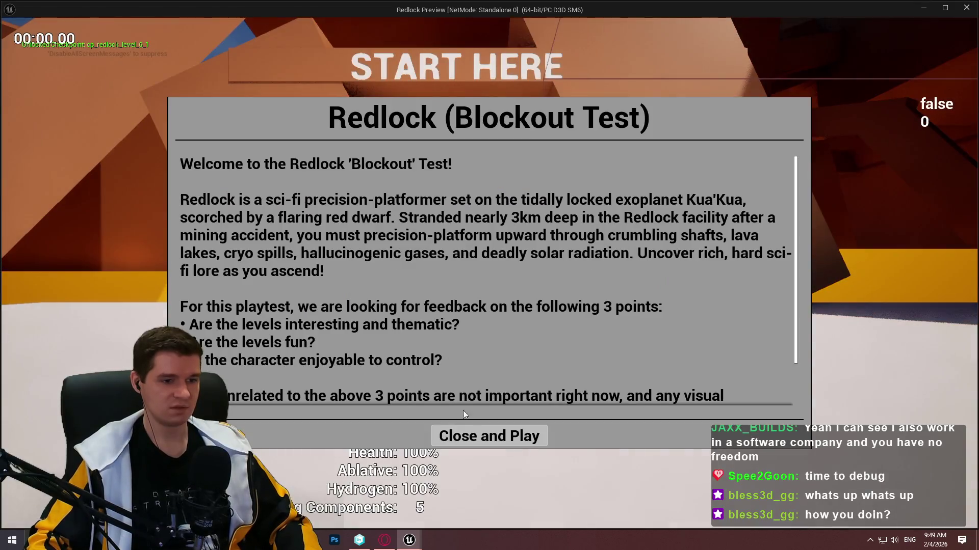
pyautogui.click(467, 435)
pyautogui.press('w')
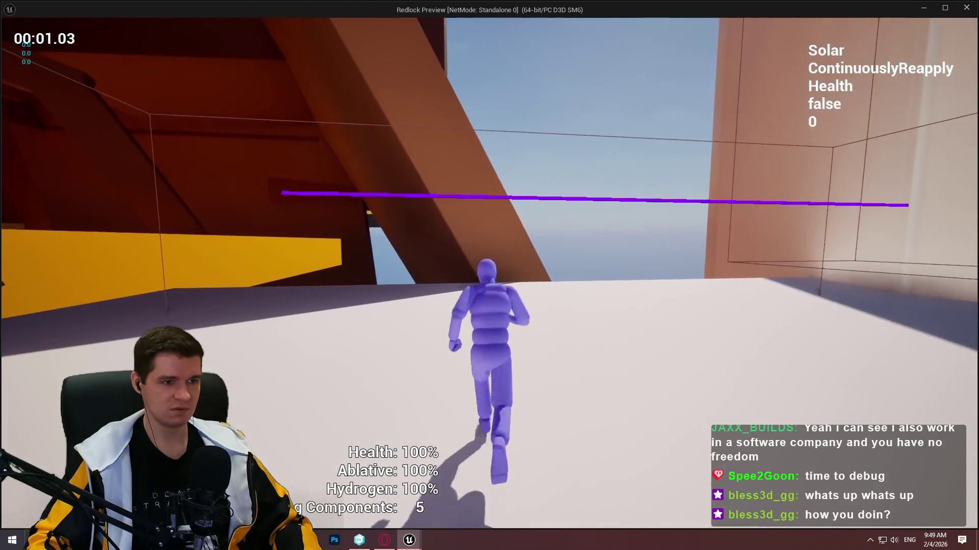
pyautogui.press('w')
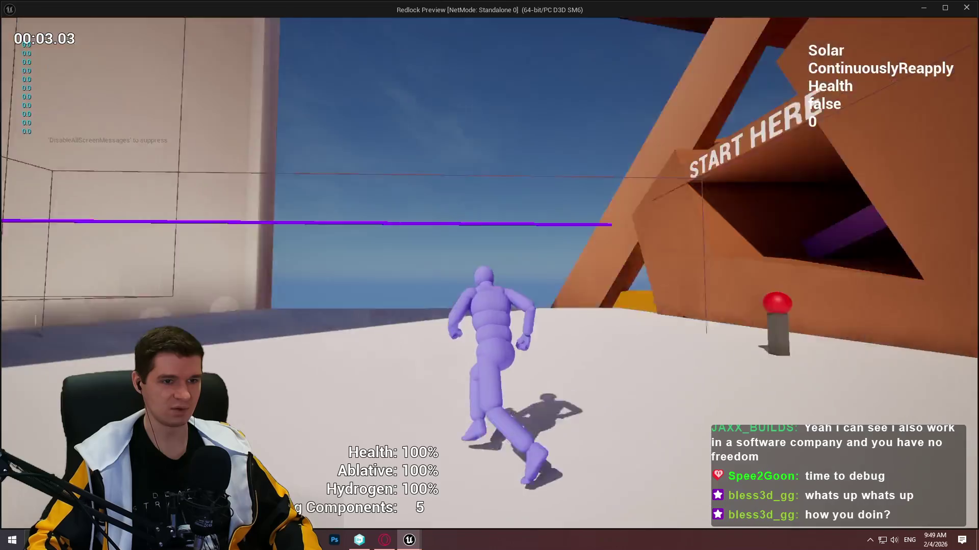
pyautogui.press('w')
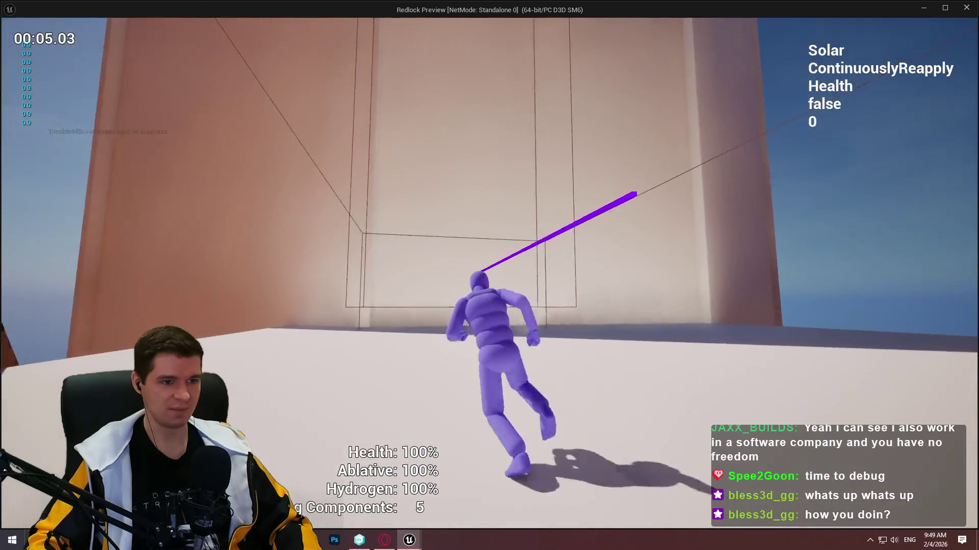
pyautogui.press('w')
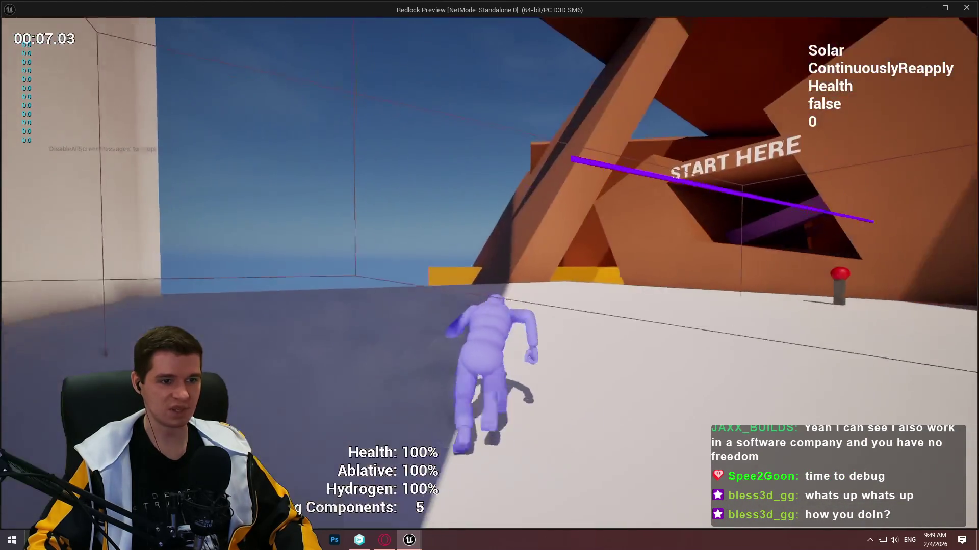
pyautogui.press('w')
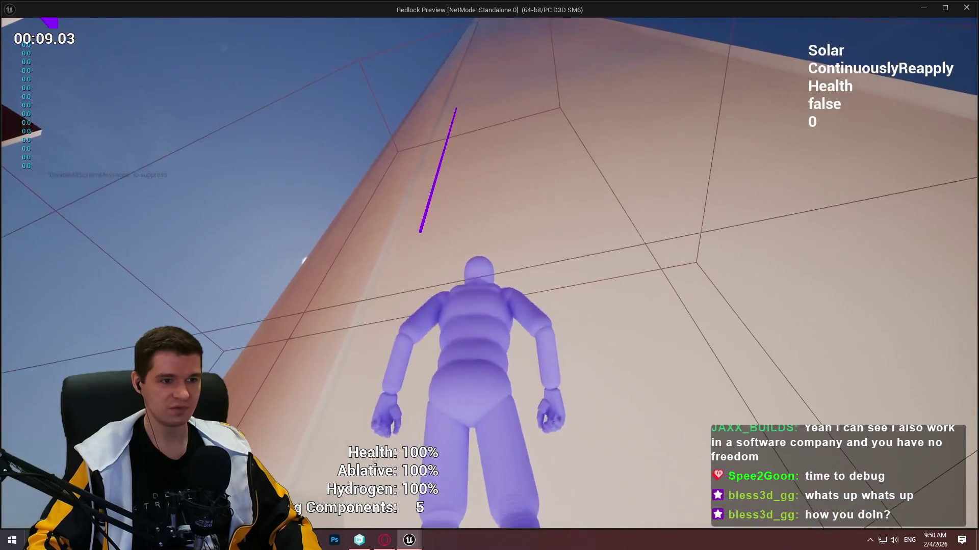
pyautogui.press('w')
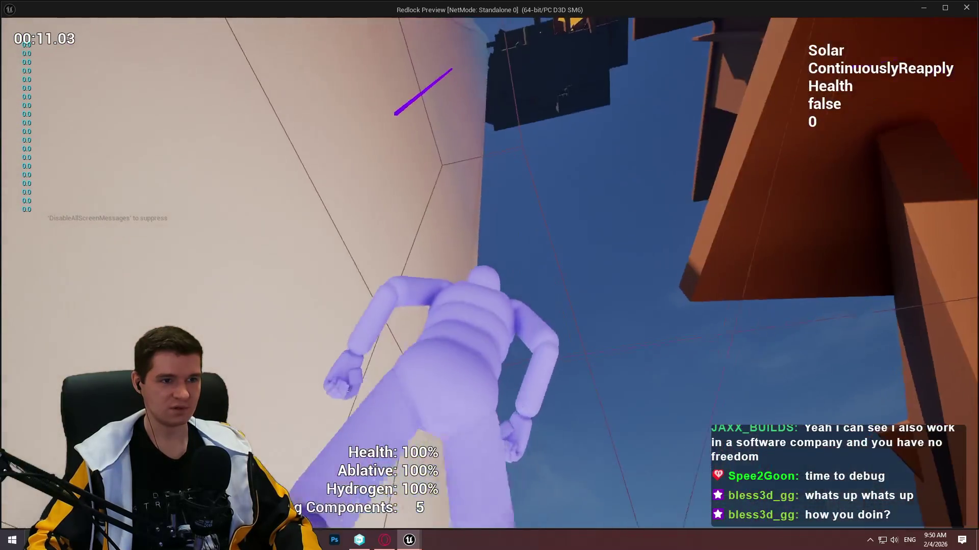
pyautogui.press('w')
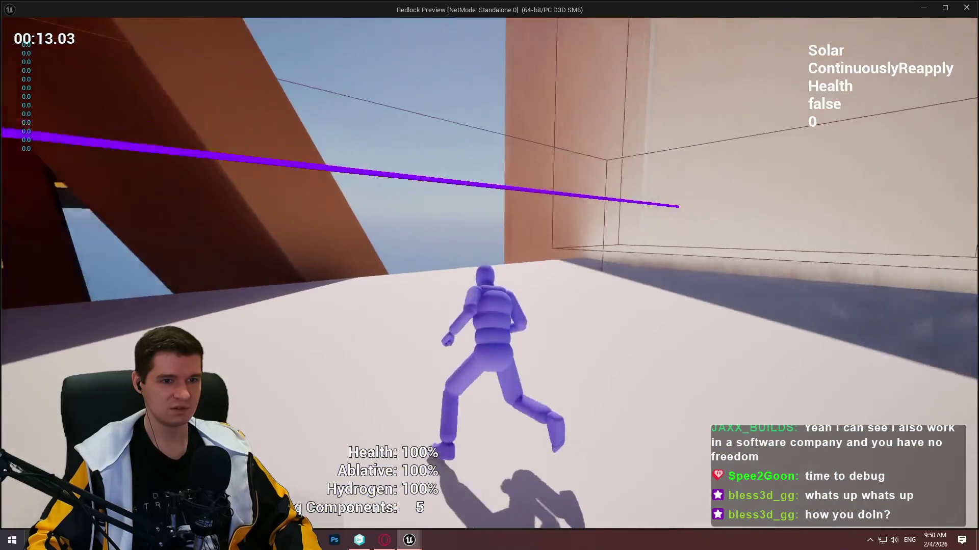
# - Jump onto the tall wall, run back toward START HERE, then end the session in the Redlock level
pyautogui.press('space')
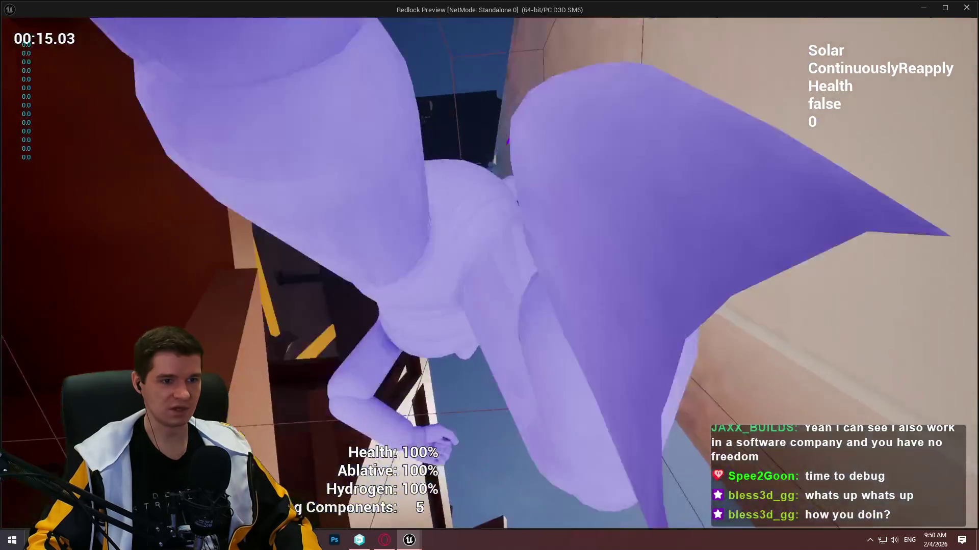
pyautogui.press('w')
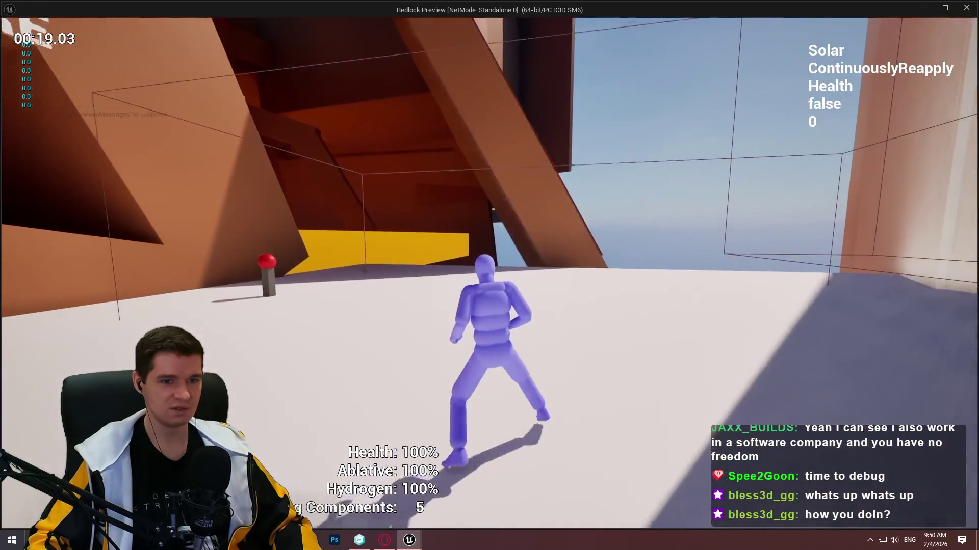
pyautogui.press('Escape')
pyautogui.click(100, 20)
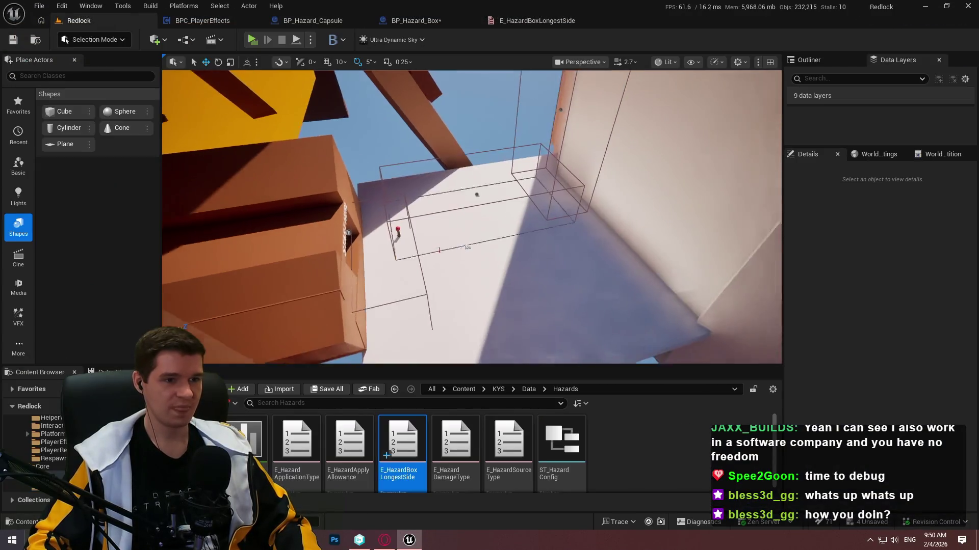
# - Select the flat BP_Hazard_Box3 on the floor and set its X scale to 10
pyautogui.click(490, 199)
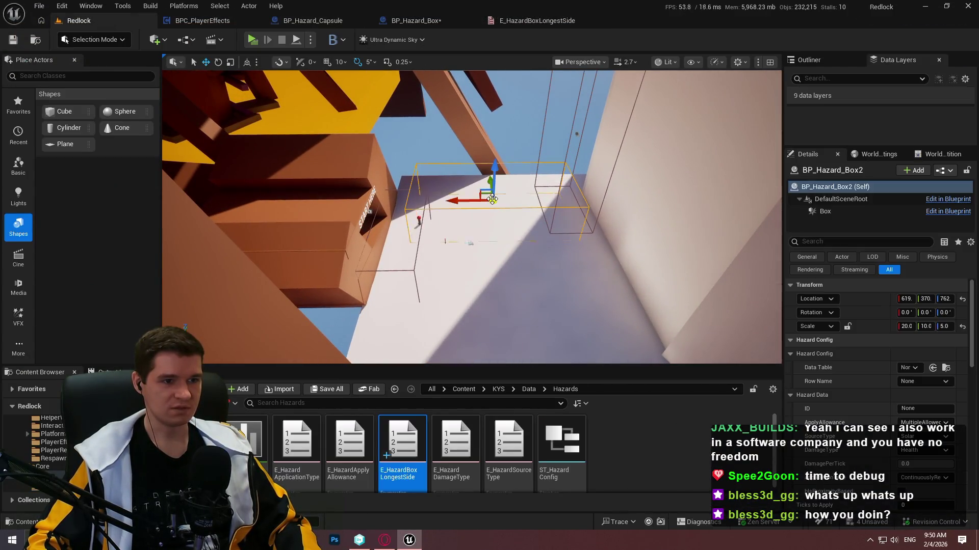
pyautogui.moveTo(631, 234); pyautogui.dragTo(677, 273)
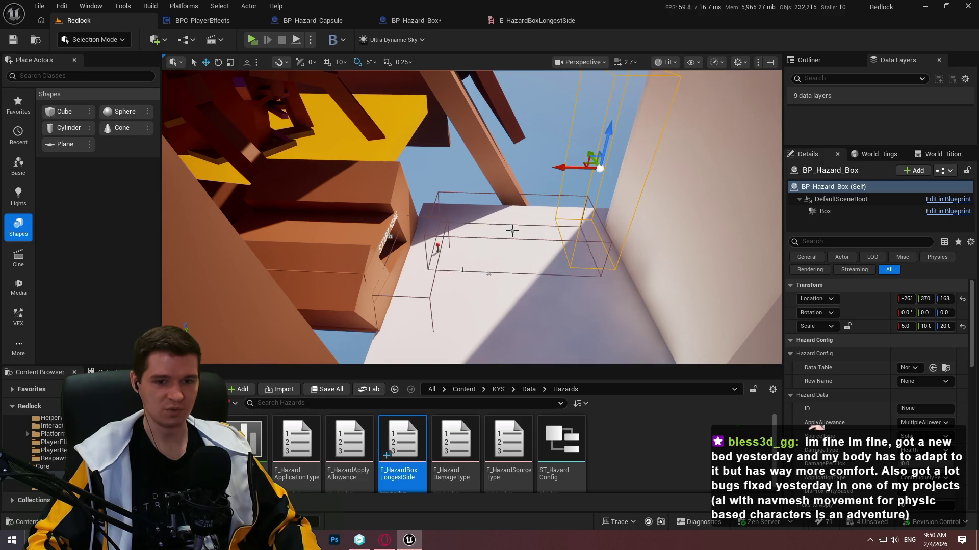
pyautogui.click(513, 228)
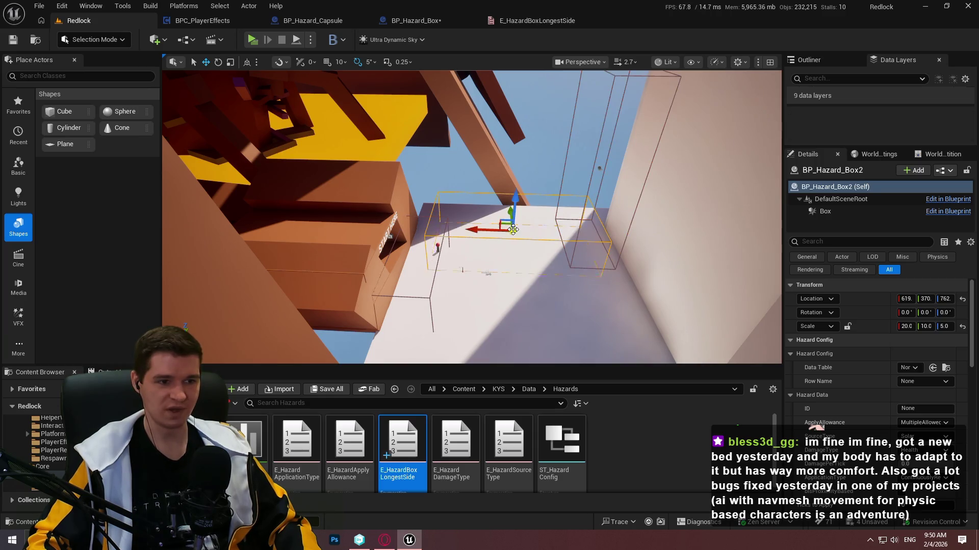
pyautogui.click(905, 326)
pyautogui.write('10')
pyautogui.write('20')
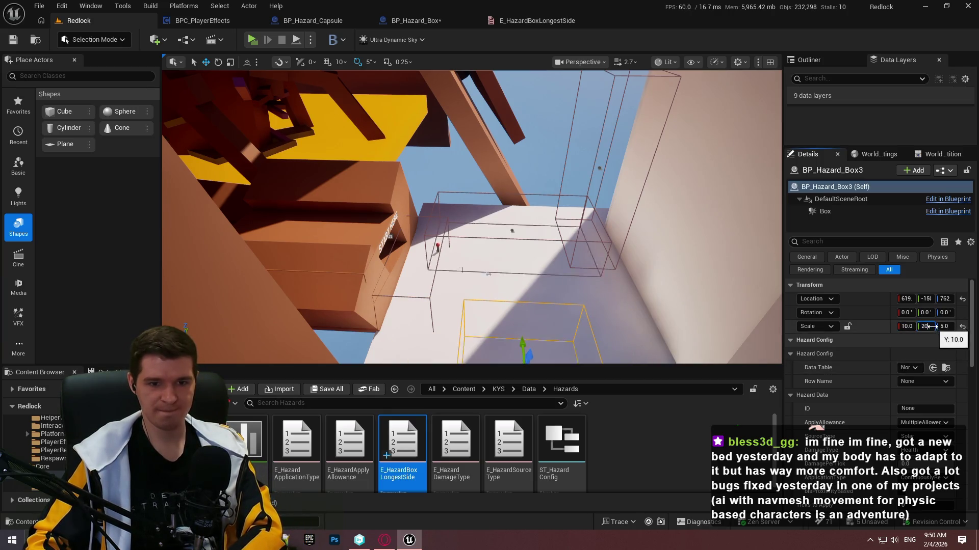
pyautogui.press('Return')
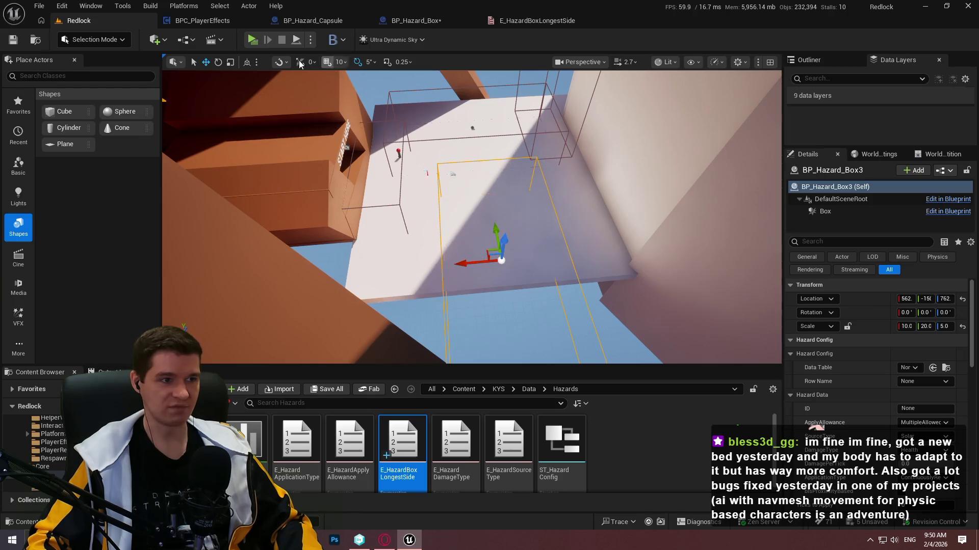
# - Play-test the level, running the character forward, then end the session
pyautogui.hotkey('alt', 'p')
pyautogui.click(487, 437)
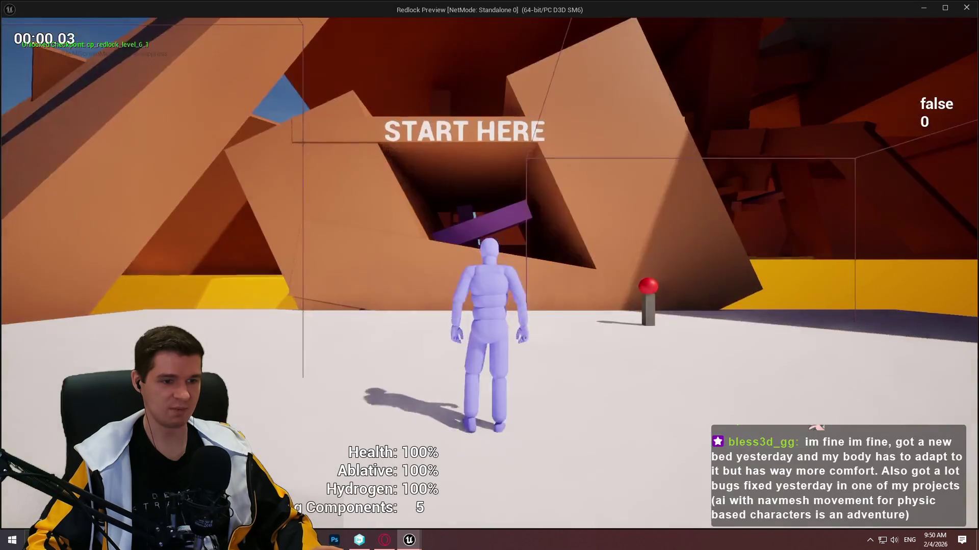
pyautogui.press('w')
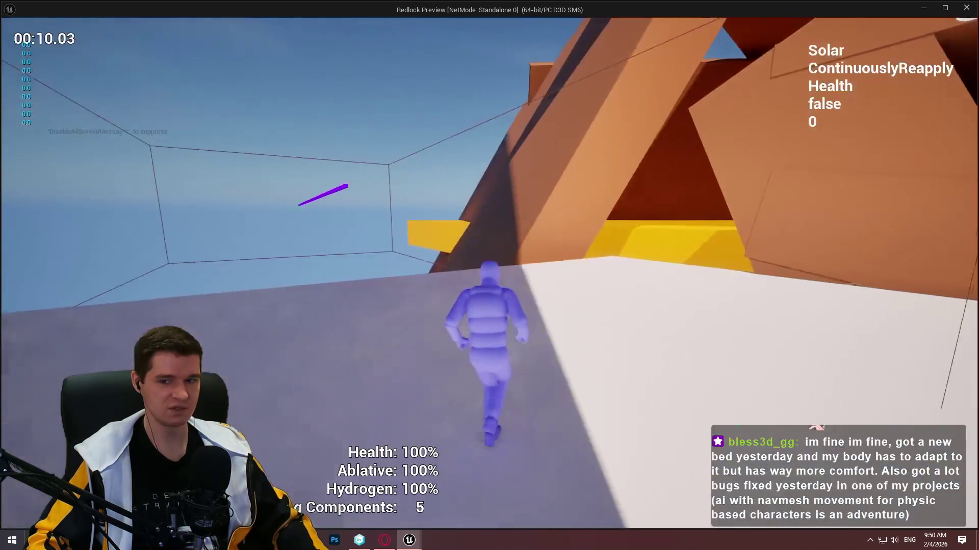
pyautogui.press('Escape')
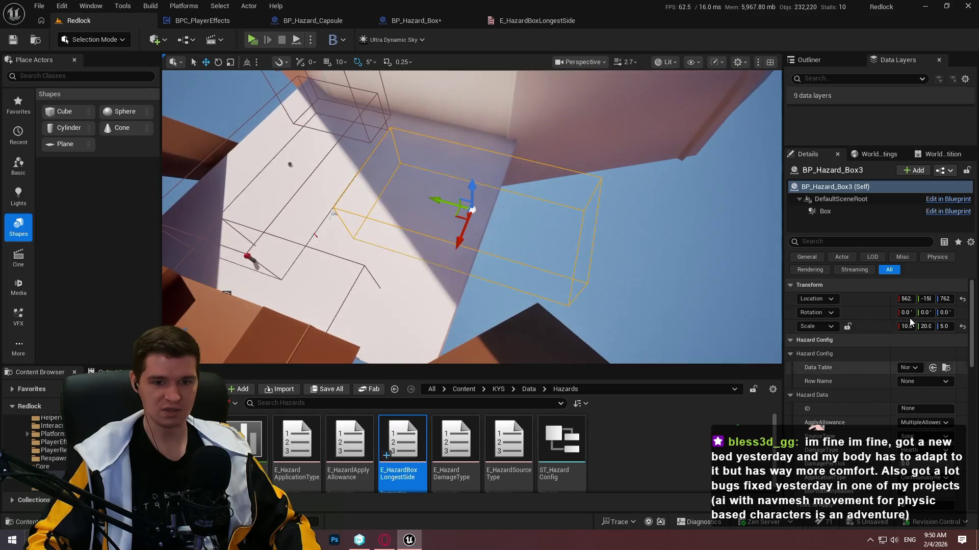
# - Enter 20 and a Z scale of 2.0 for BP_Hazard_Box3, then play-test into the boxed room
pyautogui.write('20')
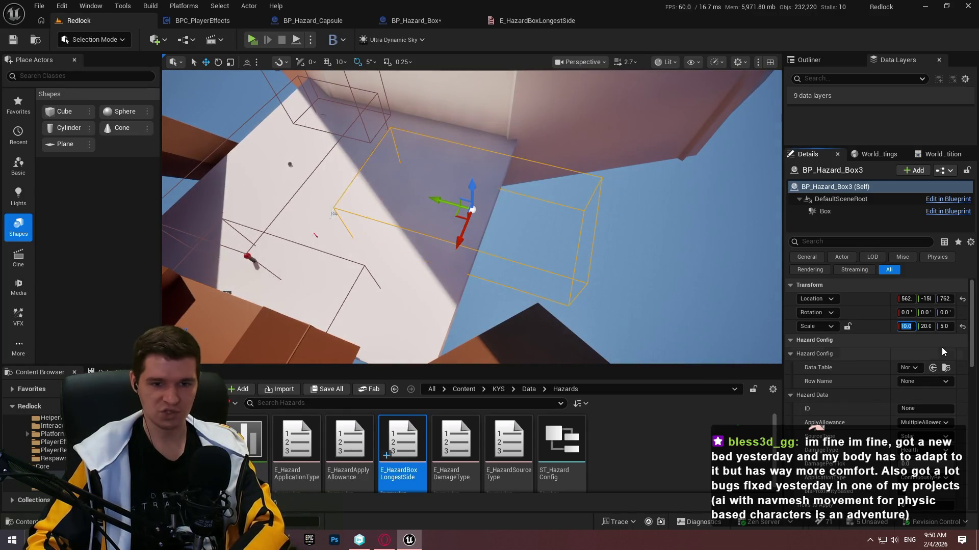
pyautogui.click(944, 325)
pyautogui.write('2')
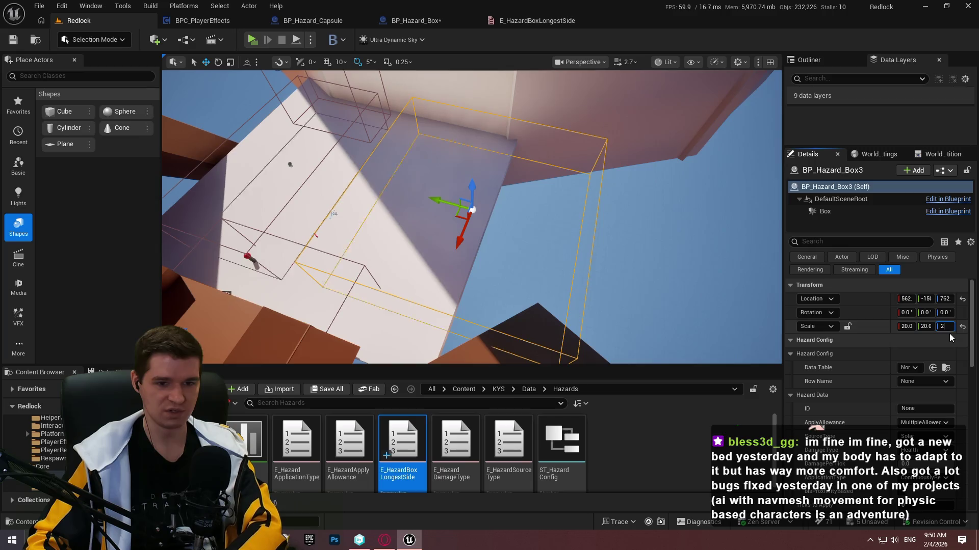
pyautogui.press('Return')
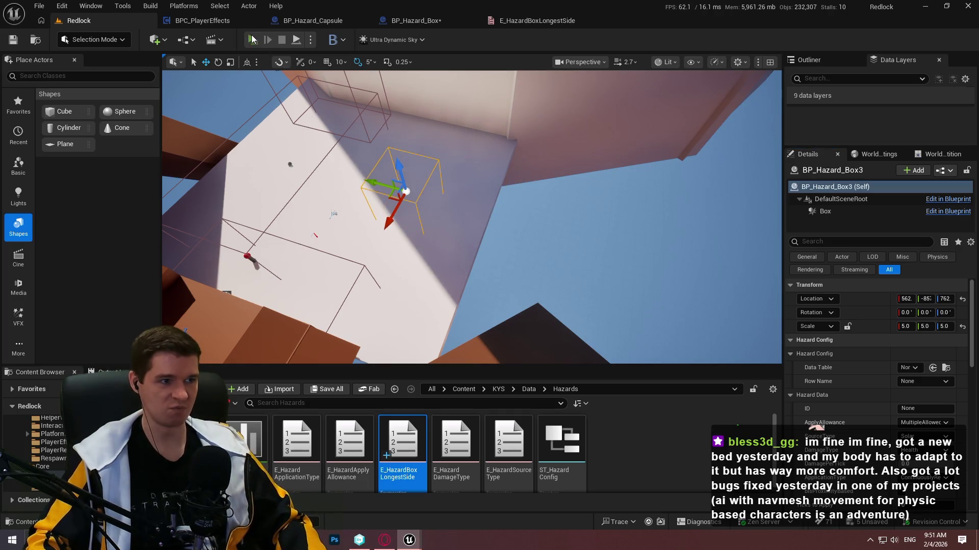
pyautogui.click(252, 39)
pyautogui.click(489, 435)
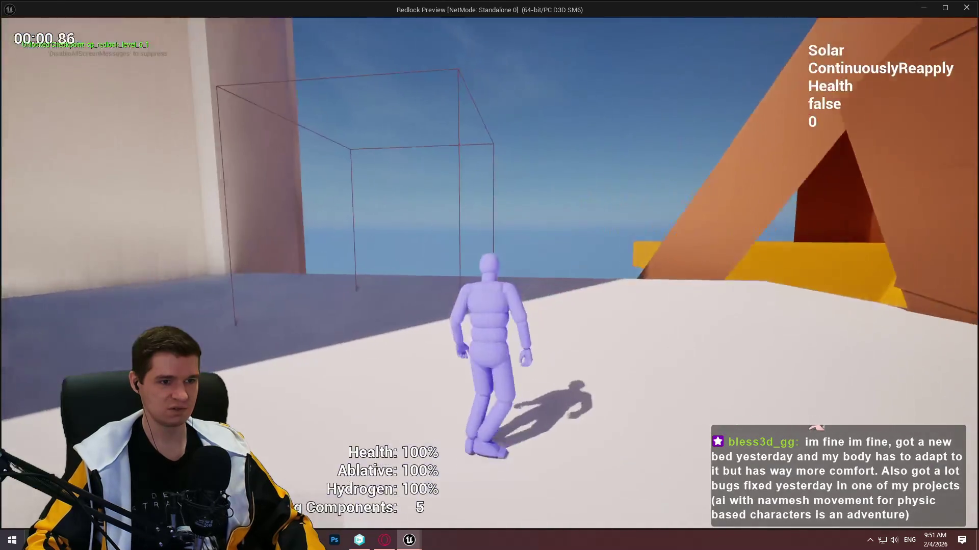
pyautogui.press('w')
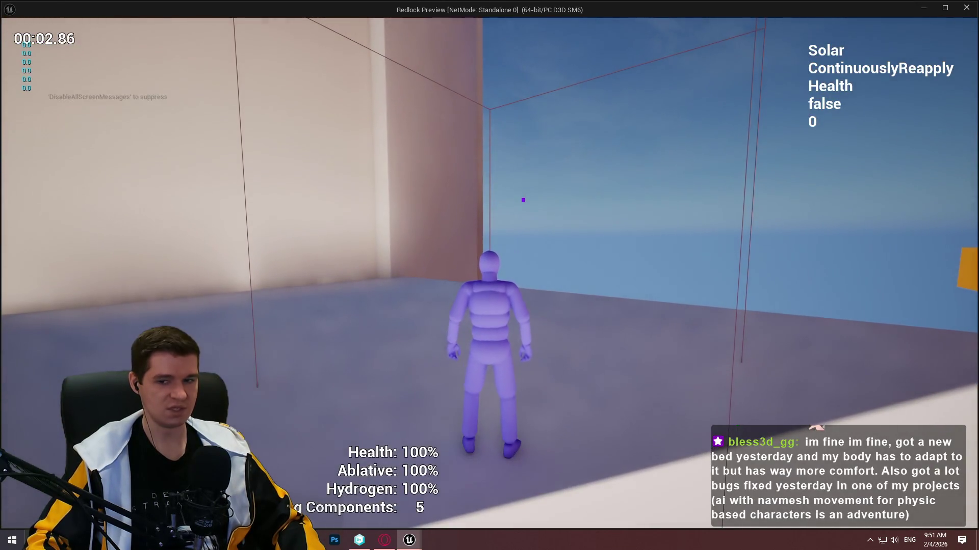
pyautogui.press('Escape')
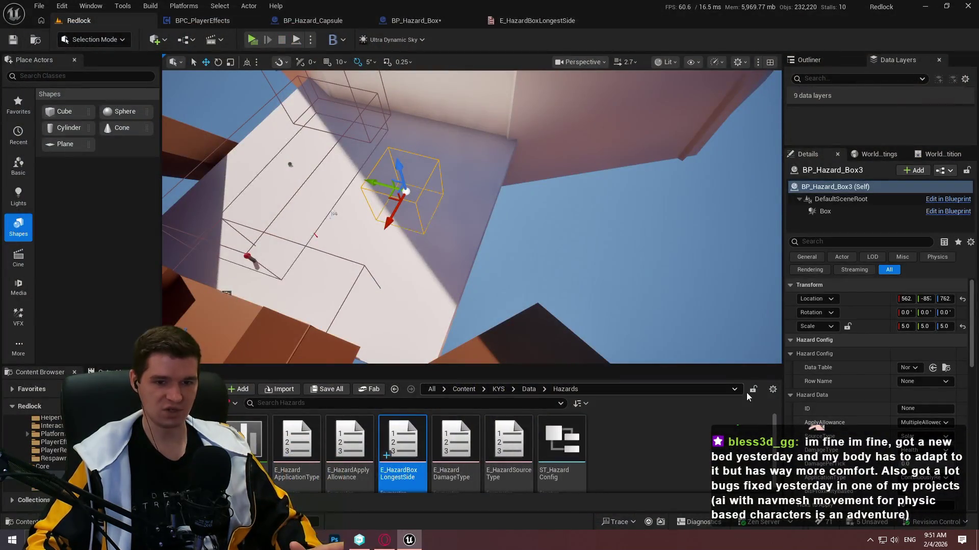
# - Fly closer to BP_Hazard_Box3, play-test the boxed room again, then open BP_Hazard_Box
pyautogui.press('w')
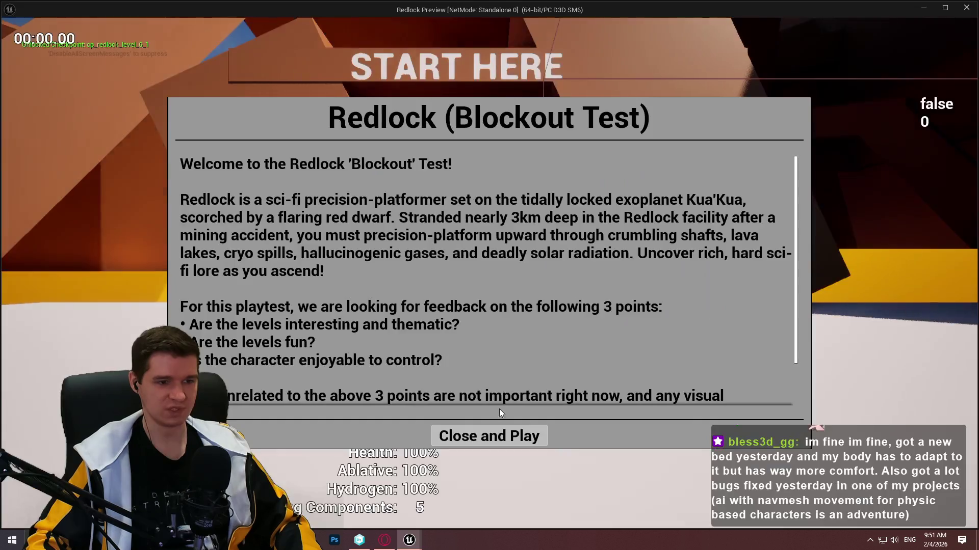
pyautogui.click(489, 435)
pyautogui.press('w')
pyautogui.press('w')
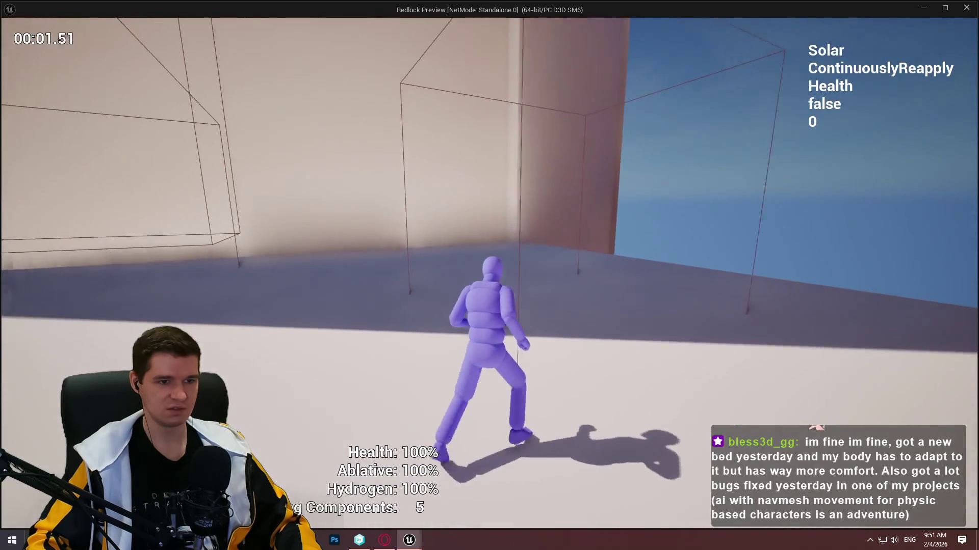
pyautogui.press('w')
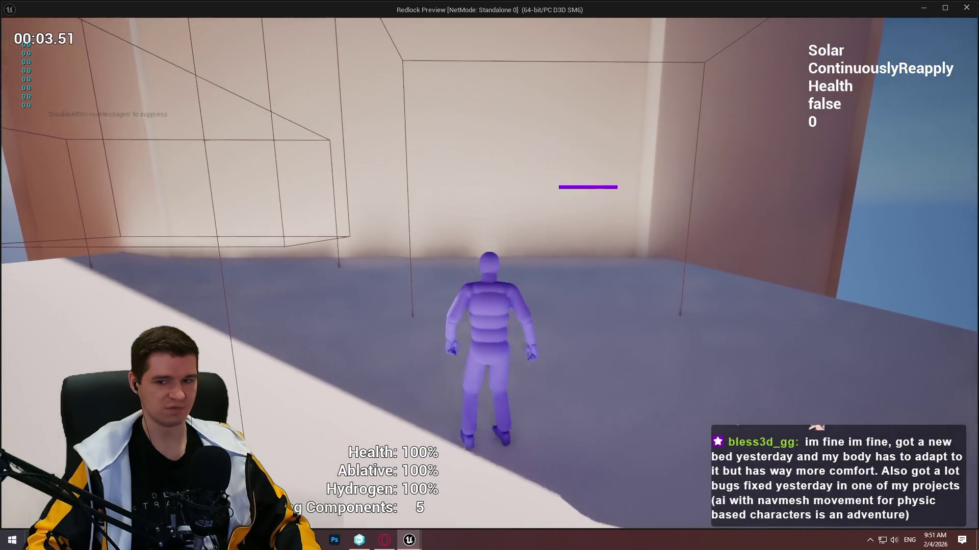
pyautogui.press('Escape')
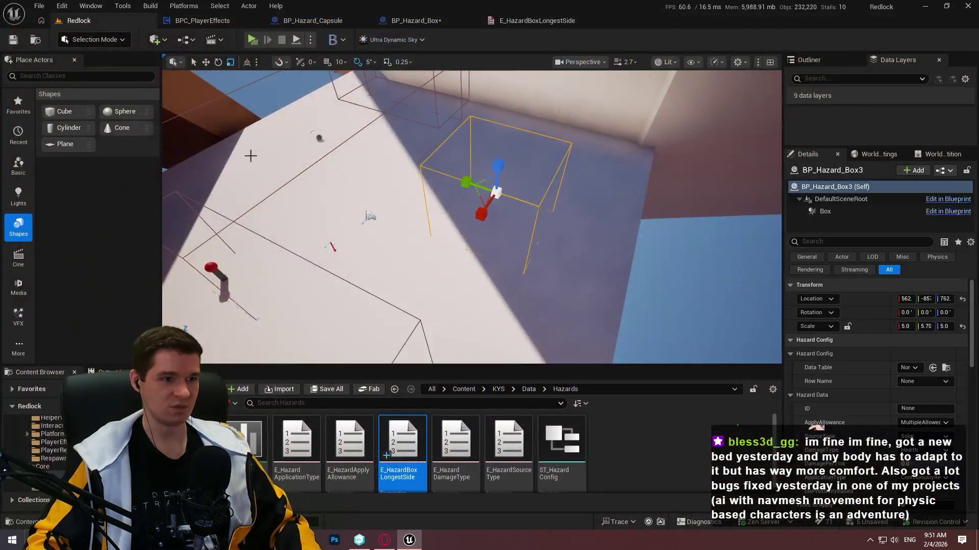
pyautogui.click(406, 23)
pyautogui.scroll(4, 479, 267)
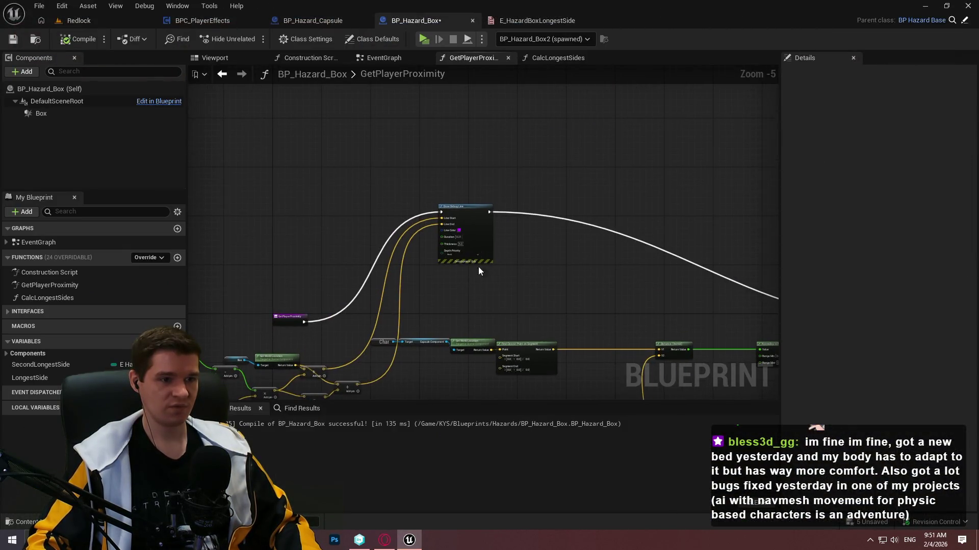
# - Add a Draw Debug Sphere node to the EventGraph and place it further right
pyautogui.rightClick(436, 322)
pyautogui.write('draw d')
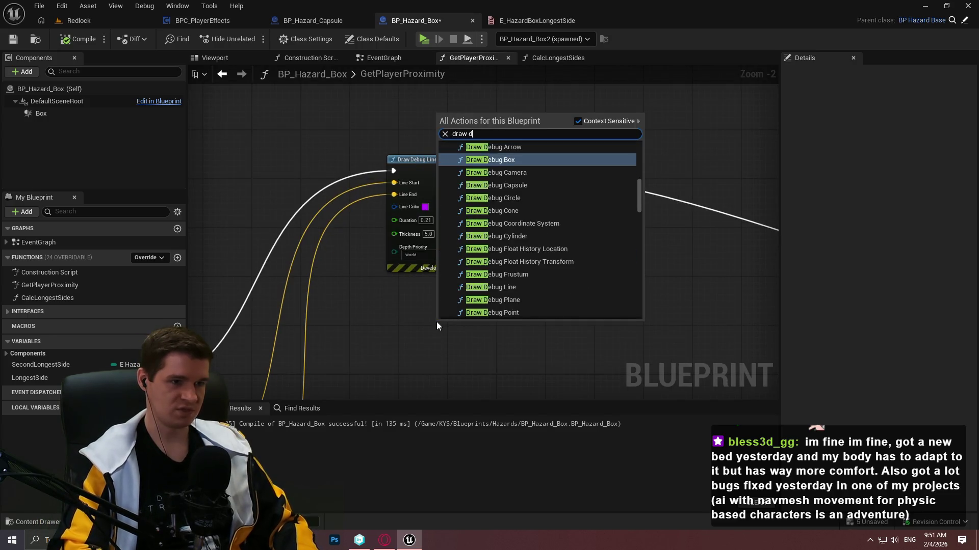
pyautogui.write('ebug sp')
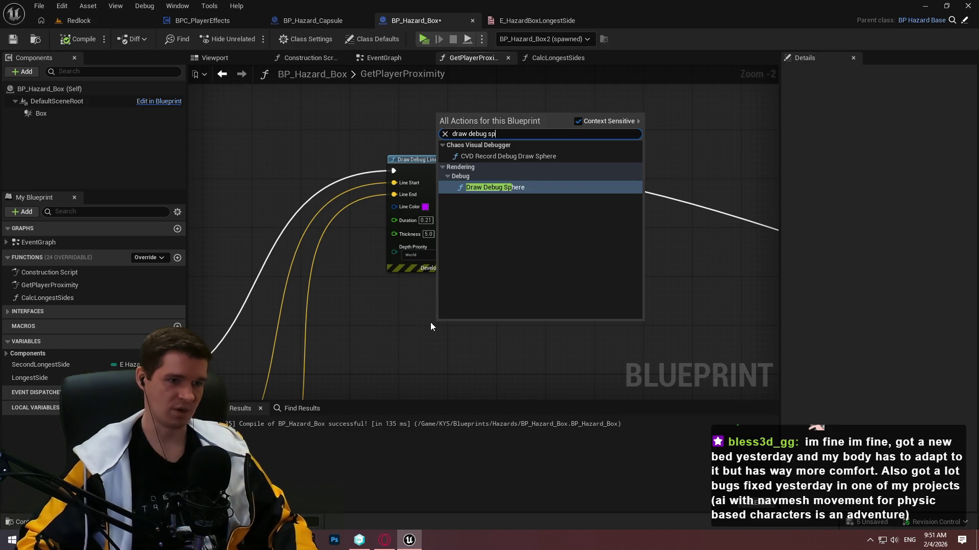
pyautogui.press('Escape')
pyautogui.click(385, 58)
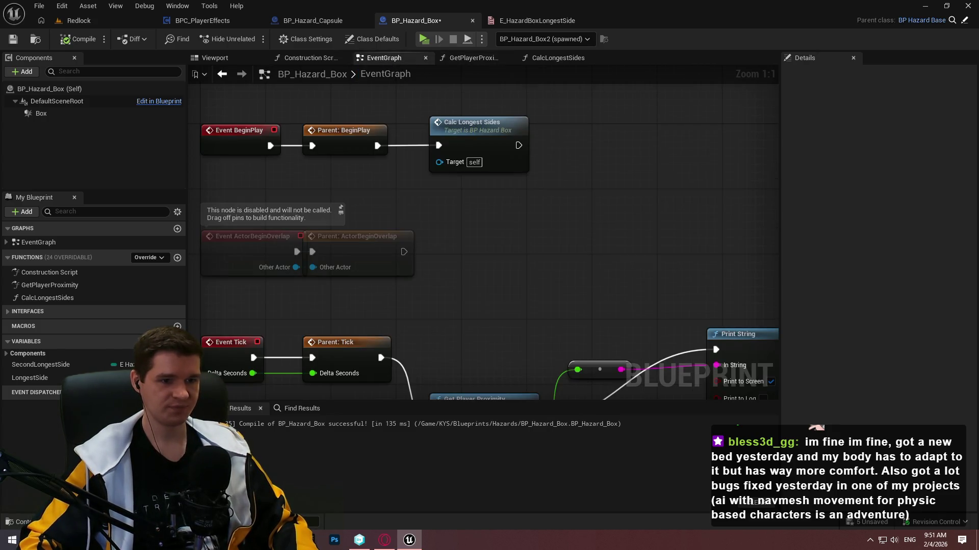
pyautogui.scroll(-1, 442, 188)
pyautogui.rightClick(473, 210)
pyautogui.write('draw deb')
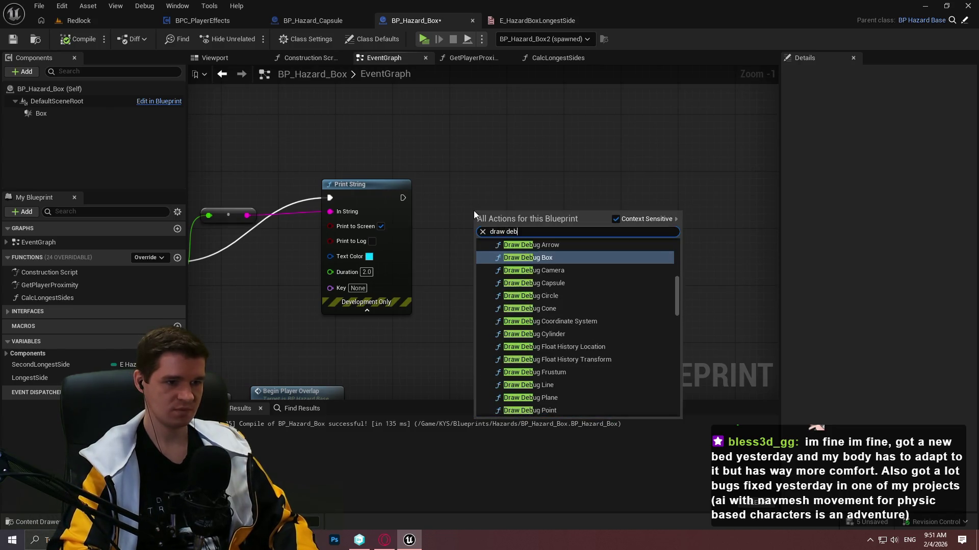
pyautogui.write('ug sp')
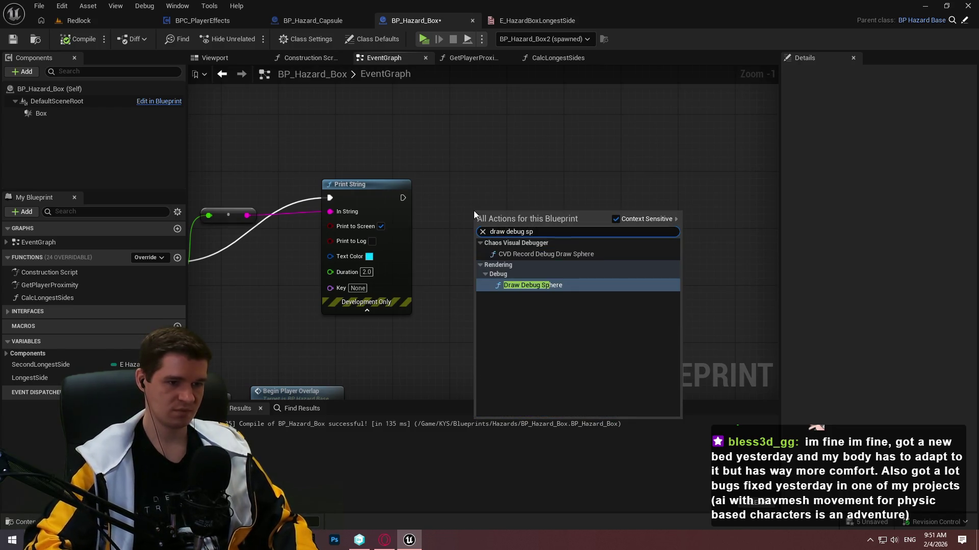
pyautogui.press('Return')
pyautogui.moveTo(477, 215); pyautogui.dragTo(647, 185)
# - Add a Get Player Character node and delete the mistakenly added mesh location nodes
pyautogui.rightClick(418, 271)
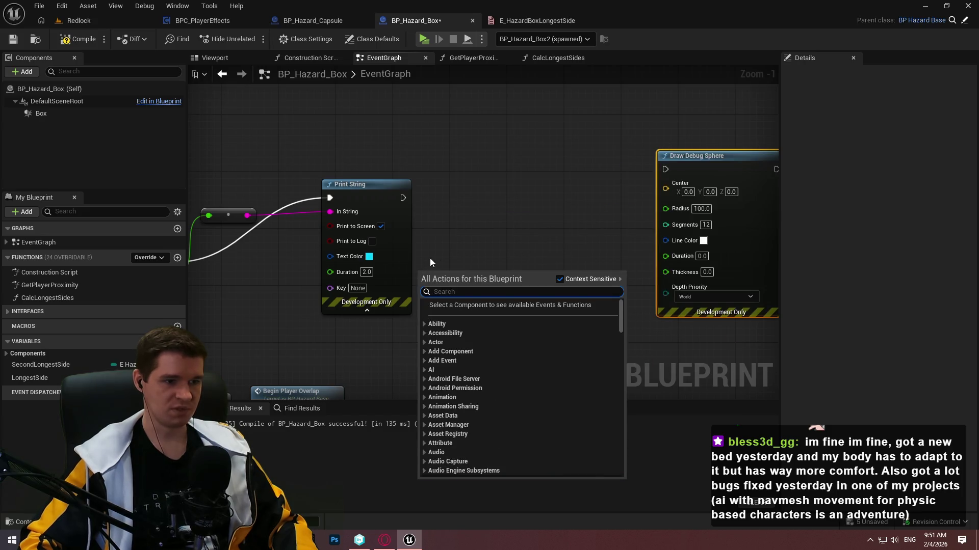
pyautogui.write('get player c')
pyautogui.press('Return')
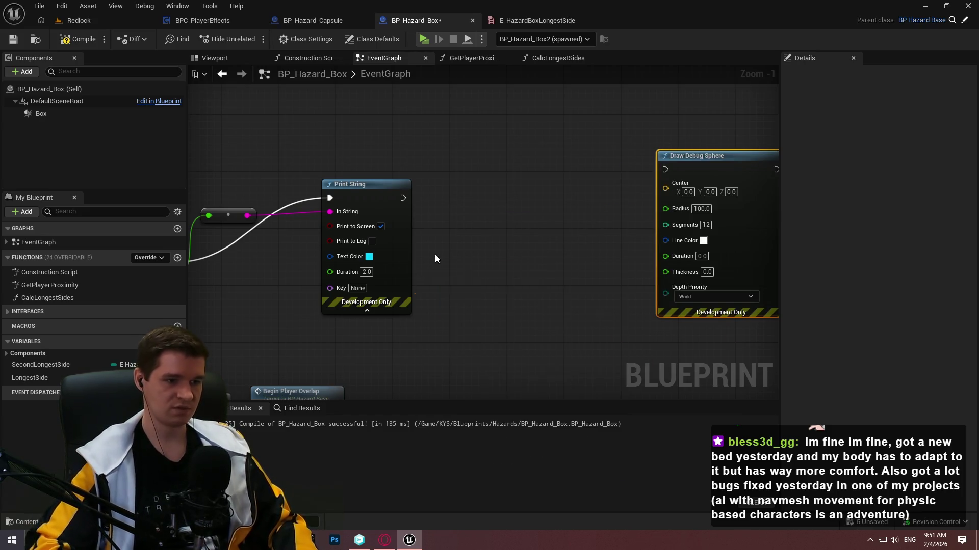
pyautogui.moveTo(515, 284); pyautogui.dragTo(576, 236)
pyautogui.write('get world loca')
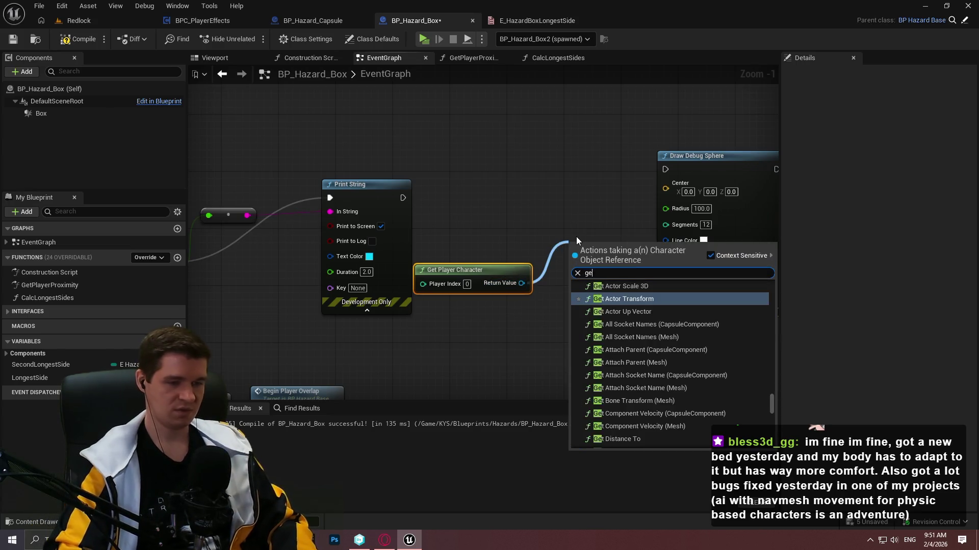
pyautogui.press('Return')
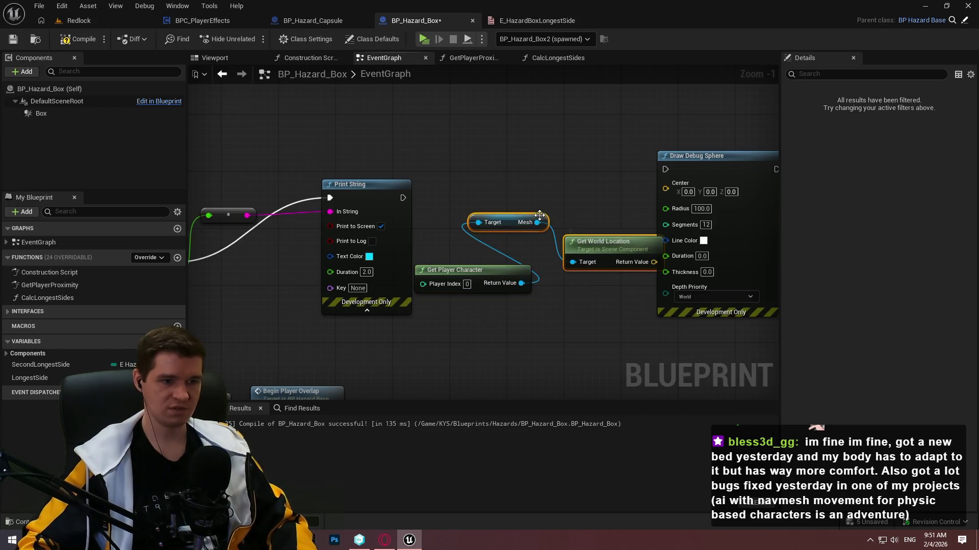
pyautogui.moveTo(553, 197); pyautogui.dragTo(545, 197)
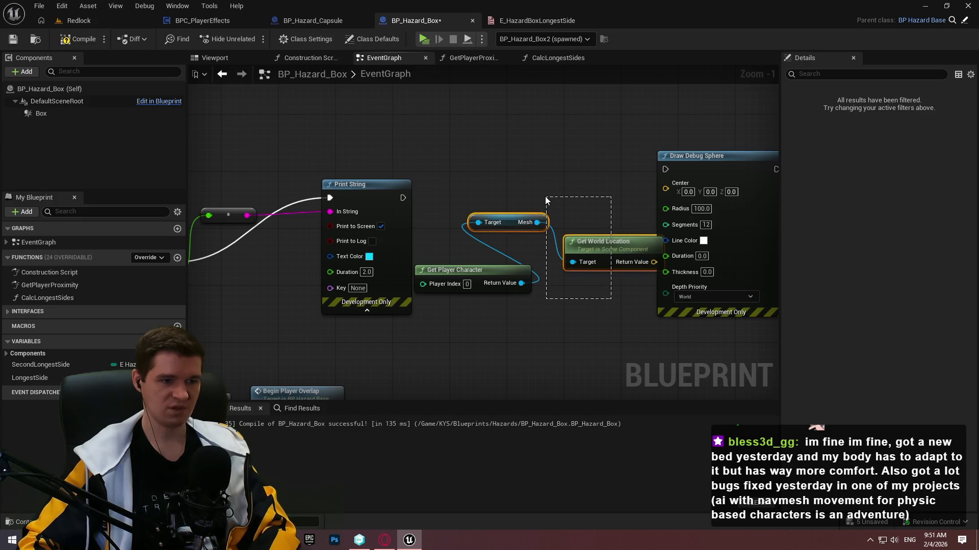
pyautogui.press('Delete')
# - Get the character capsule's world location and wire it into the sphere's Center
pyautogui.moveTo(521, 283); pyautogui.dragTo(577, 248)
pyautogui.write('c')
pyautogui.press('BackSpace')
pyautogui.write('get player lo')
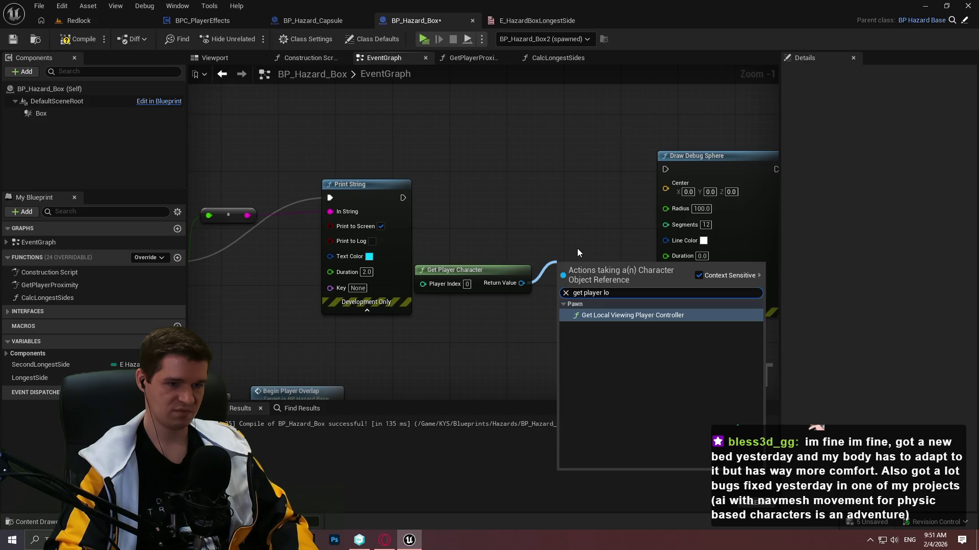
pyautogui.press('BackSpace')
pyautogui.press('BackSpace')
pyautogui.press('BackSpace')
pyautogui.write('world loca')
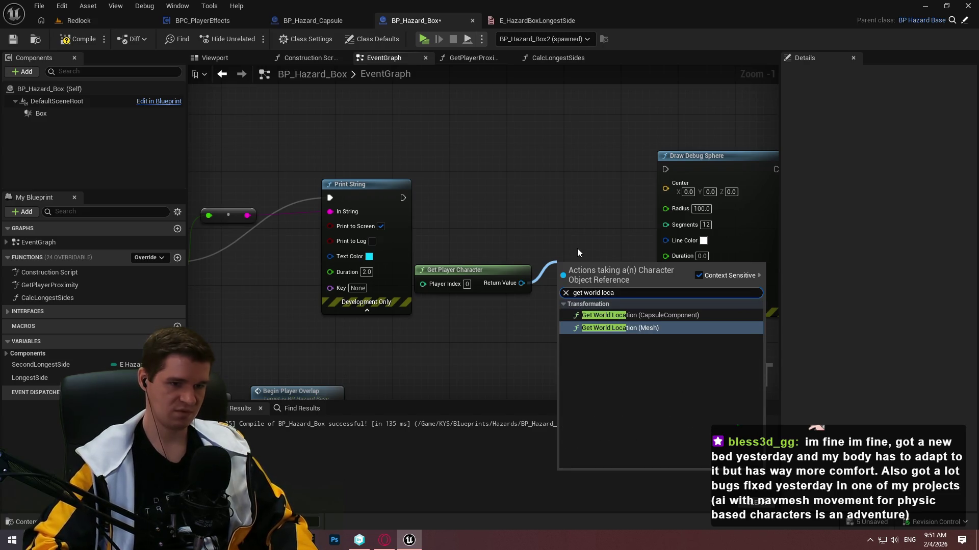
pyautogui.press('Return')
pyautogui.moveTo(665, 182); pyautogui.dragTo(666, 186)
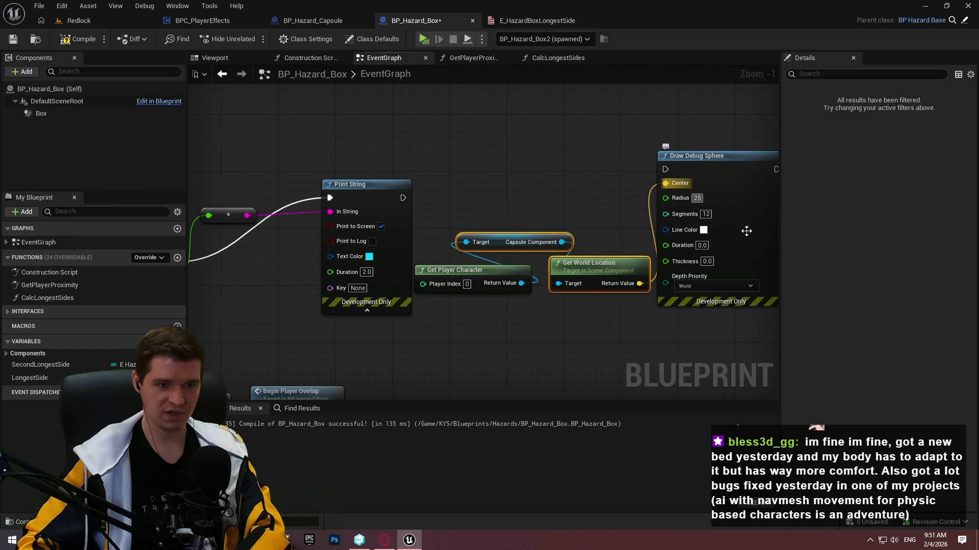
# - Make the debug sphere green with 0.022 duration and 3.0 thickness
pyautogui.click(703, 230)
pyautogui.moveTo(763, 305)
pyautogui.mouseDown()
pyautogui.moveTo(740, 357)
pyautogui.moveTo(734, 347)
pyautogui.mouseUp()
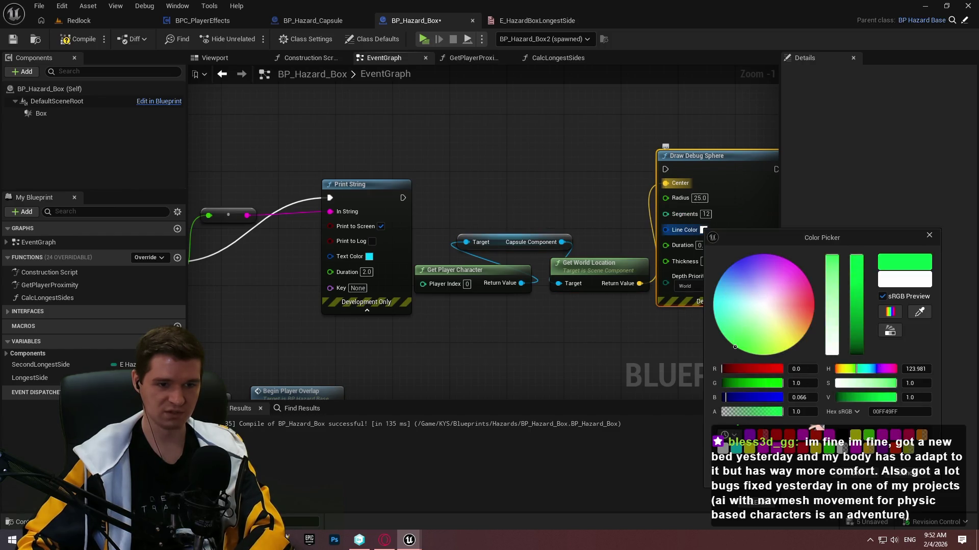
pyautogui.click(707, 252)
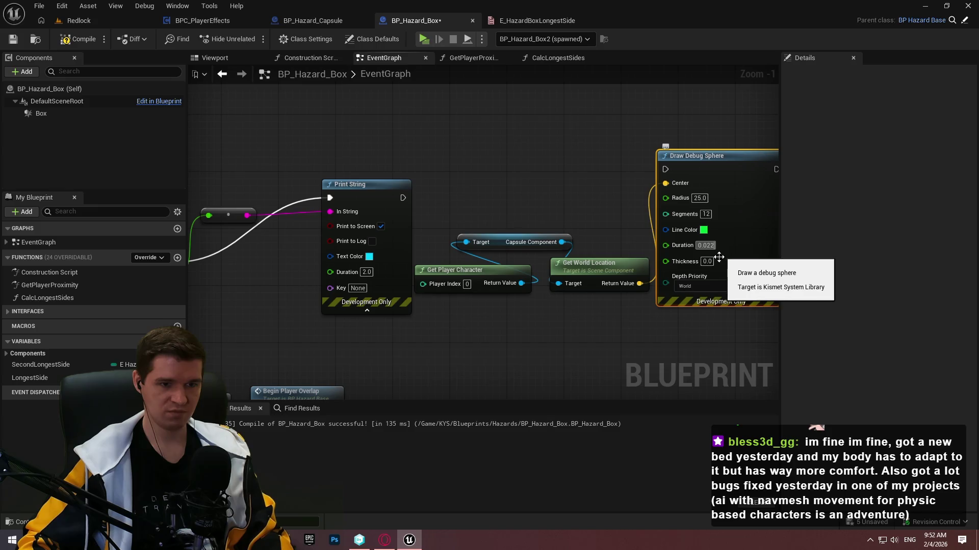
pyautogui.write('0.022')
pyautogui.press('Return')
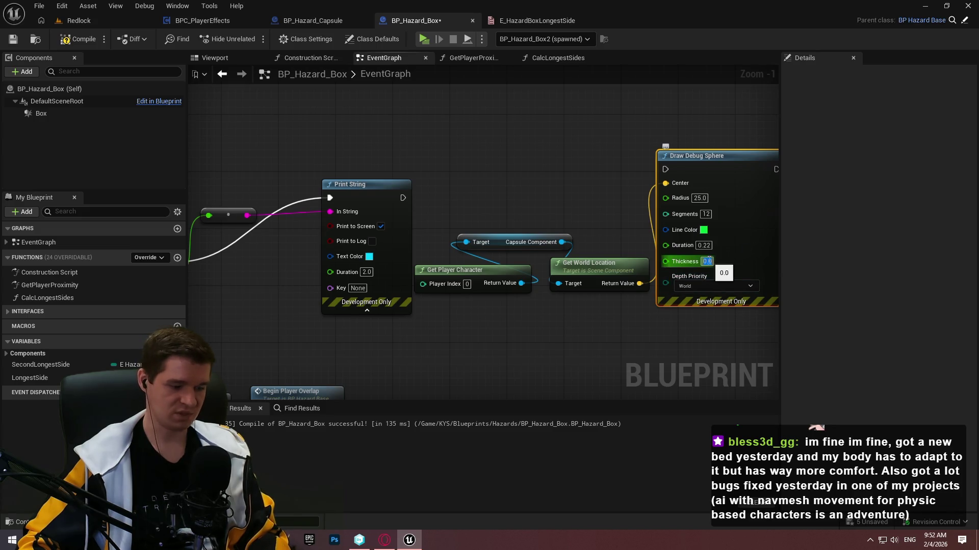
pyautogui.write('3')
pyautogui.press('Return')
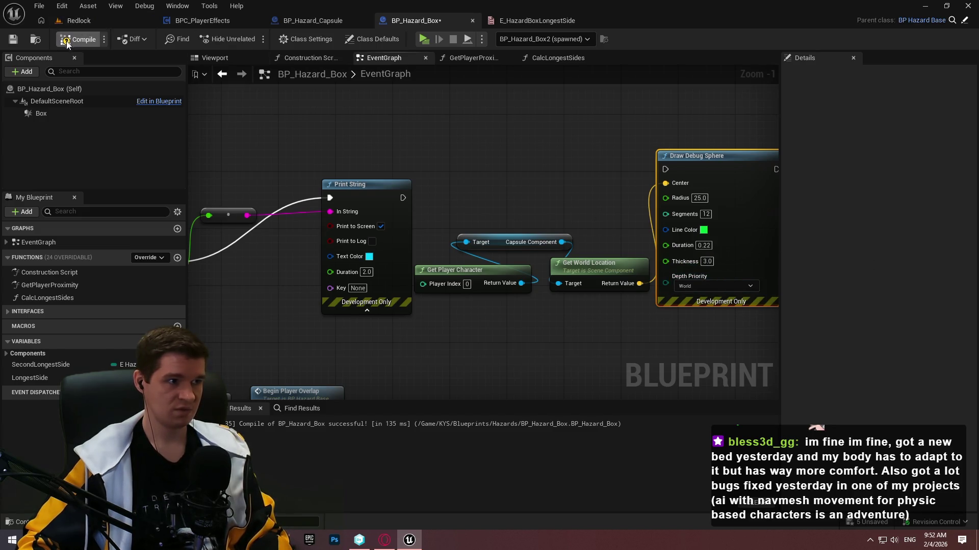
# - Chain the debug sphere after Print String, then cut the sphere nodes from the event graph
pyautogui.moveTo(445, 189); pyautogui.dragTo(403, 198)
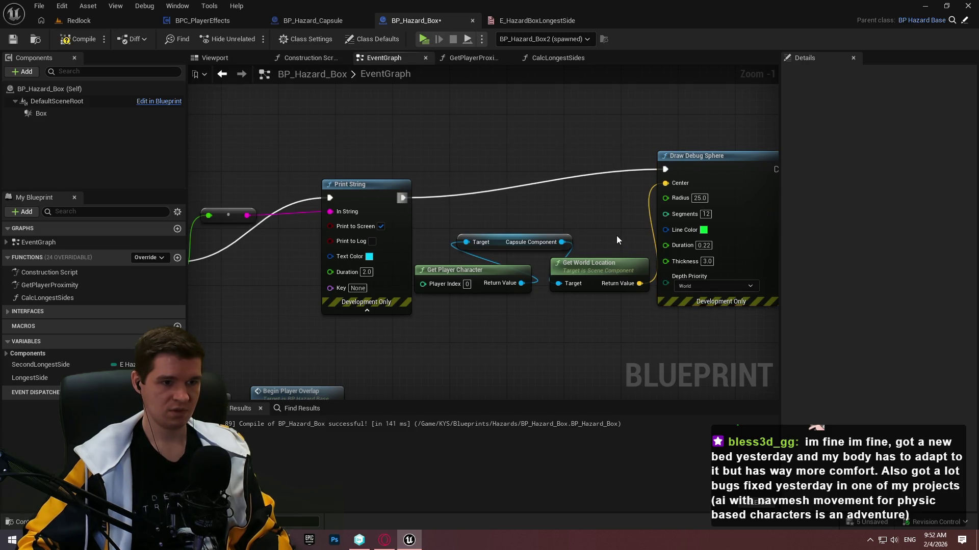
pyautogui.moveTo(617, 235); pyautogui.dragTo(577, 224)
pyautogui.moveTo(426, 138); pyautogui.dragTo(717, 281)
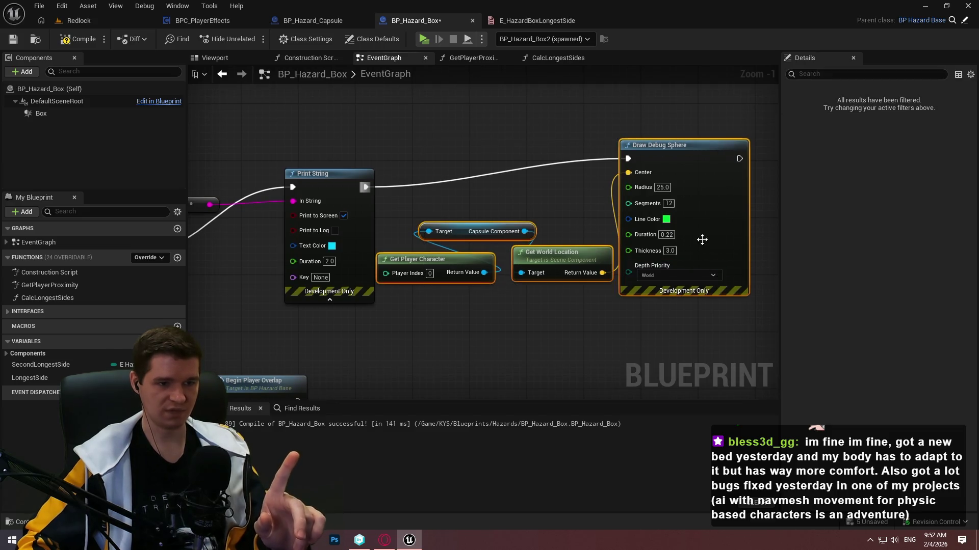
pyautogui.moveTo(701, 236)
pyautogui.mouseDown()
pyautogui.moveTo(753, 243)
pyautogui.moveTo(469, 260)
pyautogui.moveTo(454, 237)
pyautogui.mouseUp()
pyautogui.scroll(-2, 454, 238)
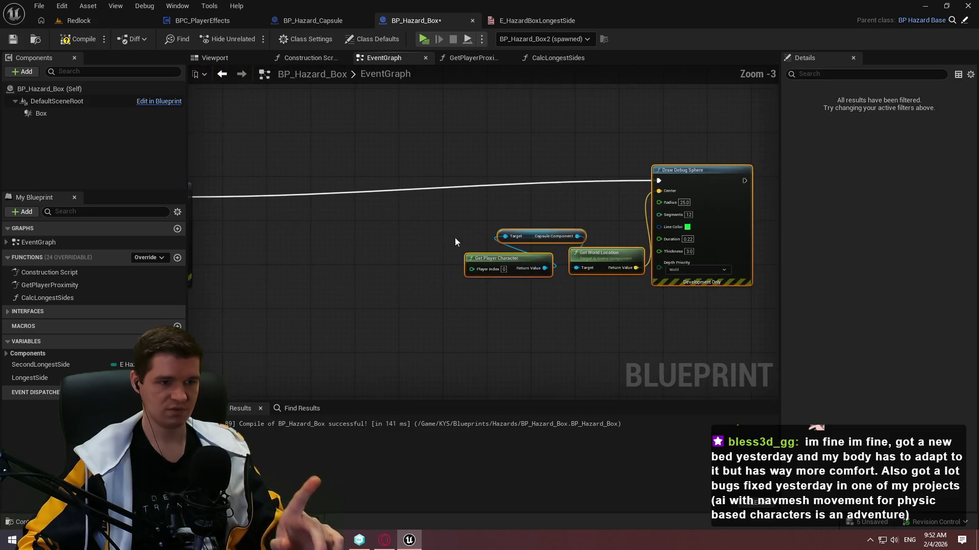
pyautogui.press('Delete')
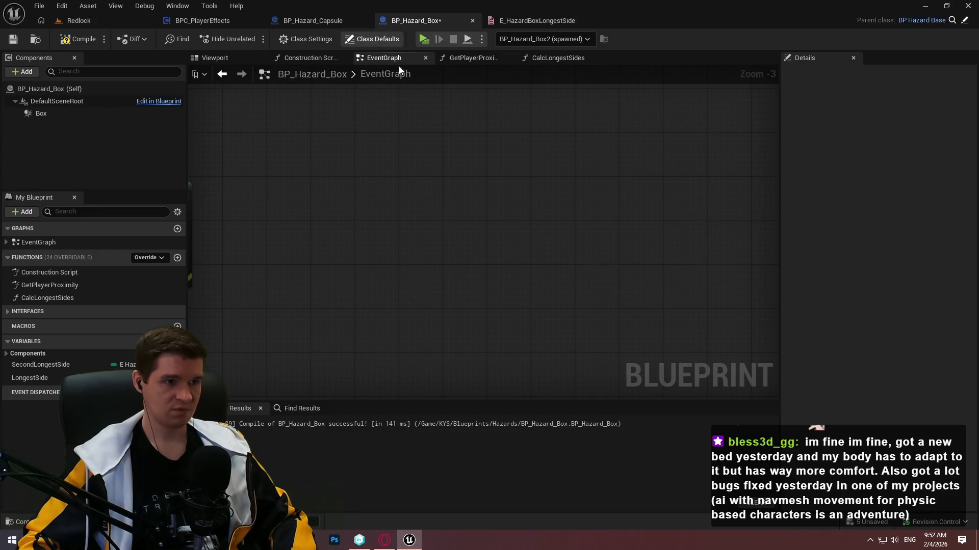
pyautogui.moveTo(447, 163); pyautogui.dragTo(447, 265)
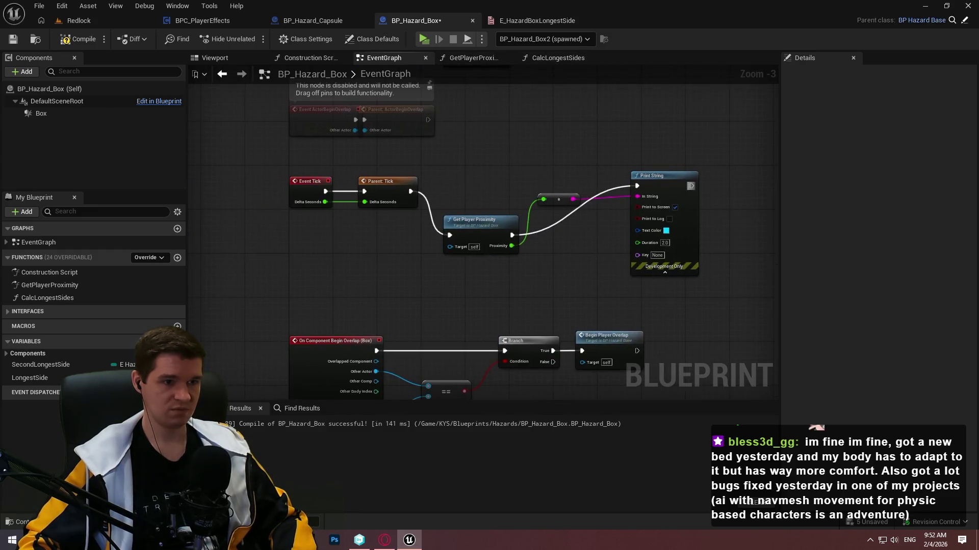
pyautogui.doubleClick(467, 248)
# - Paste the debug sphere nodes into the GetPlayerProximity function graph
pyautogui.hotkey('ctrl', 'z')
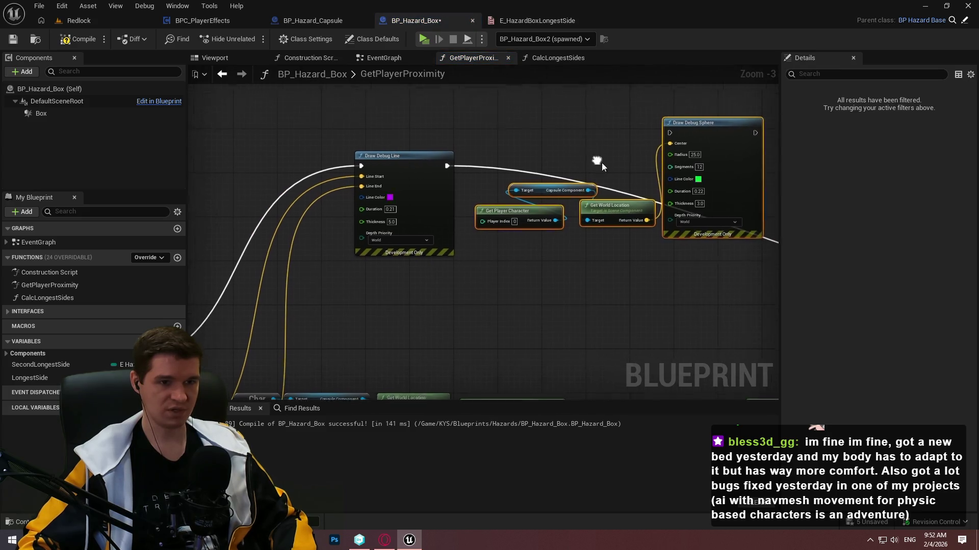
pyautogui.moveTo(601, 163); pyautogui.dragTo(596, 159)
pyautogui.rightClick(512, 264)
pyautogui.write('get clo')
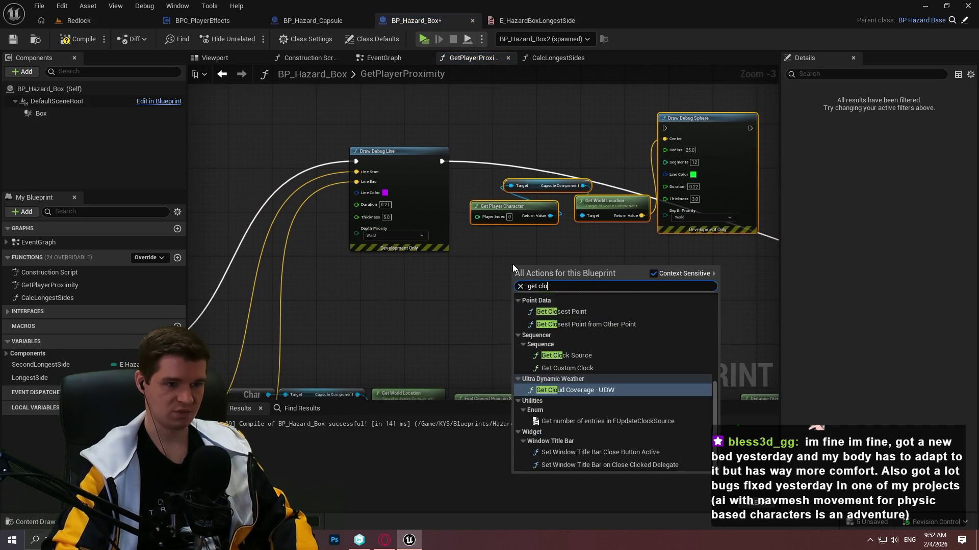
pyautogui.write('sest poi')
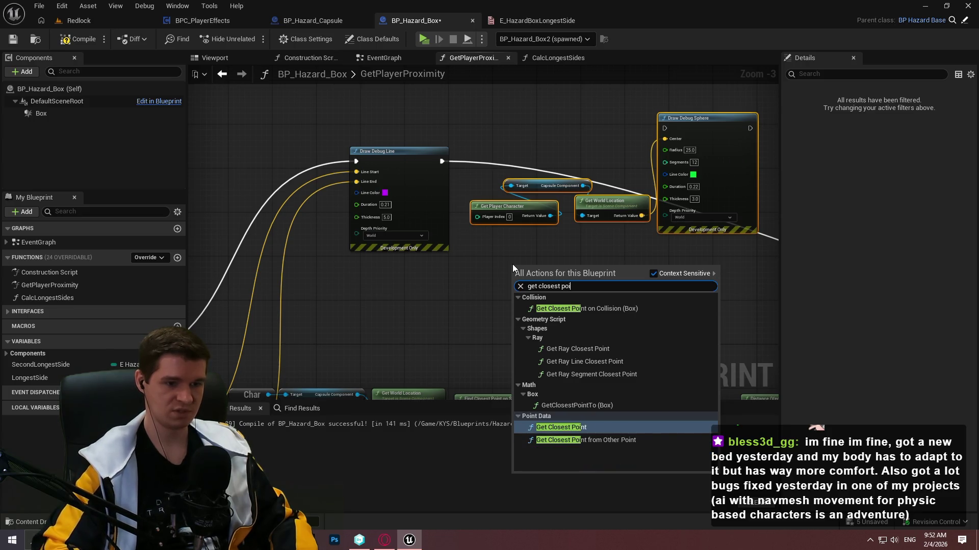
pyautogui.press('Up')
pyautogui.press('Up')
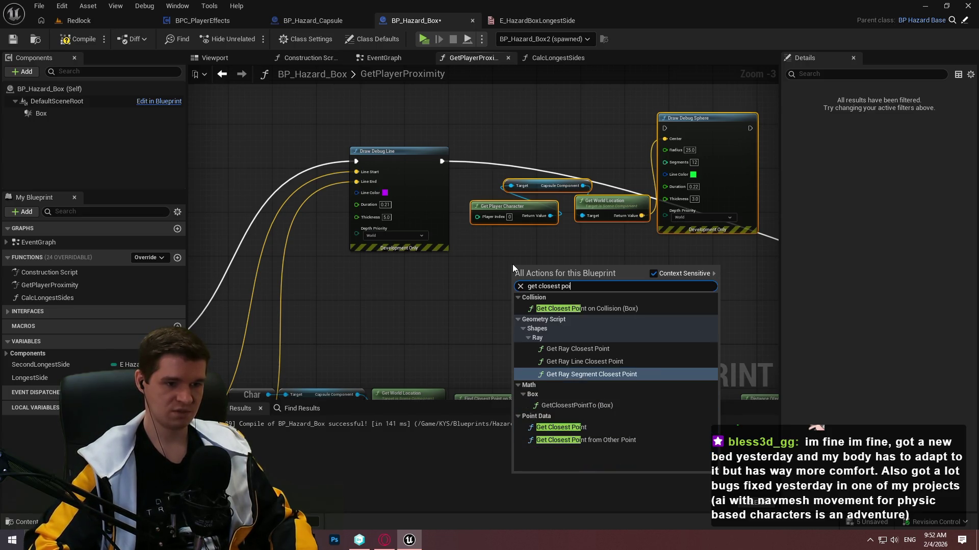
pyautogui.rightClick(498, 292)
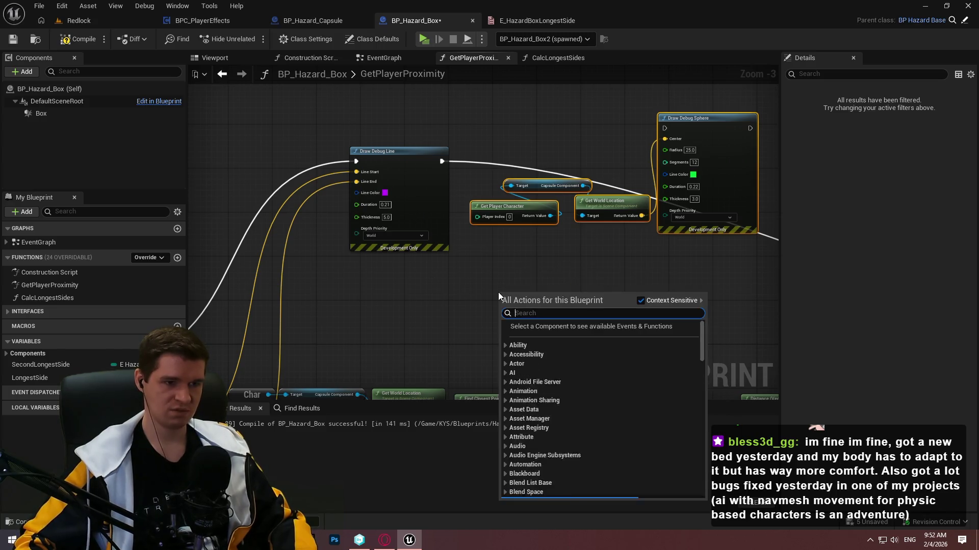
pyautogui.click(475, 281)
# - Add Find Closest Point on Segment, feeding the player location into Point and its result into Center
pyautogui.rightClick(475, 282)
pyautogui.write('segment')
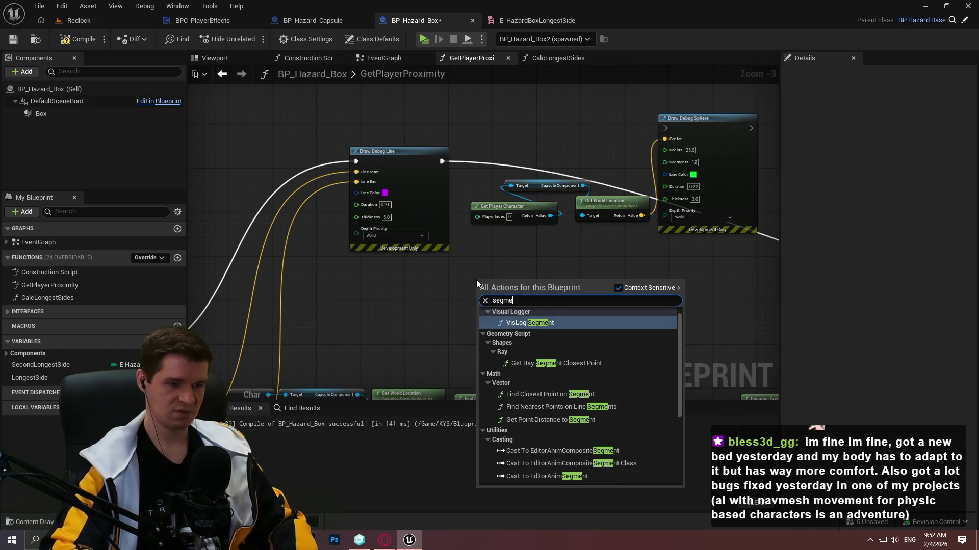
pyautogui.click(543, 397)
pyautogui.moveTo(509, 281); pyautogui.dragTo(631, 218)
pyautogui.moveTo(635, 259); pyautogui.dragTo(682, 136)
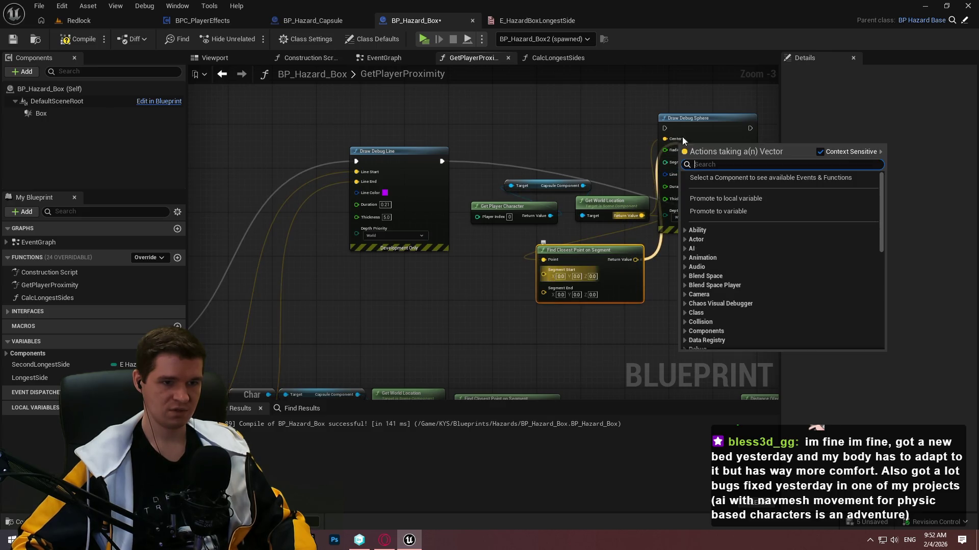
pyautogui.moveTo(635, 259)
pyautogui.mouseDown()
pyautogui.moveTo(541, 277)
pyautogui.moveTo(393, 353)
pyautogui.moveTo(288, 323)
pyautogui.moveTo(356, 298)
pyautogui.moveTo(375, 326)
pyautogui.moveTo(326, 319)
pyautogui.moveTo(374, 298)
pyautogui.moveTo(362, 295)
pyautogui.mouseUp()
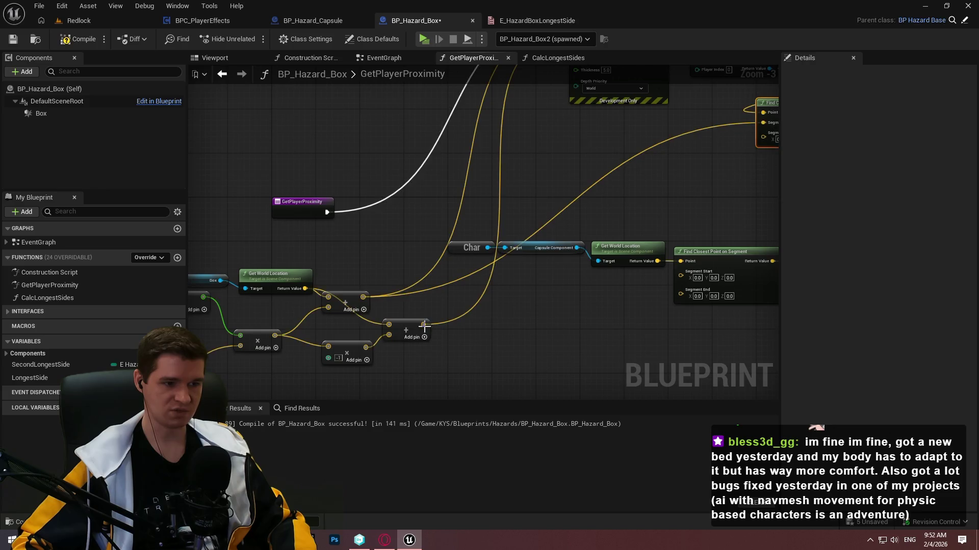
# - Wire the segment start and end from the sums and chain the sphere after SET
pyautogui.moveTo(681, 294)
pyautogui.mouseDown()
pyautogui.moveTo(693, 124)
pyautogui.moveTo(514, 137)
pyautogui.moveTo(622, 265)
pyautogui.mouseUp()
pyautogui.click(622, 265)
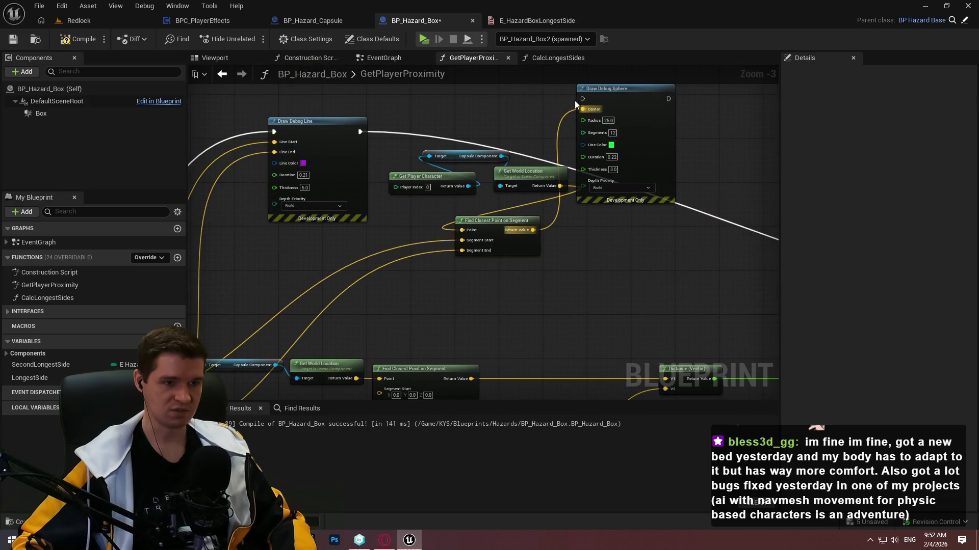
pyautogui.moveTo(575, 99); pyautogui.dragTo(349, 133)
pyautogui.moveTo(577, 102)
pyautogui.mouseDown()
pyautogui.moveTo(671, 97)
pyautogui.moveTo(780, 178)
pyautogui.moveTo(788, 380)
pyautogui.moveTo(521, 330)
pyautogui.mouseUp()
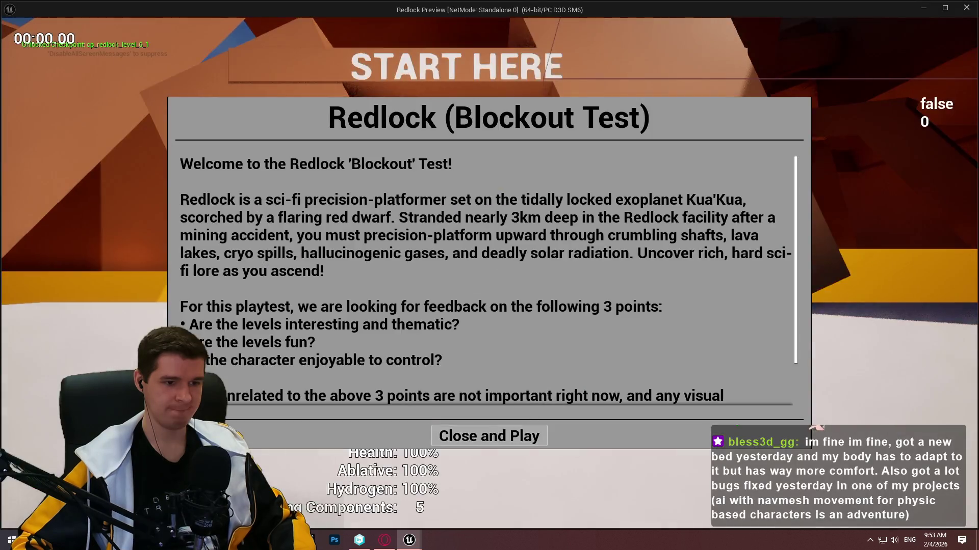
# - Start the Redlock play session and run the character around and through the hazard box
pyautogui.click(474, 436)
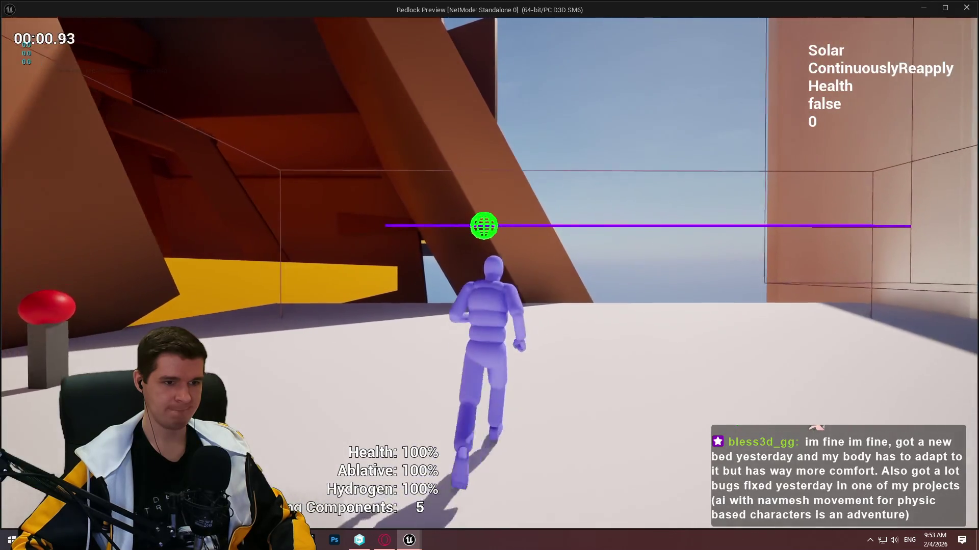
pyautogui.press('w')
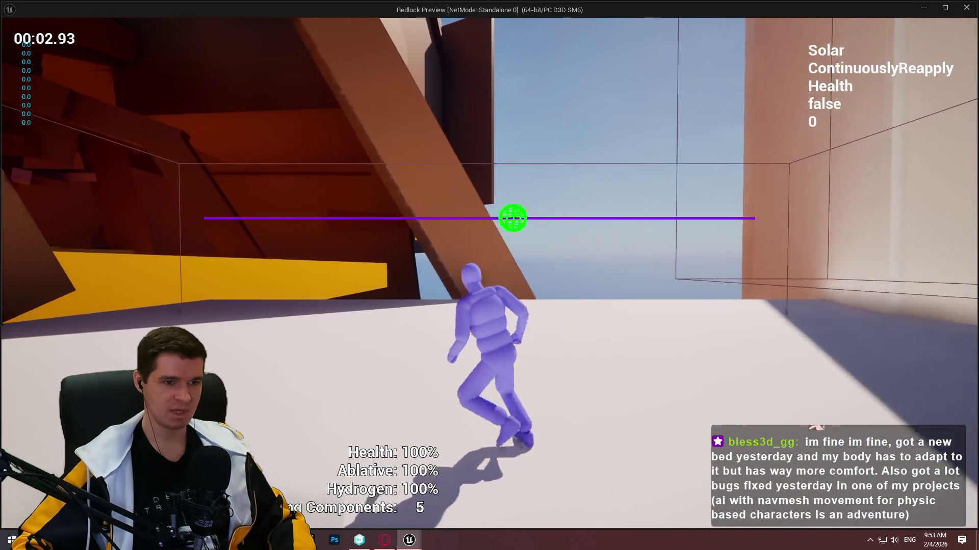
pyautogui.press('w')
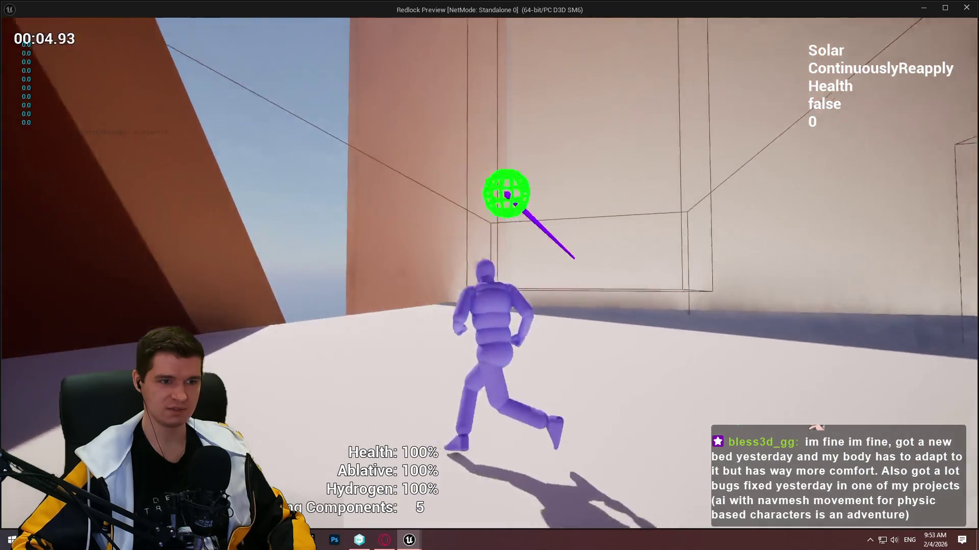
pyautogui.press('w')
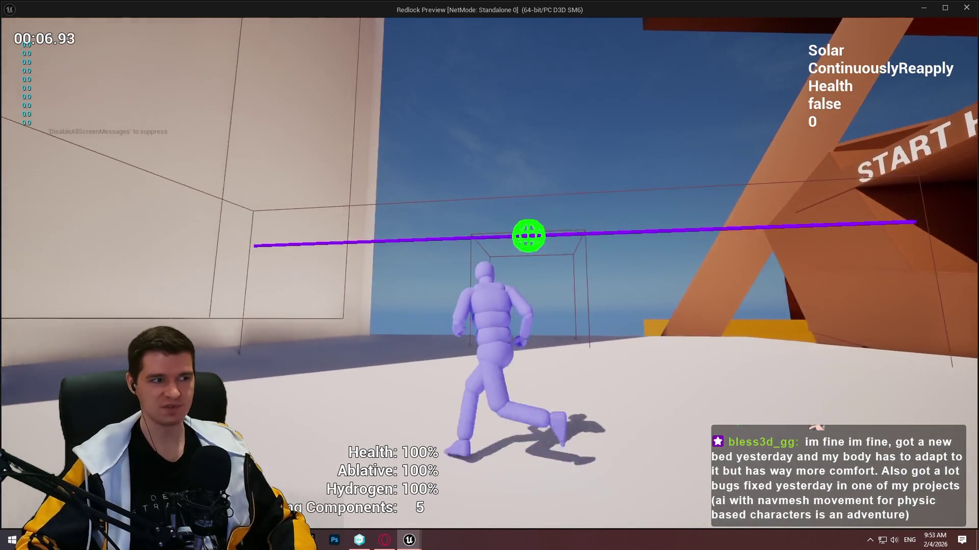
pyautogui.press('w')
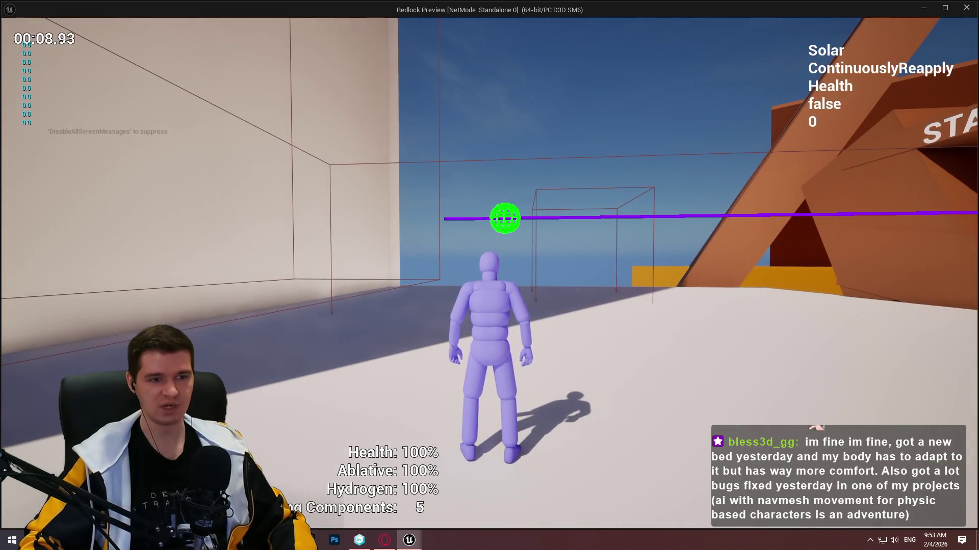
pyautogui.press('w')
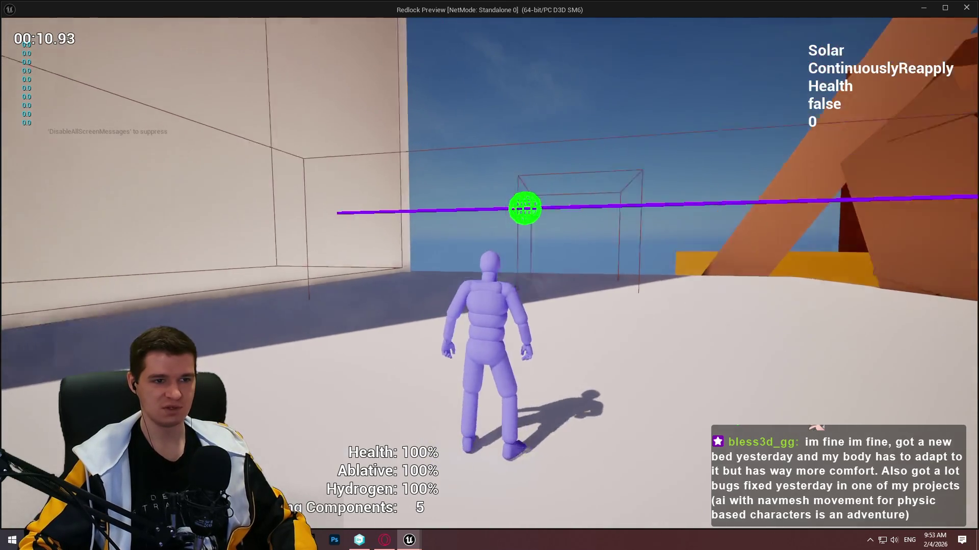
pyautogui.press('w')
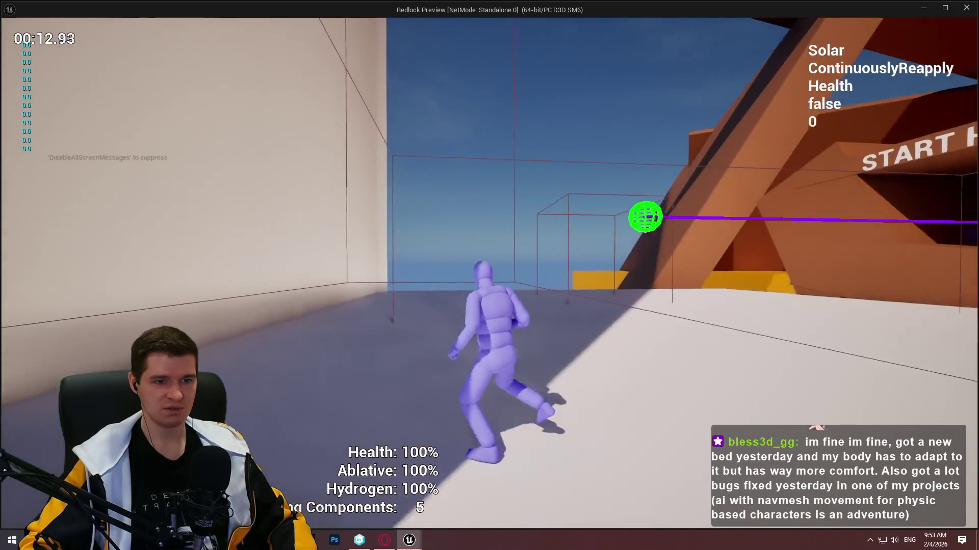
pyautogui.press('w')
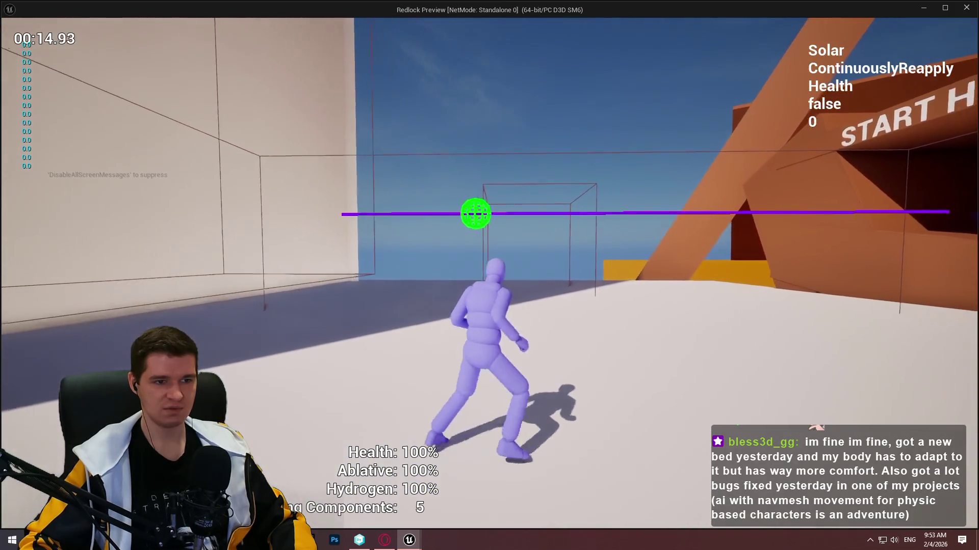
pyautogui.press('w')
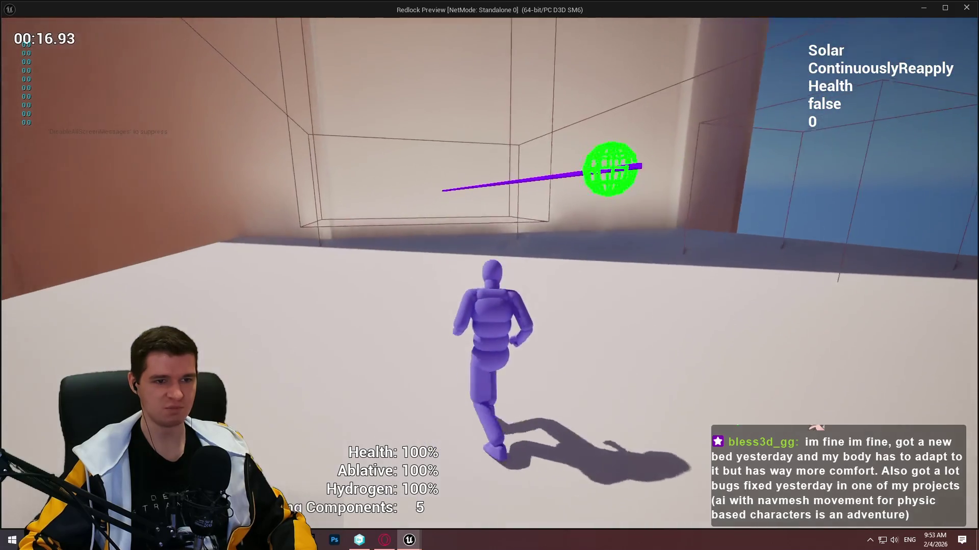
pyautogui.press('w')
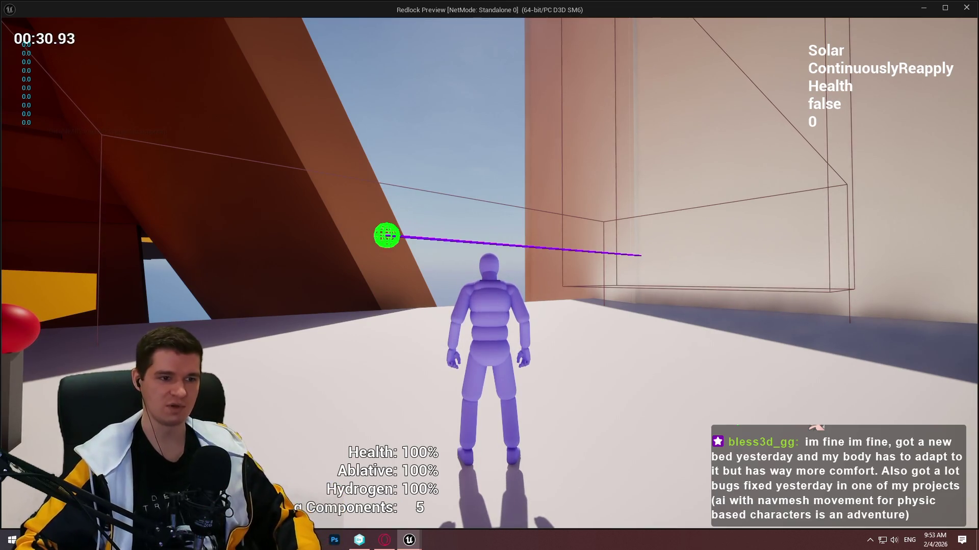
# - Run past the hazards to the START HERE structure, jump twice, and stop playing
pyautogui.press('w')
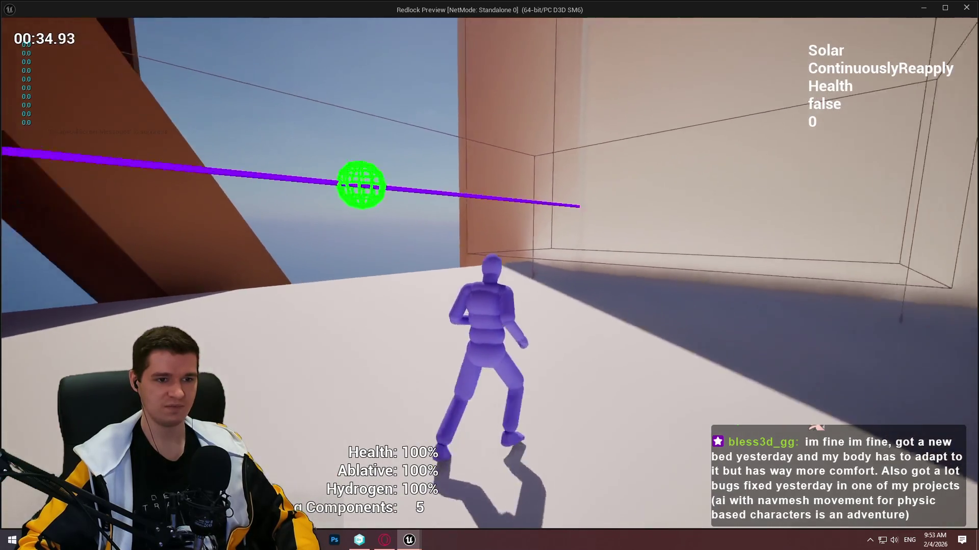
pyautogui.press('w')
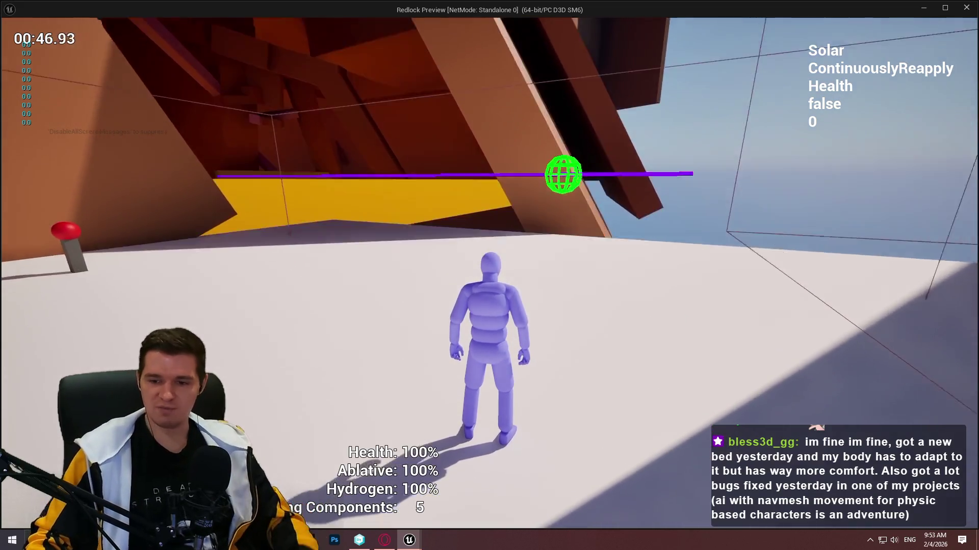
pyautogui.press('w')
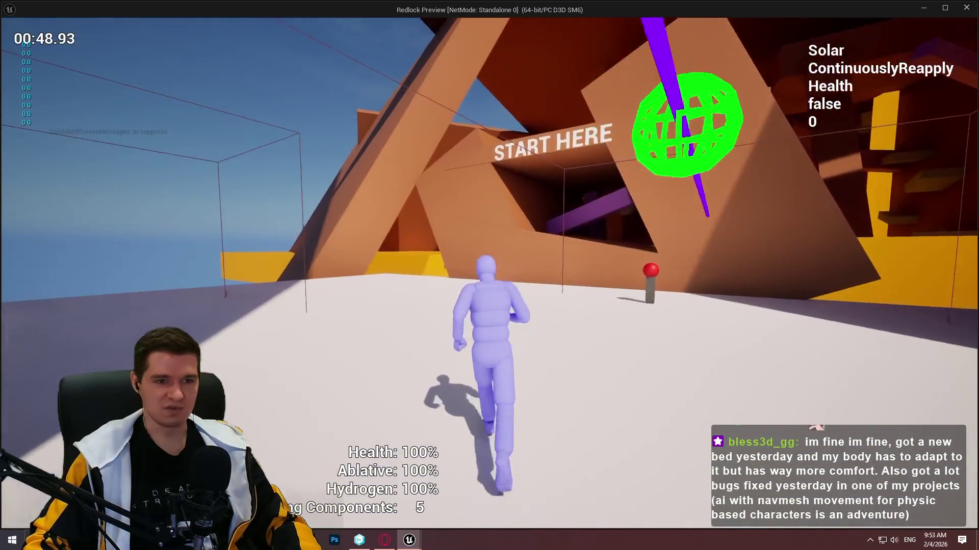
pyautogui.press('space')
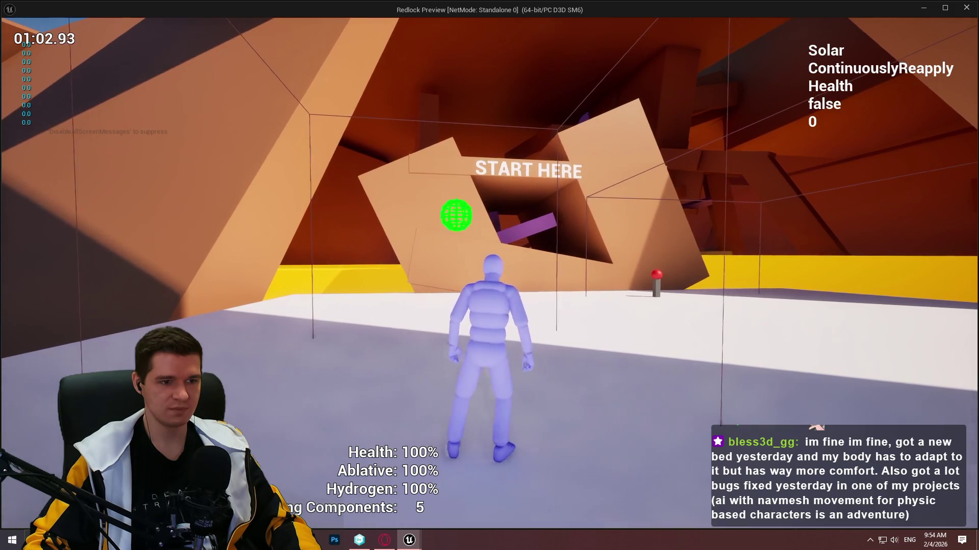
pyautogui.press('w')
pyautogui.press('space')
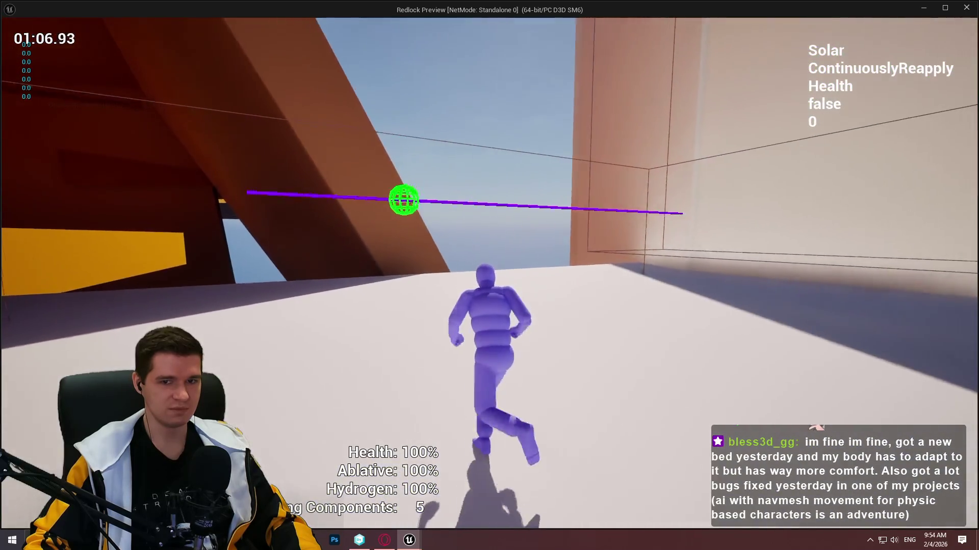
pyautogui.press('Escape')
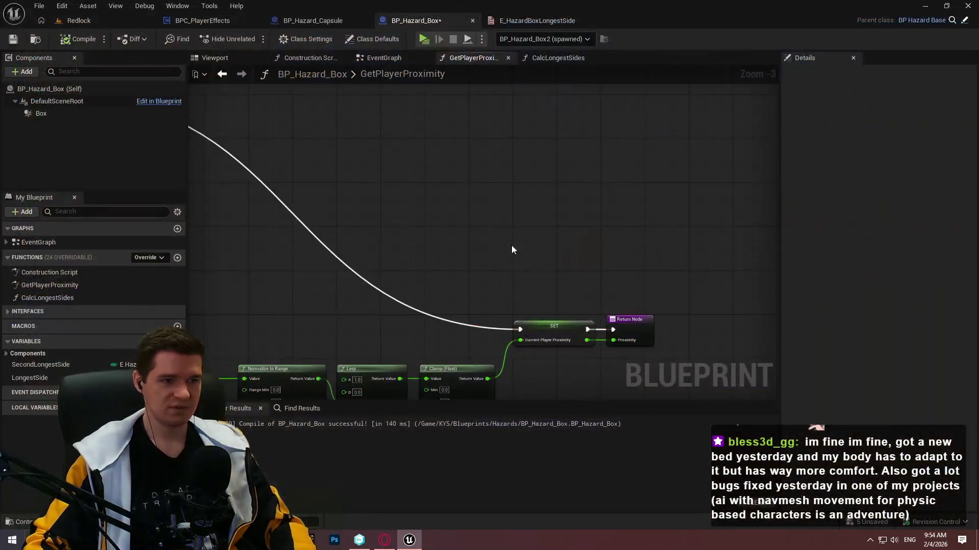
# - Wire the upper and lower Add nodes into Segment Start and Segment End, extend execution, then compile and save
pyautogui.scroll(-5, 576, 265)
pyautogui.scroll(4, 656, 254)
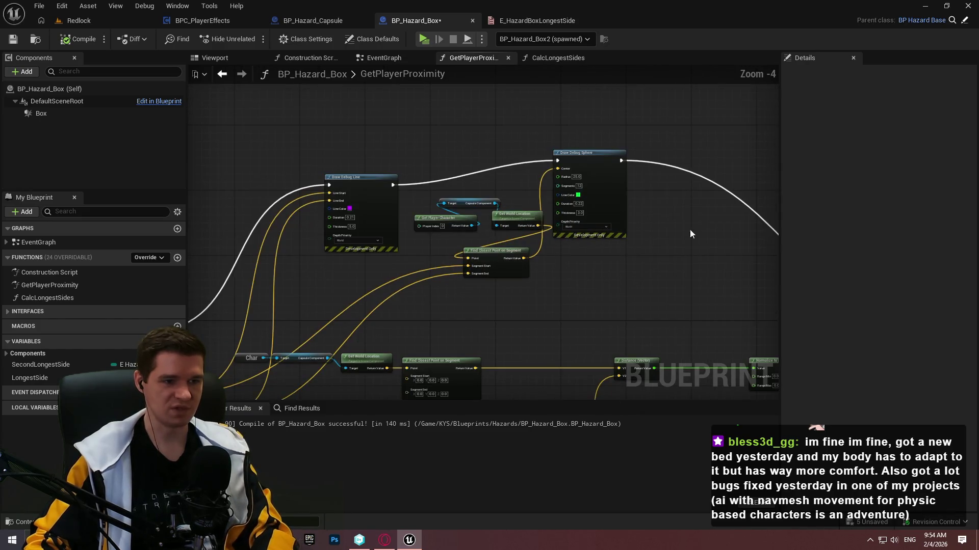
pyautogui.scroll(-3, 544, 277)
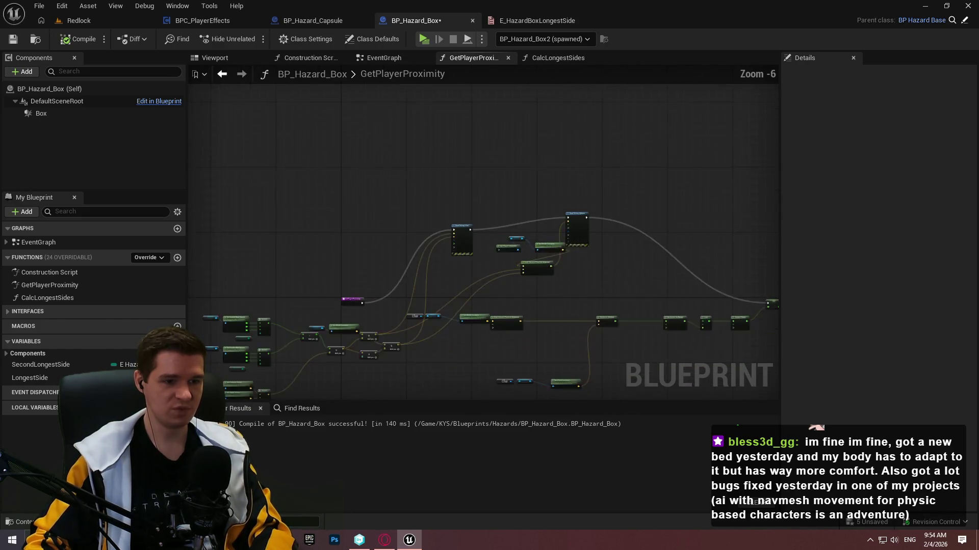
pyautogui.scroll(5, 498, 164)
pyautogui.scroll(-1, 515, 200)
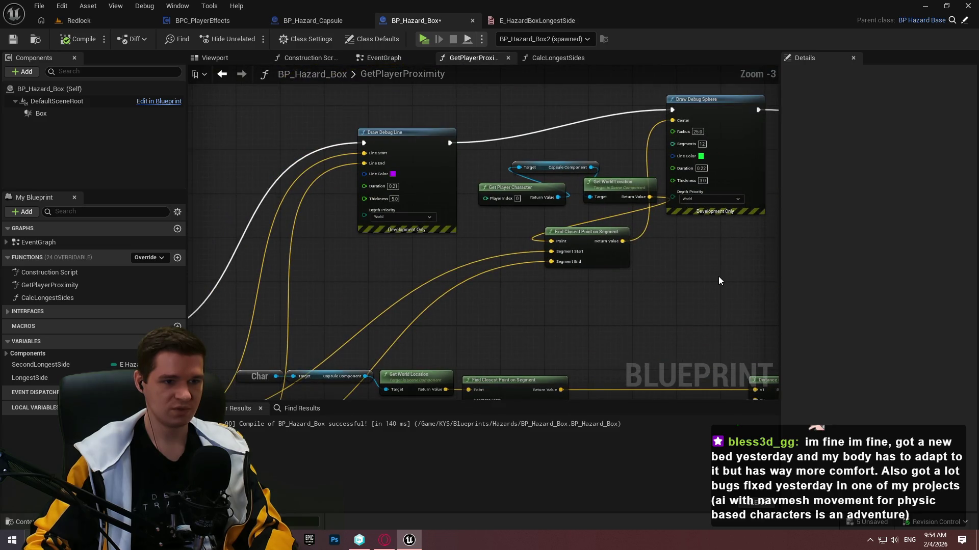
pyautogui.moveTo(726, 290)
pyautogui.mouseDown()
pyautogui.moveTo(320, 99)
pyautogui.moveTo(334, 121)
pyautogui.moveTo(289, 89)
pyautogui.moveTo(474, 79)
pyautogui.moveTo(564, 208)
pyautogui.moveTo(557, 157)
pyautogui.moveTo(501, 201)
pyautogui.mouseUp()
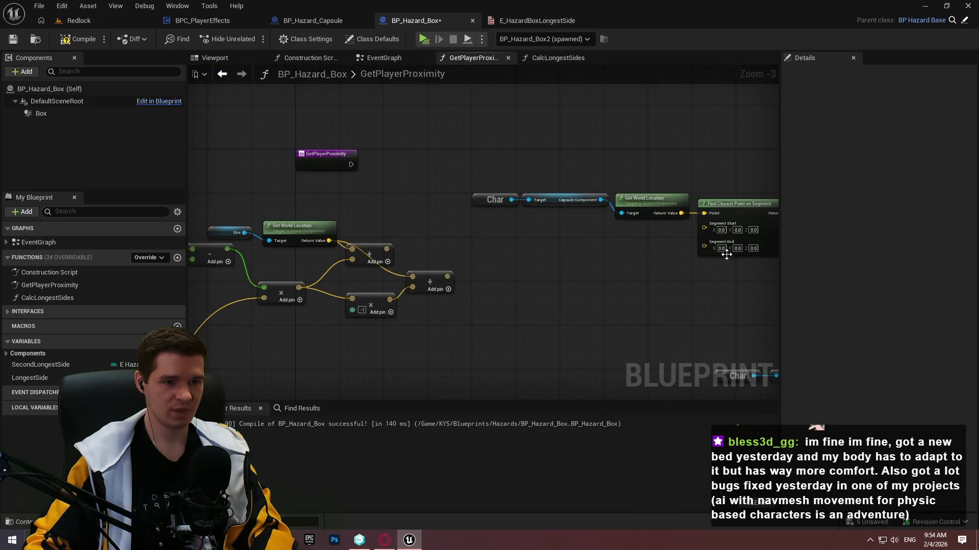
pyautogui.moveTo(703, 248)
pyautogui.mouseDown()
pyautogui.moveTo(410, 276)
pyautogui.moveTo(448, 276)
pyautogui.mouseUp()
pyautogui.moveTo(386, 249)
pyautogui.mouseDown()
pyautogui.moveTo(733, 222)
pyautogui.moveTo(692, 224)
pyautogui.mouseUp()
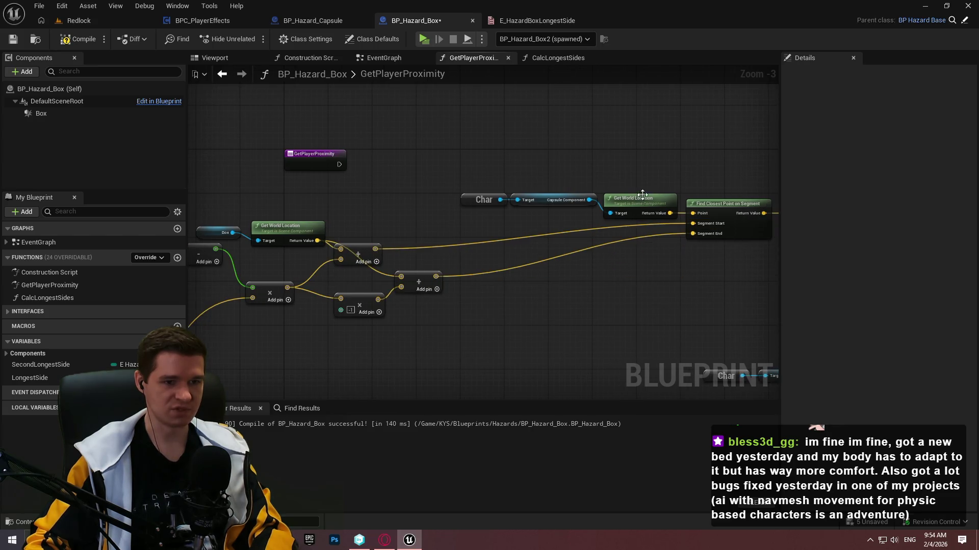
pyautogui.moveTo(642, 194)
pyautogui.mouseDown()
pyautogui.moveTo(216, 139)
pyautogui.moveTo(482, 166)
pyautogui.mouseUp()
pyautogui.moveTo(341, 173)
pyautogui.mouseDown()
pyautogui.moveTo(959, 173)
pyautogui.moveTo(680, 185)
pyautogui.moveTo(656, 174)
pyautogui.moveTo(445, 213)
pyautogui.moveTo(583, 292)
pyautogui.mouseUp()
pyautogui.scroll(1, 446, 224)
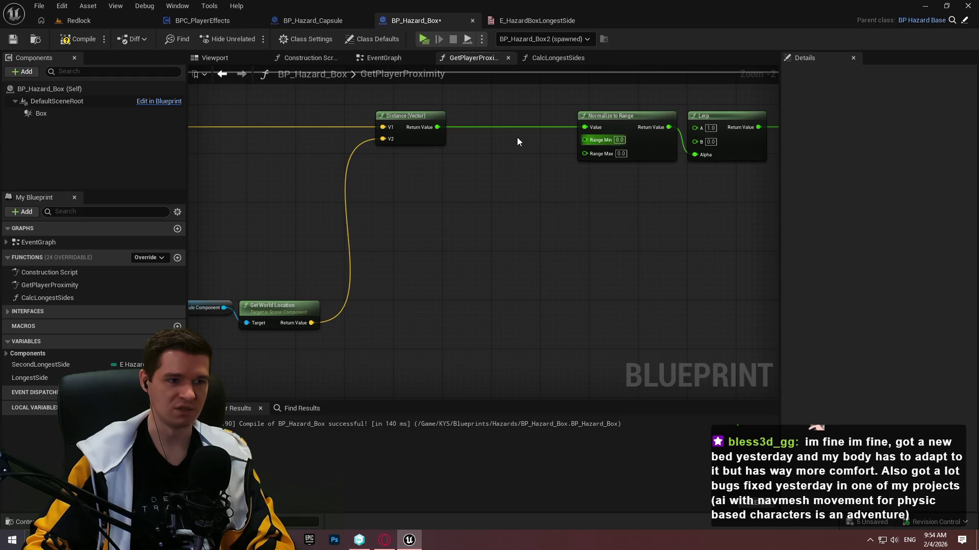
pyautogui.click(75, 39)
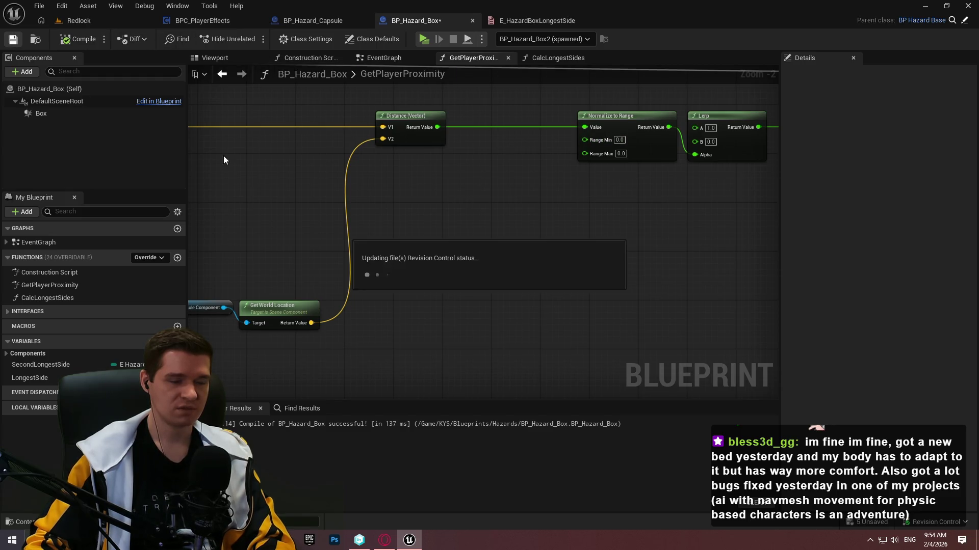
# - Open BP_Hazard_Capsule and display its GetPlayerProximity graph
pyautogui.moveTo(369, 199)
pyautogui.mouseDown()
pyautogui.moveTo(727, 149)
pyautogui.moveTo(590, 236)
pyautogui.moveTo(400, 280)
pyautogui.mouseUp()
pyautogui.click(303, 21)
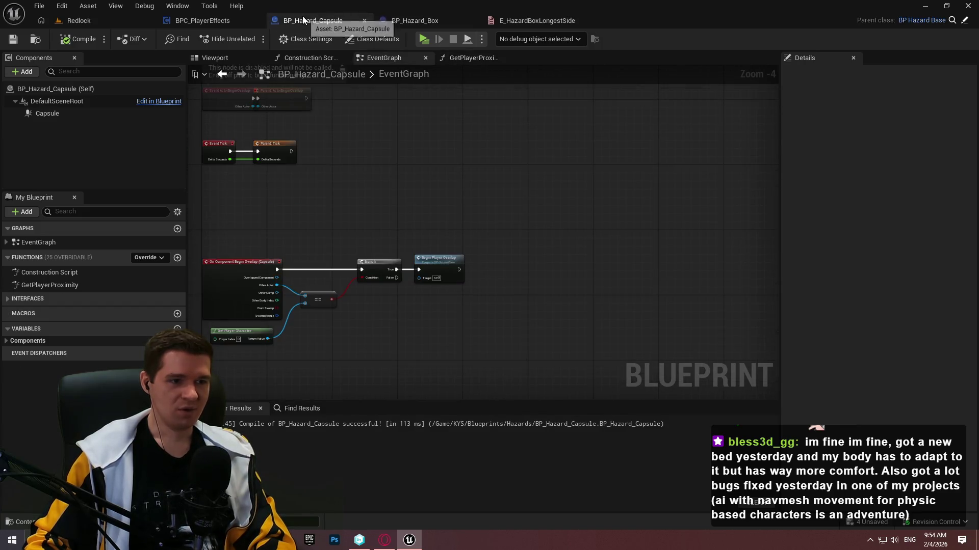
pyautogui.click(466, 56)
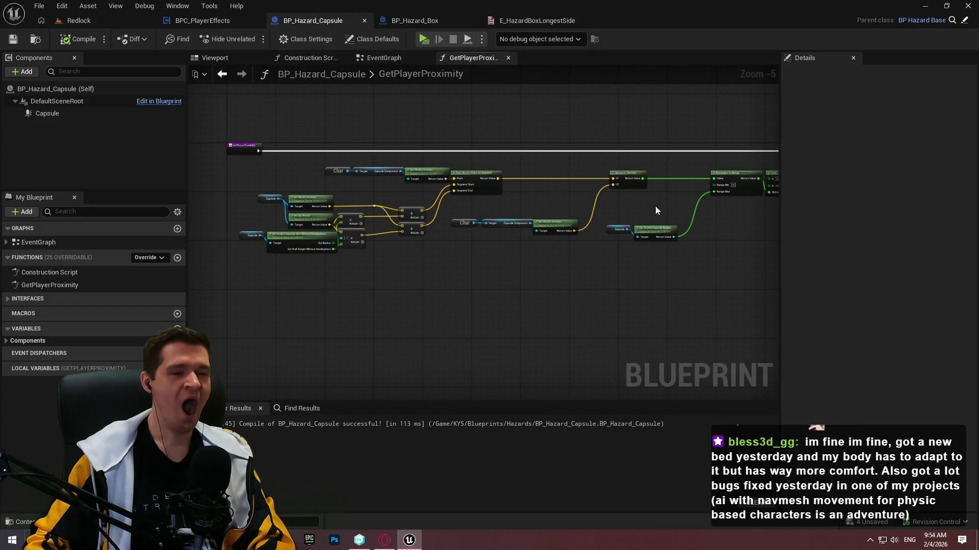
pyautogui.scroll(4, 656, 206)
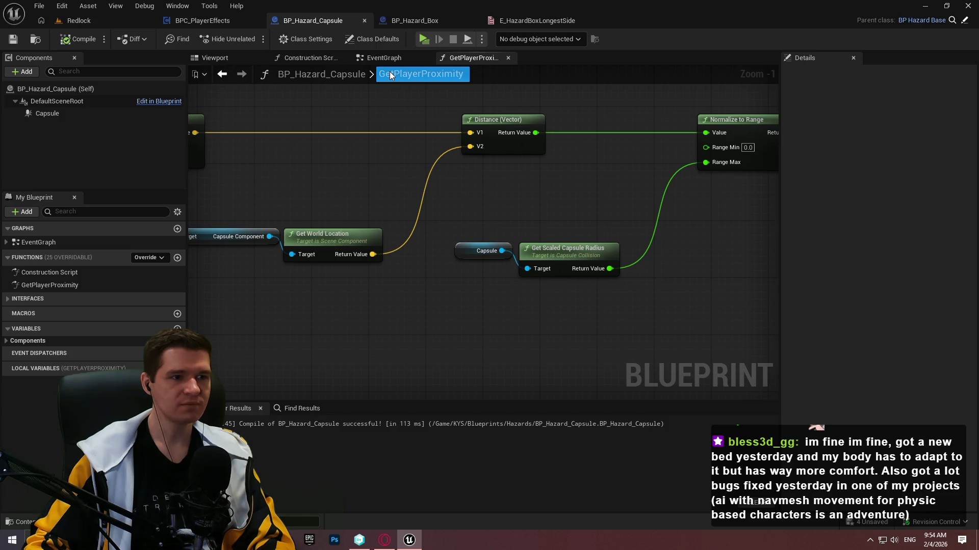
pyautogui.click(390, 57)
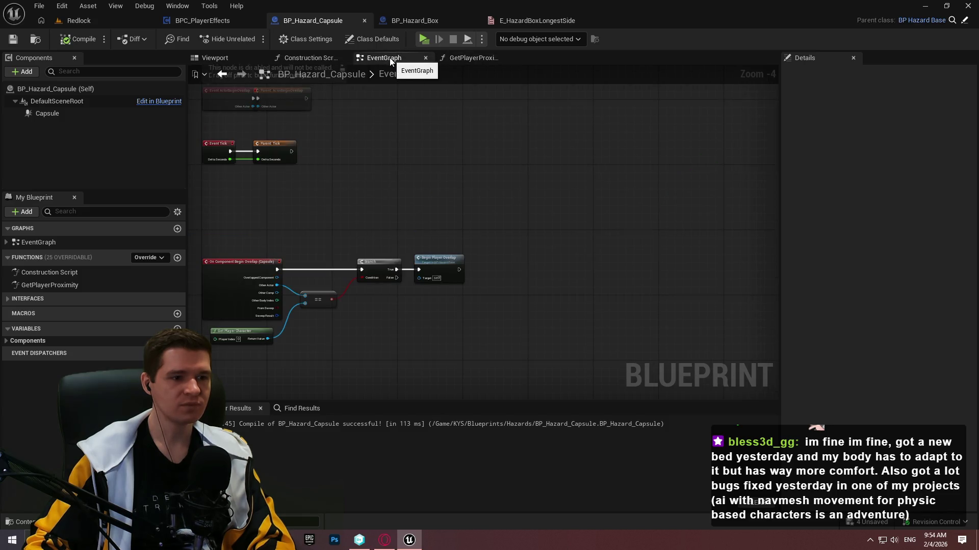
pyautogui.click(464, 58)
# - Compare BP_Hazard_Box's Normalize to Range and Lerp nodes, then view the capsule's Lerp node
pyautogui.click(414, 20)
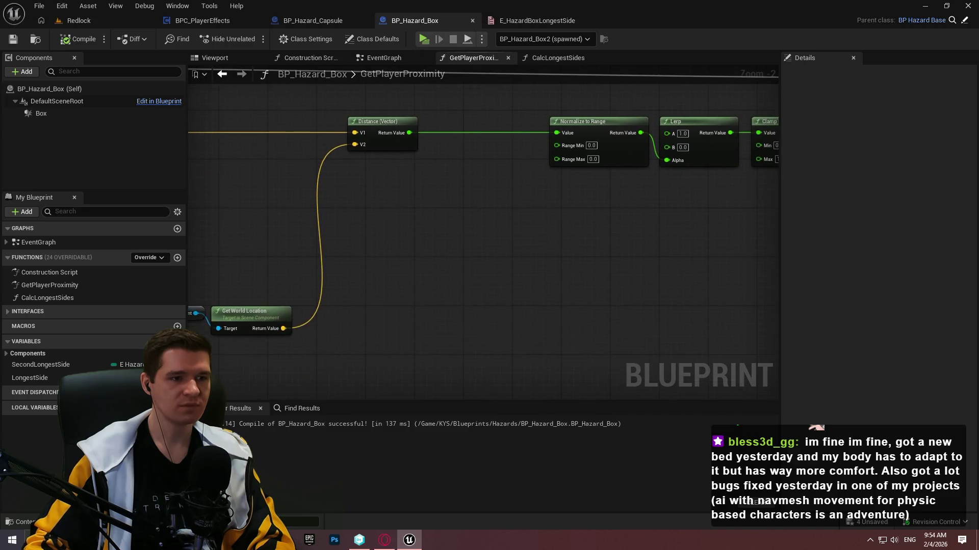
pyautogui.moveTo(396, 217); pyautogui.dragTo(615, 172)
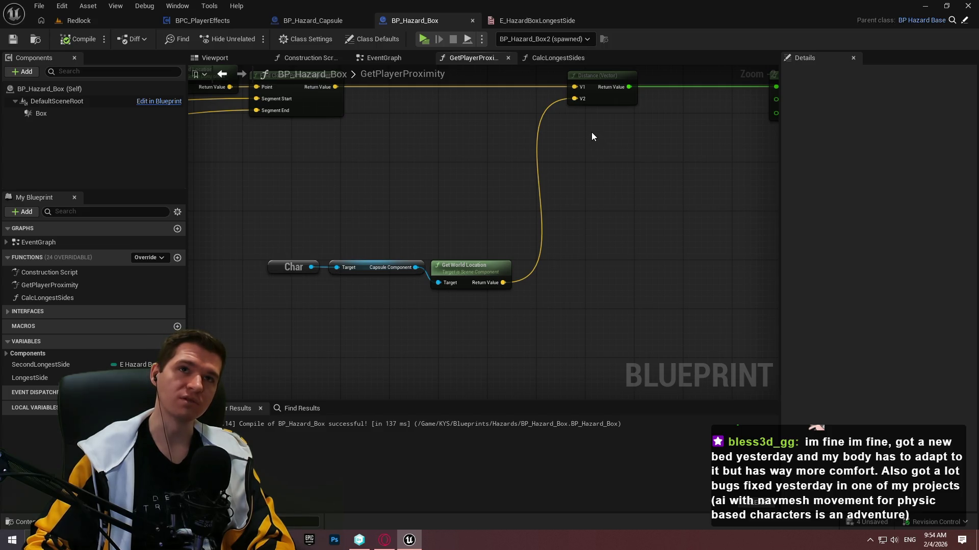
pyautogui.moveTo(586, 130)
pyautogui.mouseDown()
pyautogui.moveTo(463, 210)
pyautogui.moveTo(417, 205)
pyautogui.moveTo(715, 154)
pyautogui.moveTo(325, 134)
pyautogui.mouseUp()
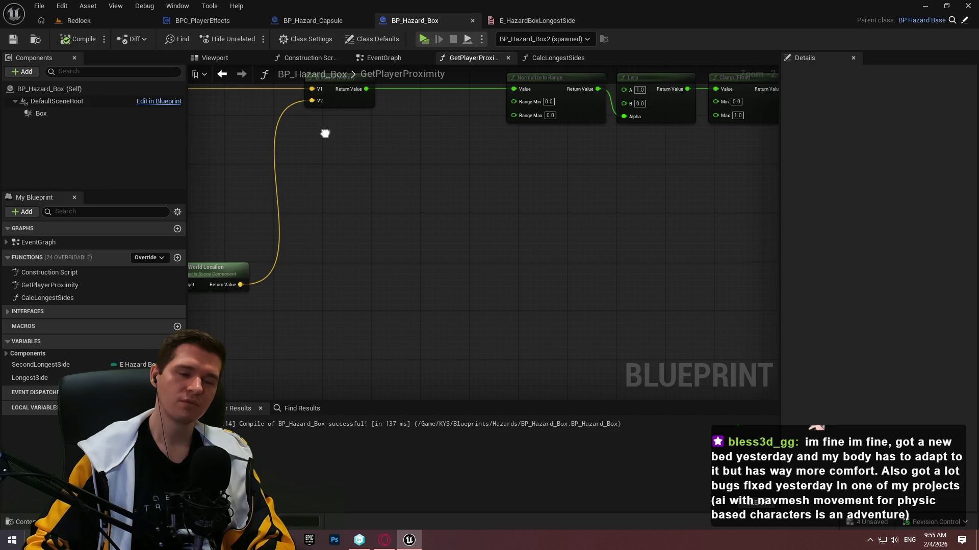
pyautogui.click(323, 21)
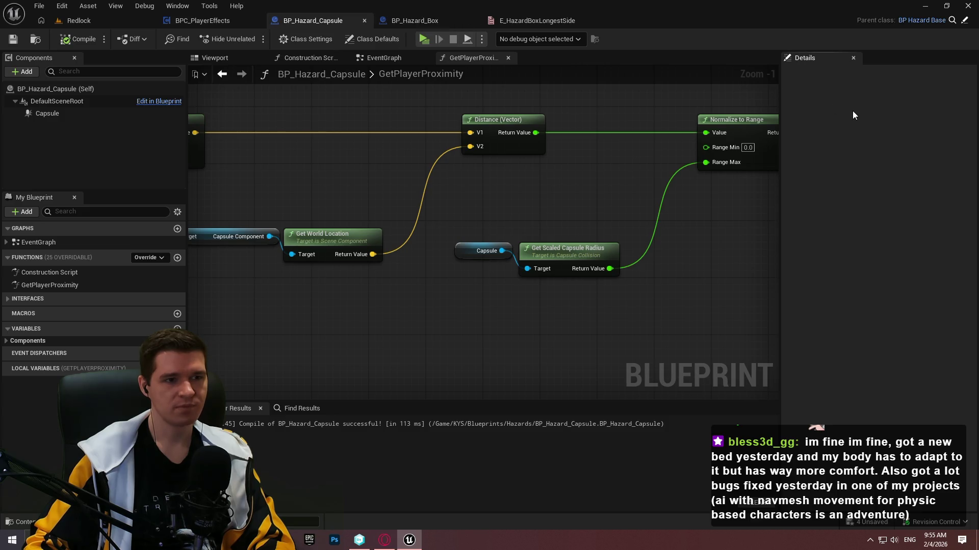
pyautogui.moveTo(657, 92); pyautogui.dragTo(522, 114)
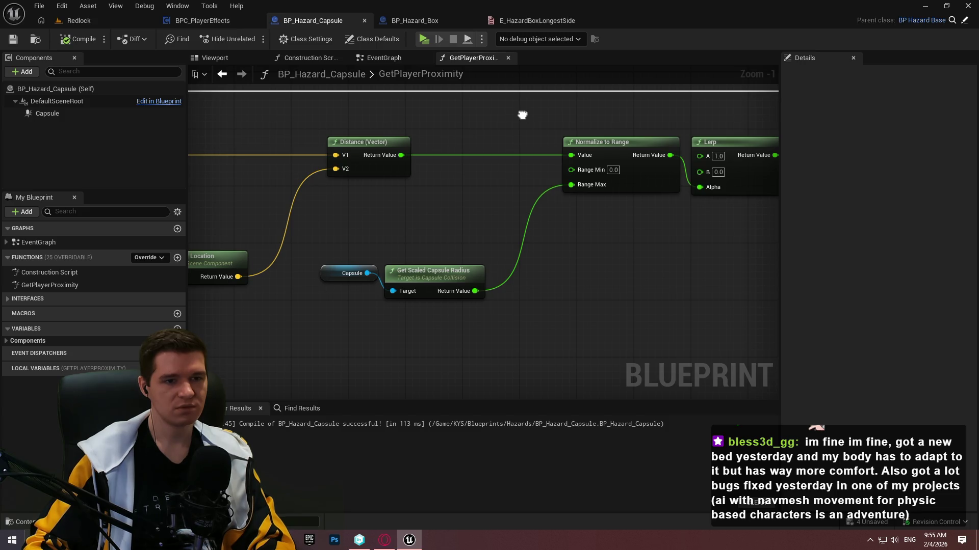
pyautogui.press('Print')
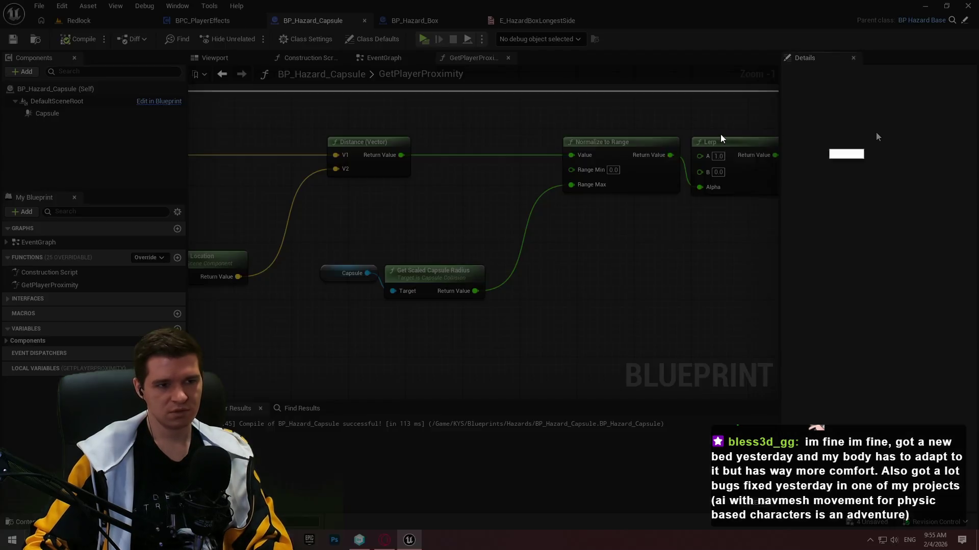
# - Capture the capsule graph, outline part of it in red, and draw a vertical line inside
pyautogui.moveTo(354, 92); pyautogui.dragTo(789, 462)
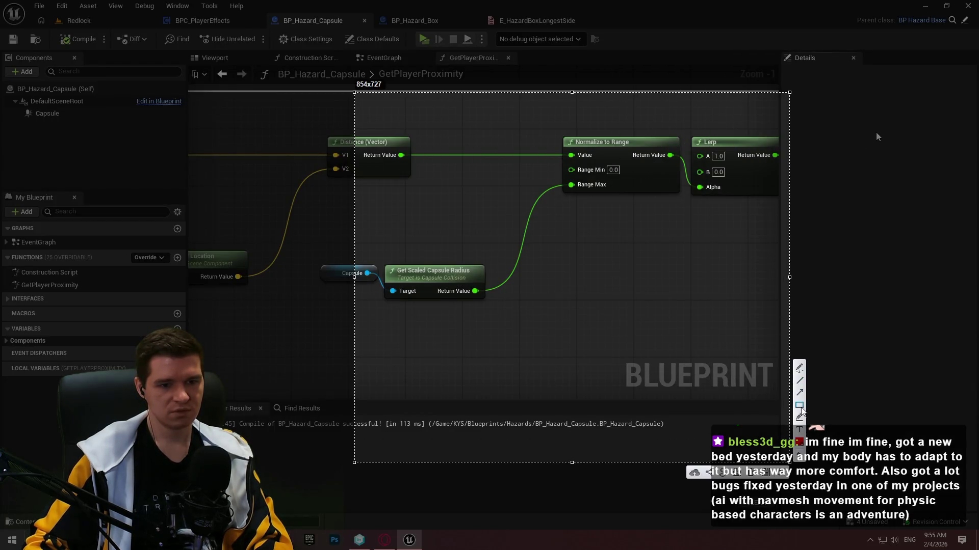
pyautogui.moveTo(571, 213); pyautogui.dragTo(666, 414)
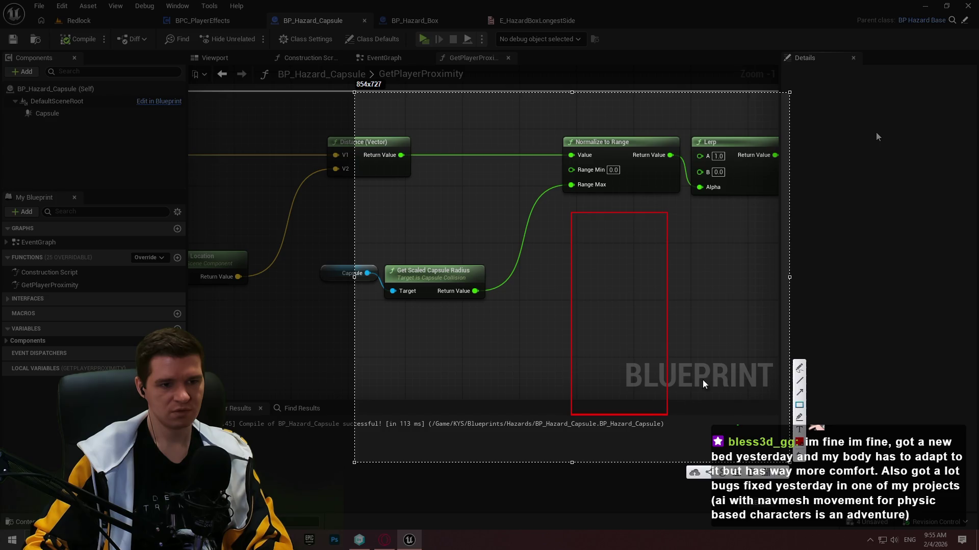
pyautogui.click(799, 380)
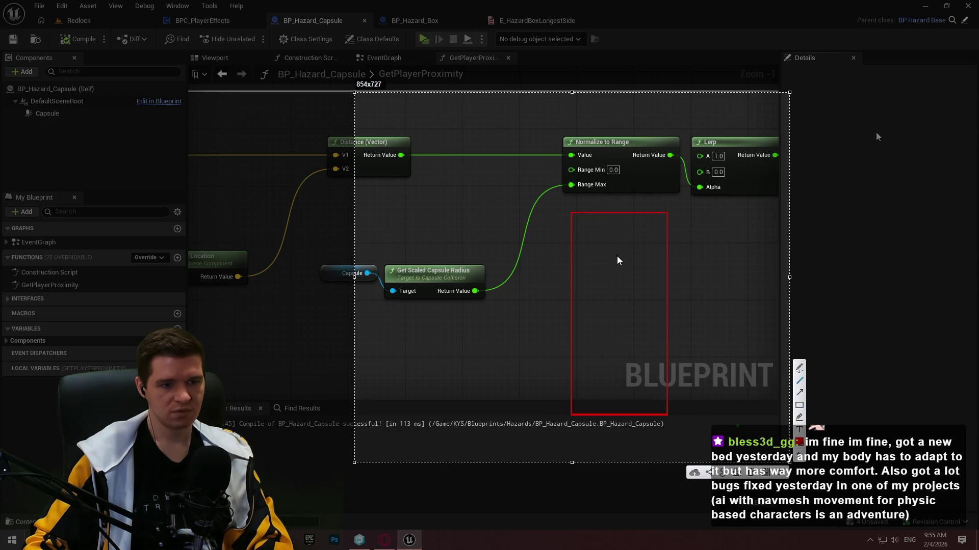
pyautogui.moveTo(619, 260); pyautogui.dragTo(619, 263)
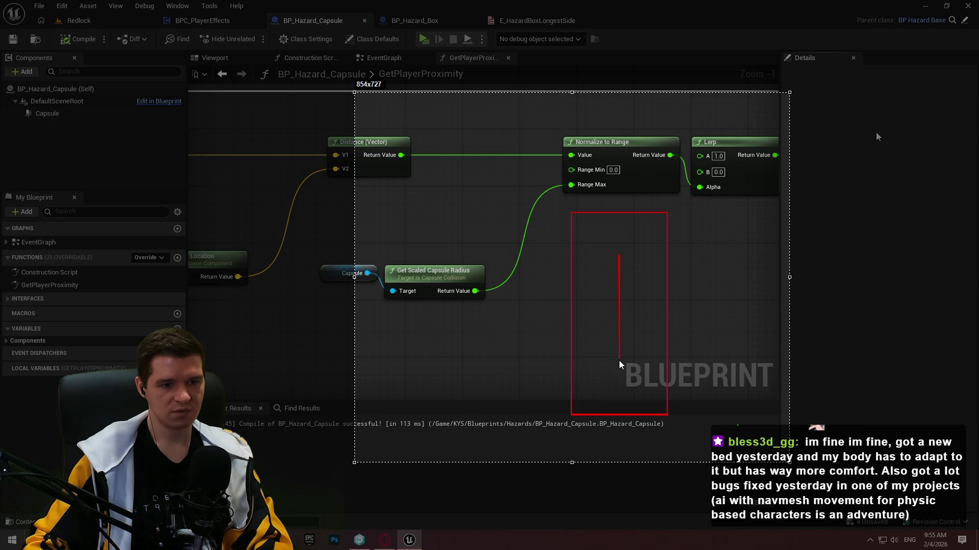
pyautogui.moveTo(621, 368); pyautogui.dragTo(620, 367)
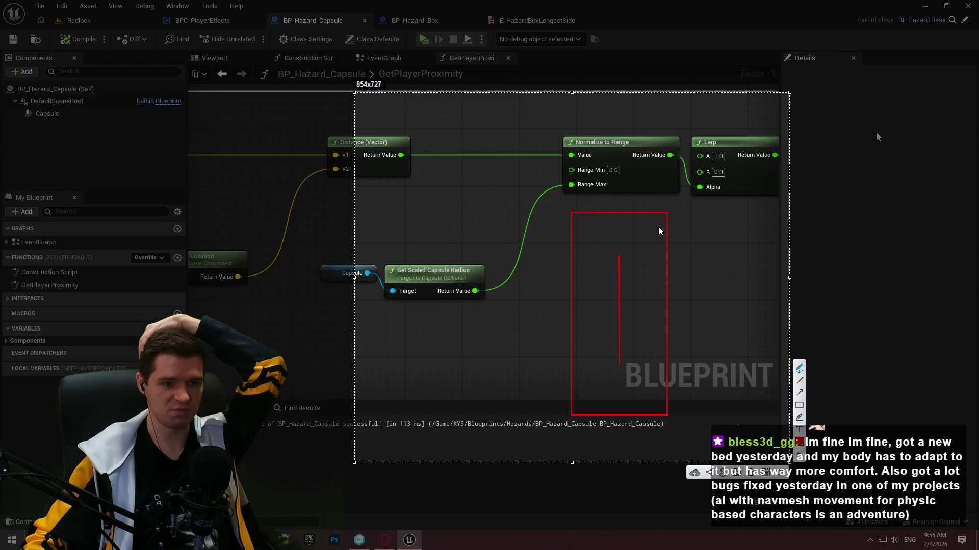
pyautogui.moveTo(618, 301)
pyautogui.mouseDown()
pyautogui.moveTo(617, 253)
pyautogui.moveTo(656, 235)
pyautogui.moveTo(556, 202)
pyautogui.mouseUp()
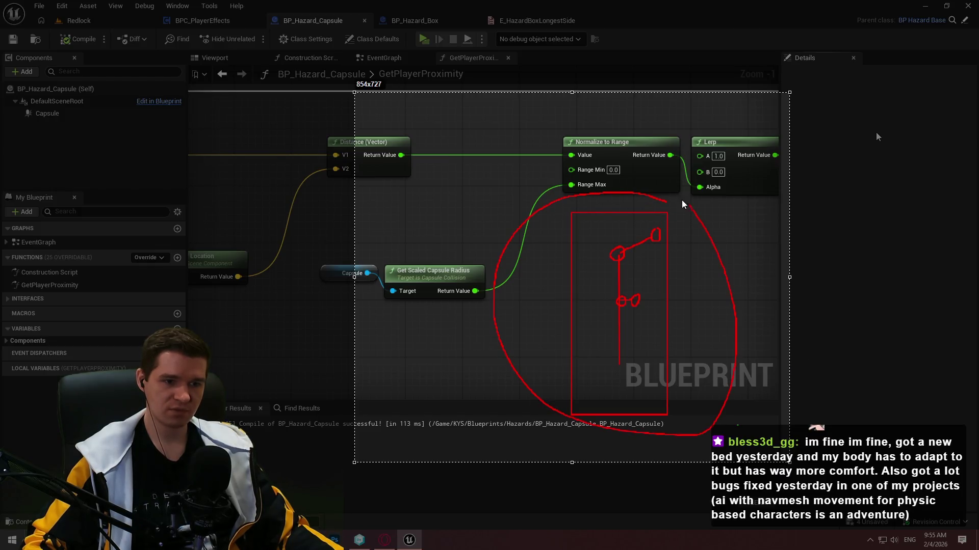
pyautogui.hotkey('ctrl', 'z')
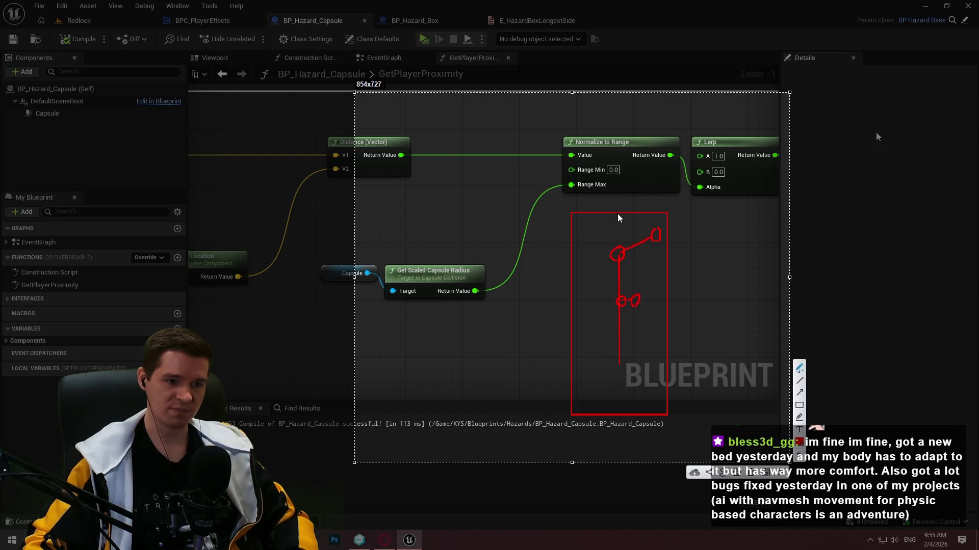
# - Trace a rounded capsule outline around the figure, add a head stroke, and close the annotation
pyautogui.moveTo(619, 218); pyautogui.dragTo(615, 216)
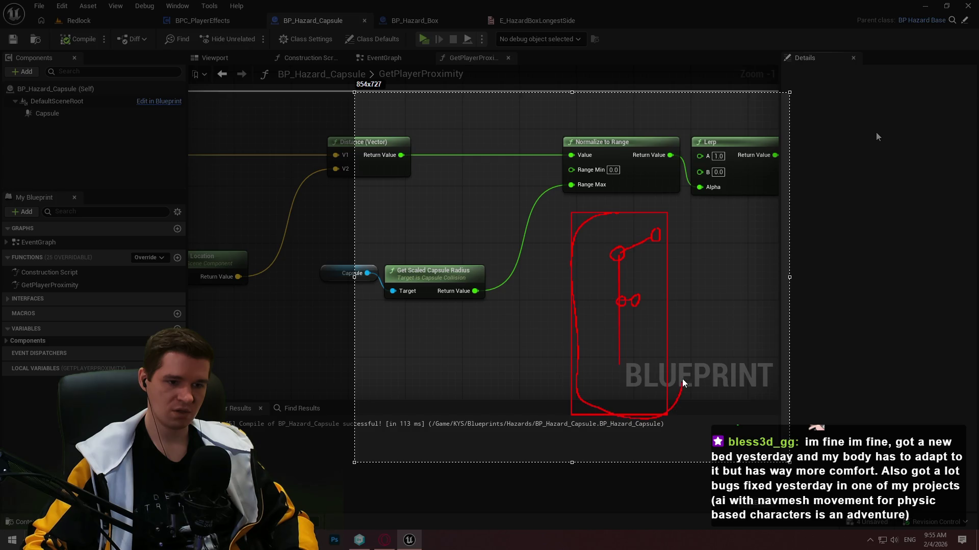
pyautogui.moveTo(674, 262); pyautogui.dragTo(657, 220)
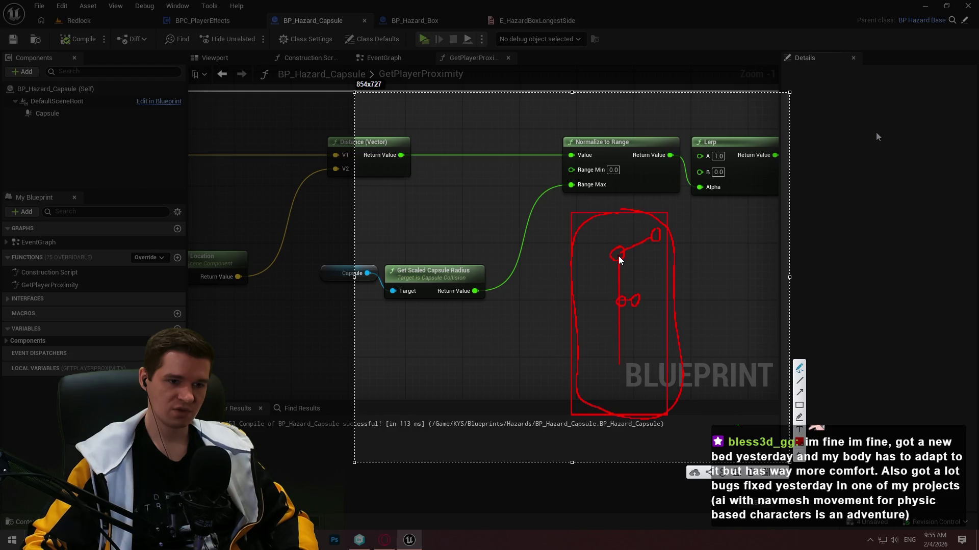
pyautogui.moveTo(620, 258); pyautogui.dragTo(654, 260)
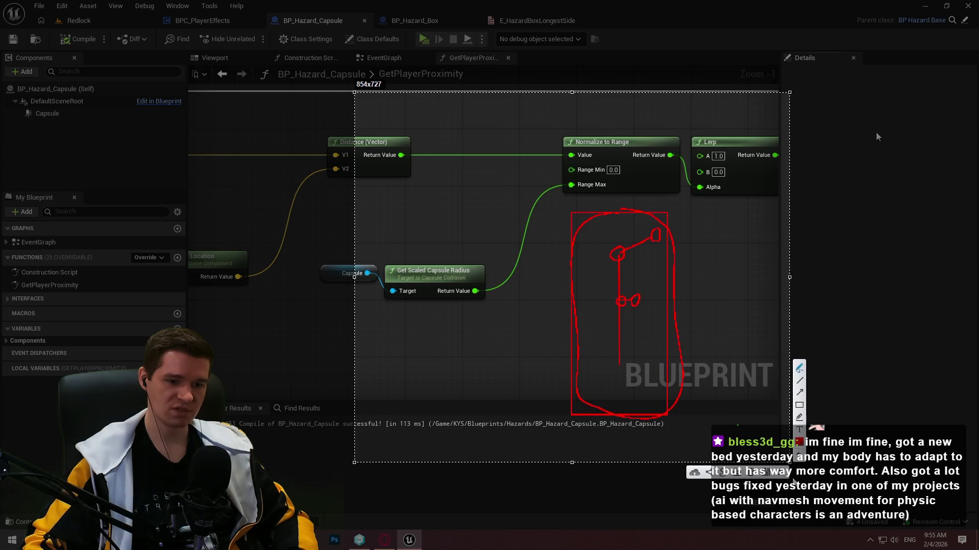
pyautogui.press('Escape')
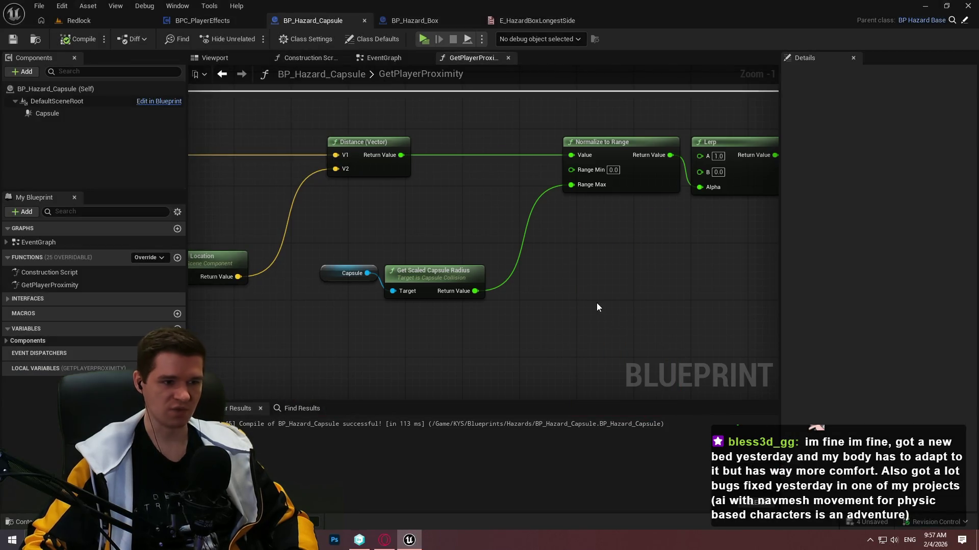
# - In BP_Hazard_Box, wire the second-longest-side extent into Normalize to Range's Range Max
pyautogui.click(423, 21)
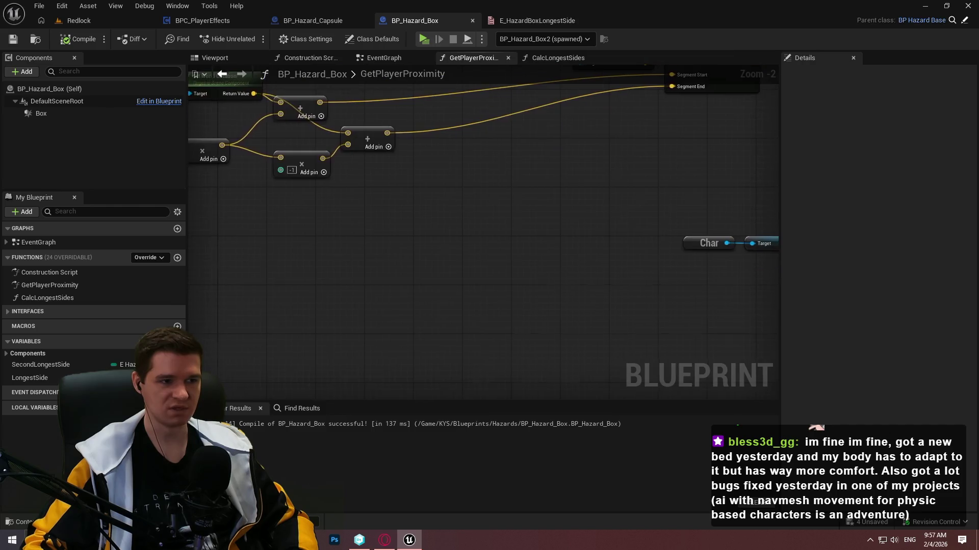
pyautogui.moveTo(288, 140); pyautogui.dragTo(407, 189)
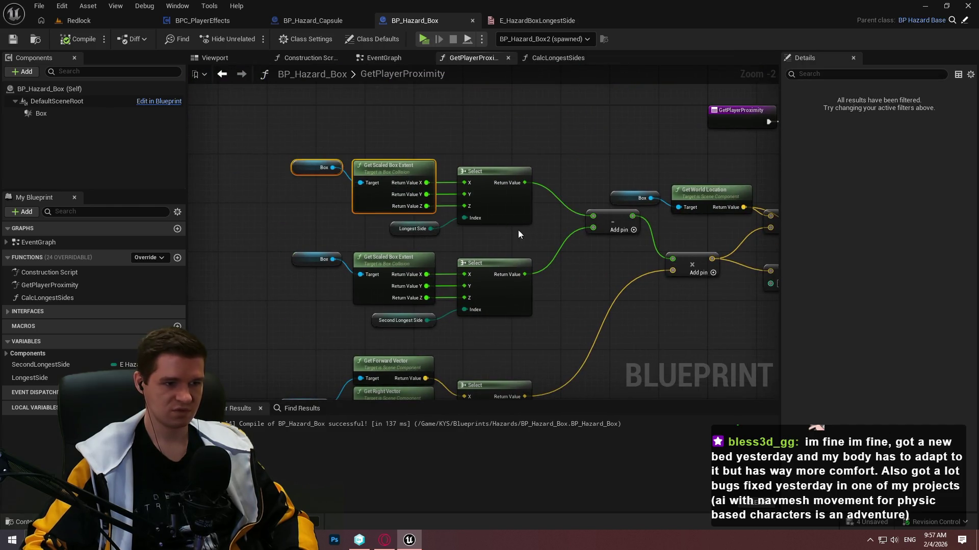
pyautogui.moveTo(350, 273)
pyautogui.mouseDown()
pyautogui.moveTo(520, 297)
pyautogui.moveTo(273, 241)
pyautogui.moveTo(401, 231)
pyautogui.moveTo(301, 195)
pyautogui.mouseUp()
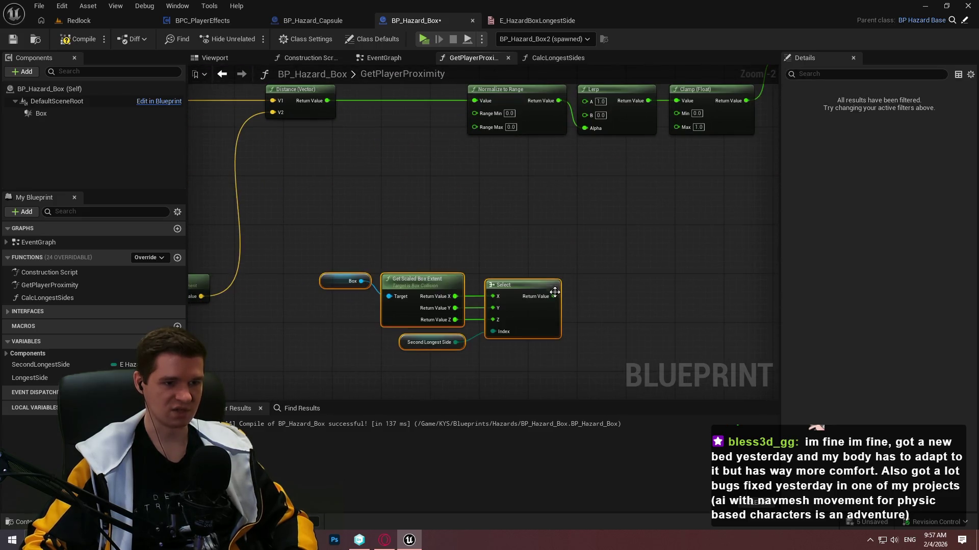
pyautogui.moveTo(553, 296)
pyautogui.mouseDown()
pyautogui.moveTo(520, 140)
pyautogui.moveTo(475, 126)
pyautogui.mouseUp()
# - Rearrange the extent nodes, Char location nodes and second-longest-side group into a tighter layout
pyautogui.moveTo(328, 217); pyautogui.dragTo(656, 295)
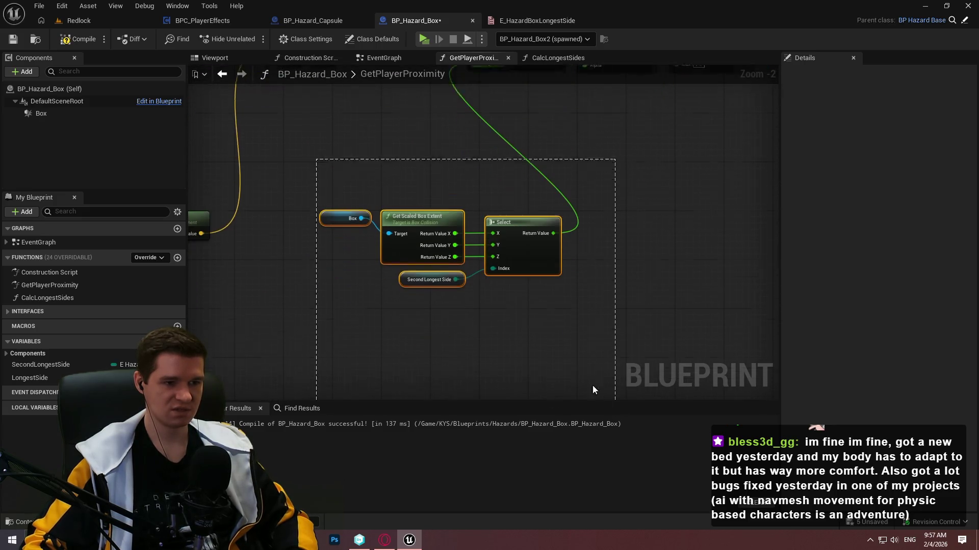
pyautogui.moveTo(528, 236)
pyautogui.mouseDown()
pyautogui.moveTo(439, 309)
pyautogui.moveTo(489, 225)
pyautogui.moveTo(629, 371)
pyautogui.moveTo(694, 243)
pyautogui.moveTo(777, 255)
pyautogui.mouseUp()
pyautogui.moveTo(530, 234); pyautogui.dragTo(338, 302)
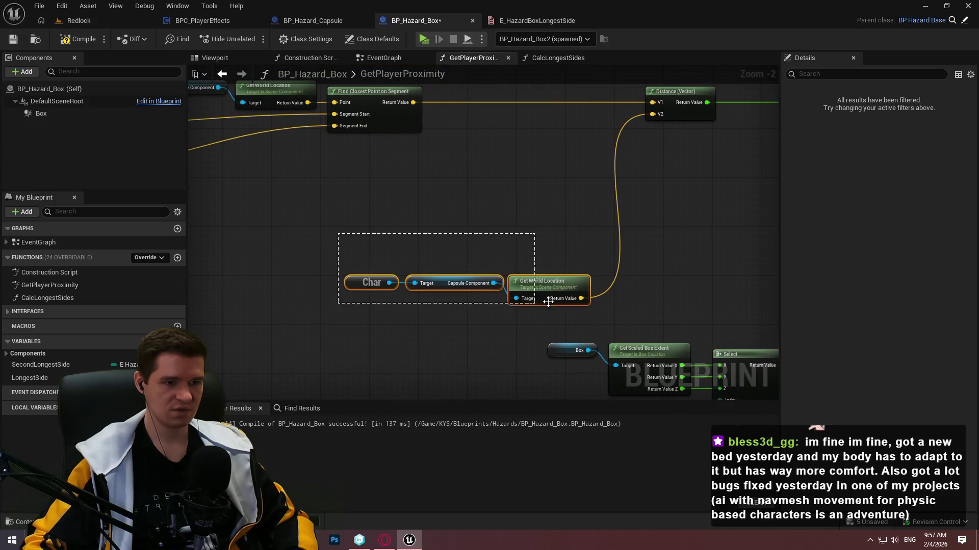
pyautogui.moveTo(542, 284)
pyautogui.mouseDown()
pyautogui.moveTo(537, 190)
pyautogui.moveTo(481, 196)
pyautogui.mouseUp()
pyautogui.moveTo(376, 214); pyautogui.dragTo(634, 343)
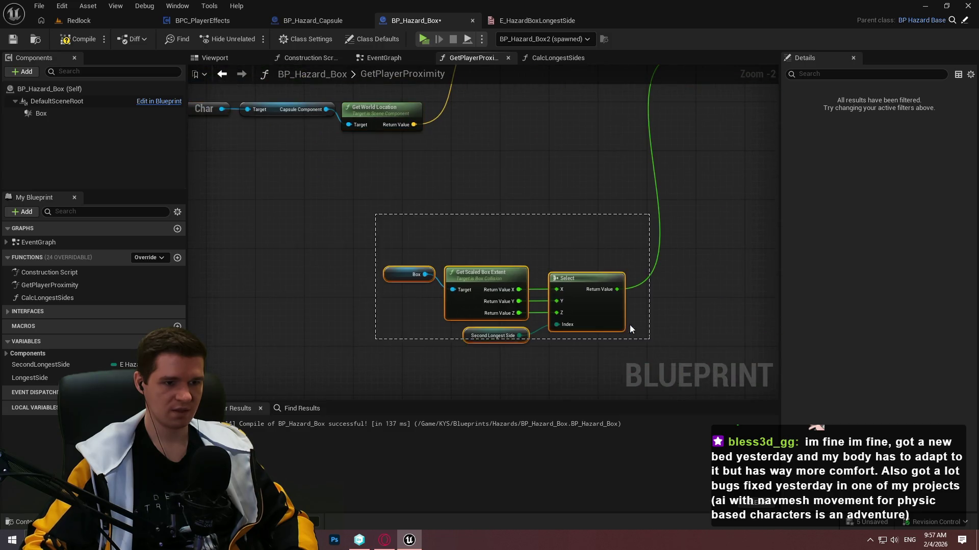
pyautogui.moveTo(594, 305); pyautogui.dragTo(579, 213)
pyautogui.click(610, 240)
# - Shift the upper Add node and the Box and Get World Location nodes to the right
pyautogui.scroll(-5, 610, 240)
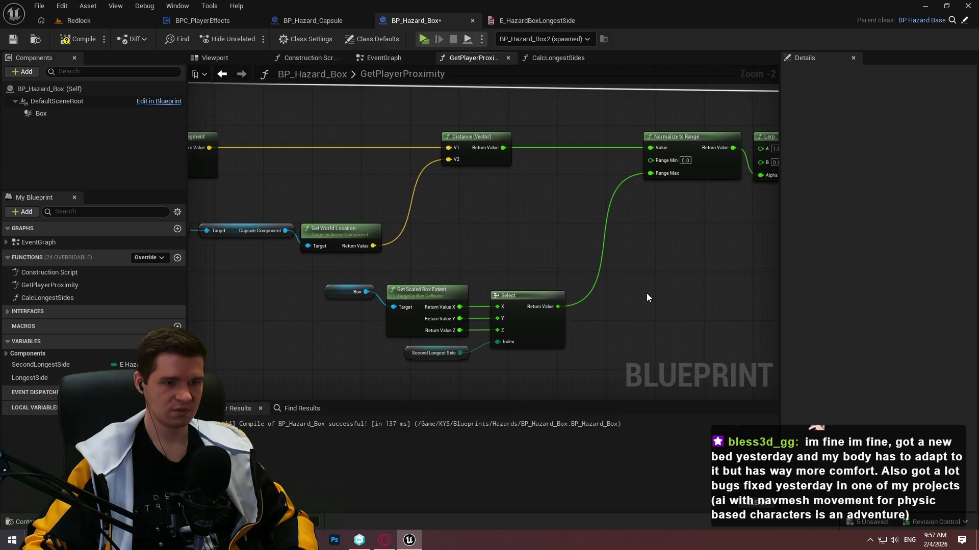
pyautogui.moveTo(481, 273)
pyautogui.mouseDown()
pyautogui.moveTo(672, 235)
pyautogui.moveTo(545, 198)
pyautogui.mouseUp()
pyautogui.scroll(3, 672, 236)
pyautogui.moveTo(504, 249); pyautogui.dragTo(627, 256)
pyautogui.scroll(2, 627, 256)
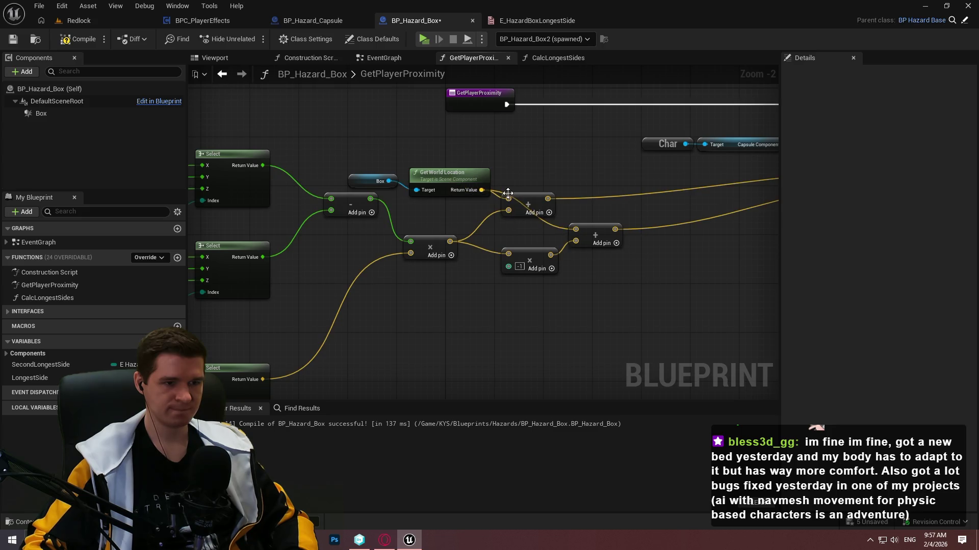
pyautogui.moveTo(538, 203); pyautogui.dragTo(599, 203)
pyautogui.moveTo(493, 167); pyautogui.dragTo(382, 156)
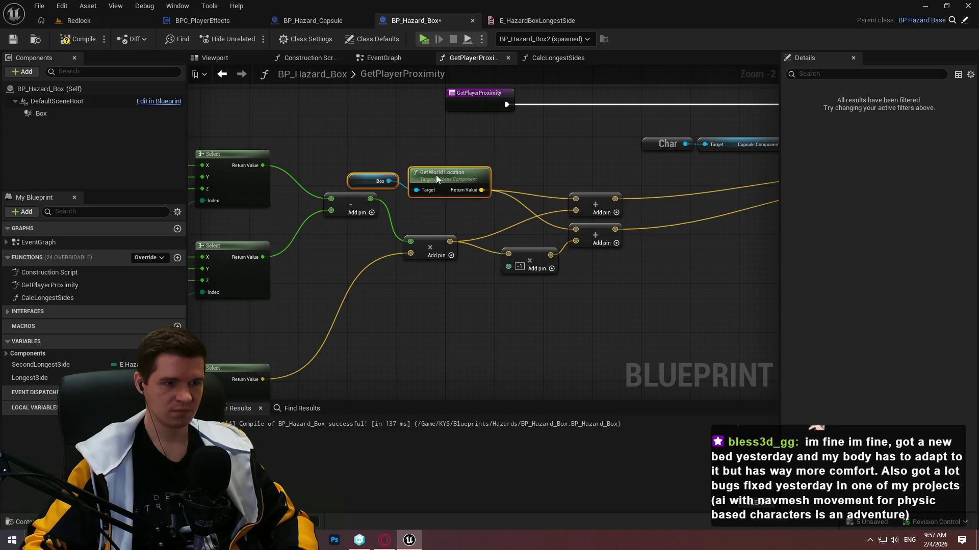
pyautogui.moveTo(436, 175); pyautogui.dragTo(500, 180)
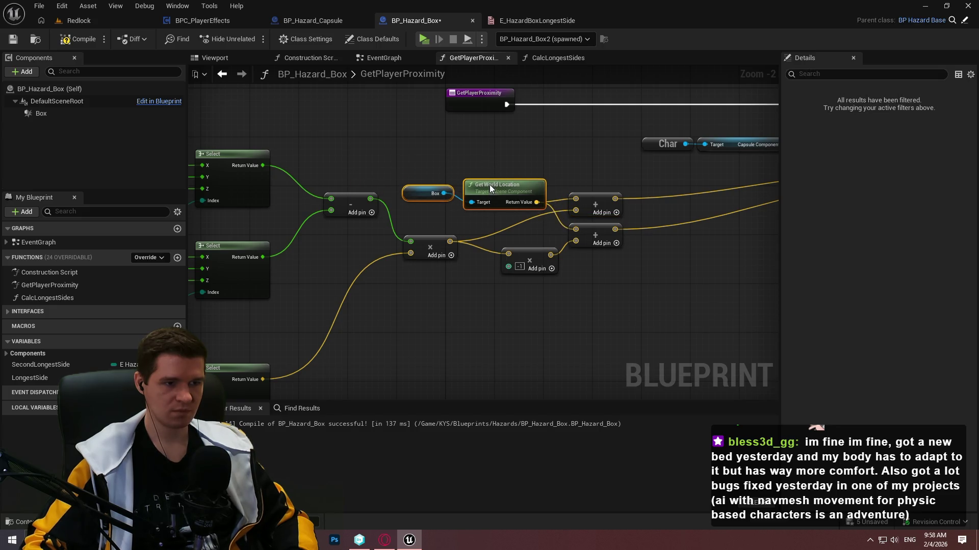
# - Move the whole box corner node cluster into its new position
pyautogui.click(721, 255)
pyautogui.scroll(-5, 718, 296)
pyautogui.moveTo(716, 331); pyautogui.dragTo(502, 229)
pyautogui.scroll(4, 673, 231)
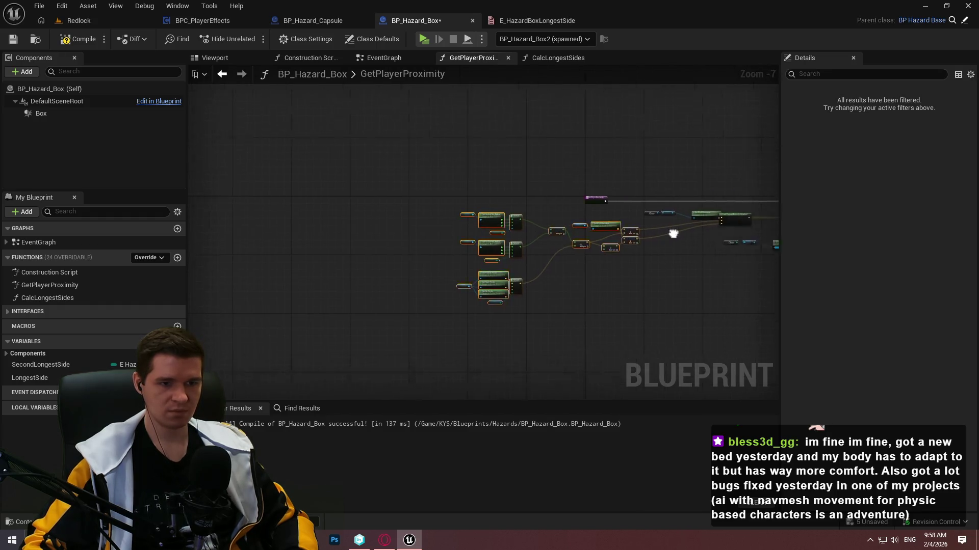
pyautogui.moveTo(597, 215)
pyautogui.mouseDown()
pyautogui.moveTo(632, 229)
pyautogui.moveTo(509, 219)
pyautogui.moveTo(520, 204)
pyautogui.moveTo(565, 194)
pyautogui.moveTo(564, 204)
pyautogui.mouseUp()
pyautogui.click(336, 124)
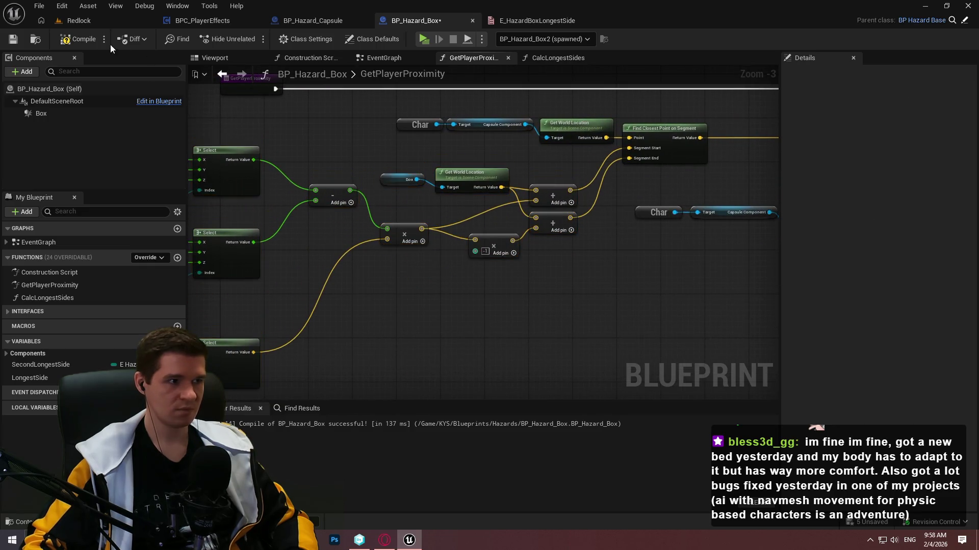
# - Compile and save BP_Hazard_Box, then briefly play-test it by running and jumping
pyautogui.click(12, 39)
pyautogui.click(379, 58)
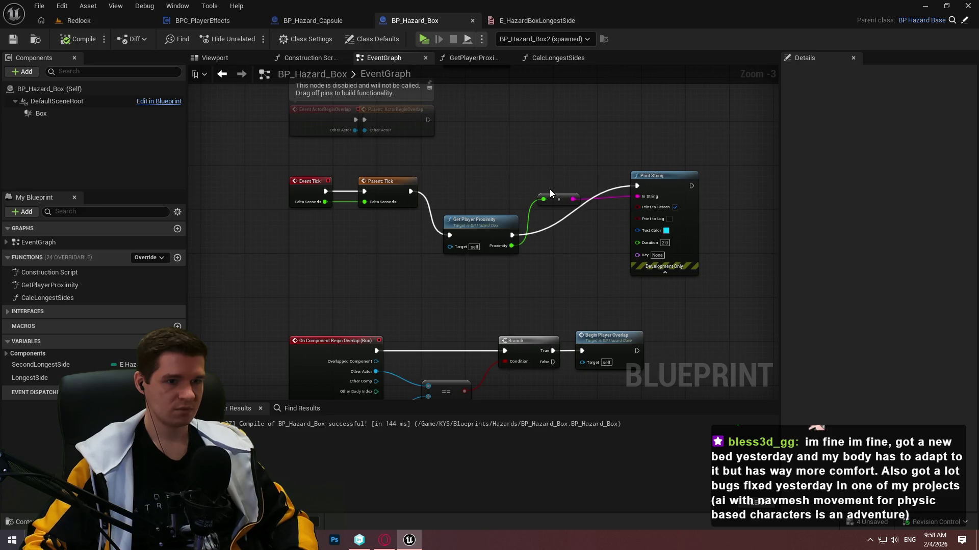
pyautogui.click(424, 44)
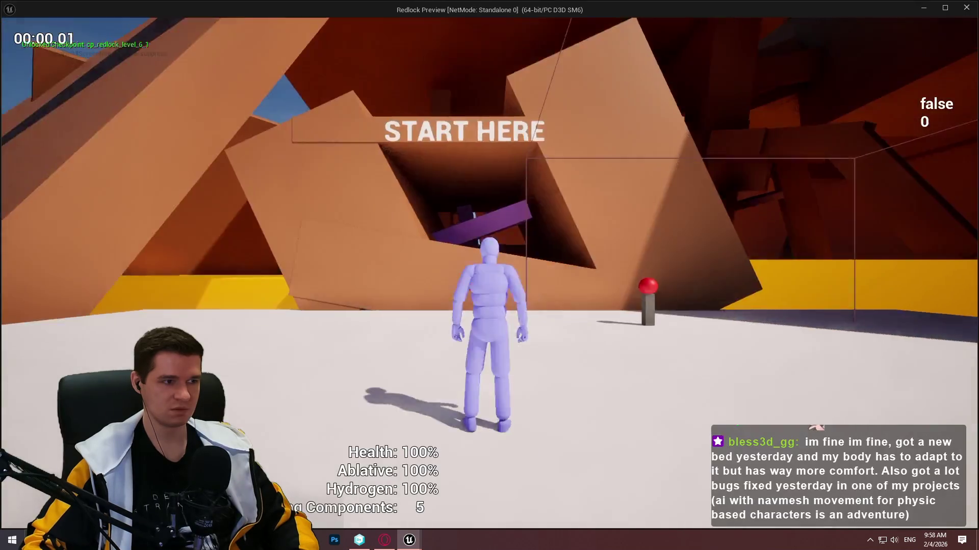
pyautogui.press('w')
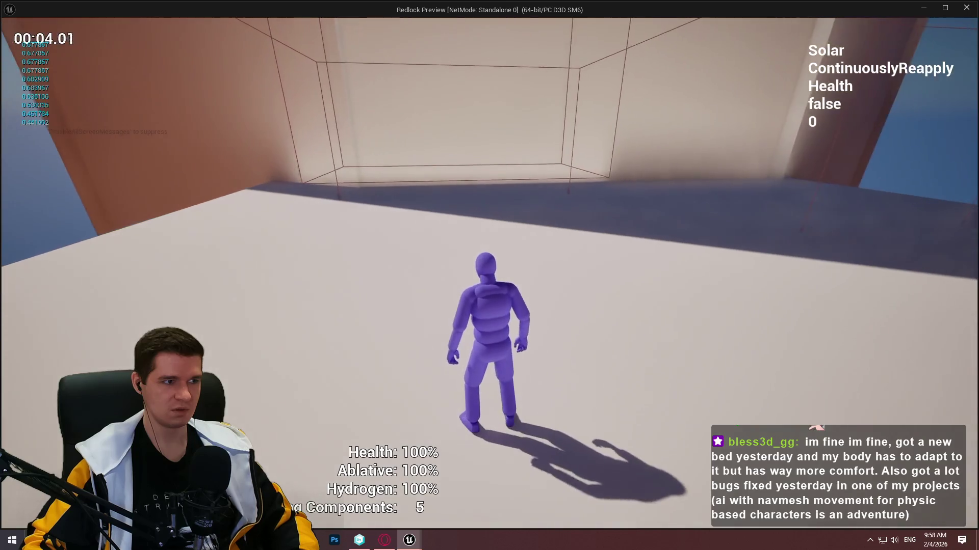
pyautogui.press('space')
pyautogui.press('Escape')
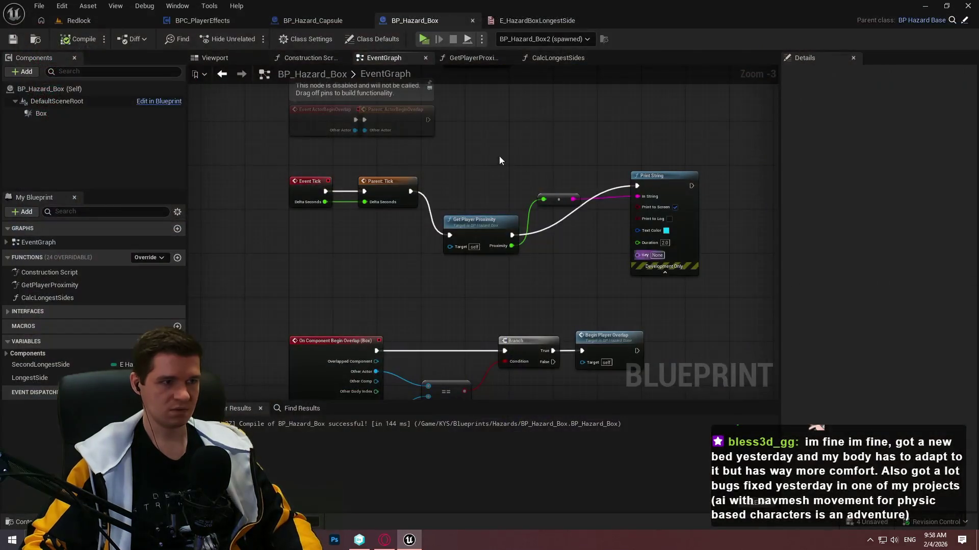
pyautogui.click(79, 21)
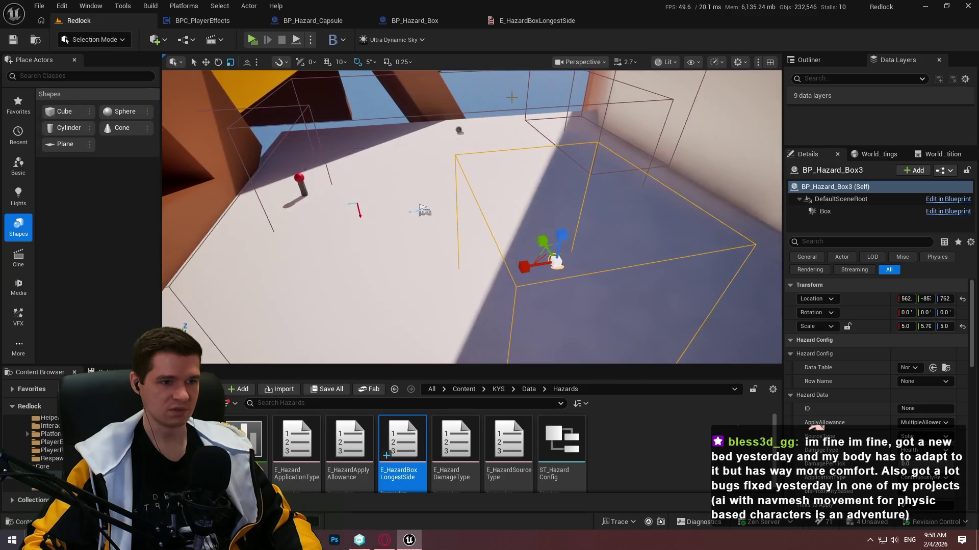
# - Lower BP_Hazard_Box2 in Redlock to Z 596 and start a fresh play session
pyautogui.click(461, 128)
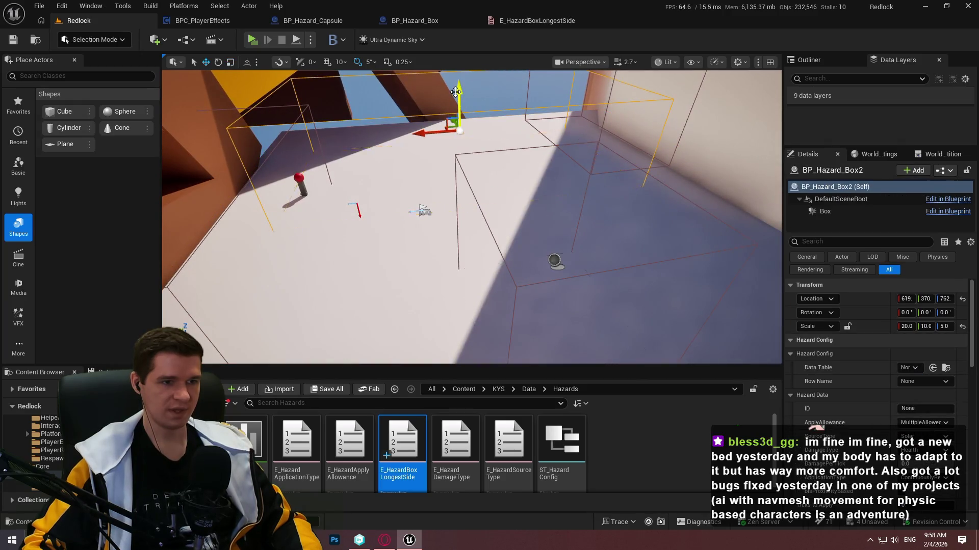
pyautogui.moveTo(456, 96); pyautogui.dragTo(461, 120)
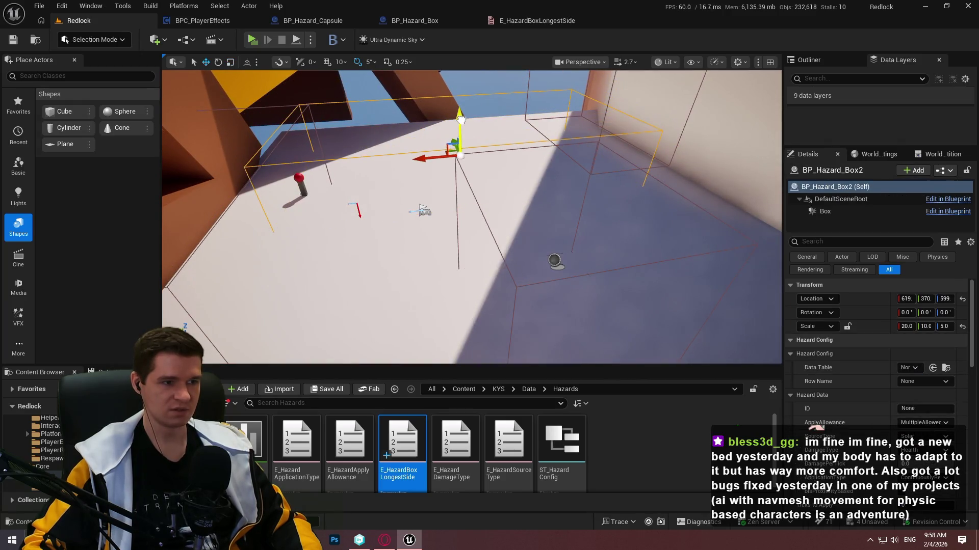
pyautogui.click(252, 41)
pyautogui.click(490, 435)
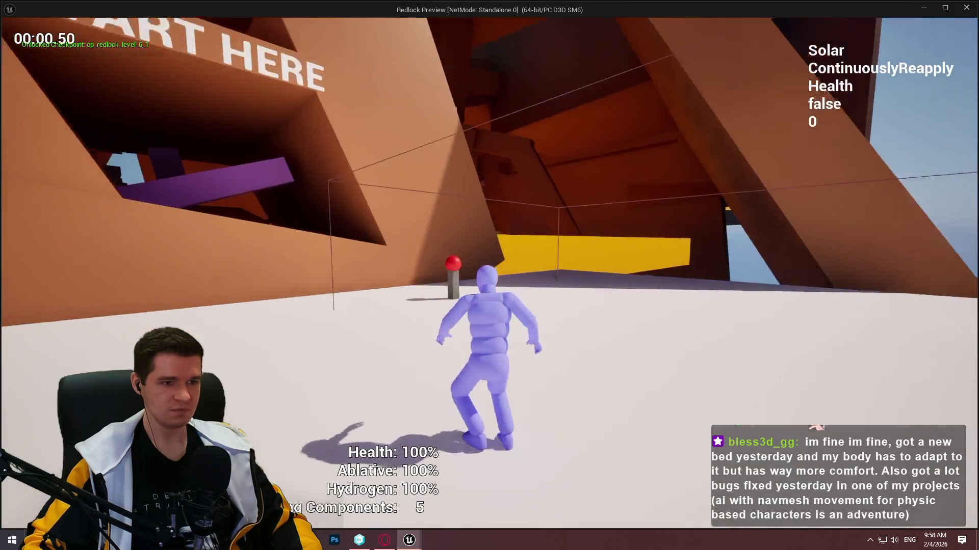
# - Walk the character back and forth around the red checkpoint post
pyautogui.press('s')
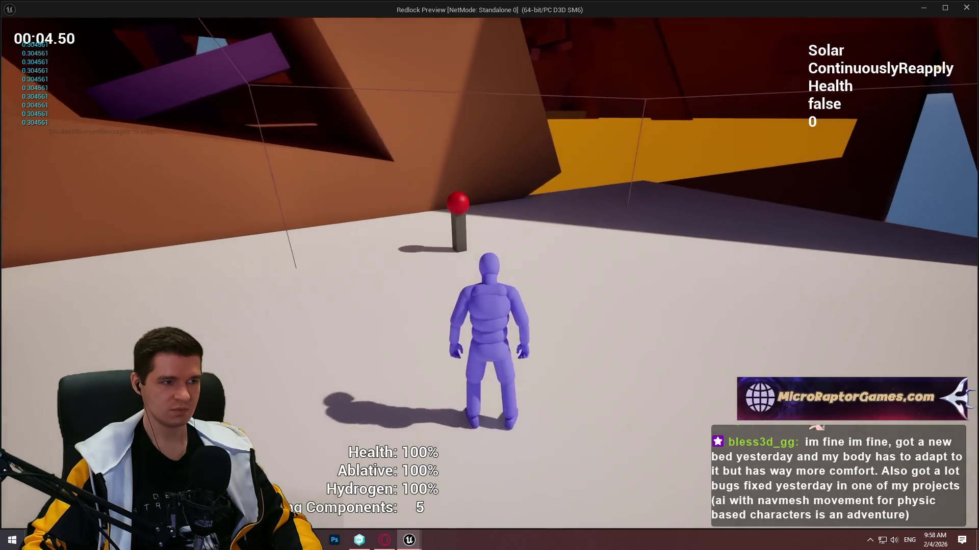
pyautogui.press('w')
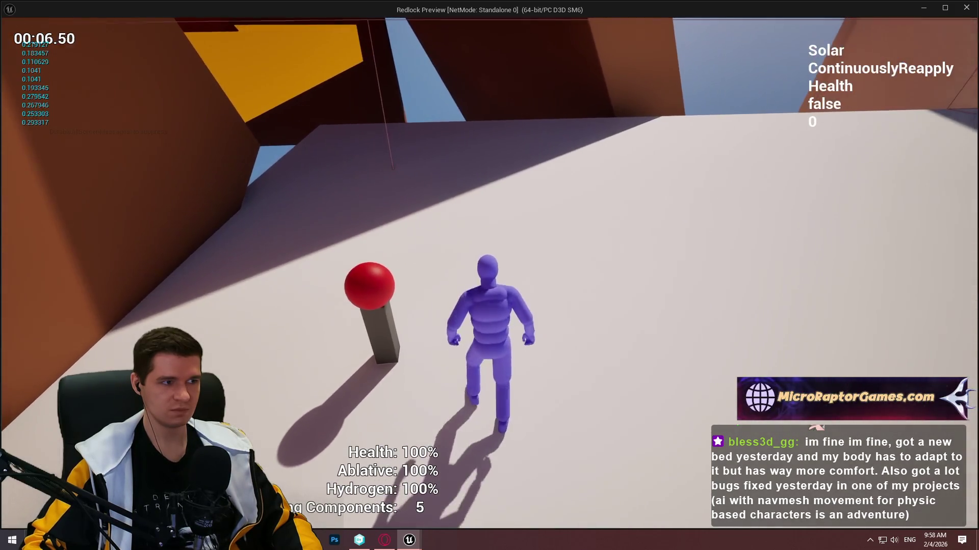
pyautogui.press('s')
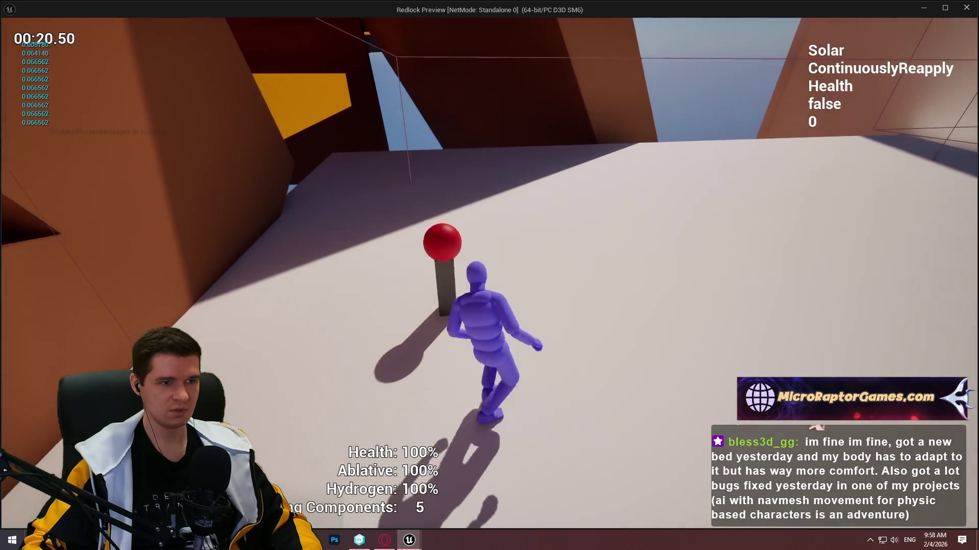
pyautogui.press('w')
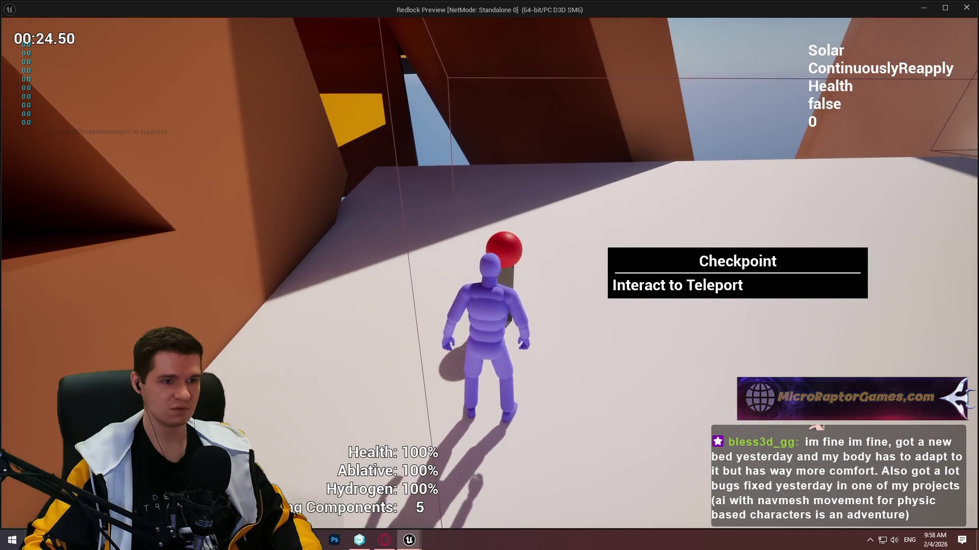
pyautogui.press('w')
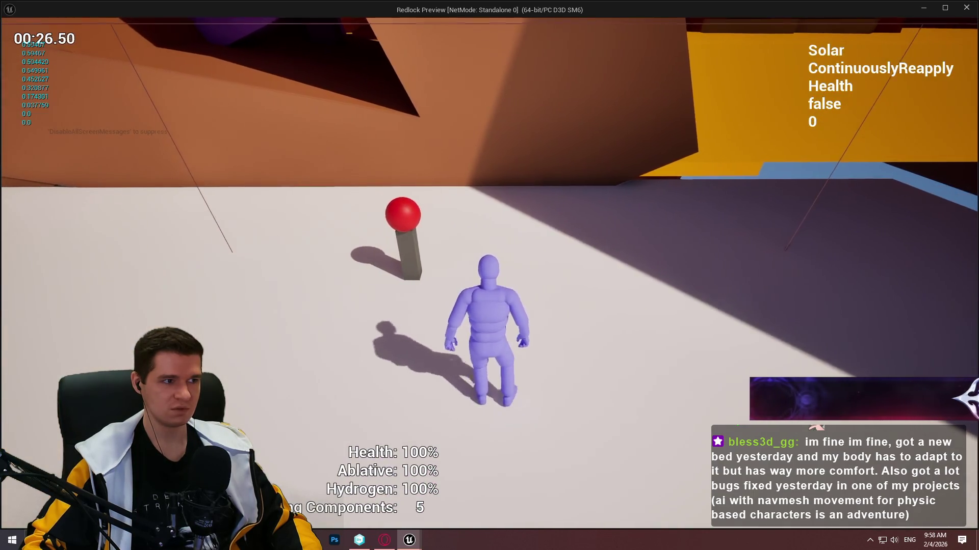
pyautogui.press('w')
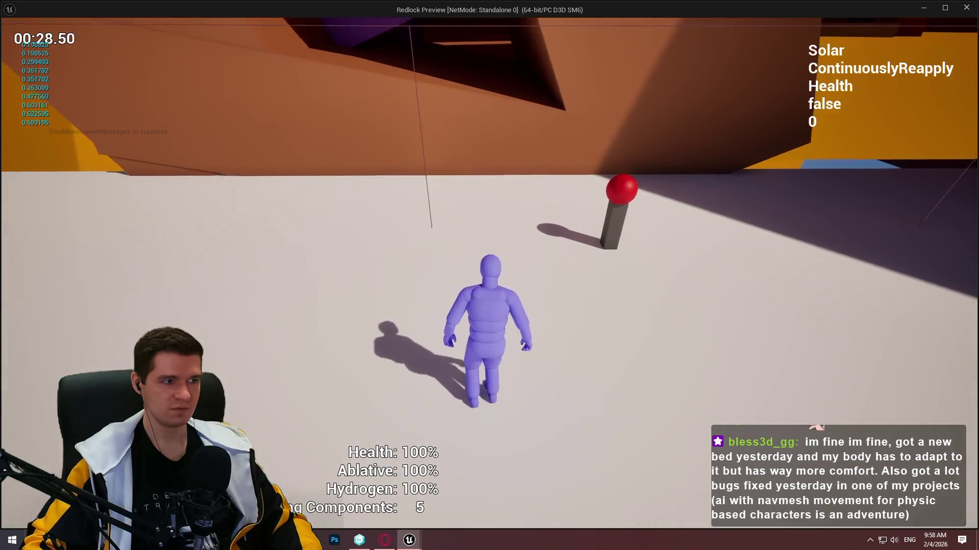
# - Test crouching against the slope, run toward the orange wall, then stop the preview
pyautogui.press('c')
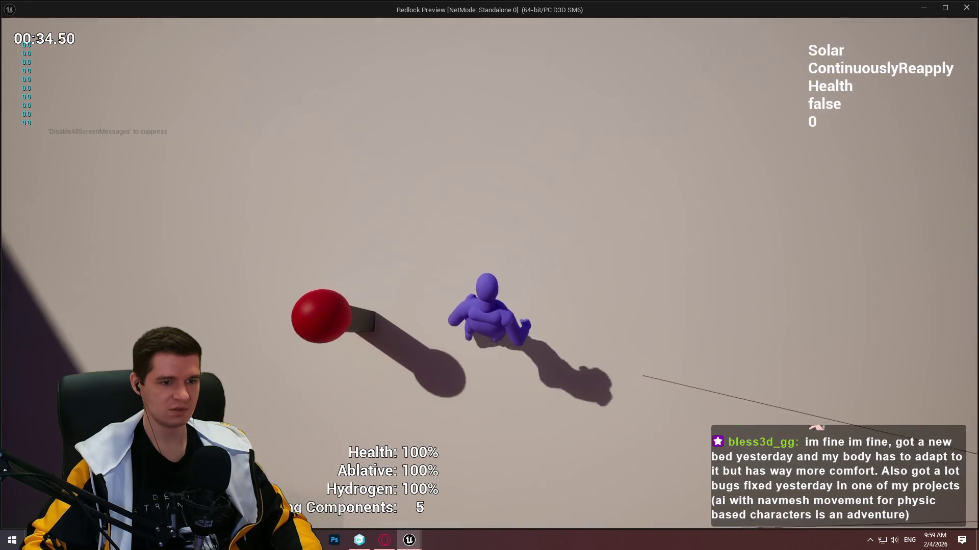
pyautogui.press('c')
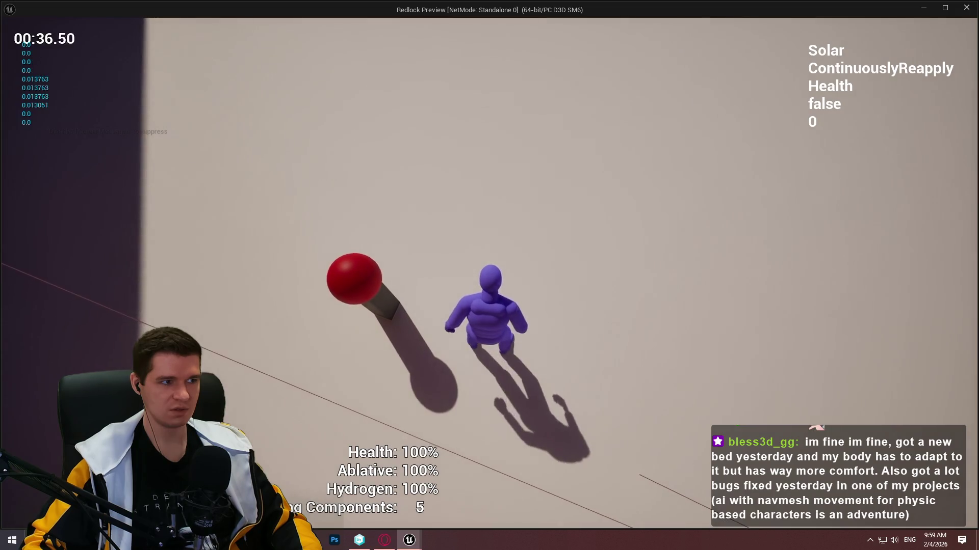
pyautogui.press('c')
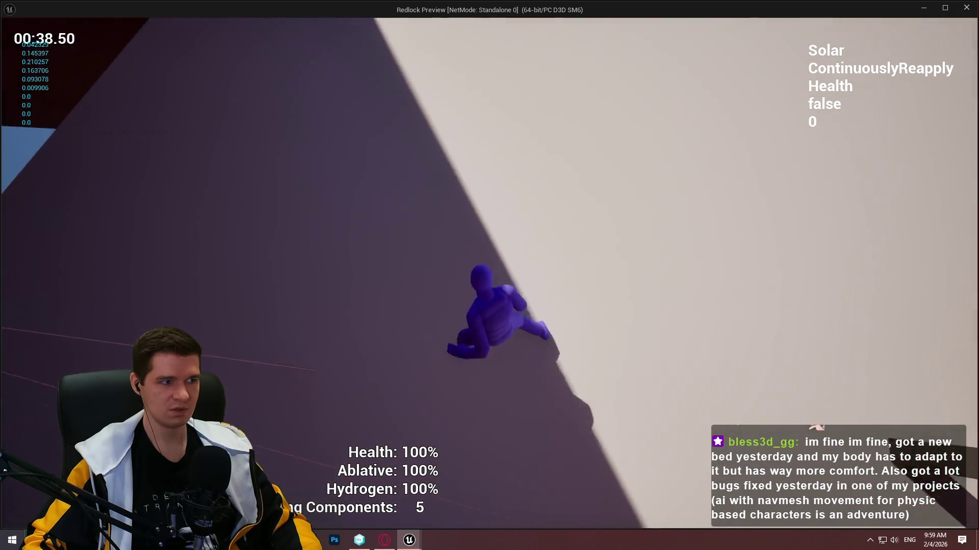
pyautogui.press('c')
pyautogui.press('c')
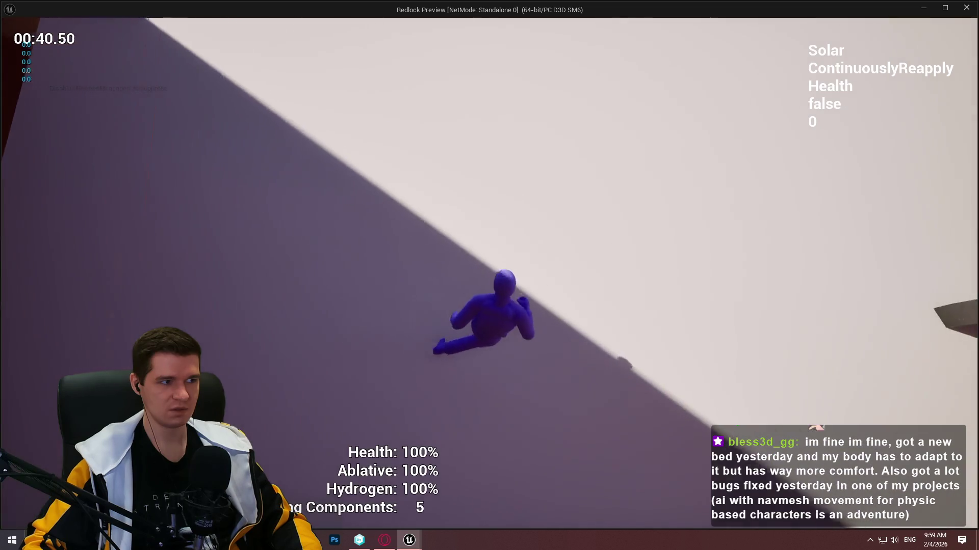
pyautogui.press('w')
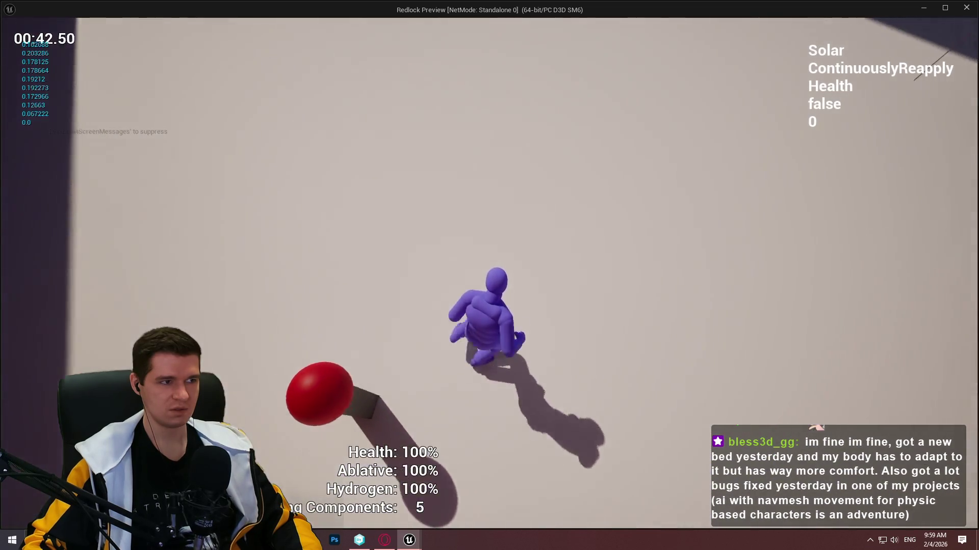
pyautogui.press('w')
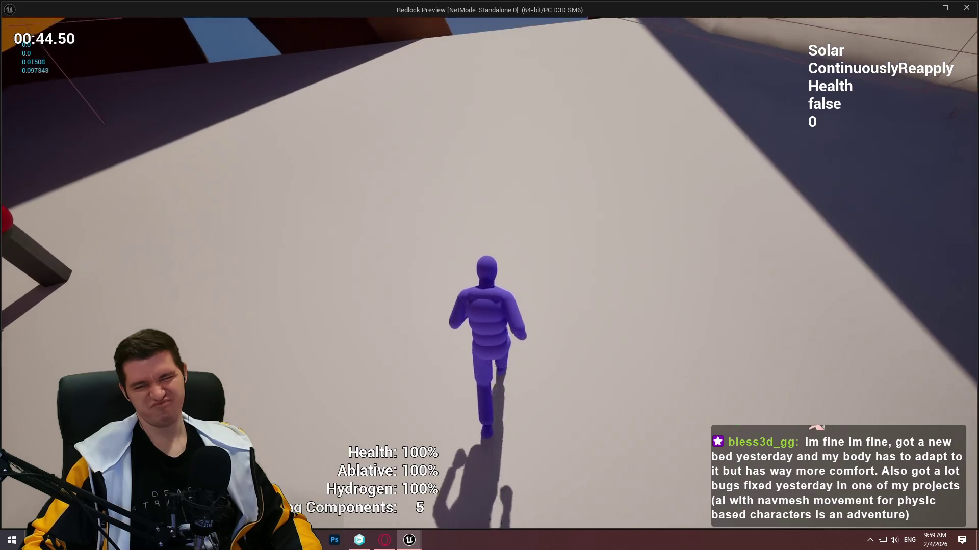
pyautogui.press('w')
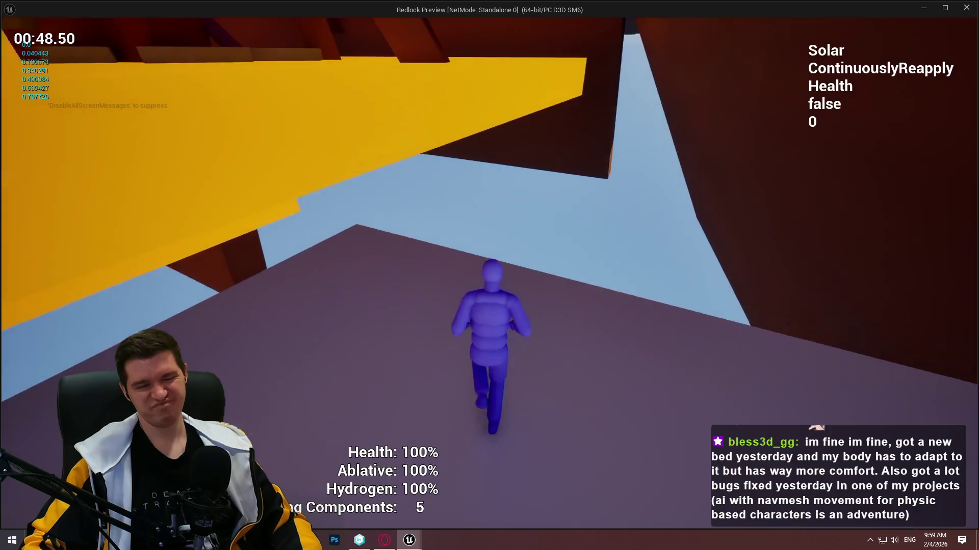
pyautogui.press('Escape')
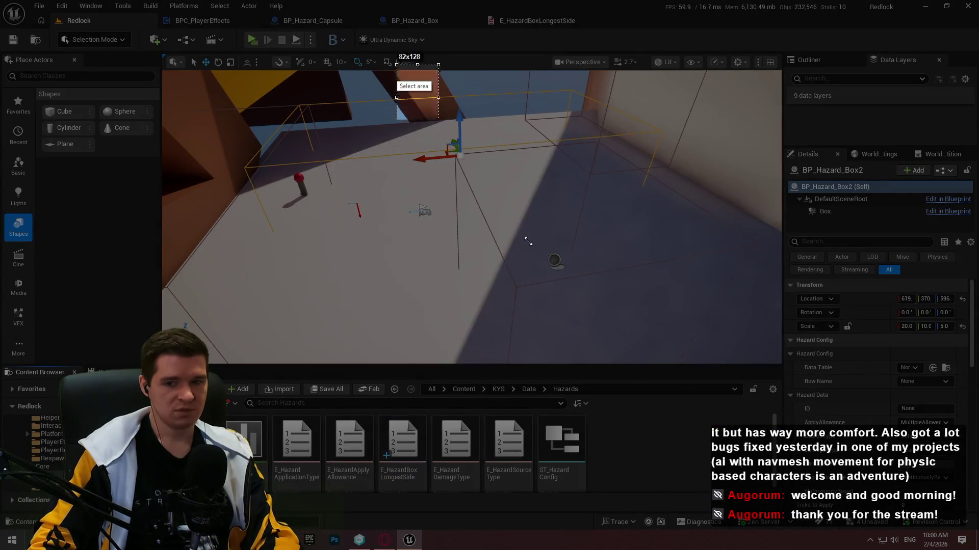
pyautogui.moveTo(396, 64); pyautogui.dragTo(731, 477)
pyautogui.click(740, 421)
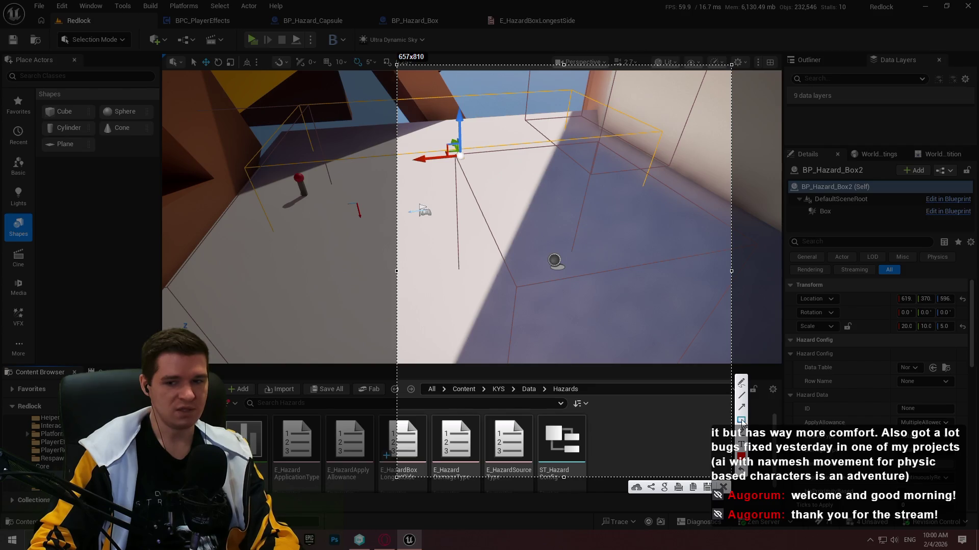
pyautogui.moveTo(479, 108)
pyautogui.mouseDown()
pyautogui.moveTo(654, 435)
pyautogui.moveTo(640, 433)
pyautogui.mouseUp()
pyautogui.click(741, 396)
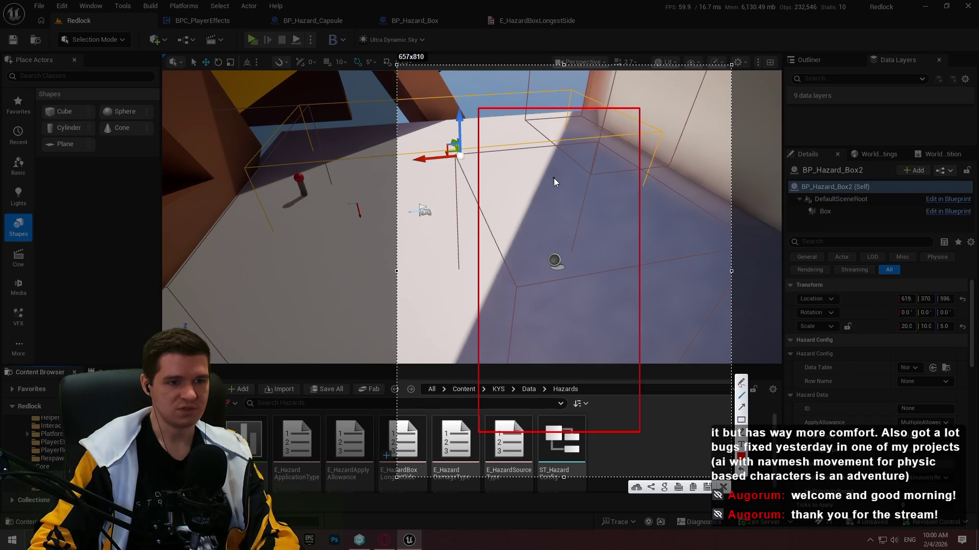
pyautogui.moveTo(554, 174); pyautogui.dragTo(555, 374)
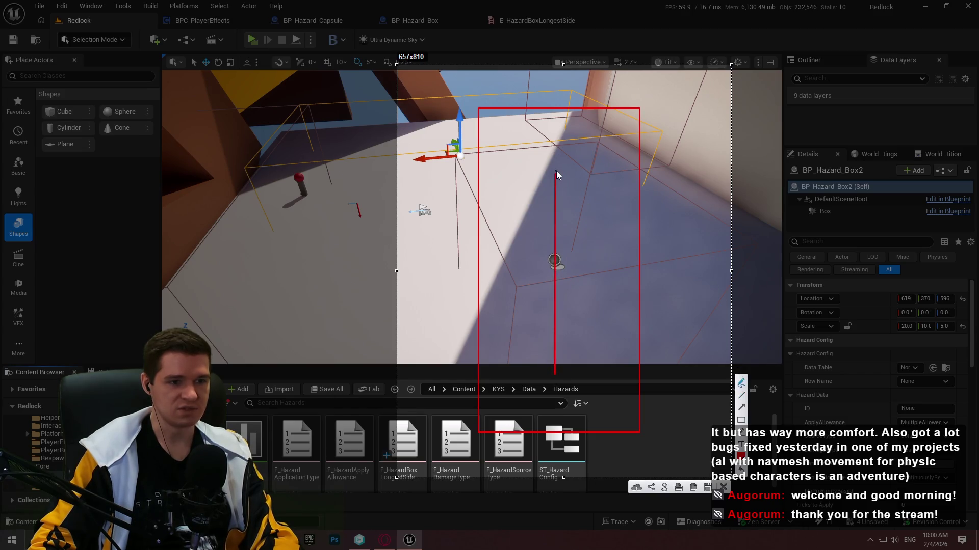
pyautogui.moveTo(557, 169)
pyautogui.mouseDown()
pyautogui.moveTo(546, 174)
pyautogui.moveTo(560, 181)
pyautogui.moveTo(554, 171)
pyautogui.mouseUp()
pyautogui.moveTo(637, 105); pyautogui.dragTo(638, 105)
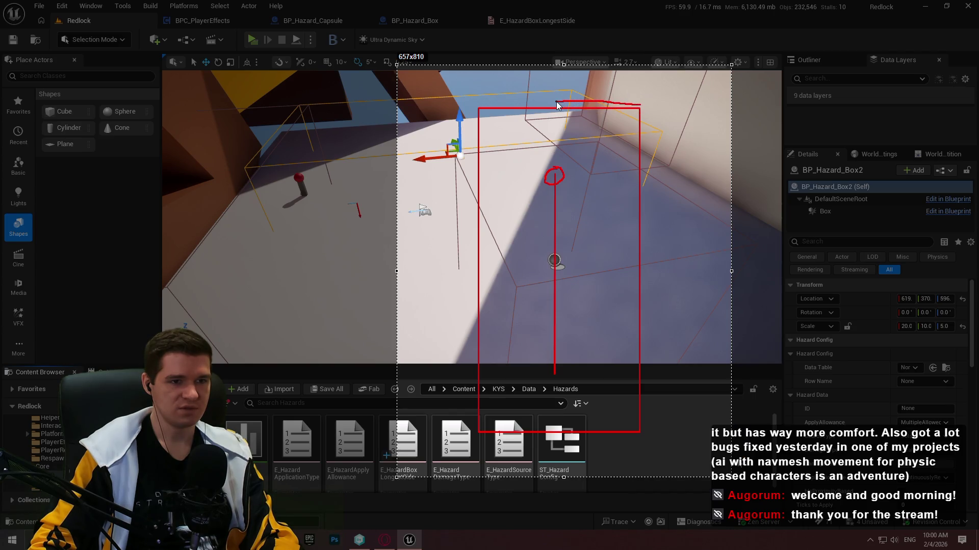
pyautogui.moveTo(553, 96); pyautogui.dragTo(553, 110)
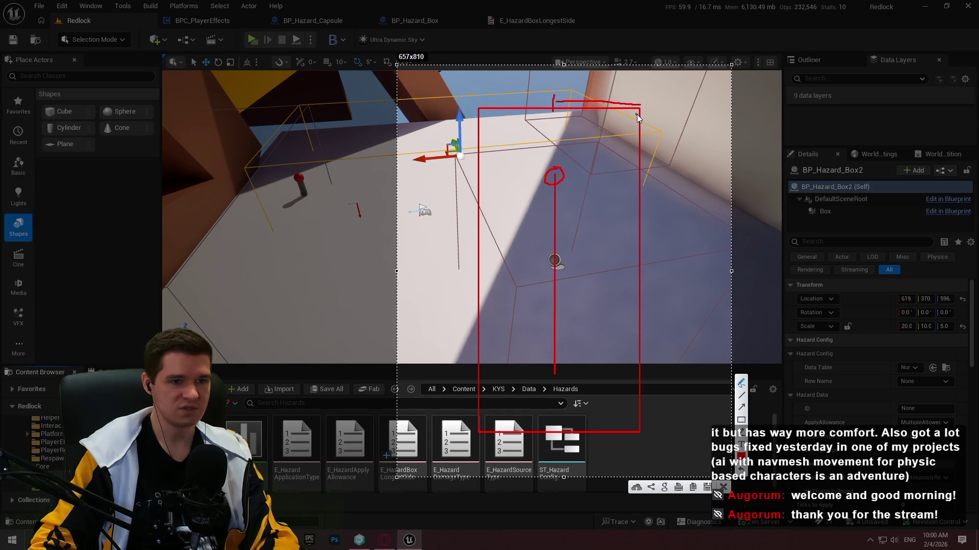
pyautogui.moveTo(641, 108); pyautogui.dragTo(641, 99)
pyautogui.moveTo(554, 175)
pyautogui.mouseDown()
pyautogui.moveTo(512, 118)
pyautogui.moveTo(487, 161)
pyautogui.mouseUp()
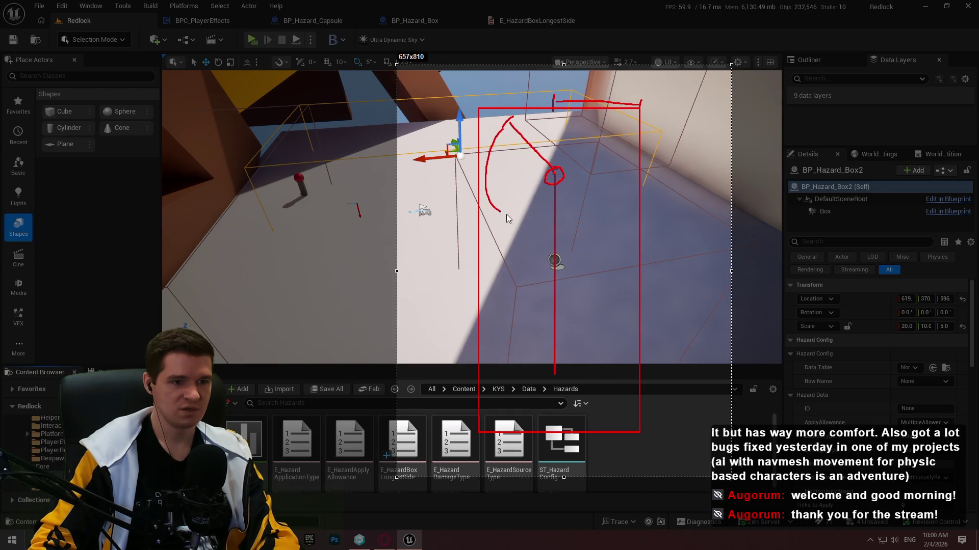
pyautogui.moveTo(603, 138)
pyautogui.mouseDown()
pyautogui.moveTo(533, 110)
pyautogui.moveTo(511, 112)
pyautogui.mouseUp()
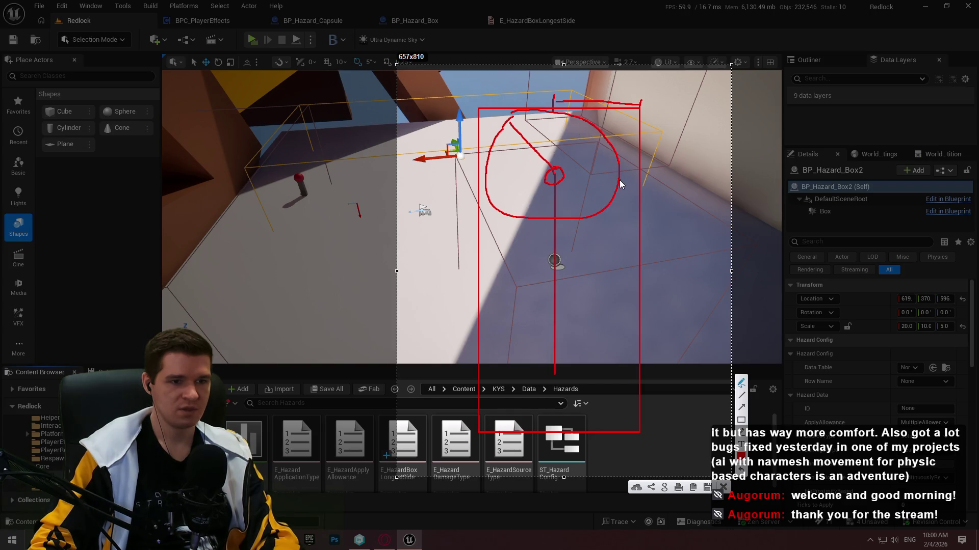
pyautogui.hotkey('ctrl', 'z')
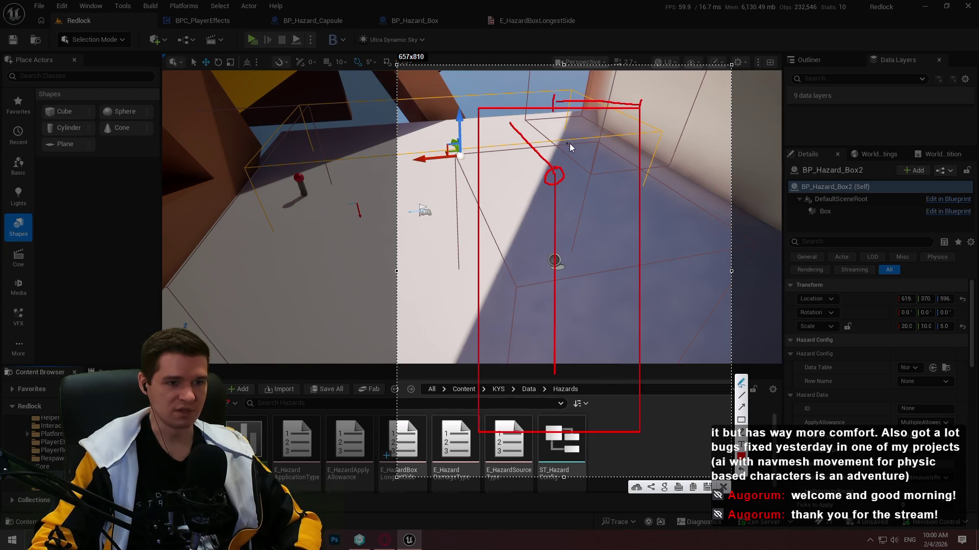
pyautogui.moveTo(567, 109); pyautogui.dragTo(536, 114)
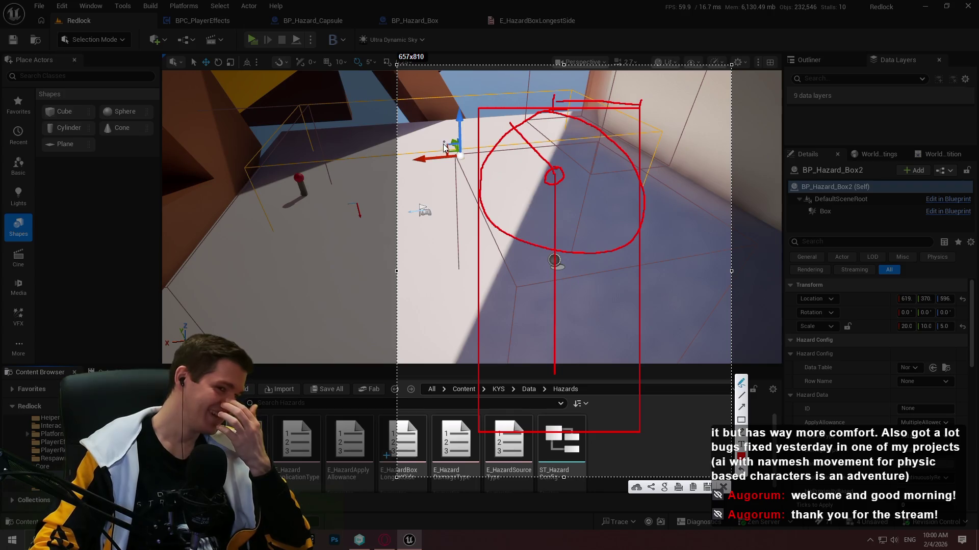
pyautogui.click(724, 488)
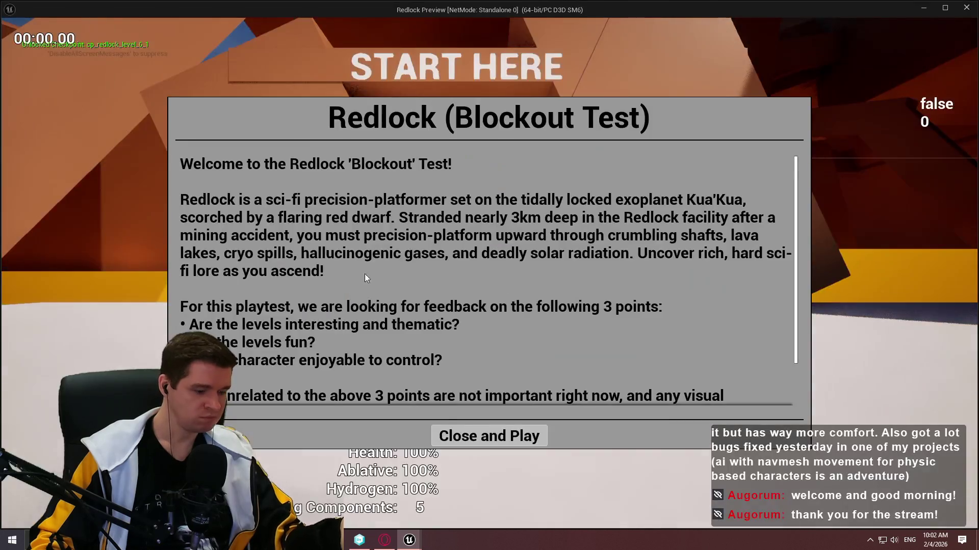
# - Run past the red checkpoint post to the far wall and back toward START HERE
pyautogui.click(487, 442)
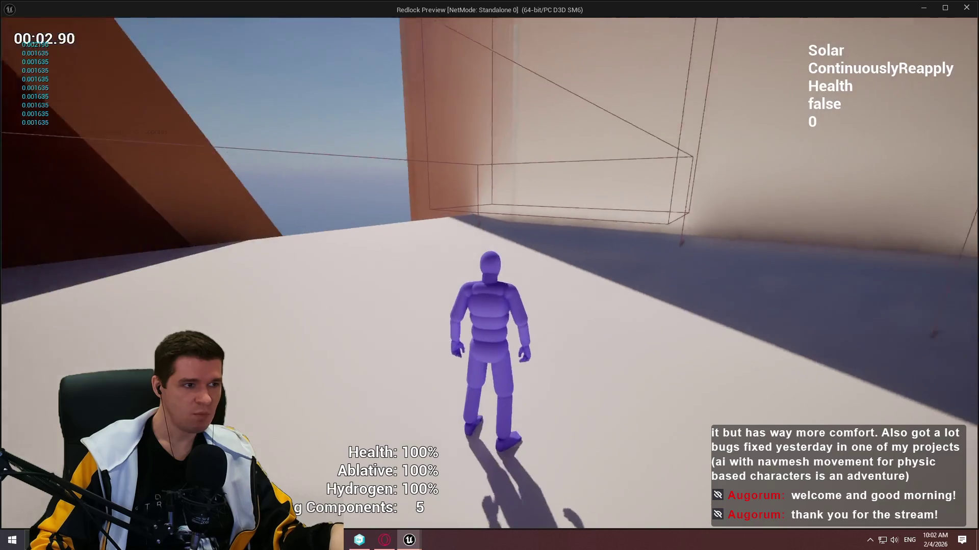
pyautogui.press('w')
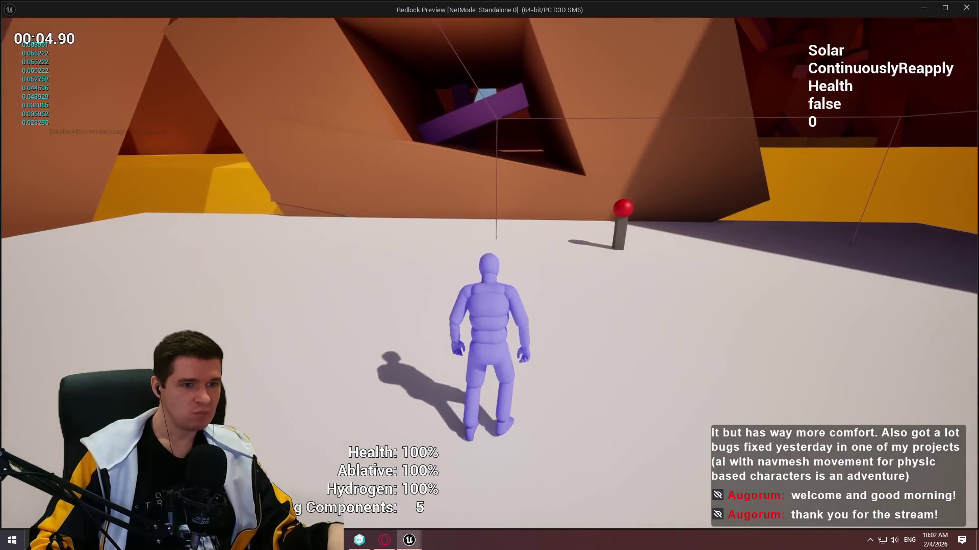
pyautogui.press('w')
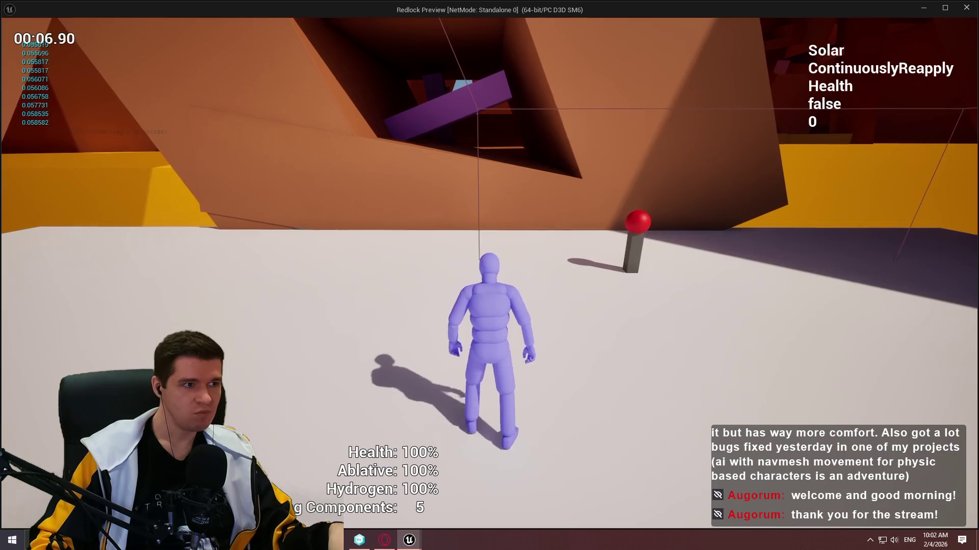
pyautogui.press('w')
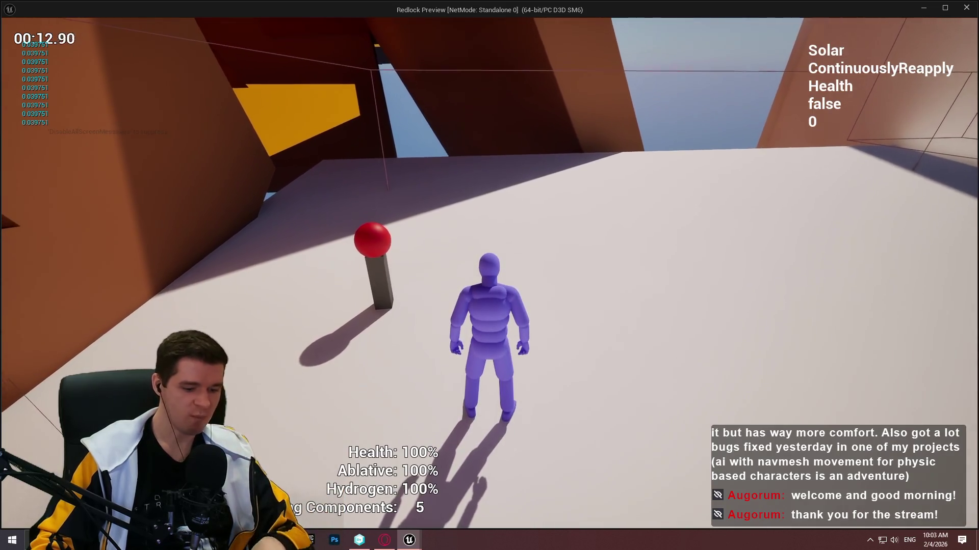
pyautogui.press('w')
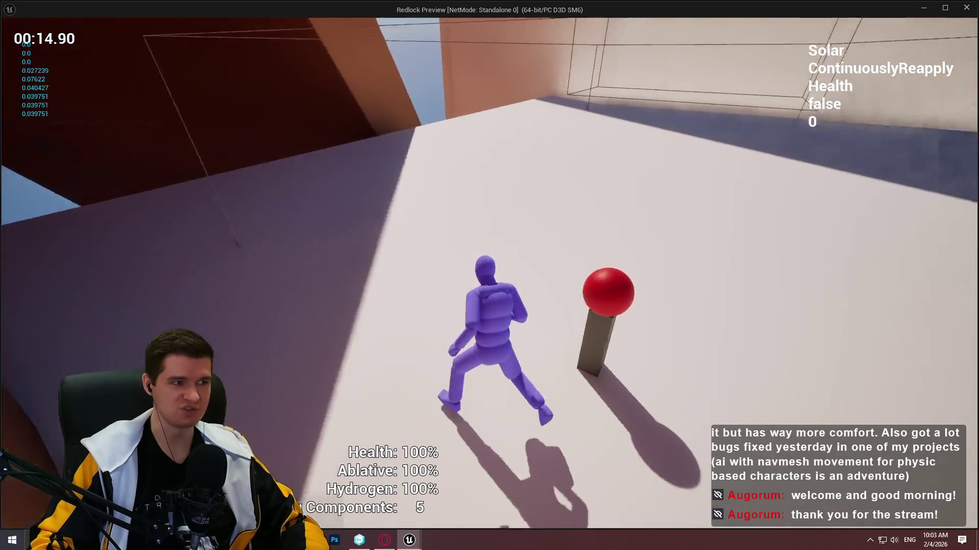
pyautogui.press('w')
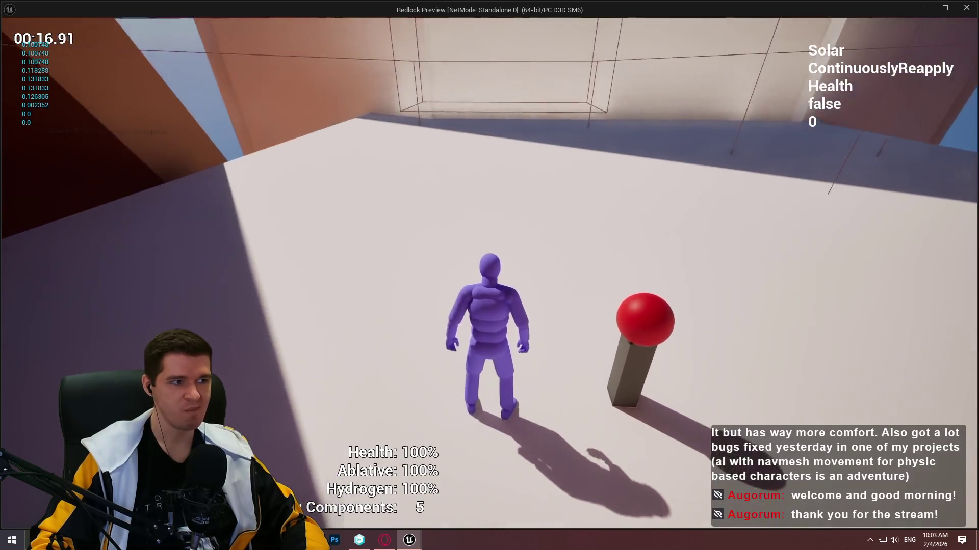
pyautogui.press('w')
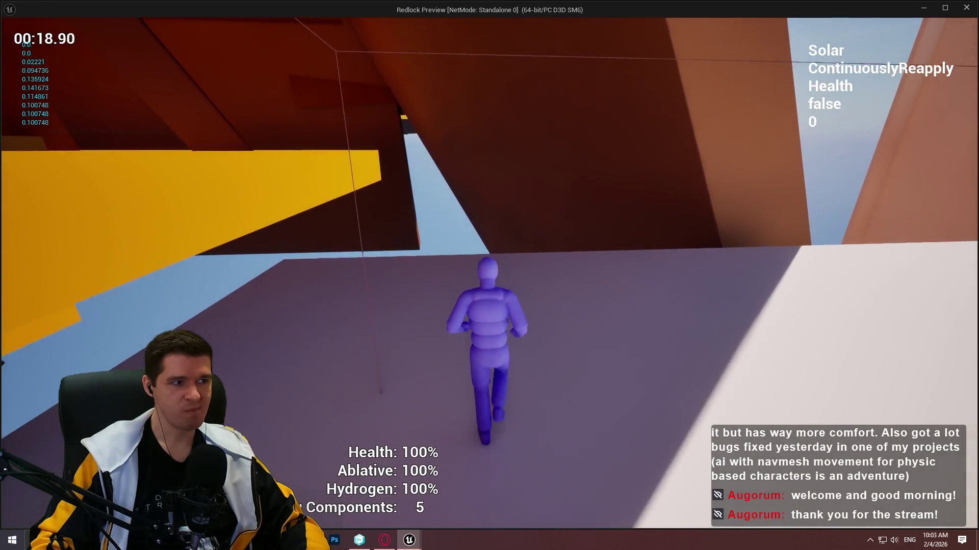
pyautogui.press('w')
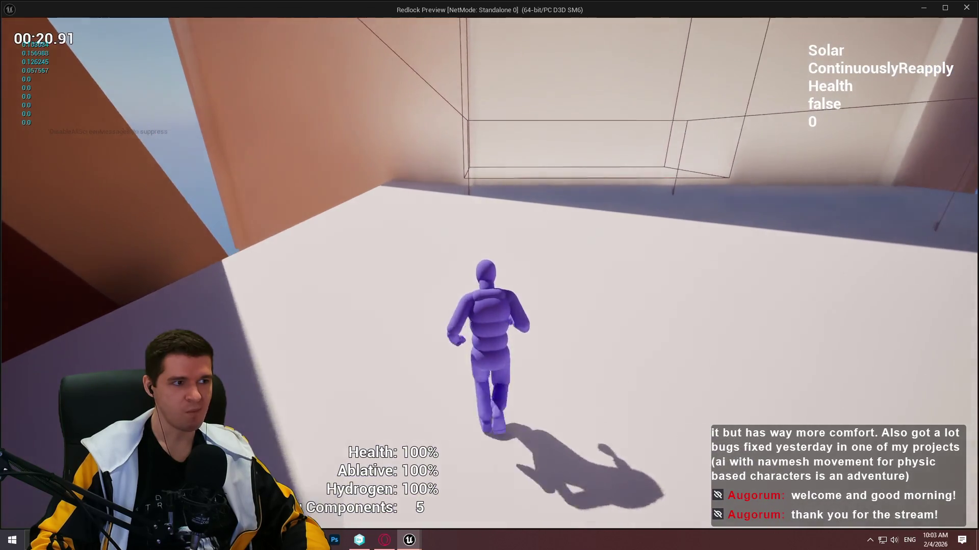
pyautogui.press('w')
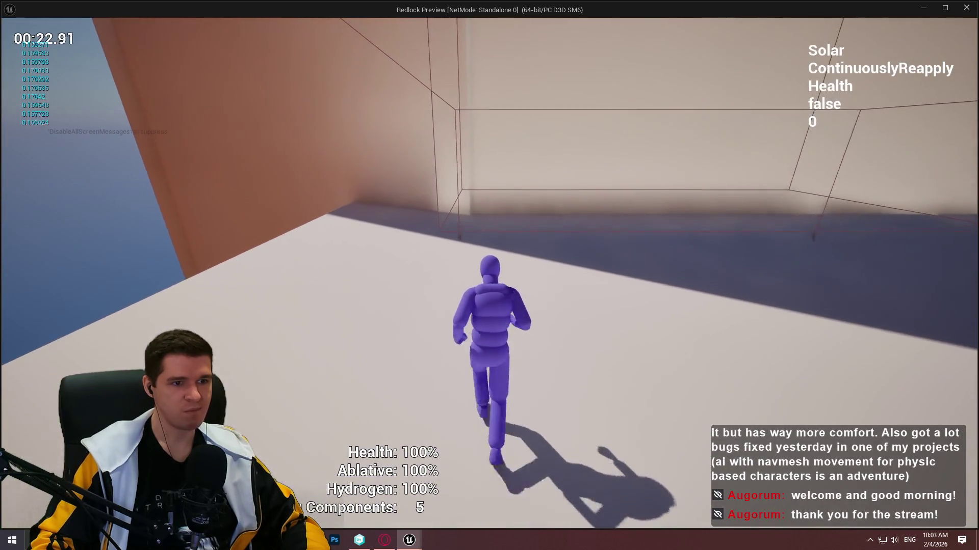
pyautogui.press('w')
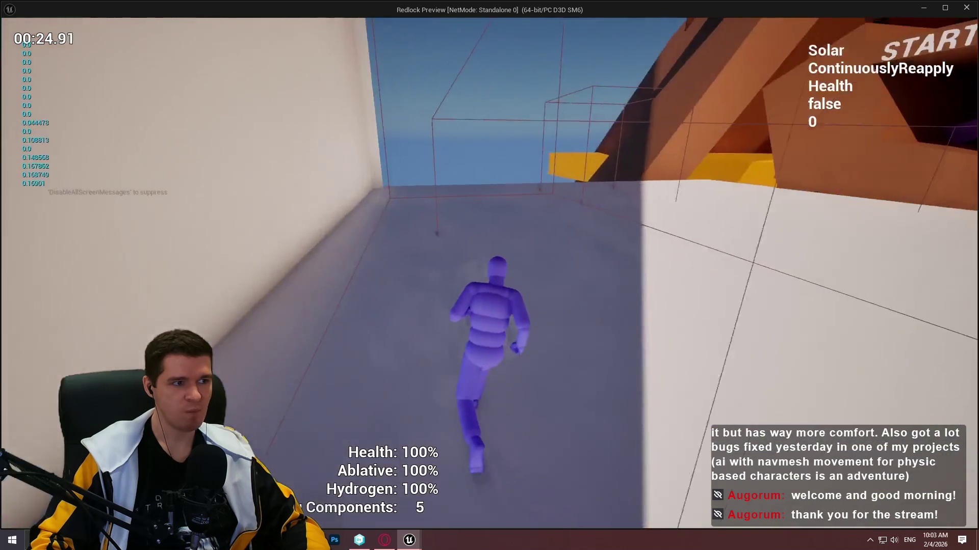
pyautogui.press('w')
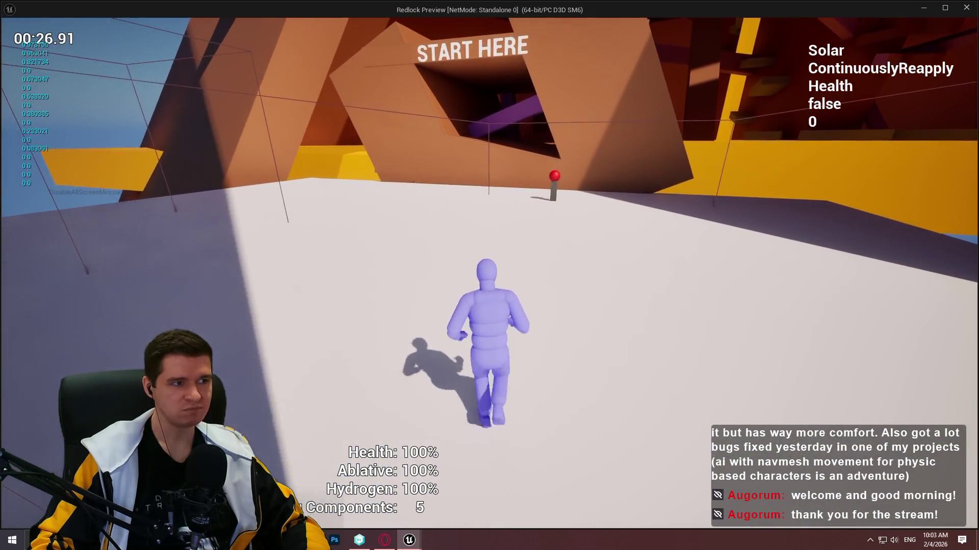
# - Jump toward the red post and climb the tall pale wall
pyautogui.press('w')
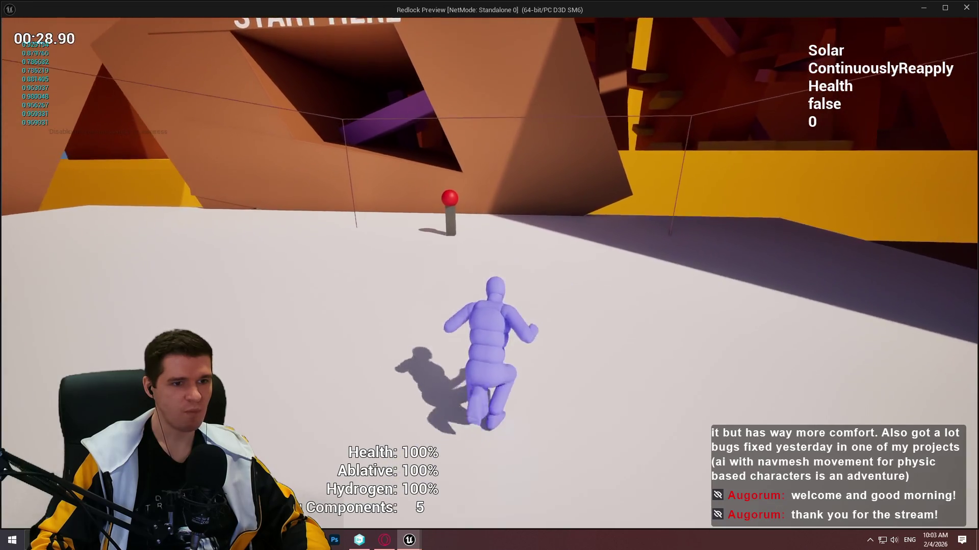
pyautogui.press('w')
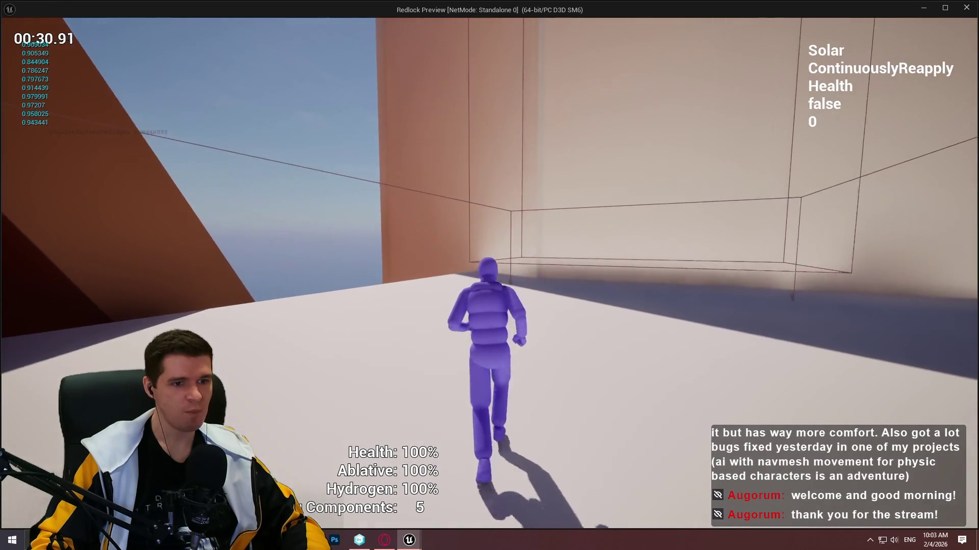
pyautogui.press('w')
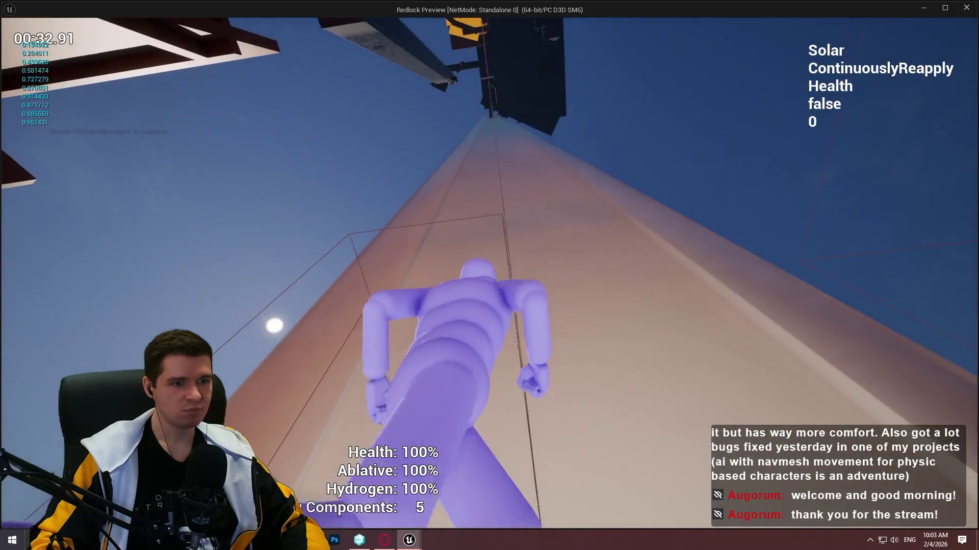
pyautogui.press('w')
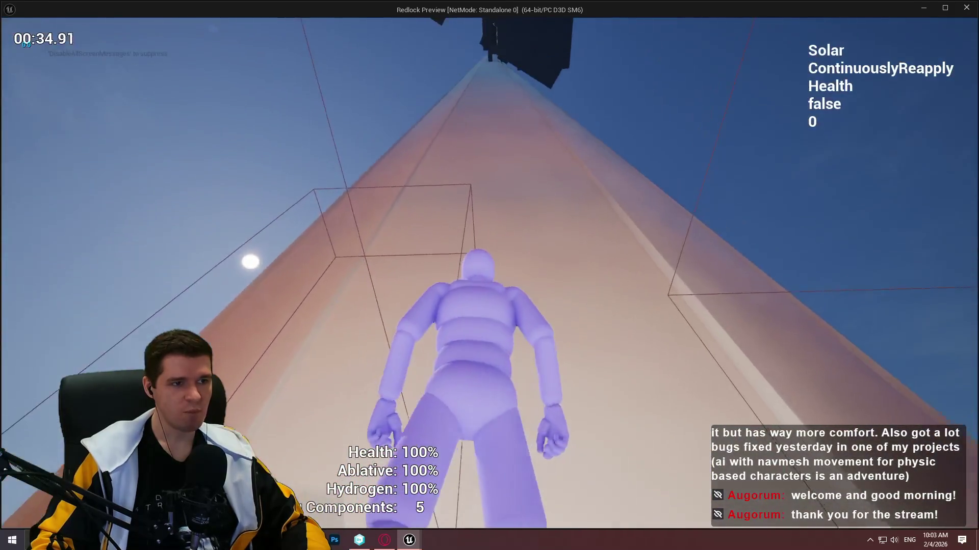
pyautogui.press('w')
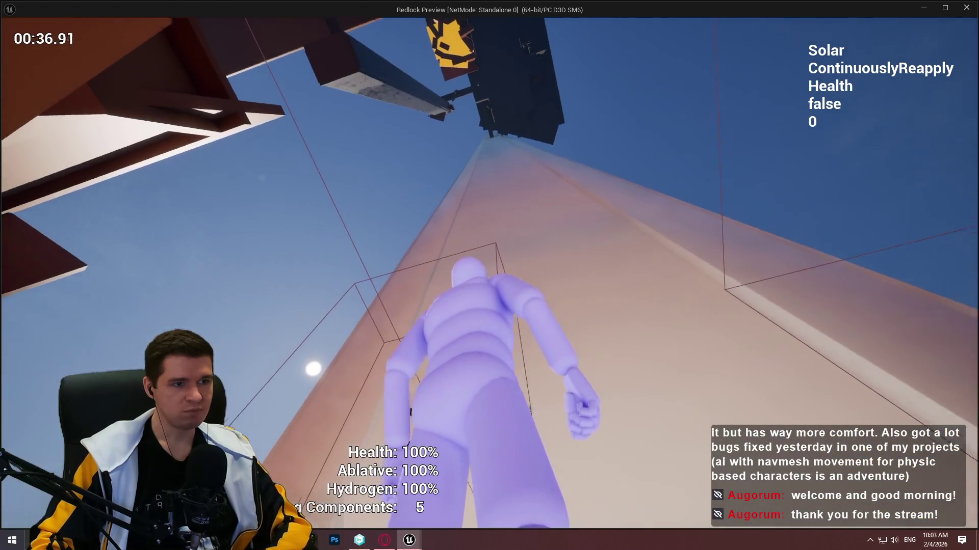
pyautogui.press('w')
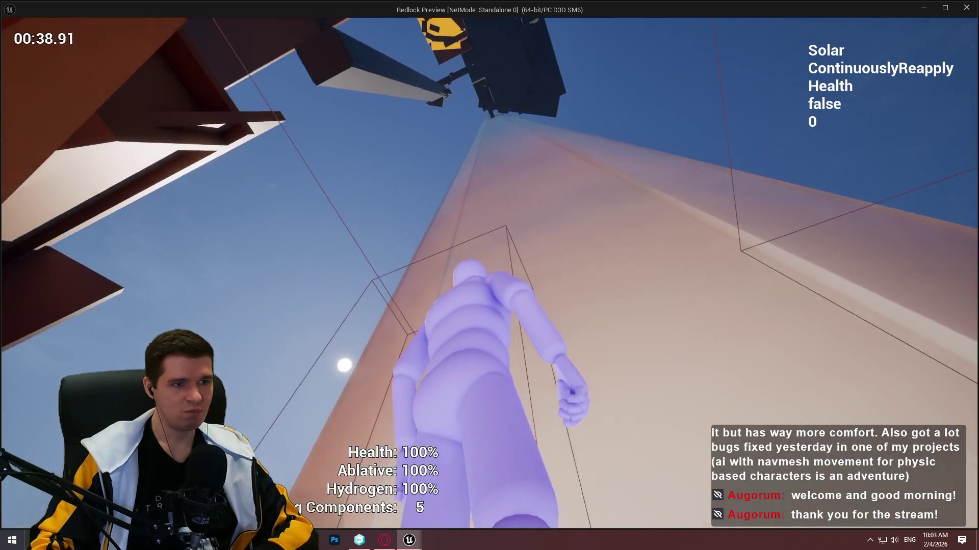
pyautogui.press('w')
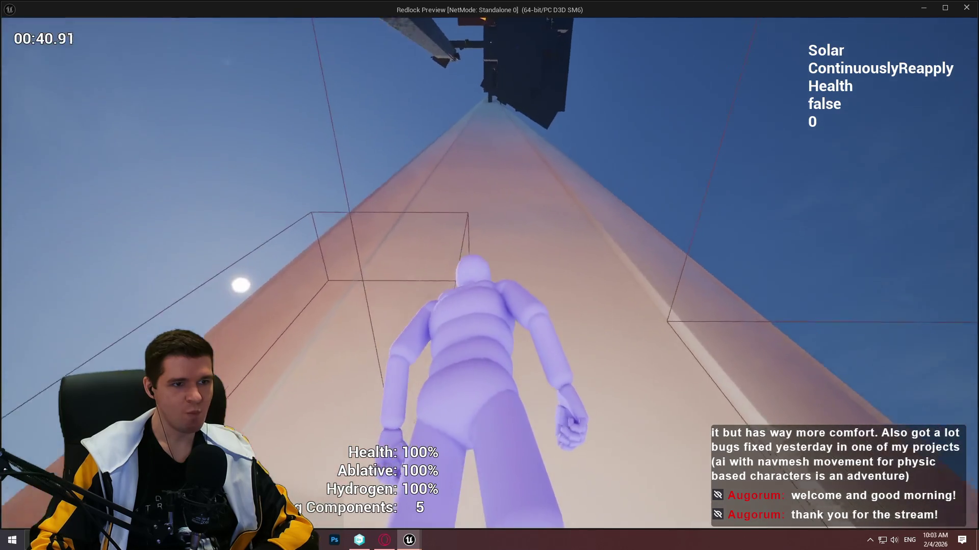
pyautogui.press('w')
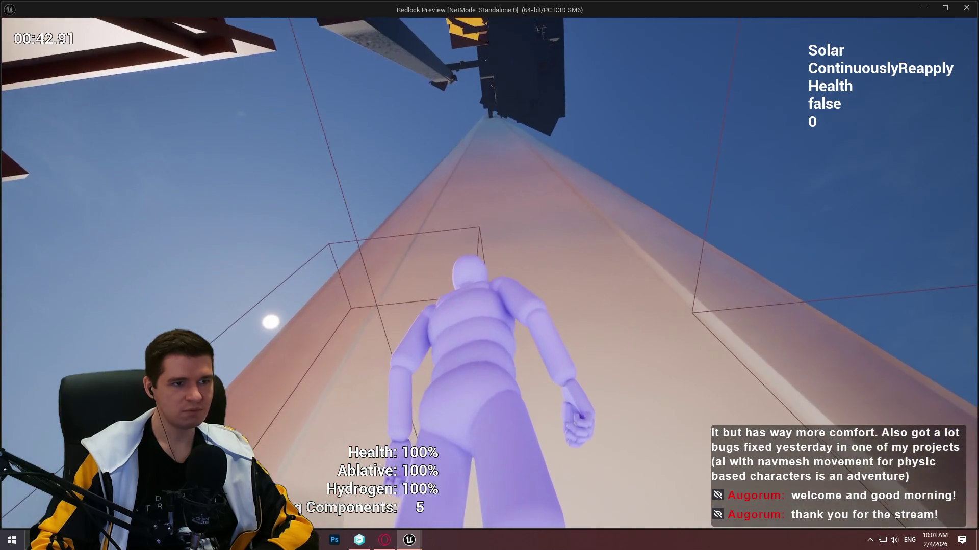
# - Respawn at the start area, end the play session, and bring up the Notepad++ hazard notes
pyautogui.press('w')
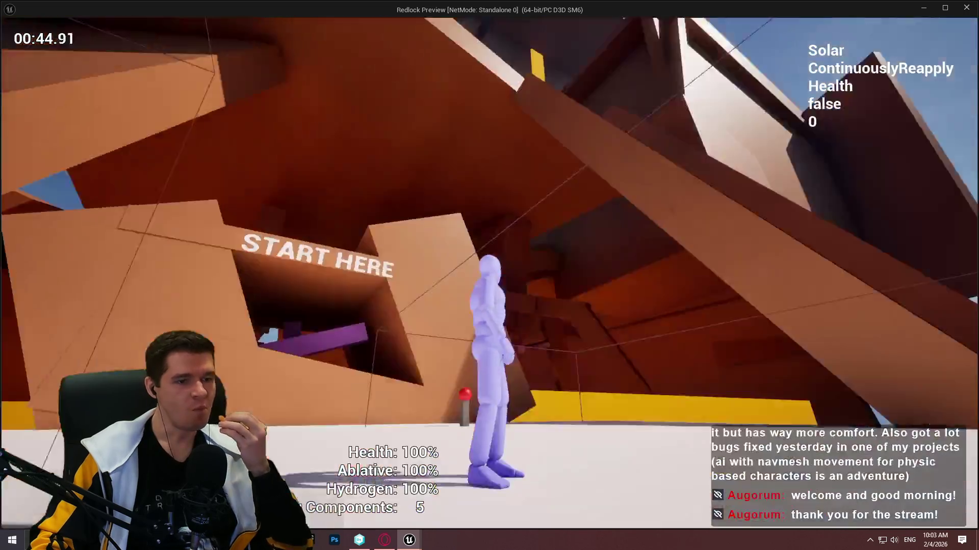
pyautogui.press('w')
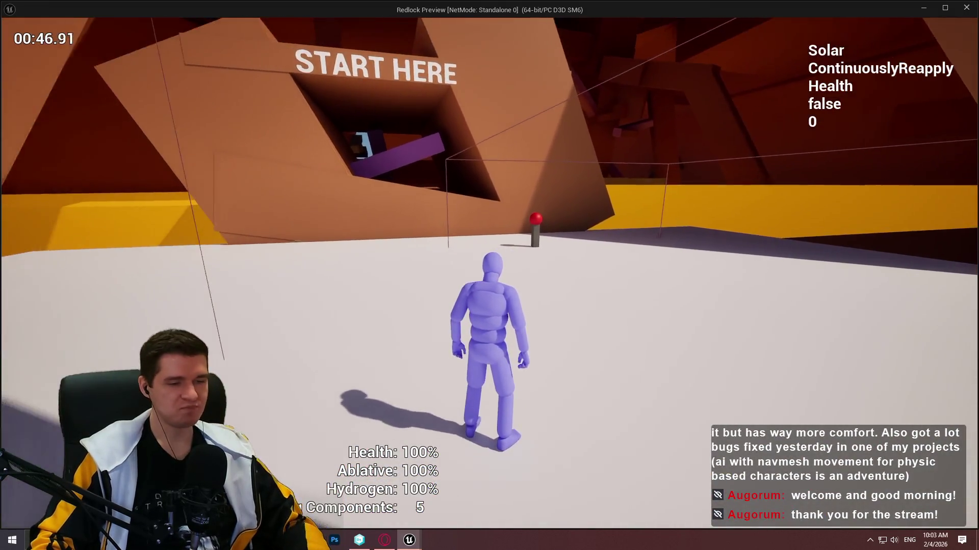
pyautogui.press('Escape')
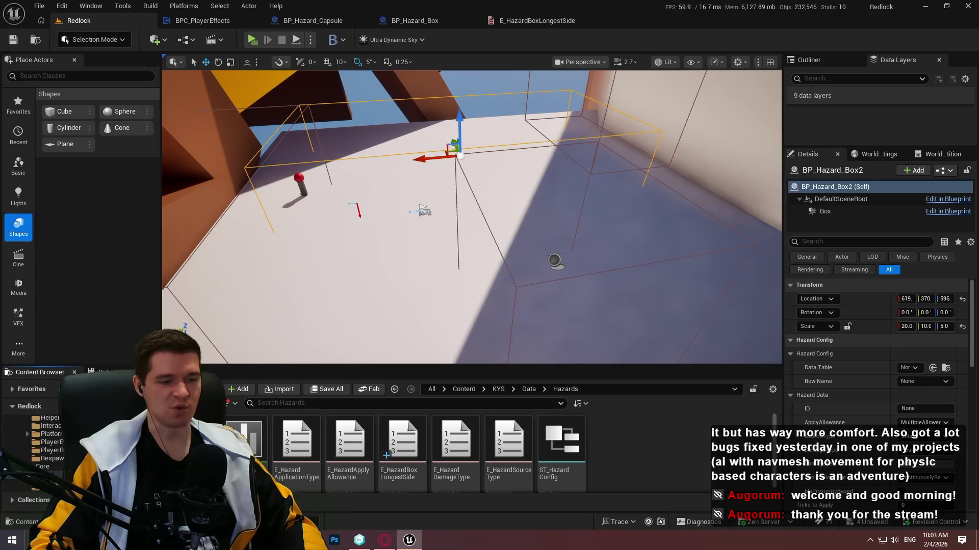
pyautogui.hotkey('alt', 'Tab')
pyautogui.click(470, 250)
# - Add 'Box hazards w/proximity work, but essentially calculate proximity with a capsule internally' on line 13
pyautogui.click(587, 142)
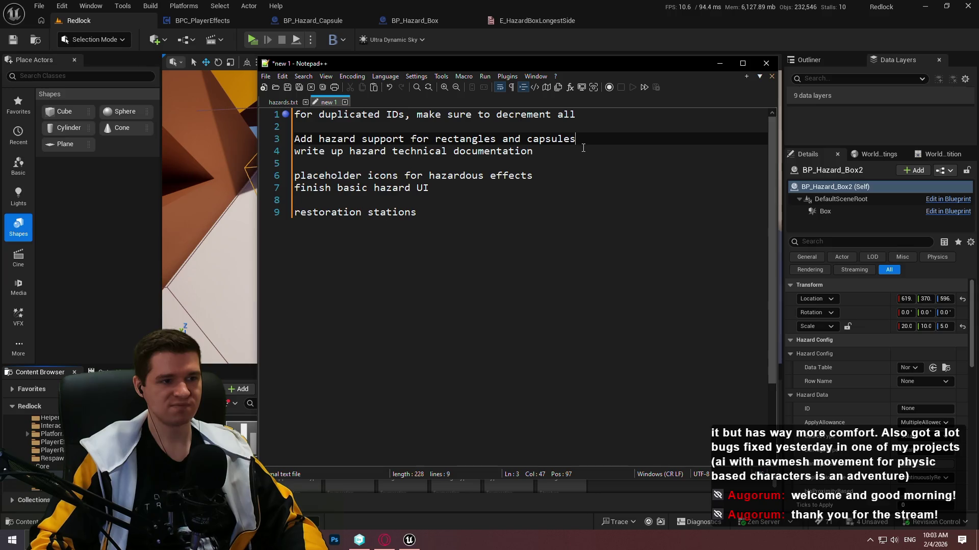
pyautogui.click(568, 264)
pyautogui.press('Return')
pyautogui.press('Return')
pyautogui.press('Return')
pyautogui.write('Bo')
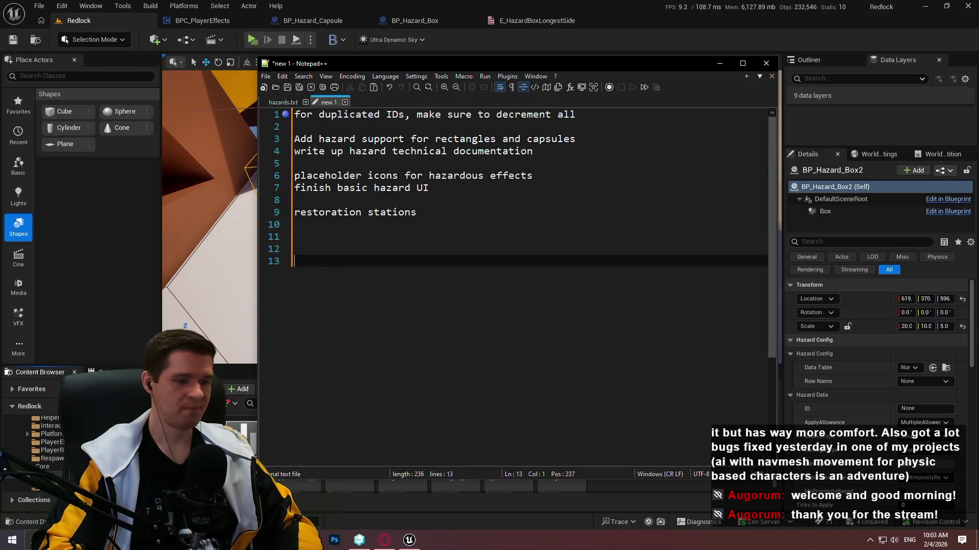
pyautogui.write('x hazards ')
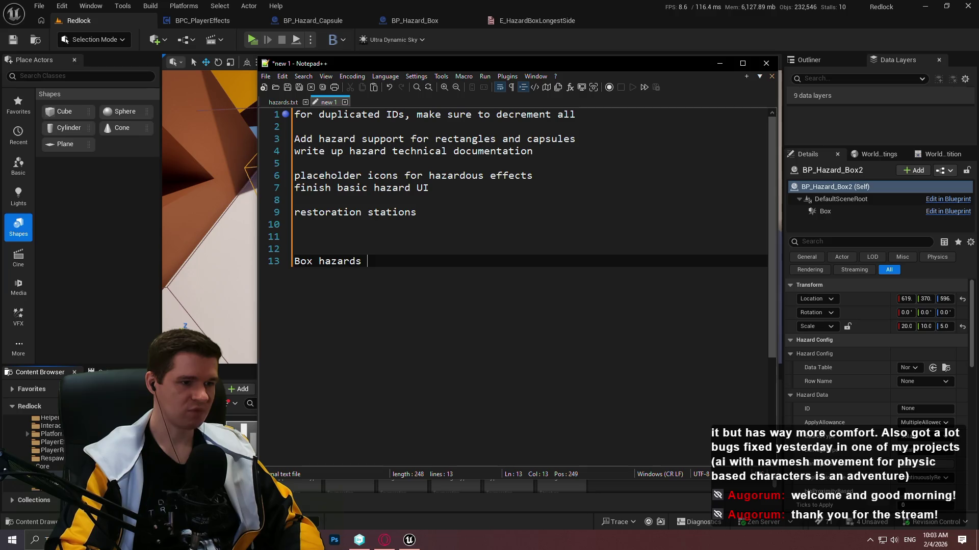
pyautogui.write('w/prox')
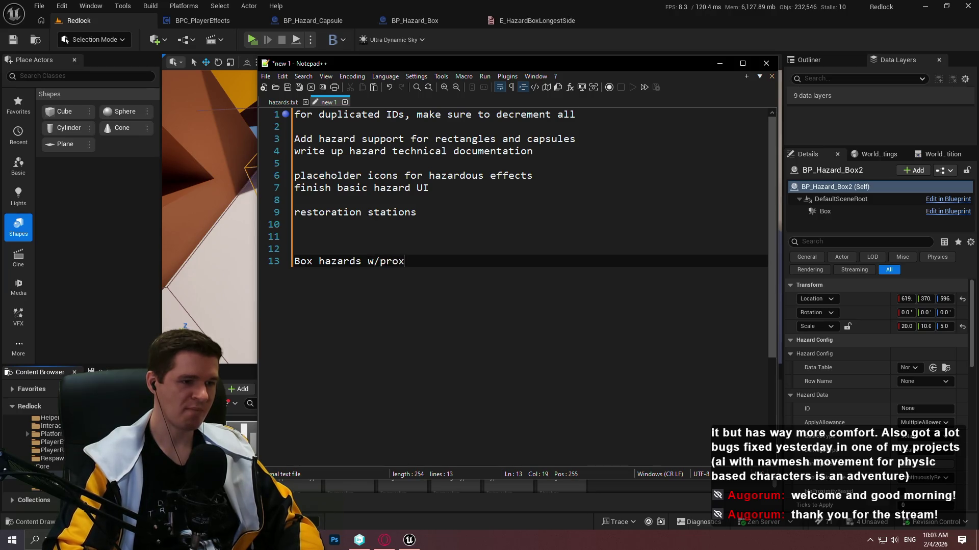
pyautogui.write('imity')
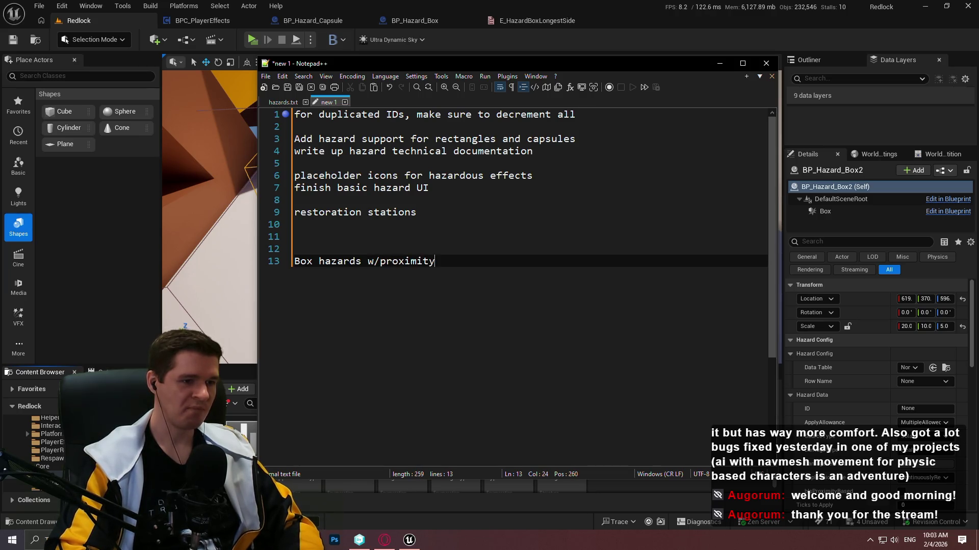
pyautogui.write(' work, but ')
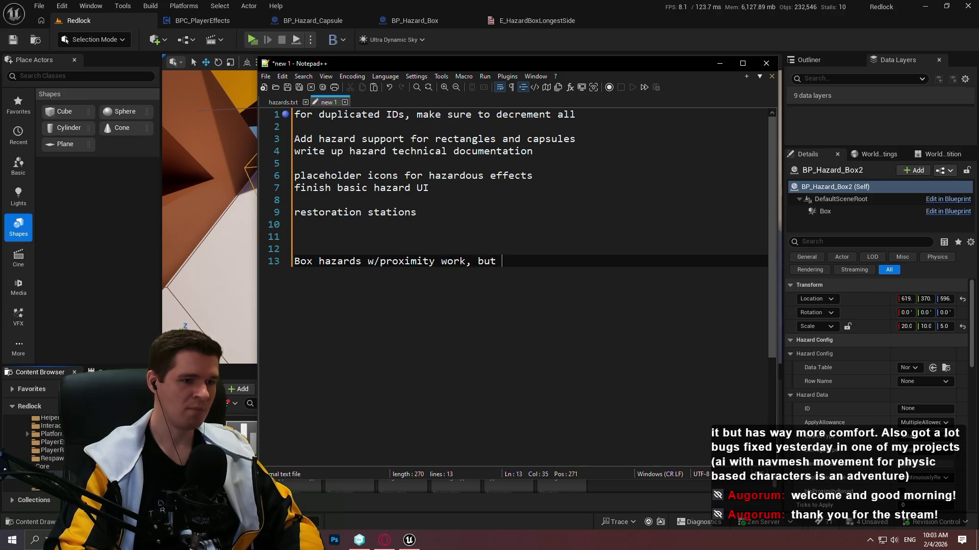
pyautogui.write('essentiallyca')
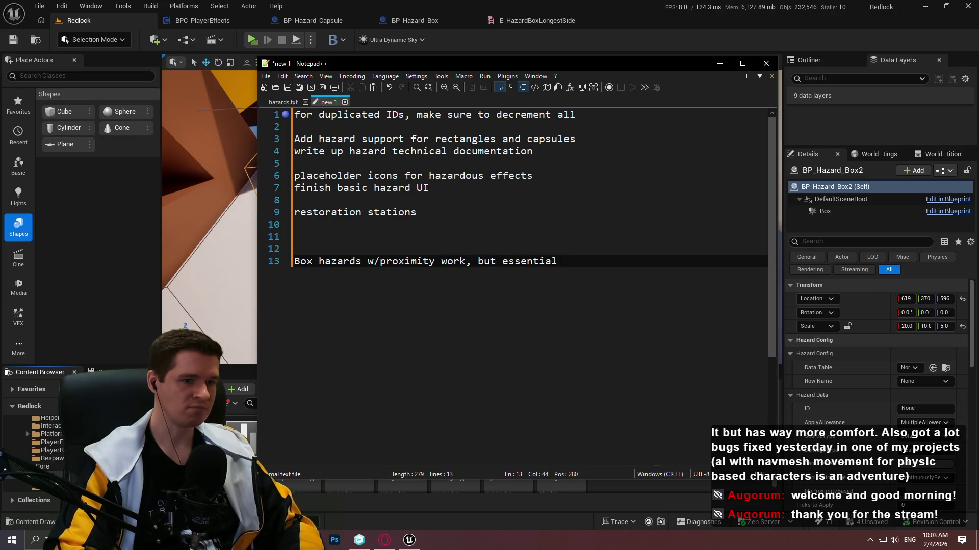
pyautogui.press('BackSpace')
pyautogui.press('BackSpace')
pyautogui.write('calcul')
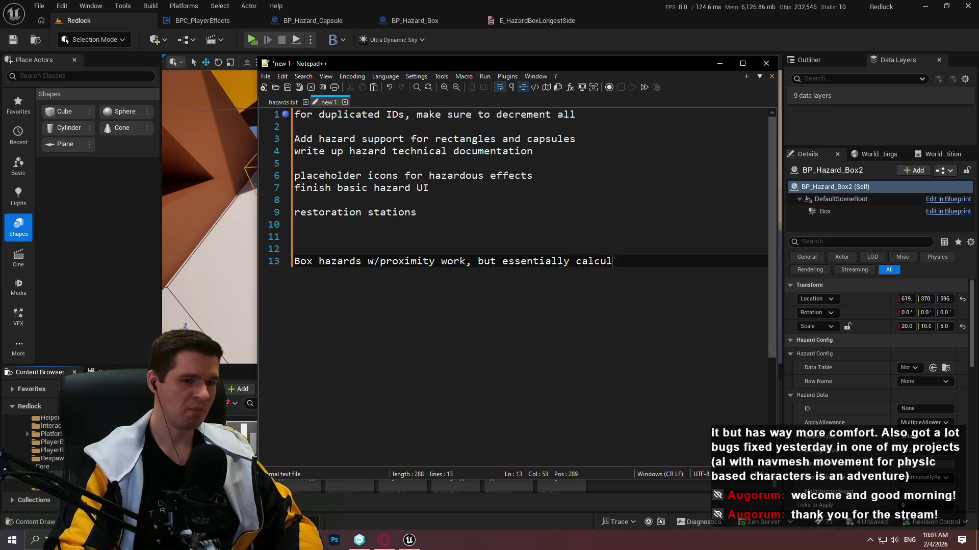
pyautogui.write('ate proximity with a capu')
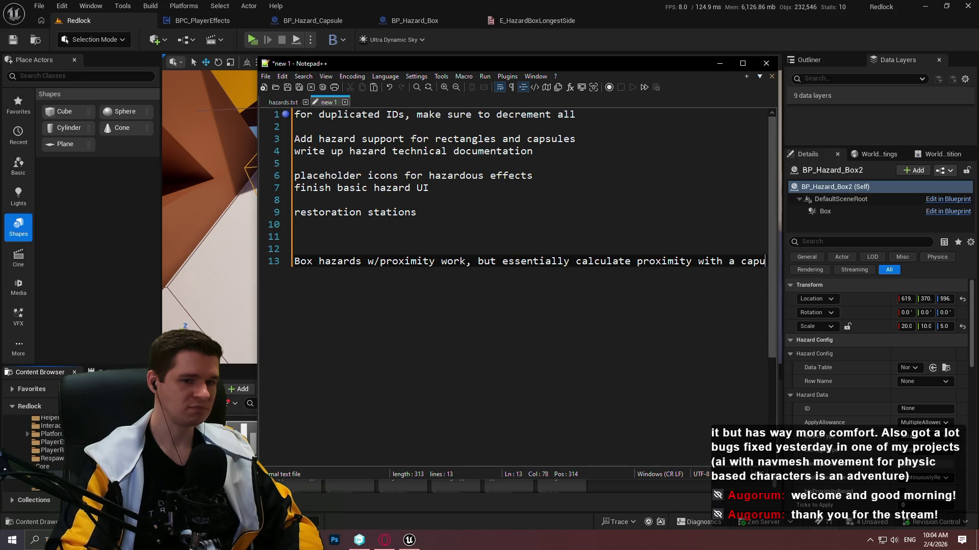
pyautogui.press('BackSpace')
pyautogui.write('sule')
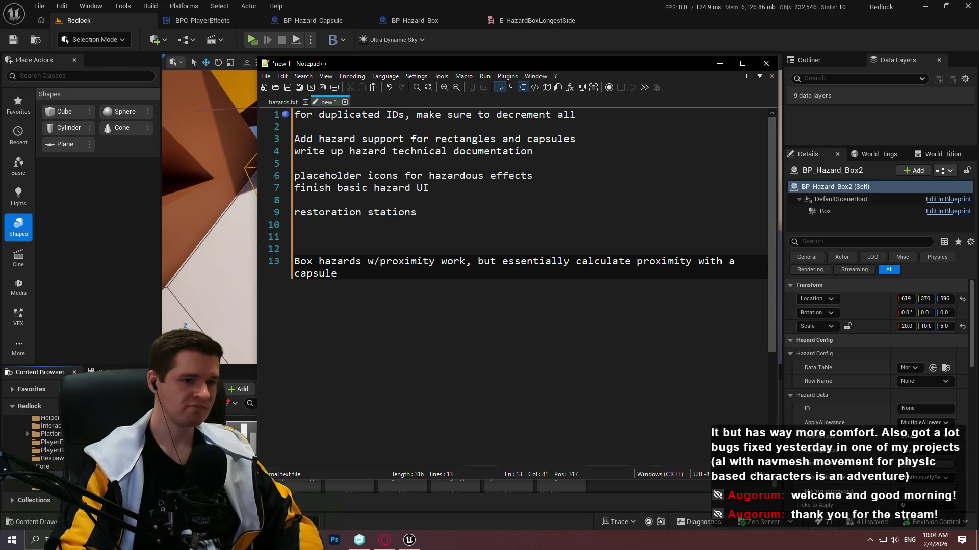
pyautogui.write(' internally')
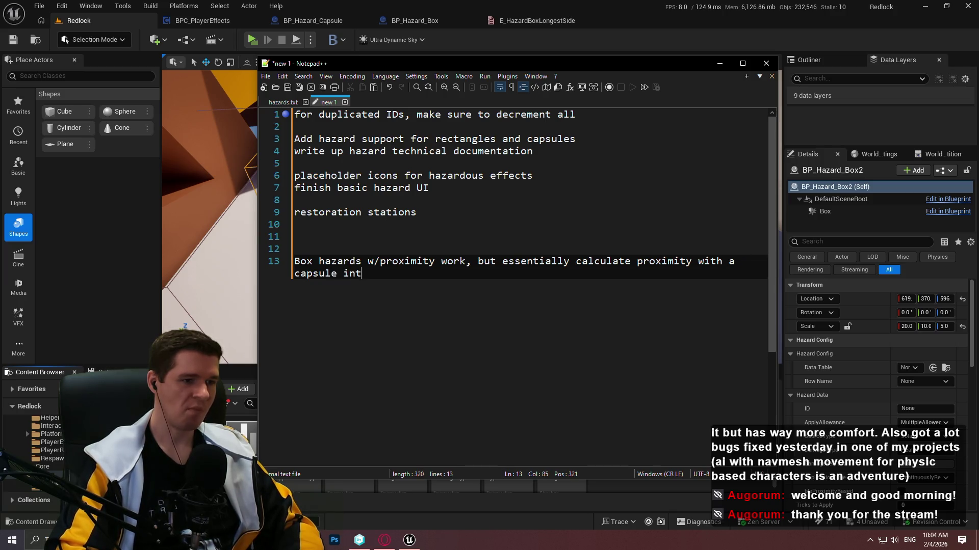
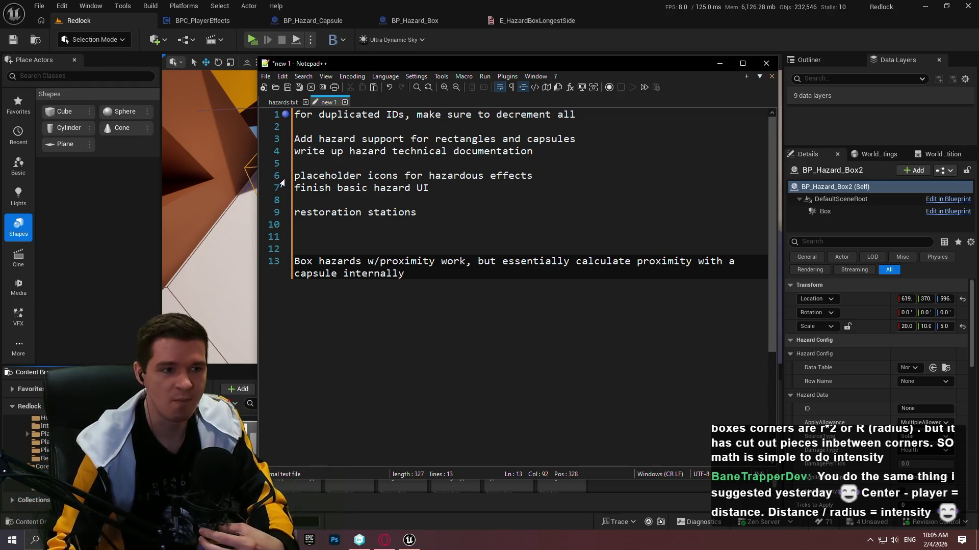
# - Return to the level, look around the hazard box, and show the KYS folder's subfolders
pyautogui.click(588, 45)
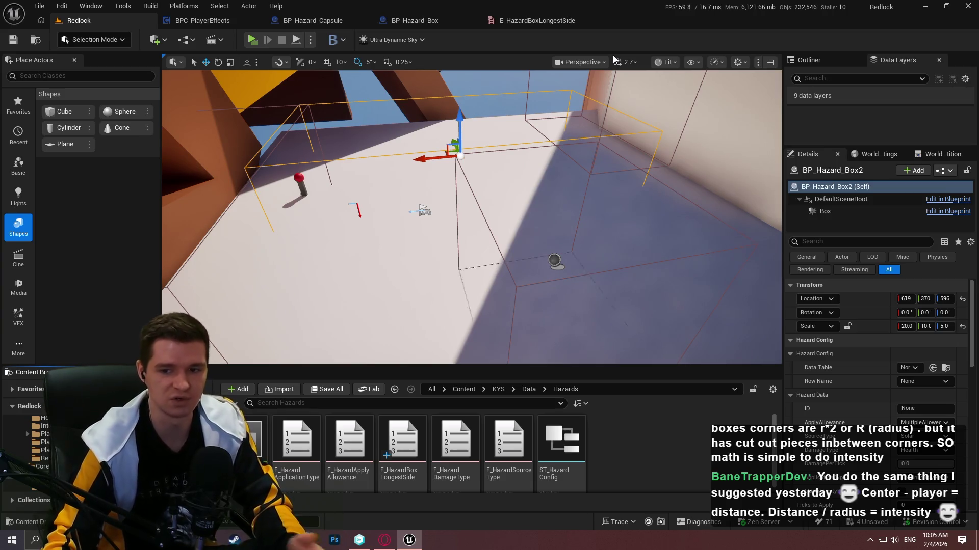
pyautogui.moveTo(571, 153); pyautogui.dragTo(548, 98)
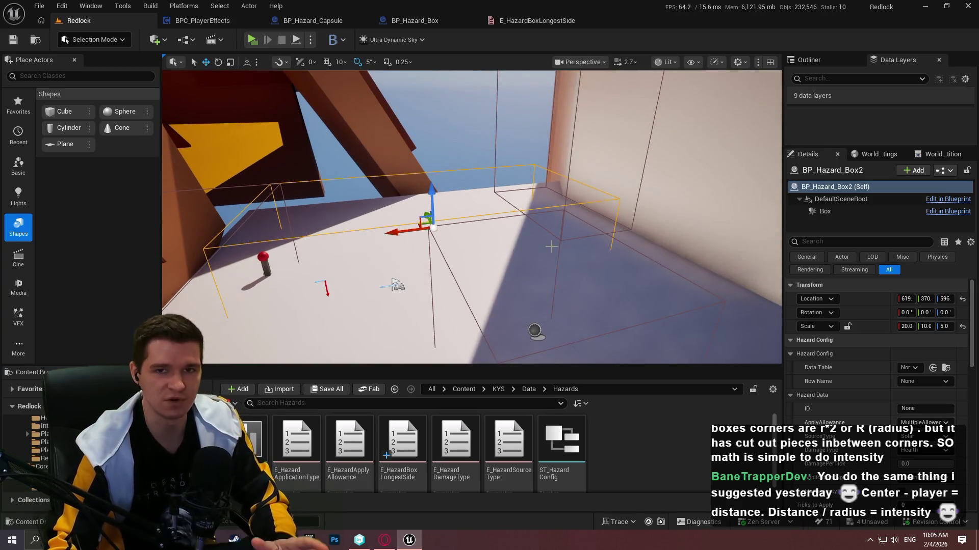
pyautogui.moveTo(550, 153); pyautogui.dragTo(530, 132)
pyautogui.moveTo(548, 240)
pyautogui.mouseDown()
pyautogui.moveTo(548, 258)
pyautogui.moveTo(525, 213)
pyautogui.moveTo(515, 224)
pyautogui.moveTo(490, 204)
pyautogui.mouseUp()
pyautogui.moveTo(525, 214)
pyautogui.mouseDown()
pyautogui.moveTo(637, 194)
pyautogui.moveTo(510, 219)
pyautogui.moveTo(525, 214)
pyautogui.mouseUp()
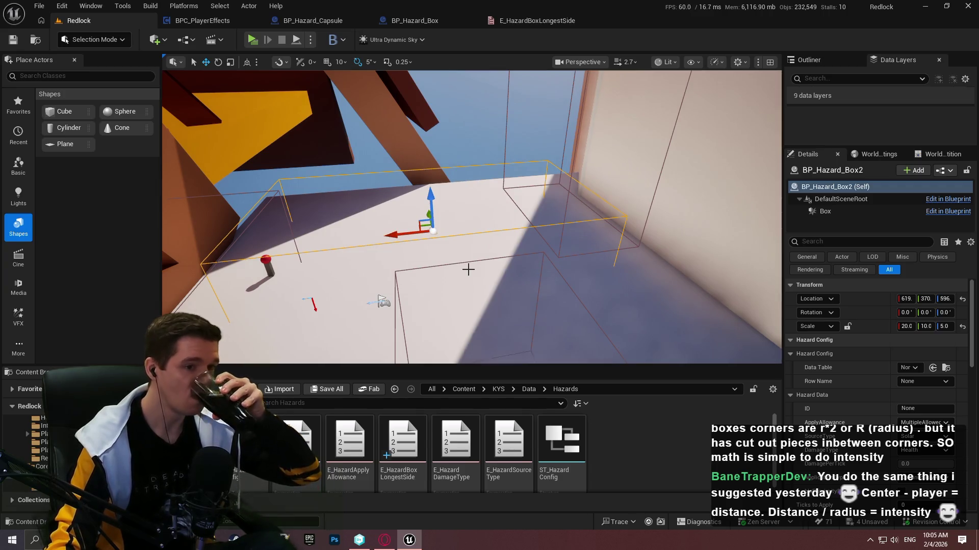
pyautogui.click(499, 389)
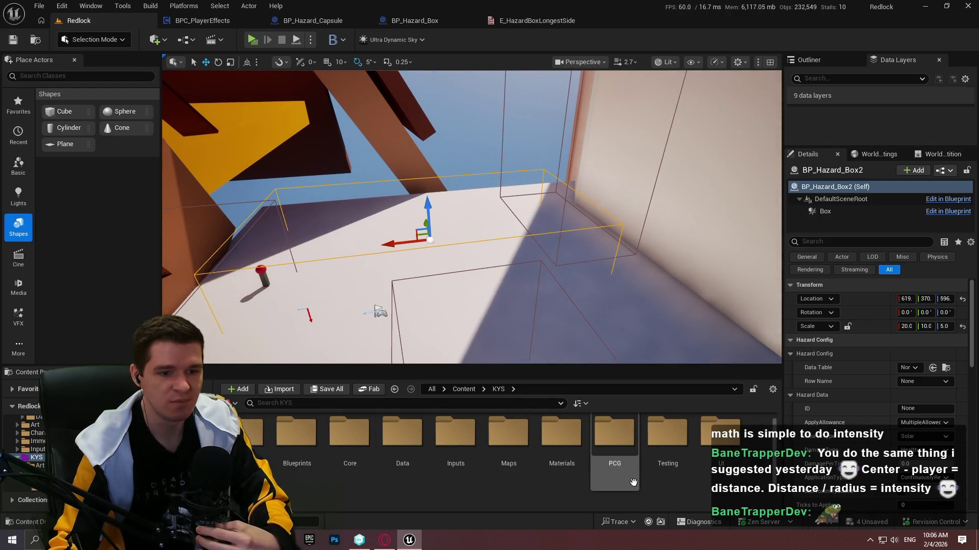
# - Drop a TestCapsule from the Testing folder over the floor and launch a standalone play test
pyautogui.doubleClick(660, 452)
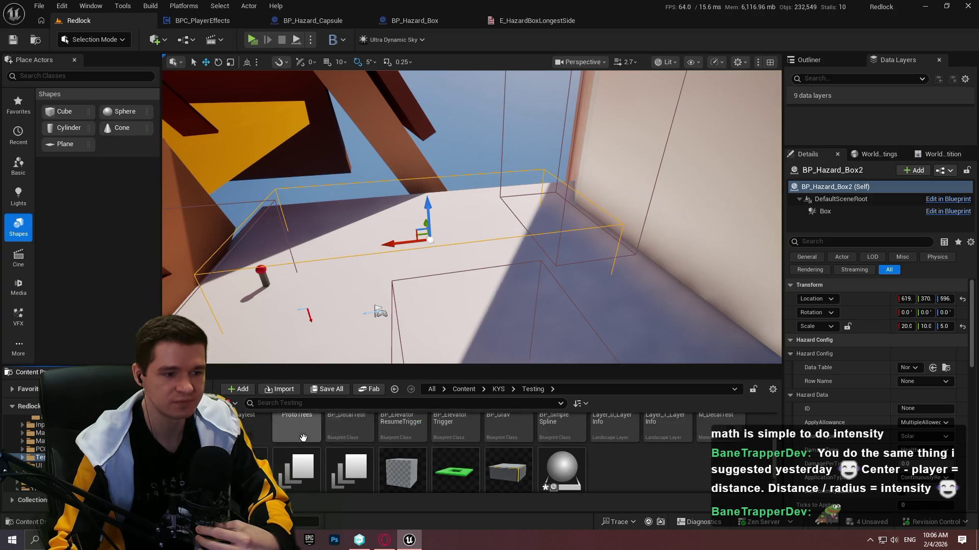
pyautogui.moveTo(431, 231); pyautogui.dragTo(450, 235)
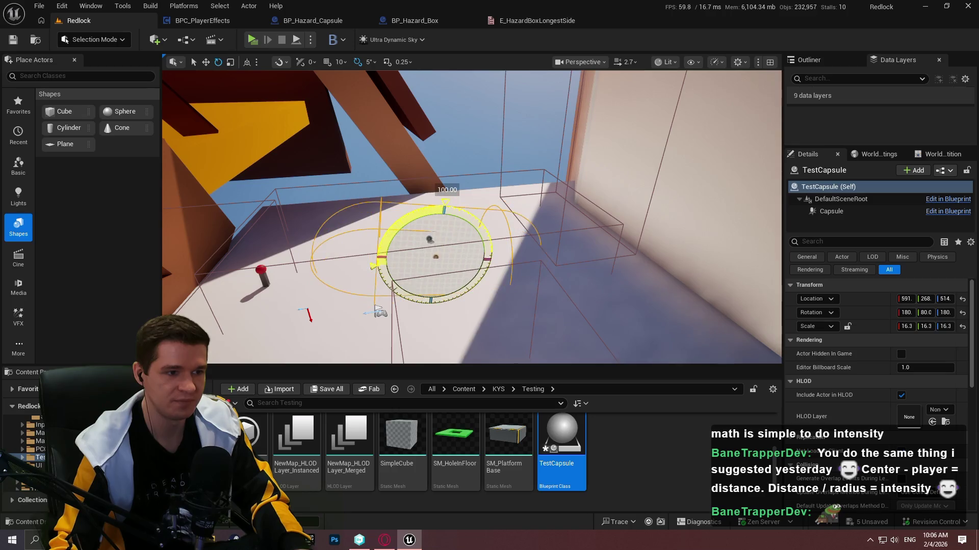
pyautogui.press('w')
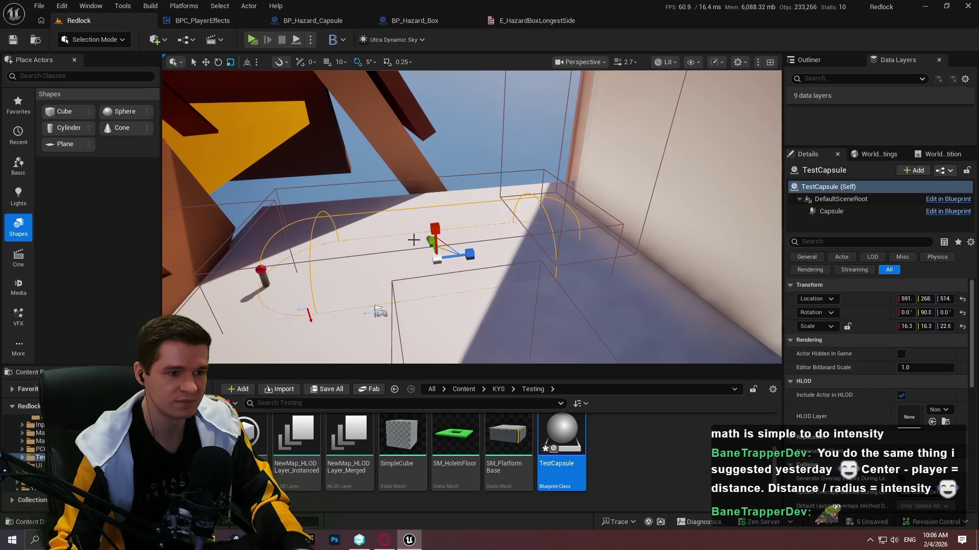
pyautogui.moveTo(433, 247); pyautogui.dragTo(546, 274)
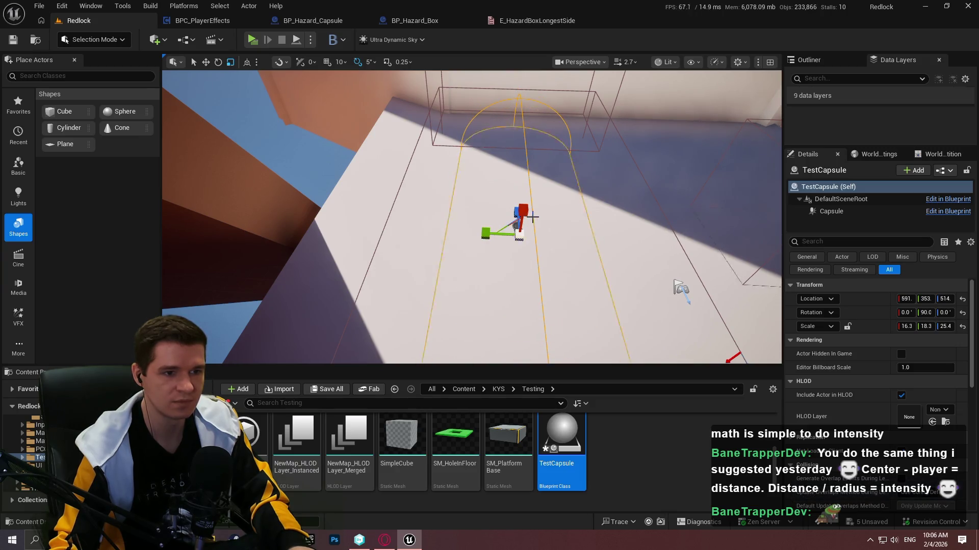
pyautogui.moveTo(516, 228)
pyautogui.mouseDown()
pyautogui.moveTo(414, 211)
pyautogui.moveTo(404, 200)
pyautogui.mouseUp()
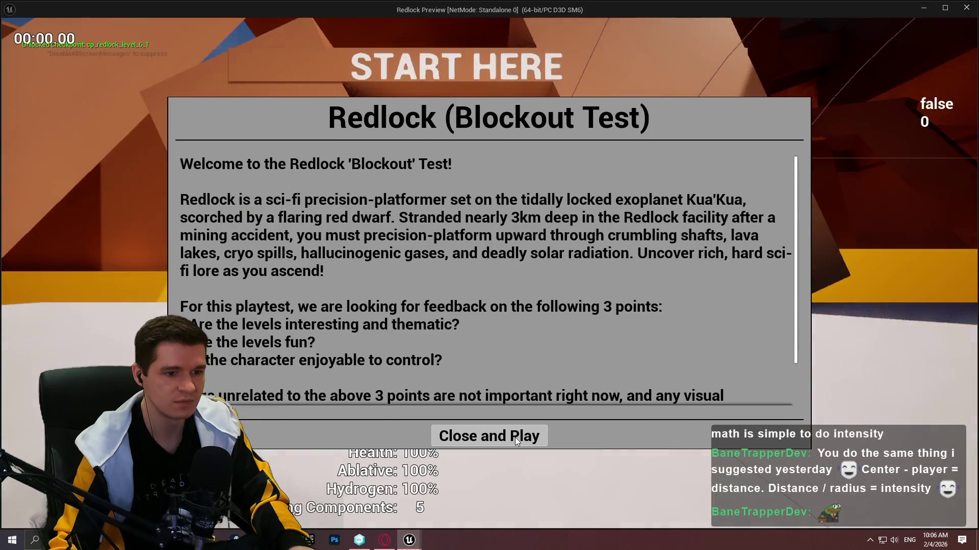
pyautogui.click(514, 437)
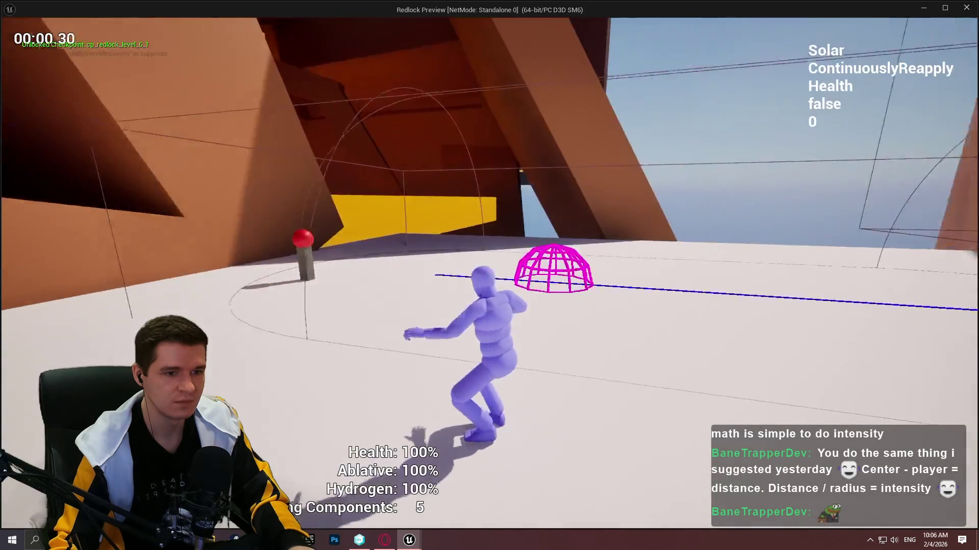
# - Run the character in and out of the pink dome between the red post and START HERE
pyautogui.press('s')
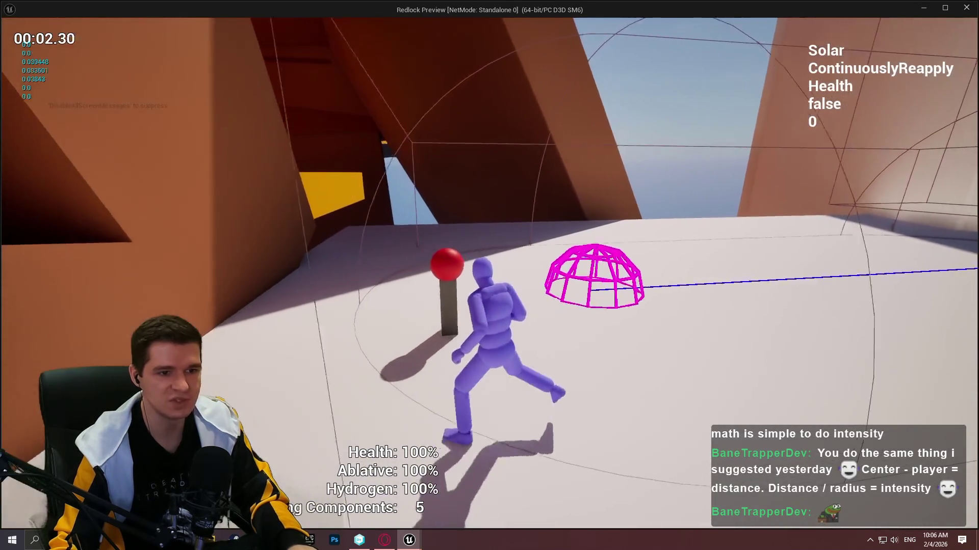
pyautogui.press('s')
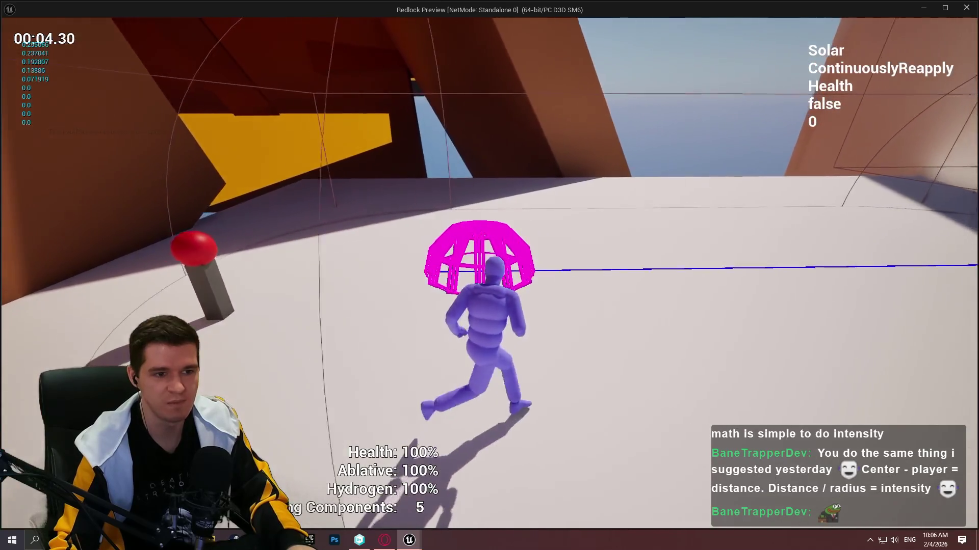
pyautogui.press('w')
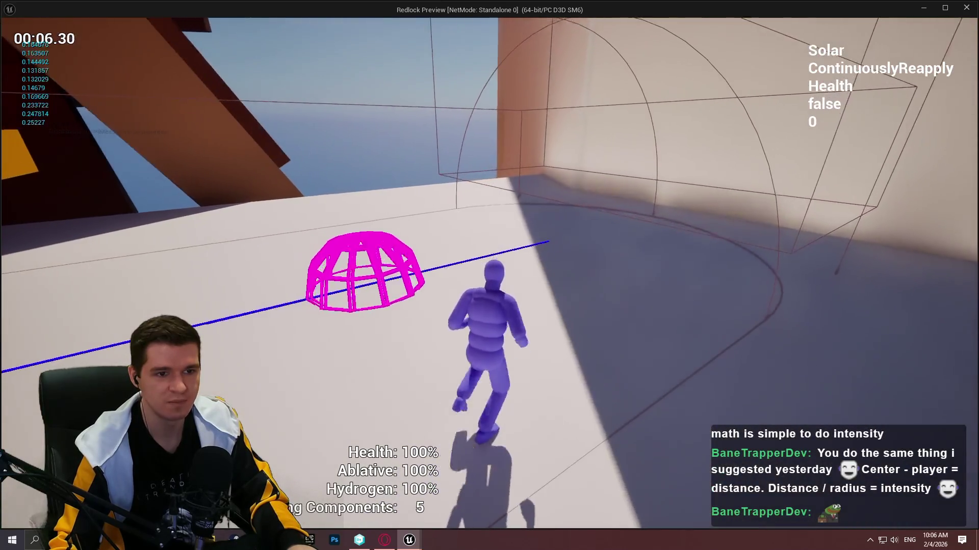
pyautogui.press('w')
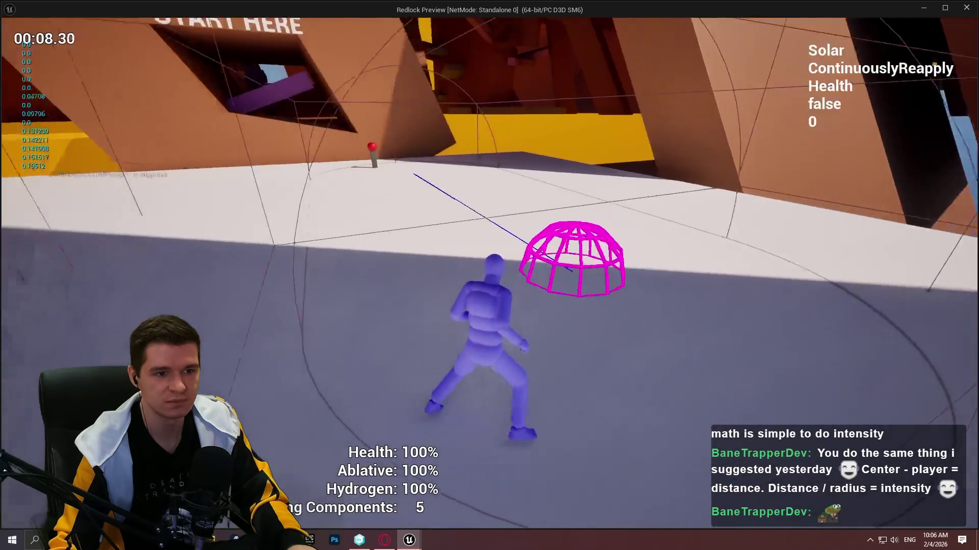
pyautogui.press('d')
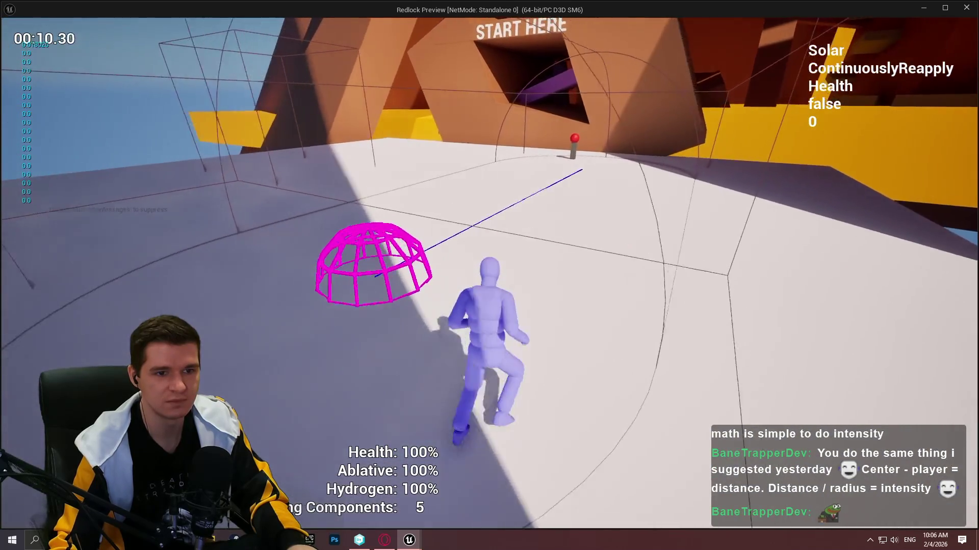
pyautogui.press('w')
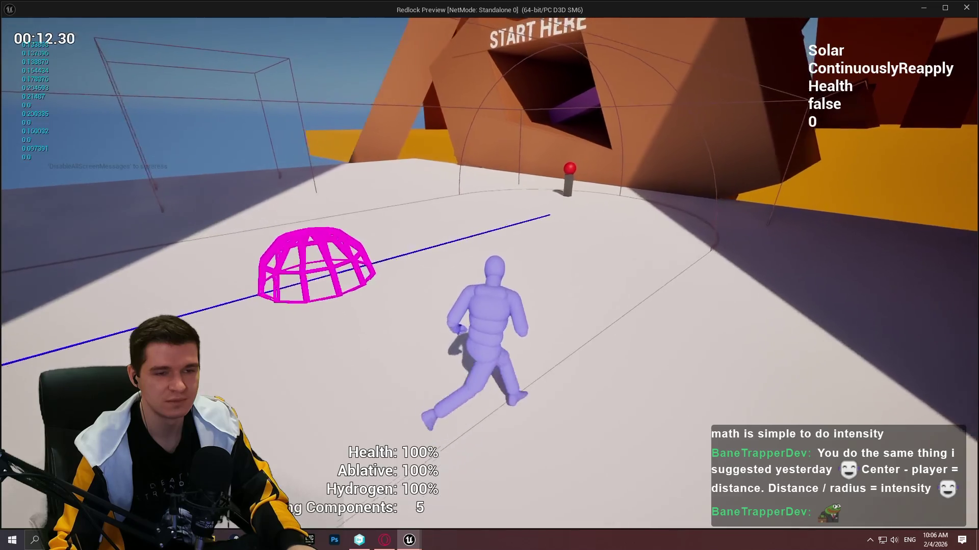
pyautogui.press('w')
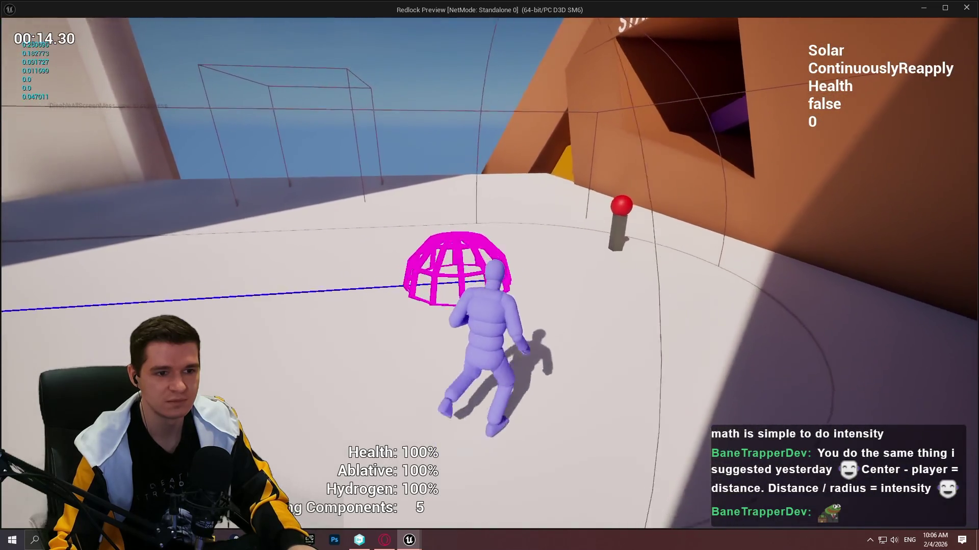
pyautogui.press('s')
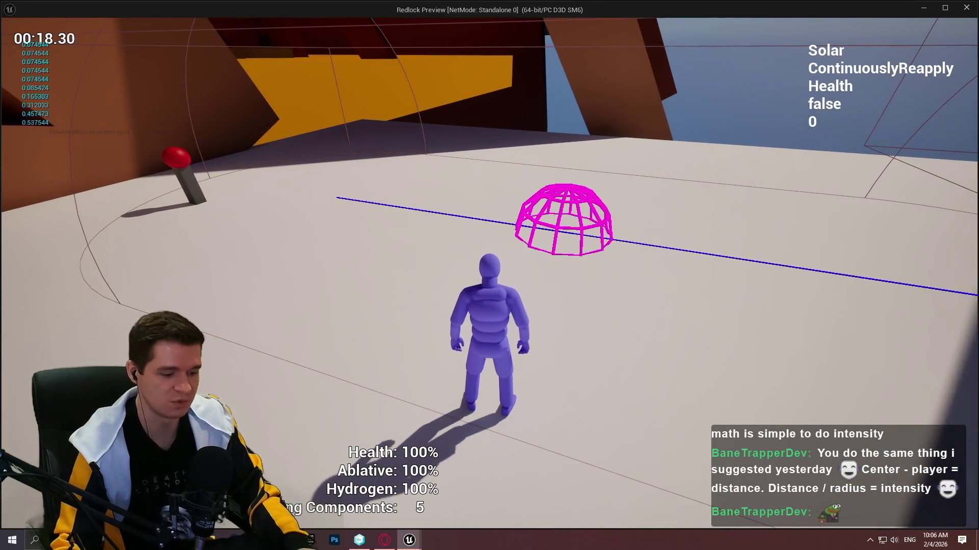
pyautogui.press('w')
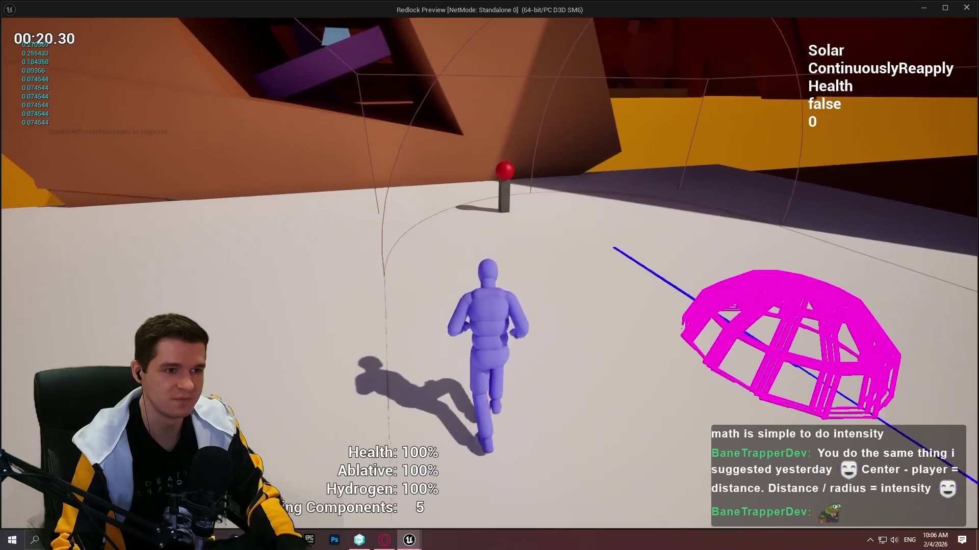
pyautogui.press('w')
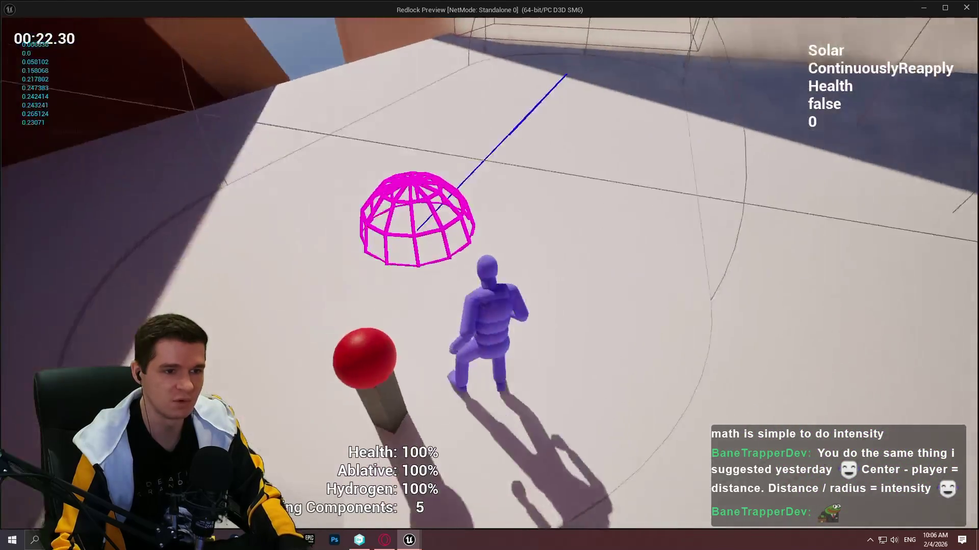
pyautogui.press('w')
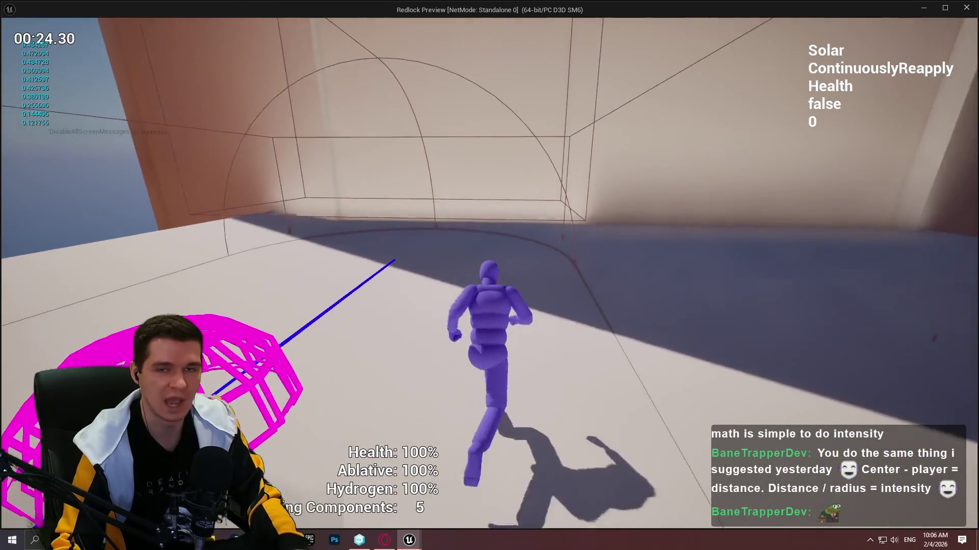
pyautogui.press('w')
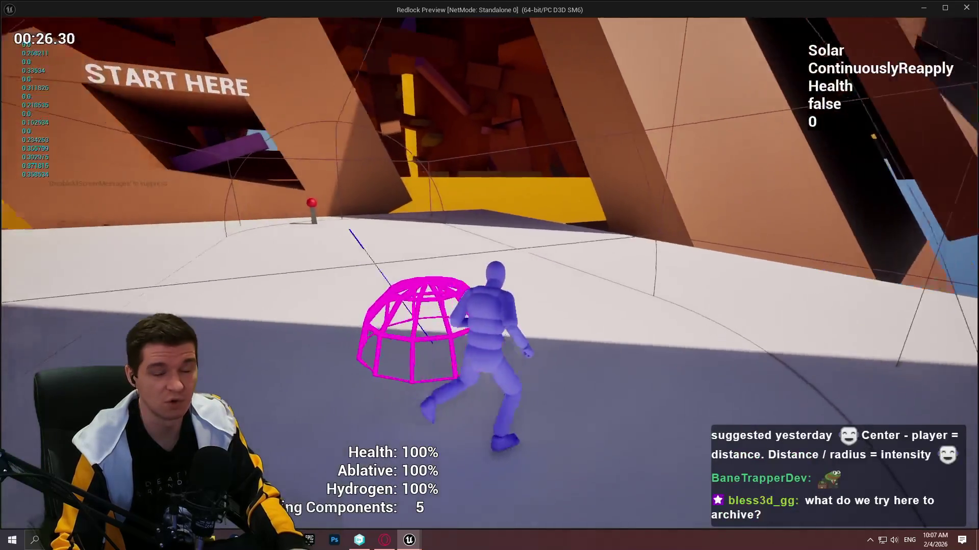
pyautogui.press('w')
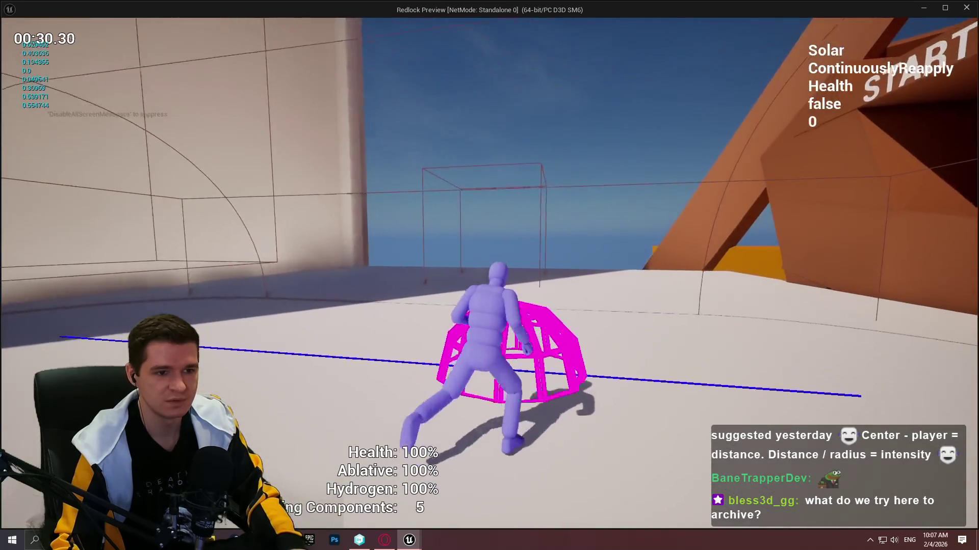
pyautogui.press('w')
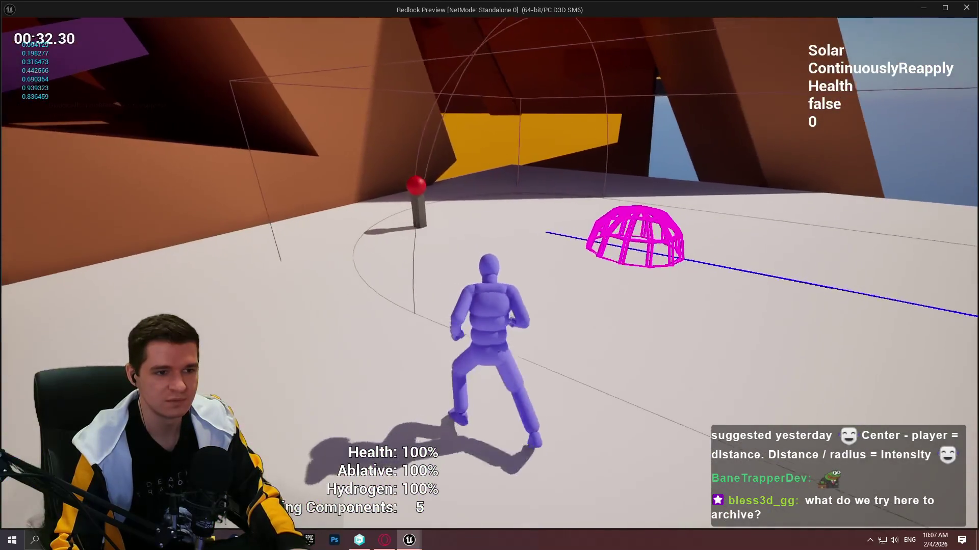
pyautogui.press('w')
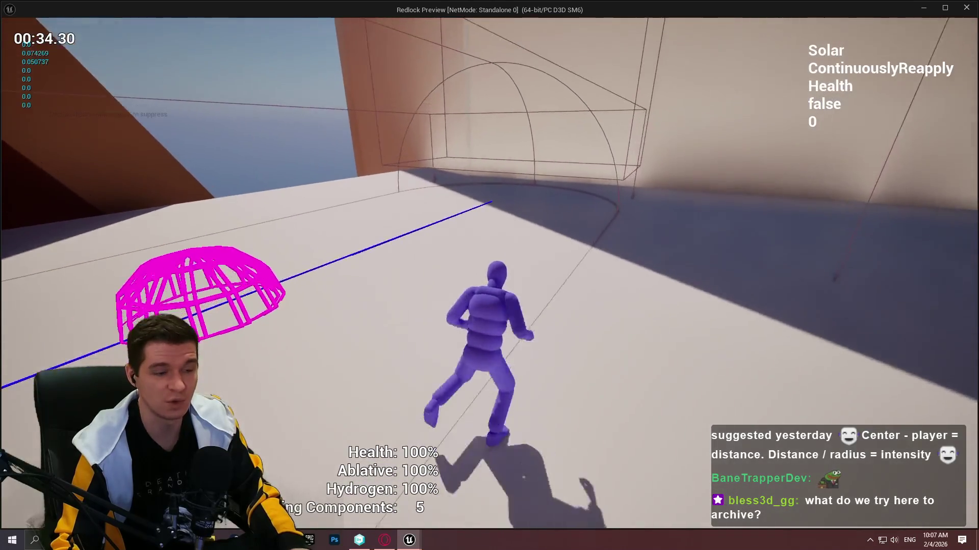
pyautogui.press('w')
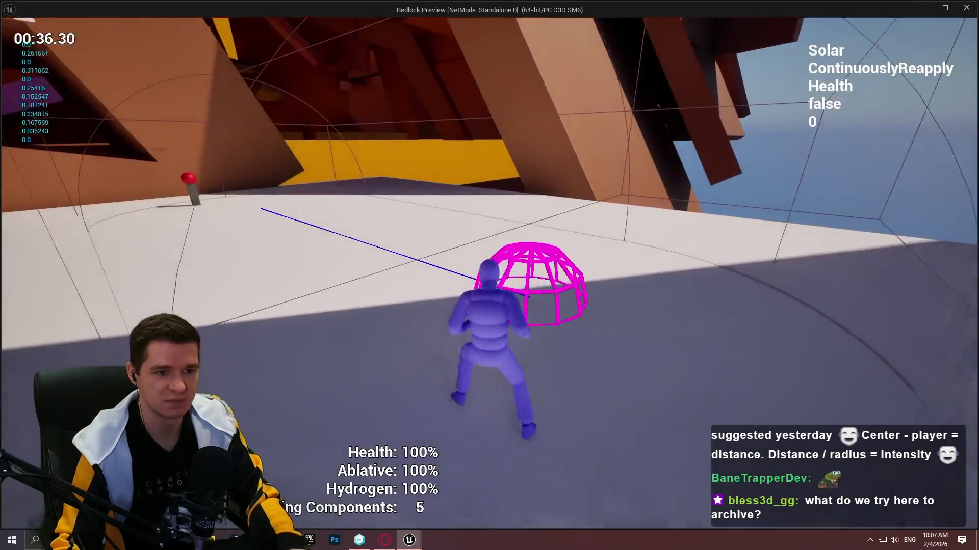
pyautogui.press('w')
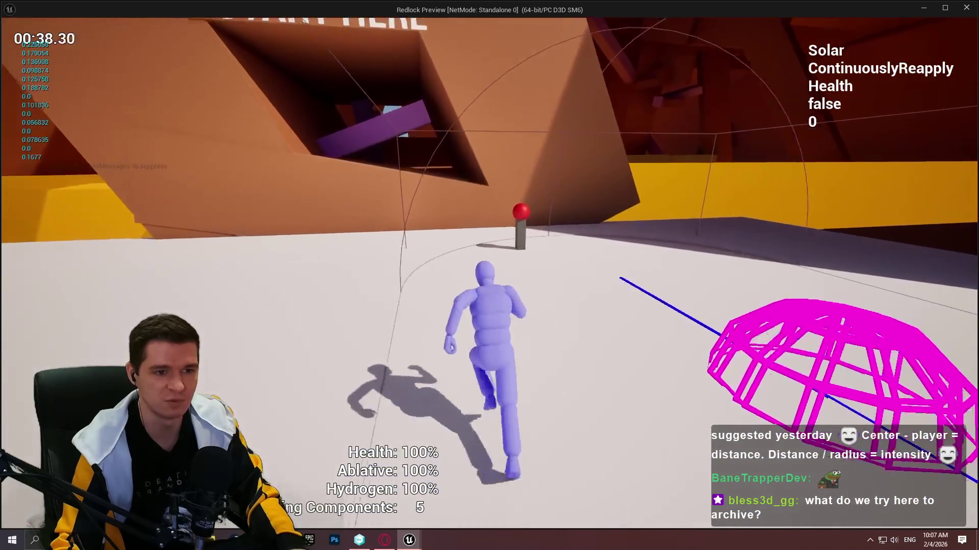
pyautogui.press('w')
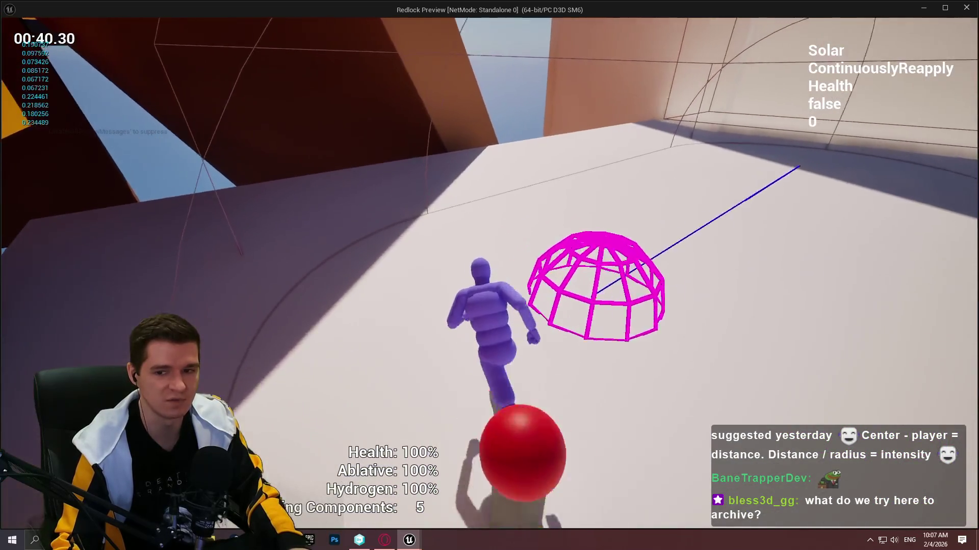
pyautogui.press('w')
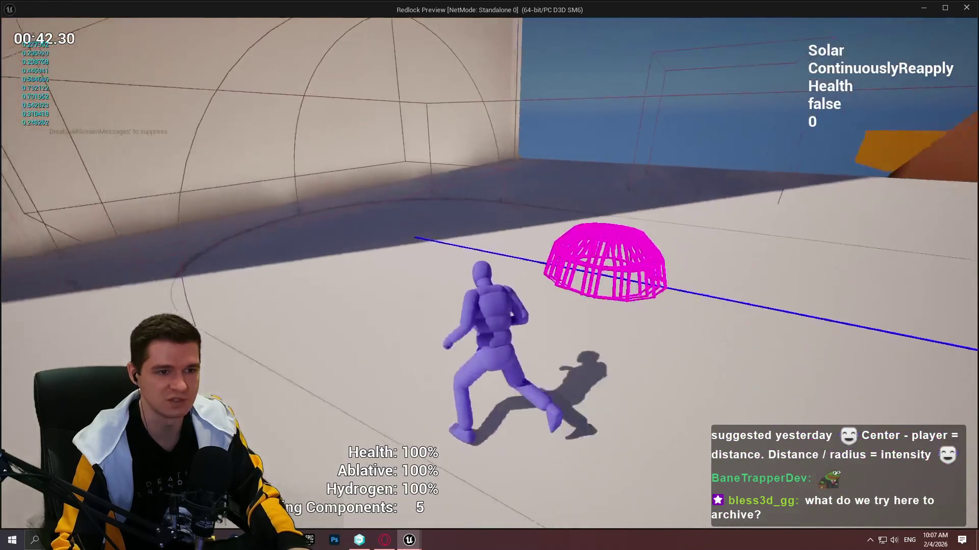
pyautogui.press('w')
pyautogui.press('w')
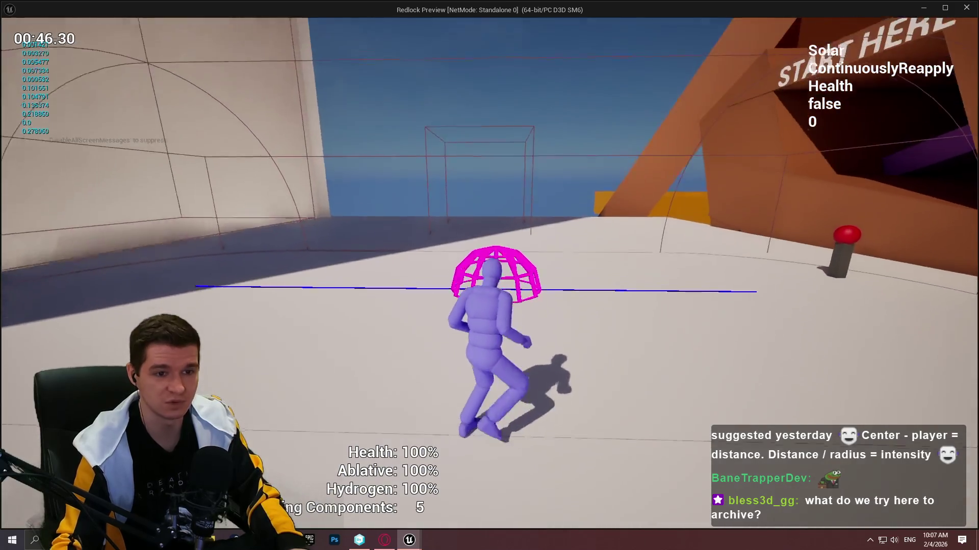
pyautogui.press('w')
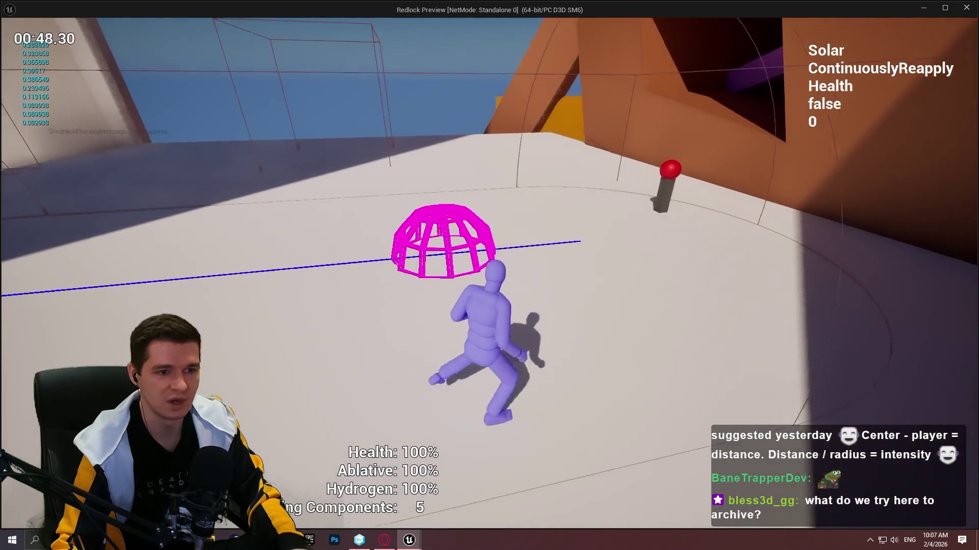
pyautogui.press('w')
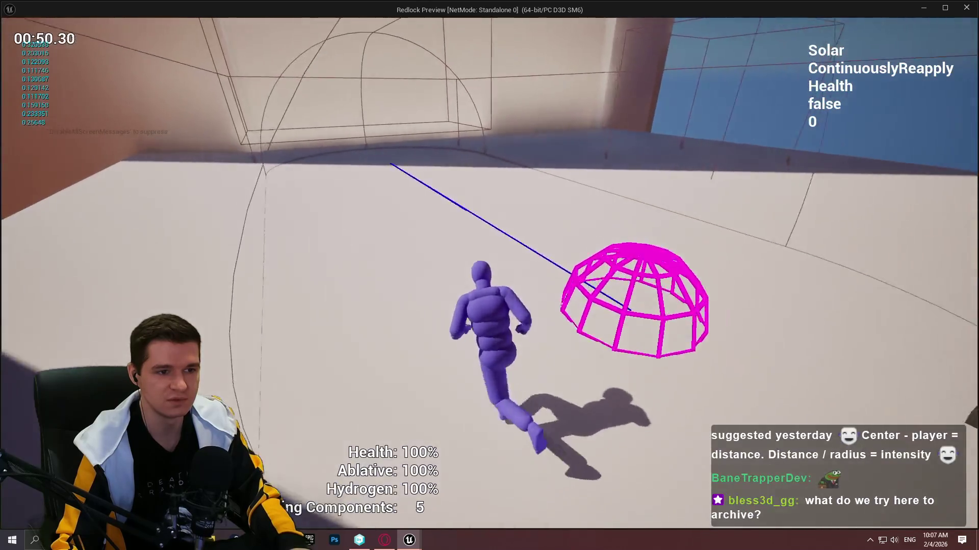
pyautogui.press('w')
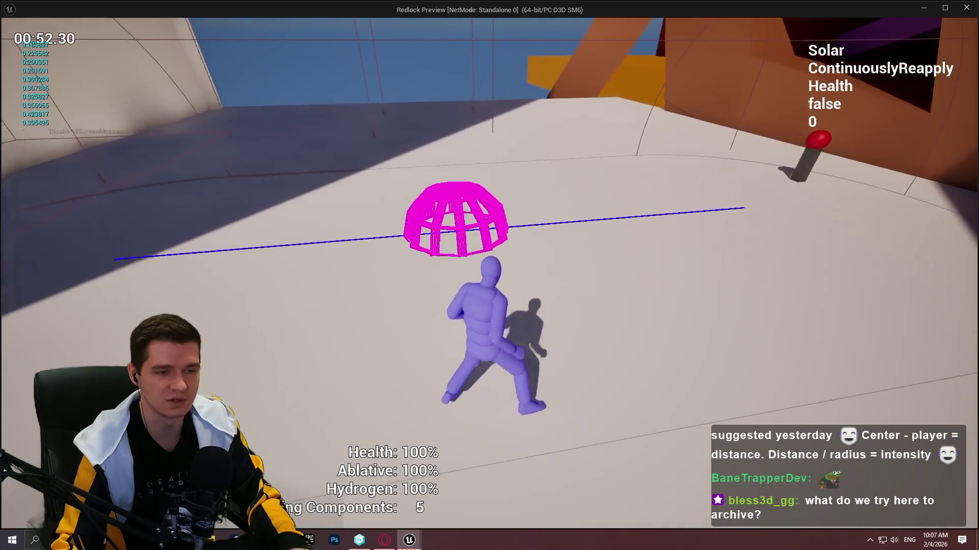
pyautogui.press('d')
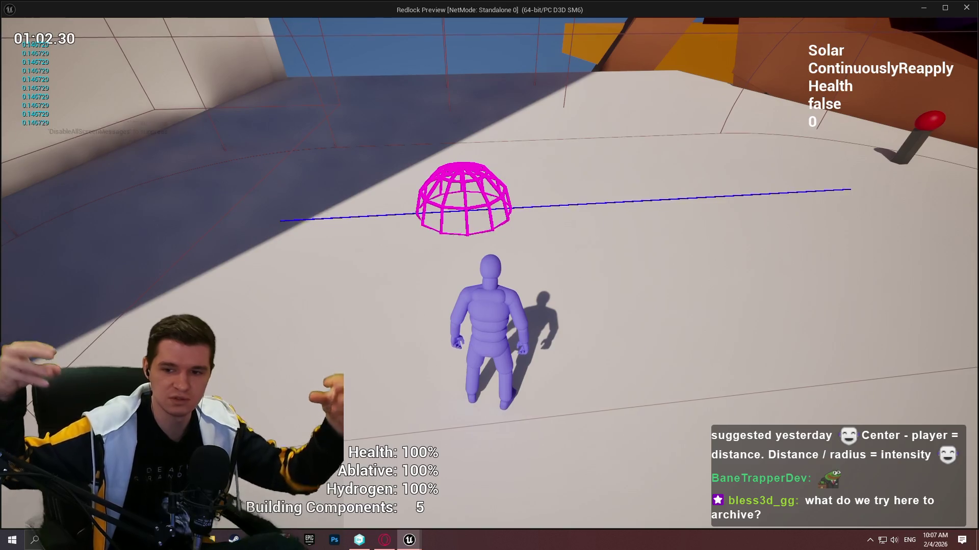
# - Keep stepping into and out of the dome, then run along the archway and tall wall
pyautogui.press('w')
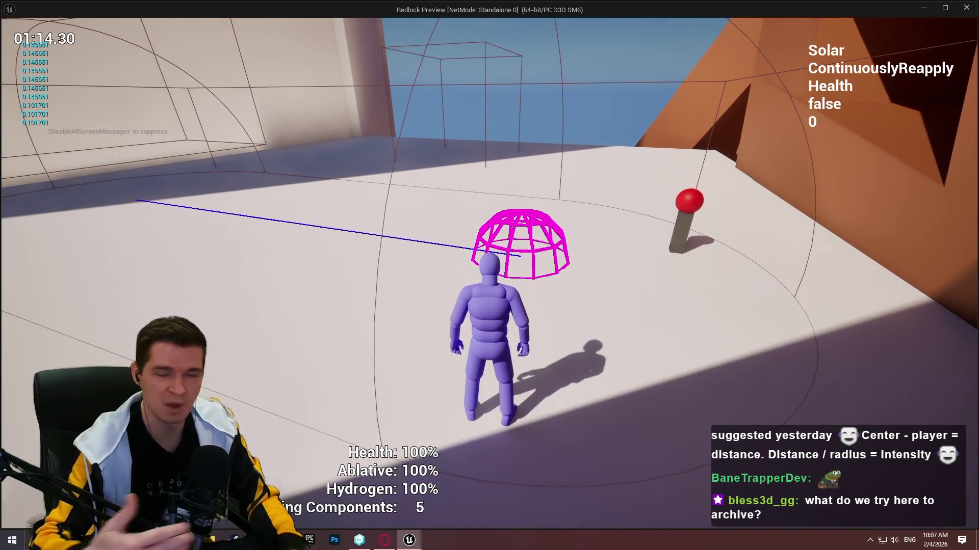
pyautogui.press('w')
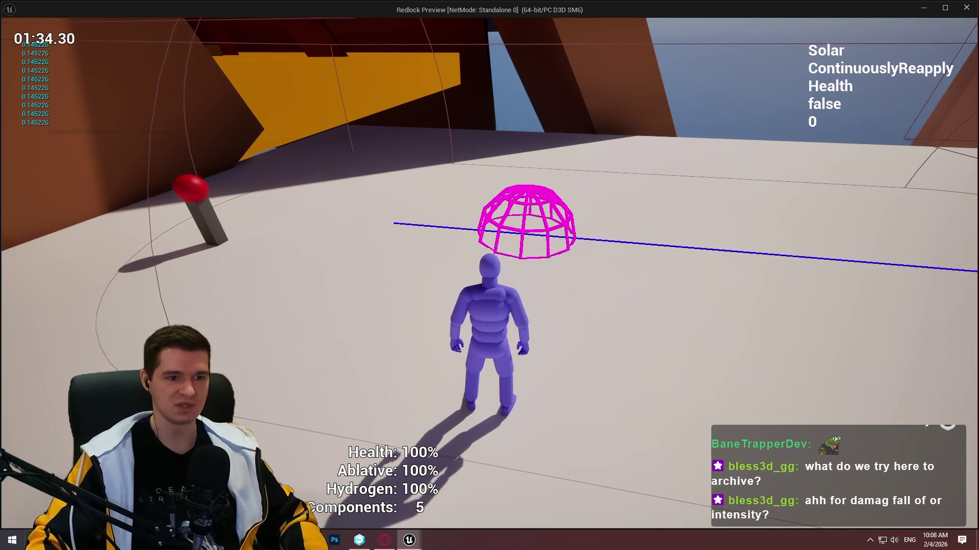
pyautogui.press('w')
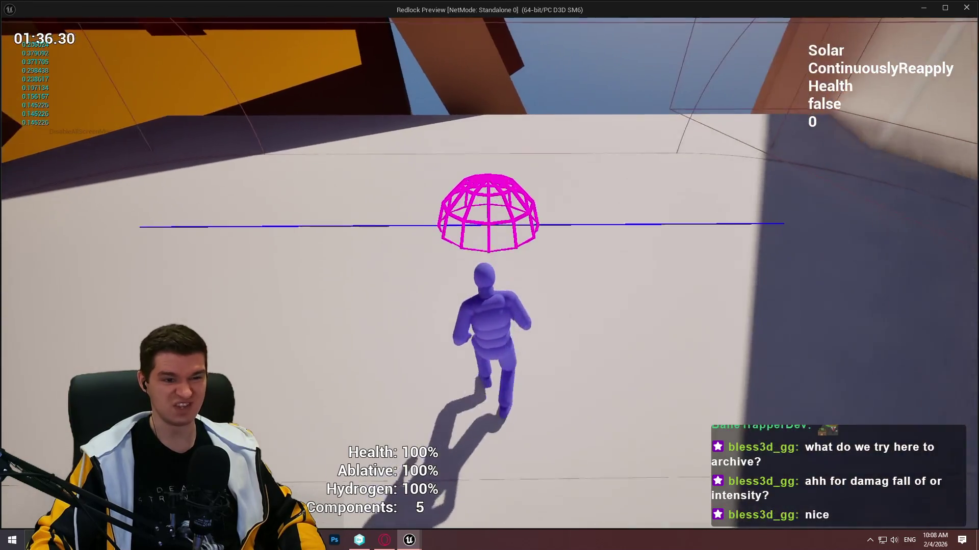
pyautogui.press('w')
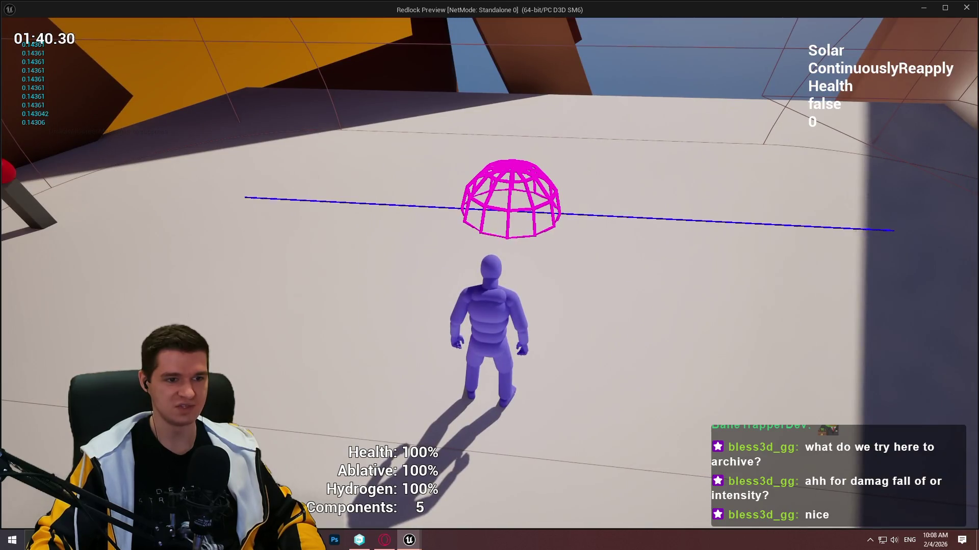
pyautogui.press('w')
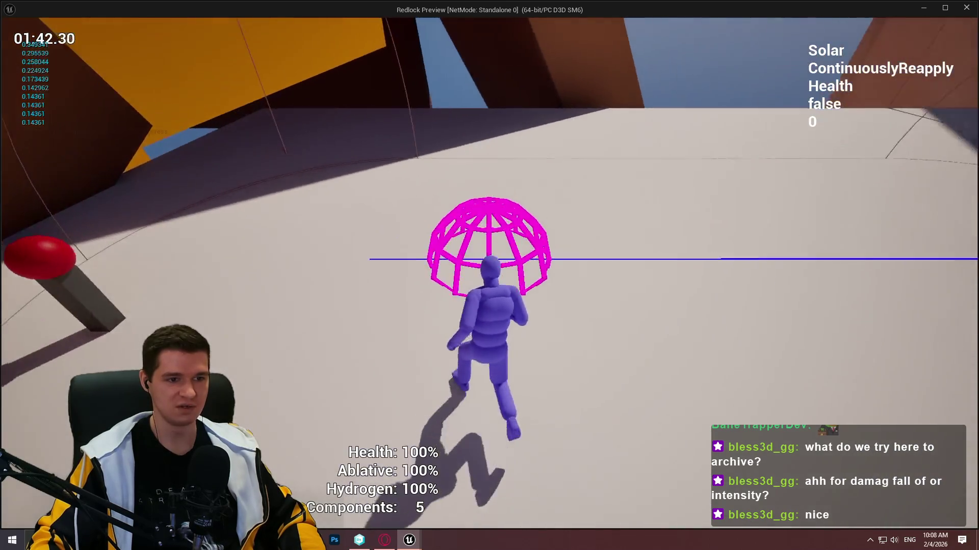
pyautogui.press('s')
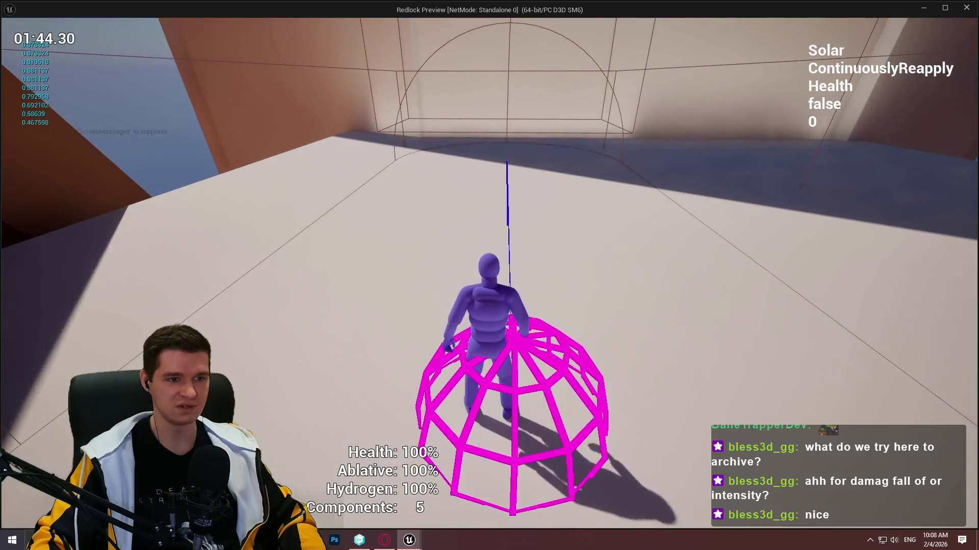
pyautogui.press('a')
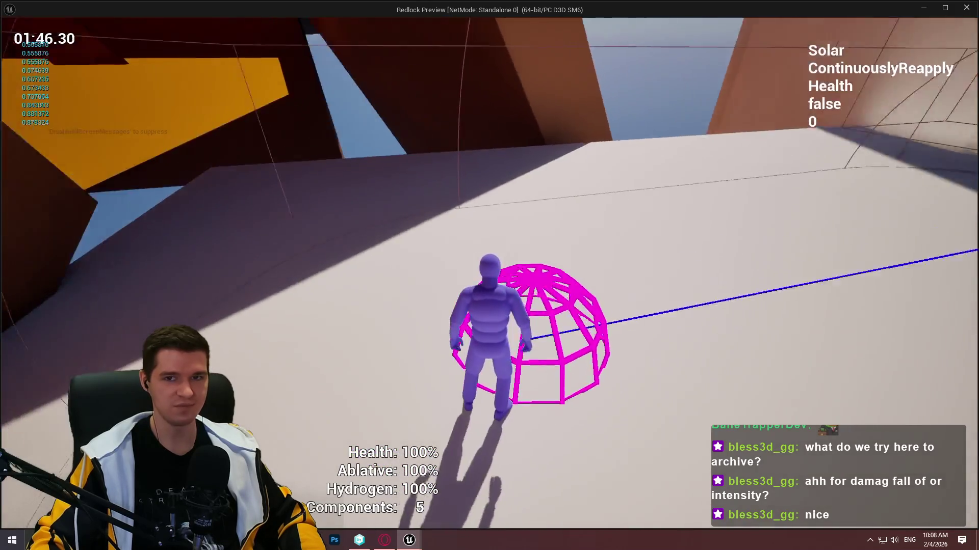
pyautogui.press('a')
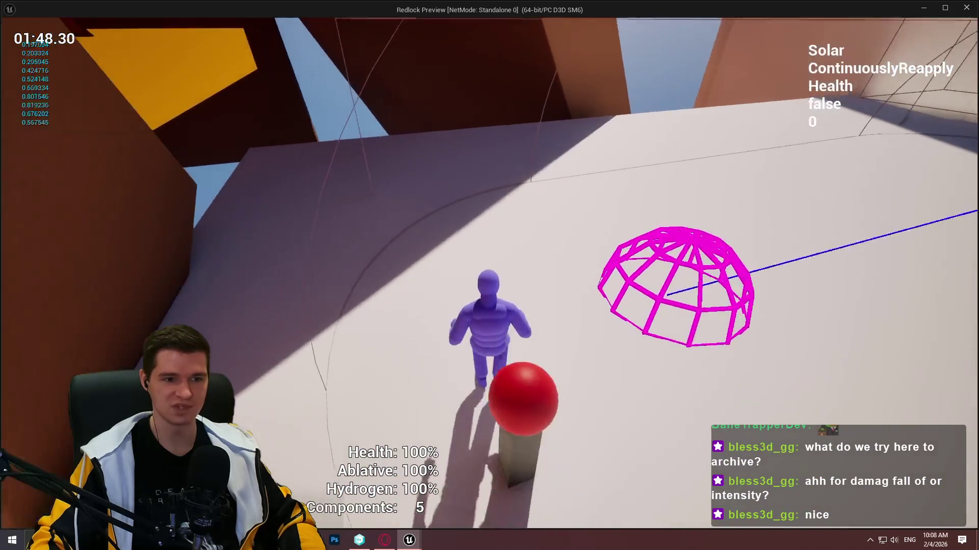
pyautogui.press('w')
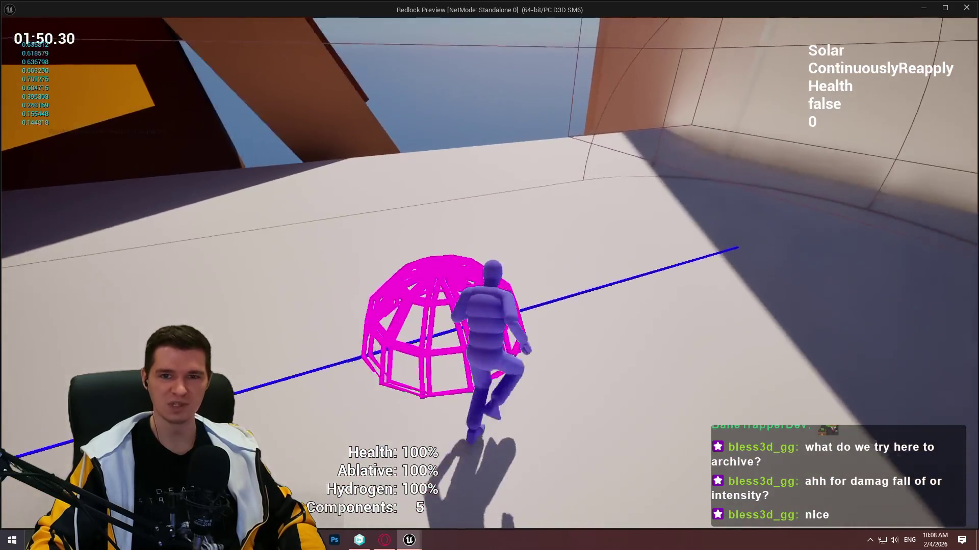
pyautogui.press('s')
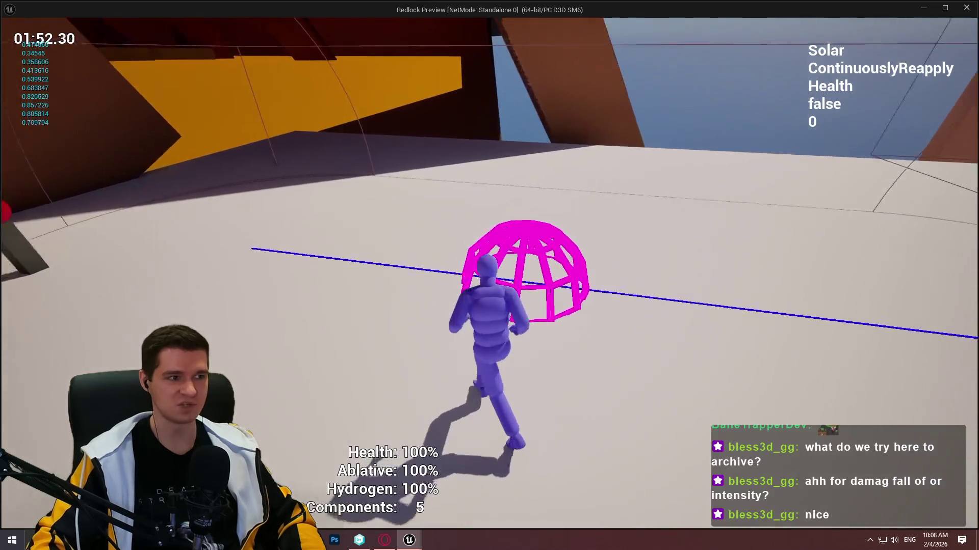
pyautogui.press('w')
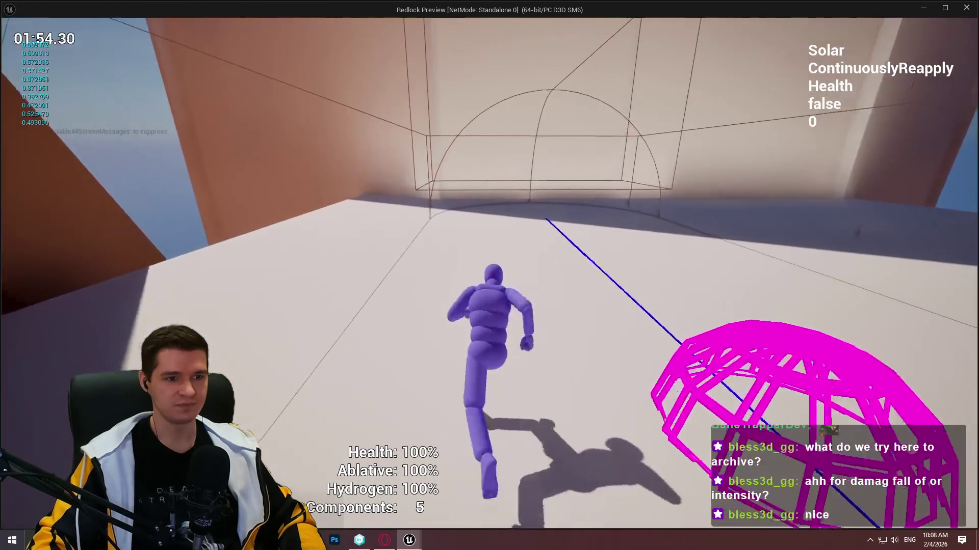
pyautogui.press('w')
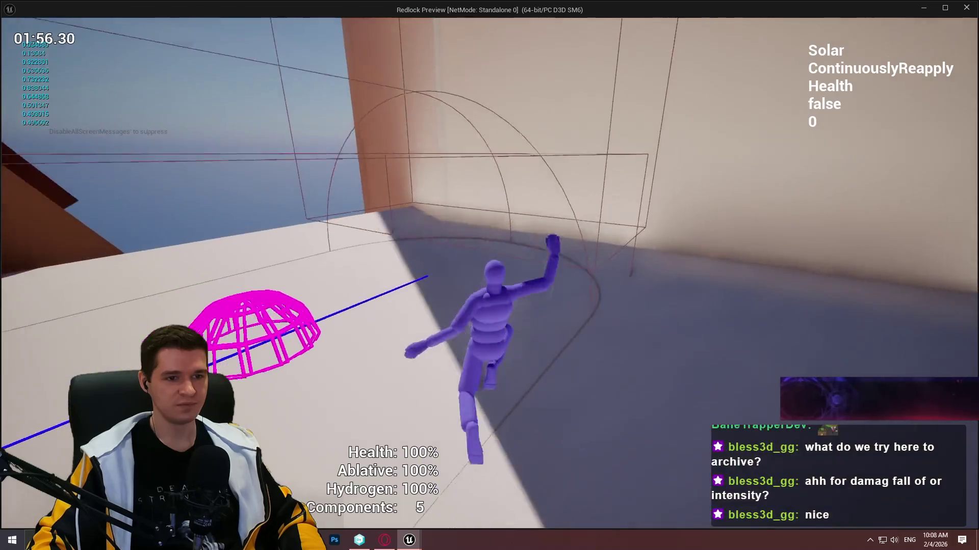
pyautogui.press('w')
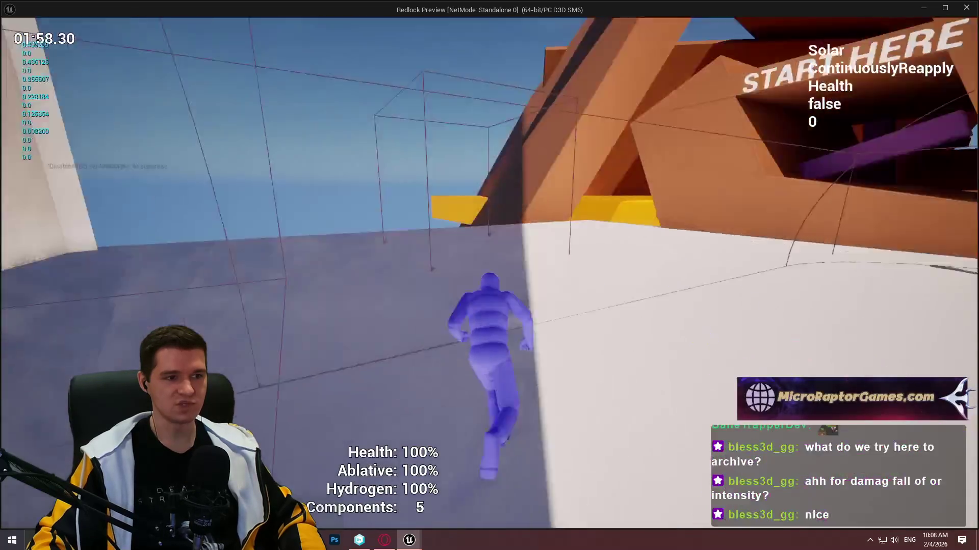
pyautogui.press('w')
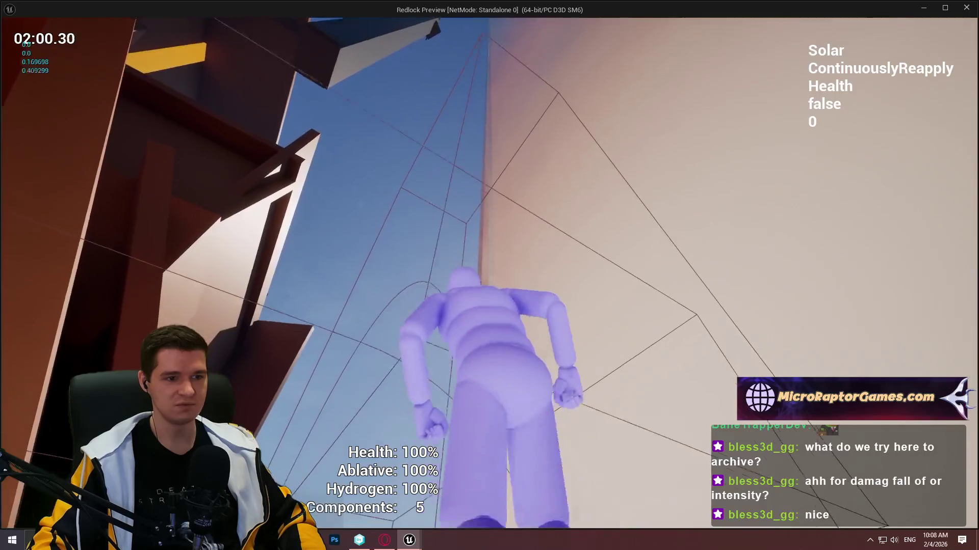
pyautogui.press('w')
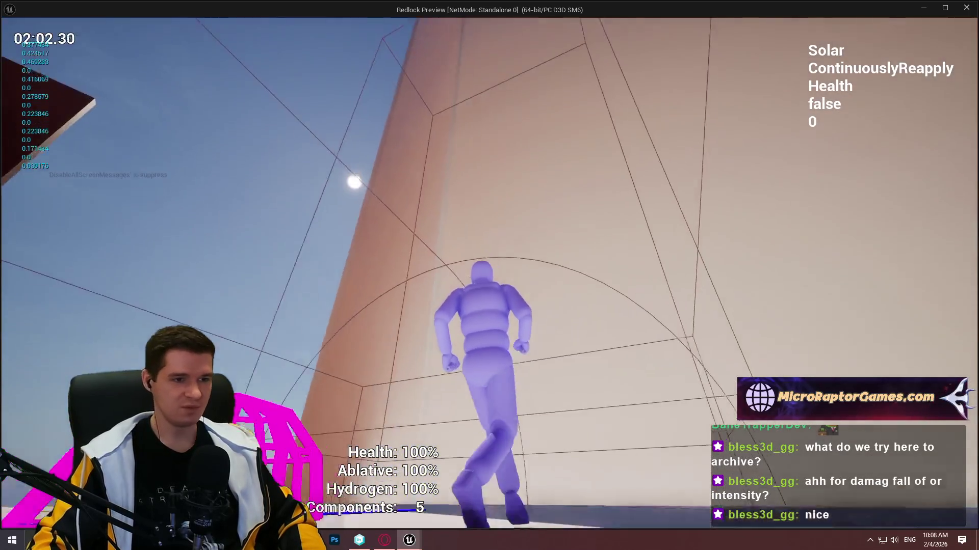
pyautogui.press('w')
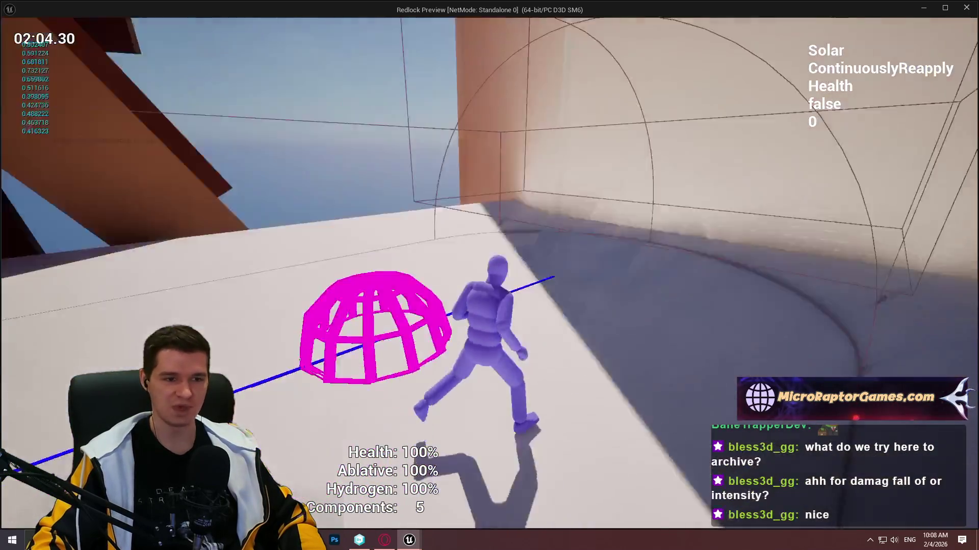
pyautogui.press('w')
pyautogui.press('s')
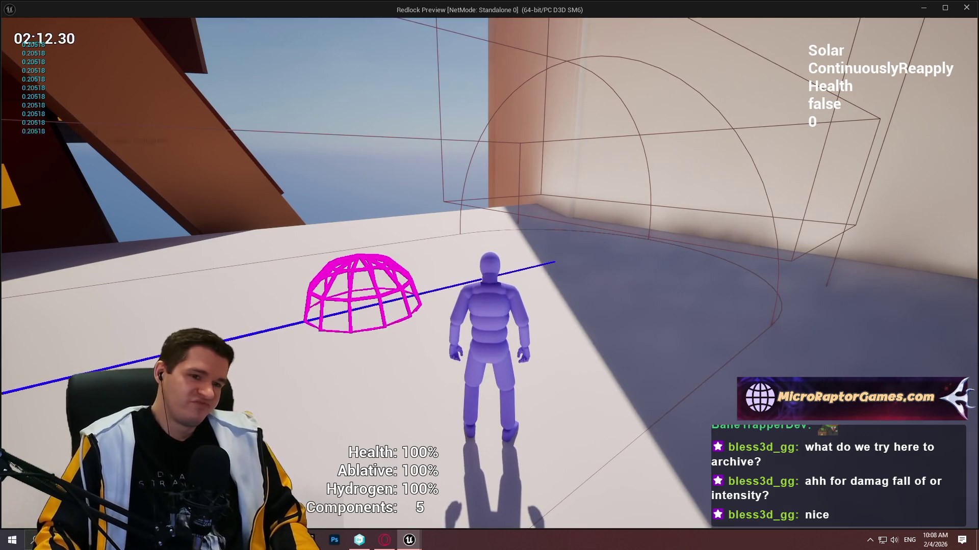
pyautogui.press('w')
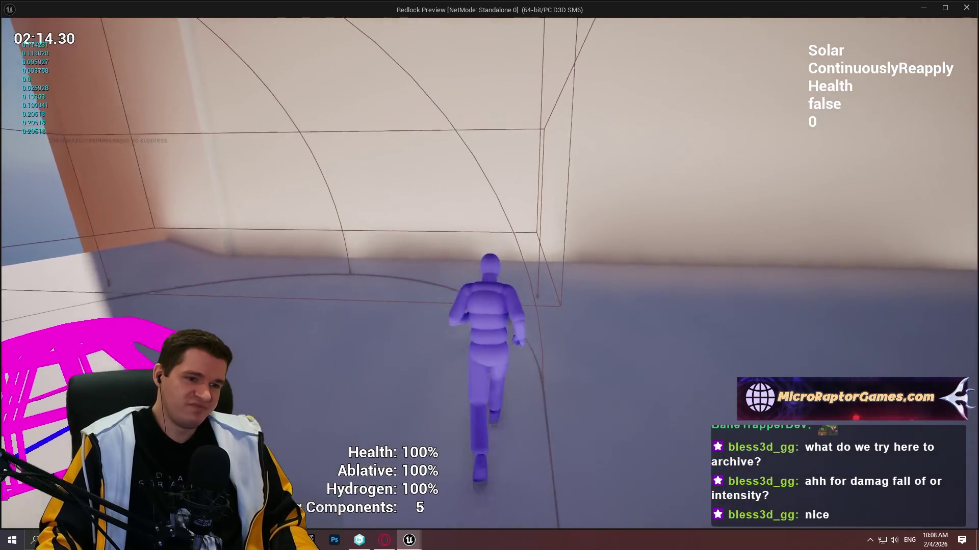
pyautogui.press('s')
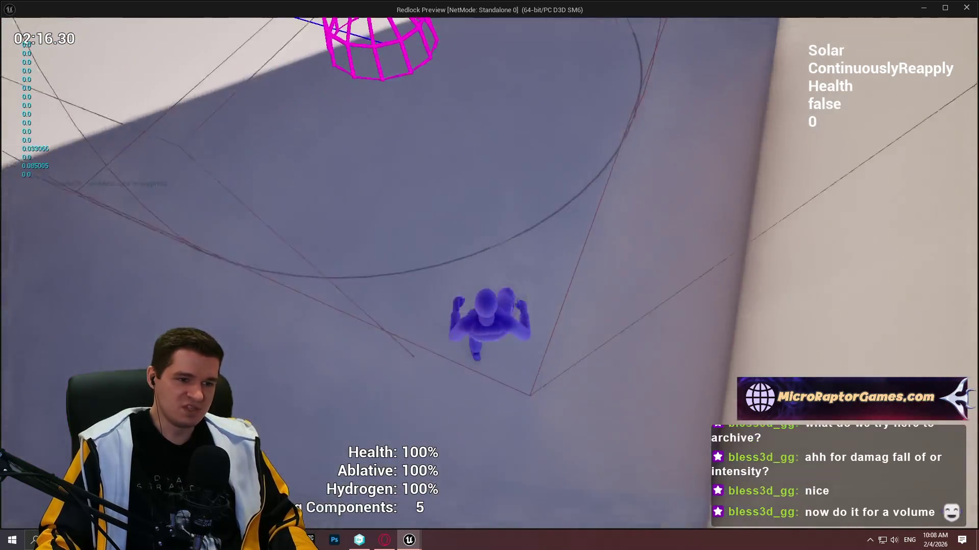
pyautogui.press('w')
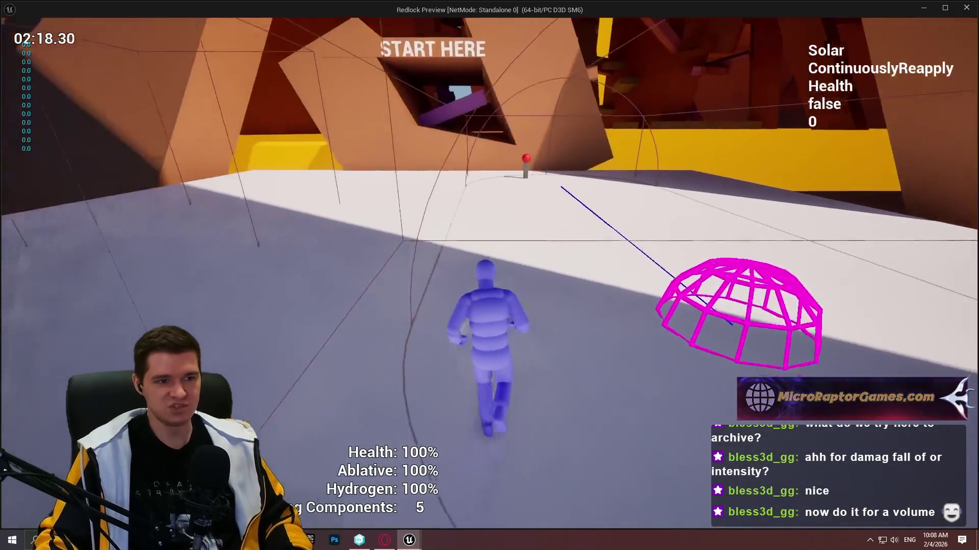
pyautogui.press('w')
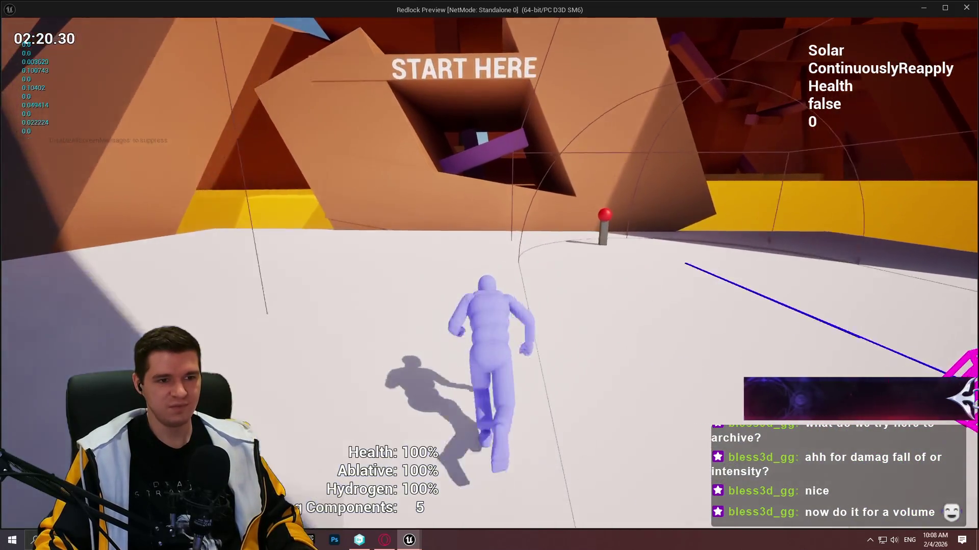
pyautogui.press('w')
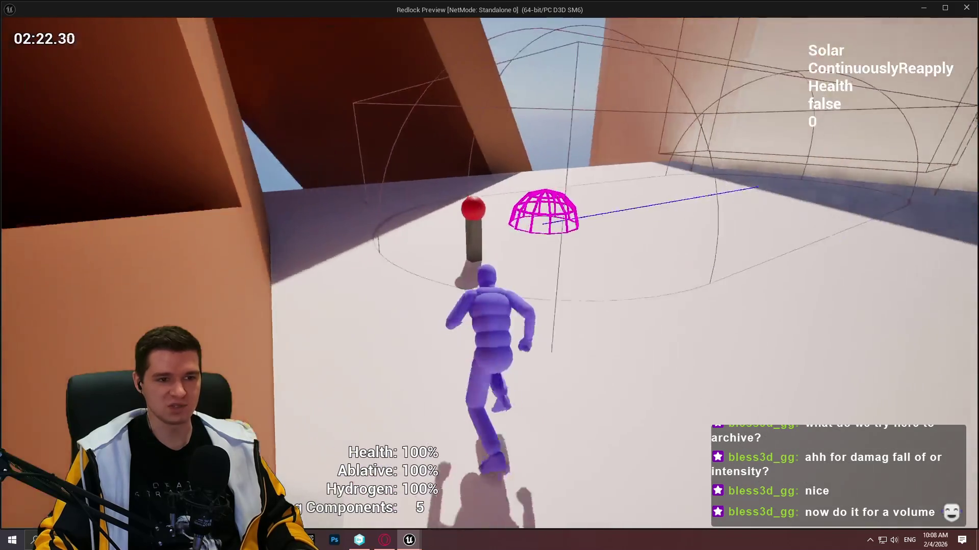
pyautogui.press('w')
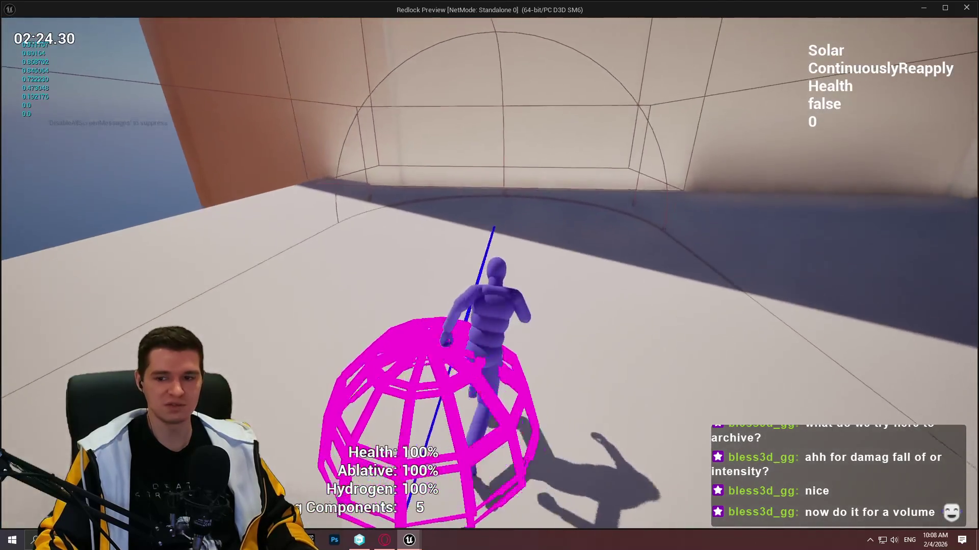
# - Respawn at START HERE, run toward the dome, and end the preview
pyautogui.press('r')
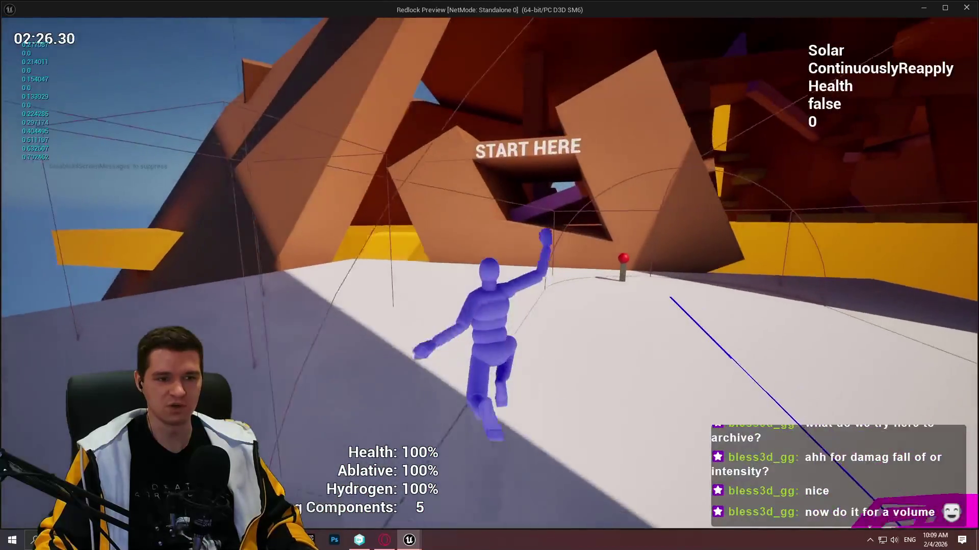
pyautogui.press('w')
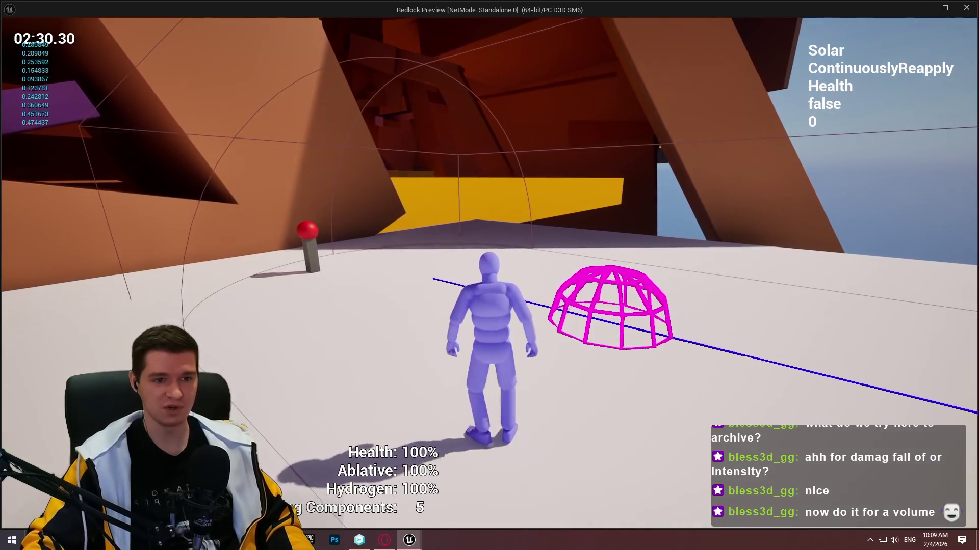
pyautogui.press('Escape')
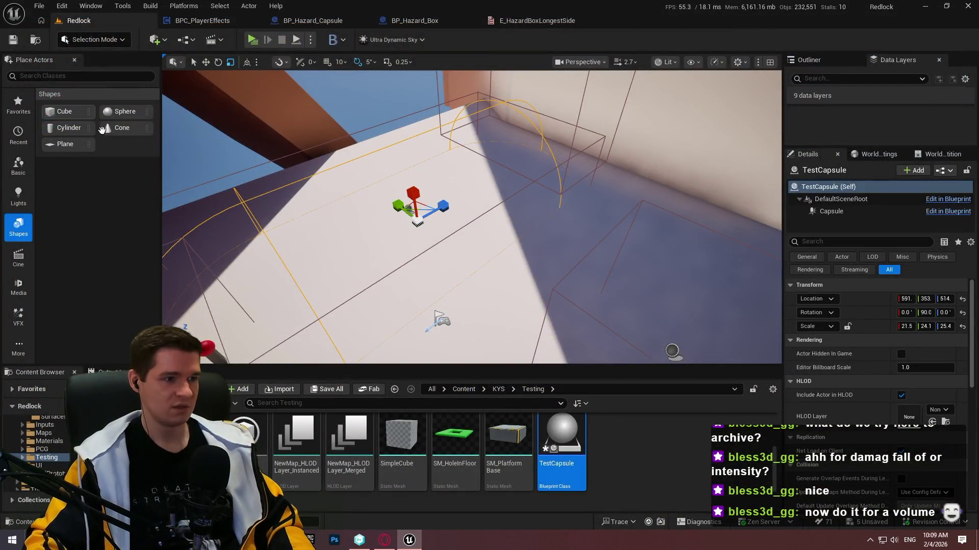
# - Give the selected cube an orange material
pyautogui.click(439, 248)
pyautogui.click(943, 423)
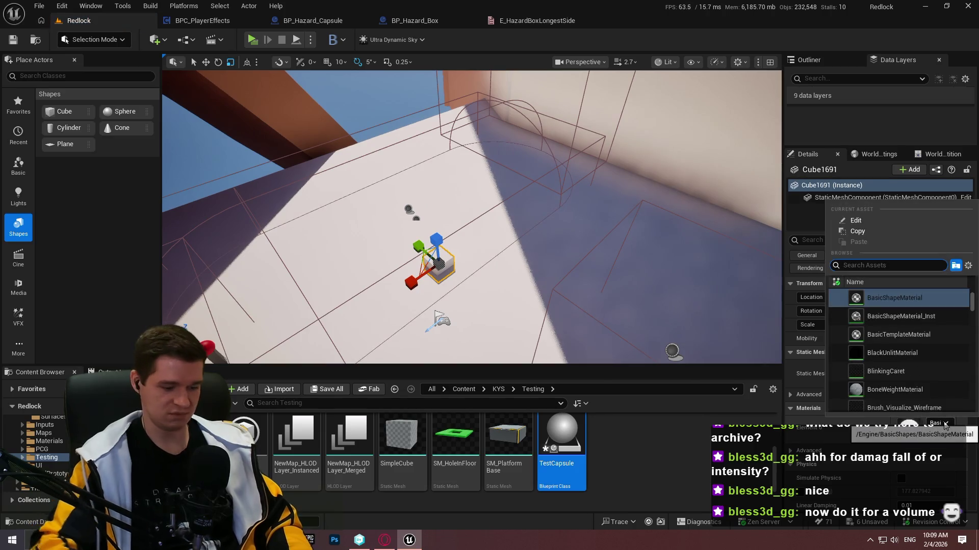
pyautogui.write('oran')
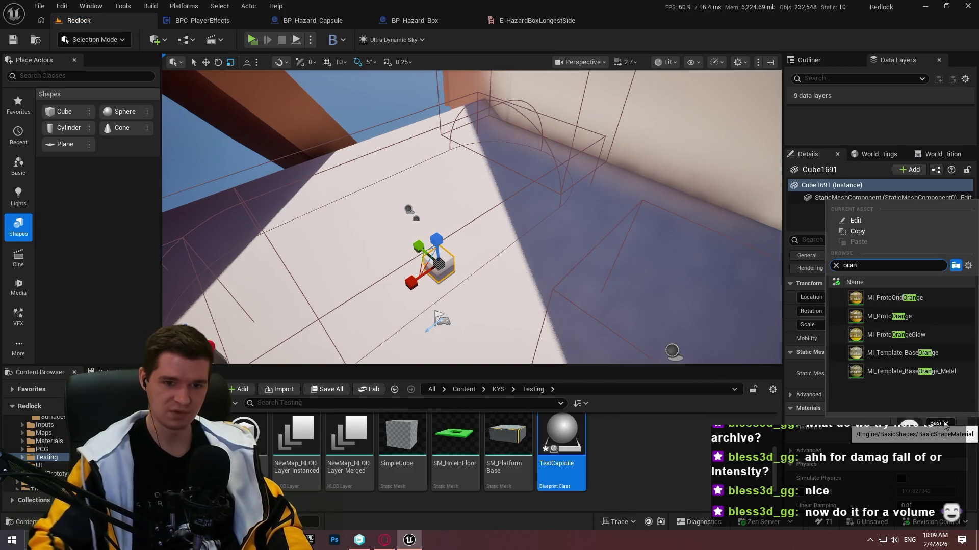
pyautogui.click(910, 323)
# - Stretch the cube along X to 11.2 into a long beam
pyautogui.moveTo(450, 219); pyautogui.dragTo(450, 219)
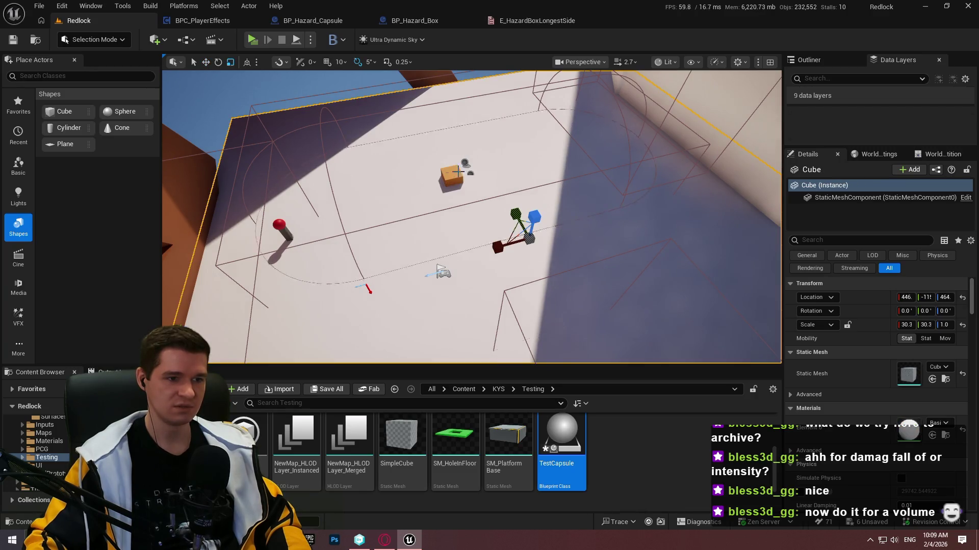
pyautogui.moveTo(419, 186); pyautogui.dragTo(357, 214)
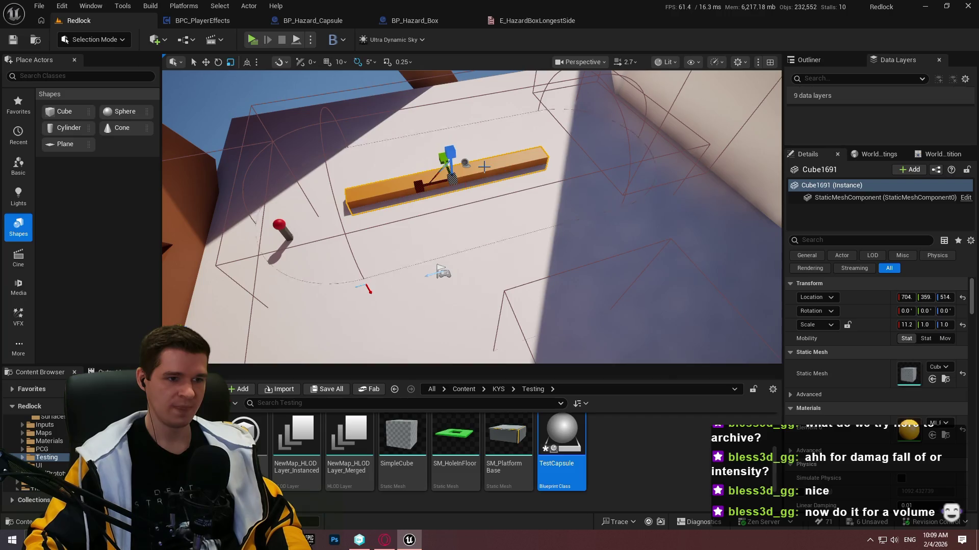
pyautogui.press('w')
pyautogui.press('e')
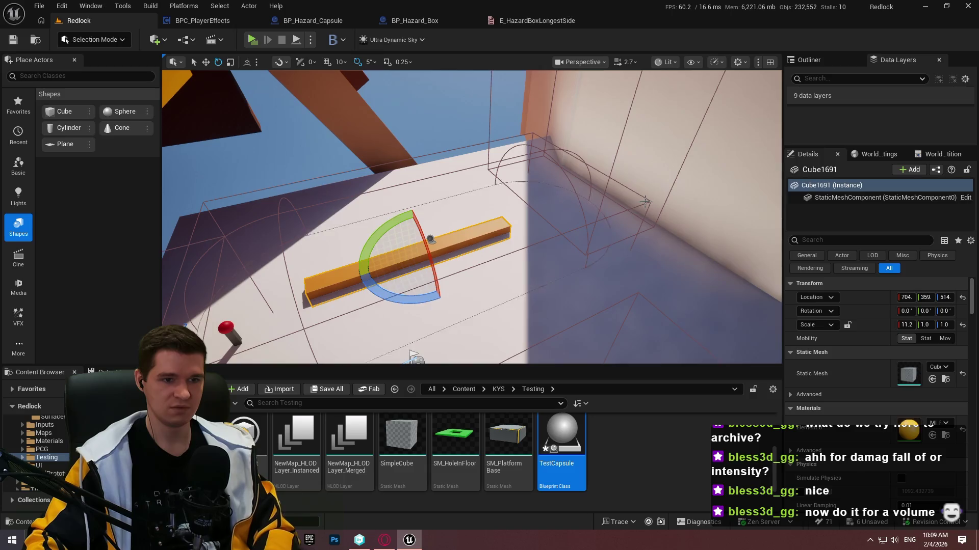
# - Select and frame the wall and hazard box volumes to inspect them
pyautogui.click(647, 201)
pyautogui.click(649, 203)
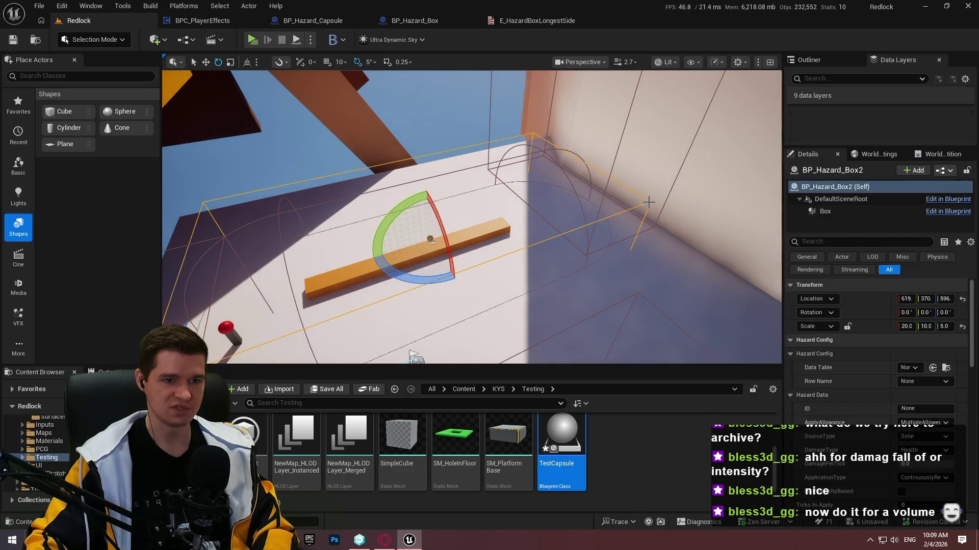
pyautogui.click(657, 186)
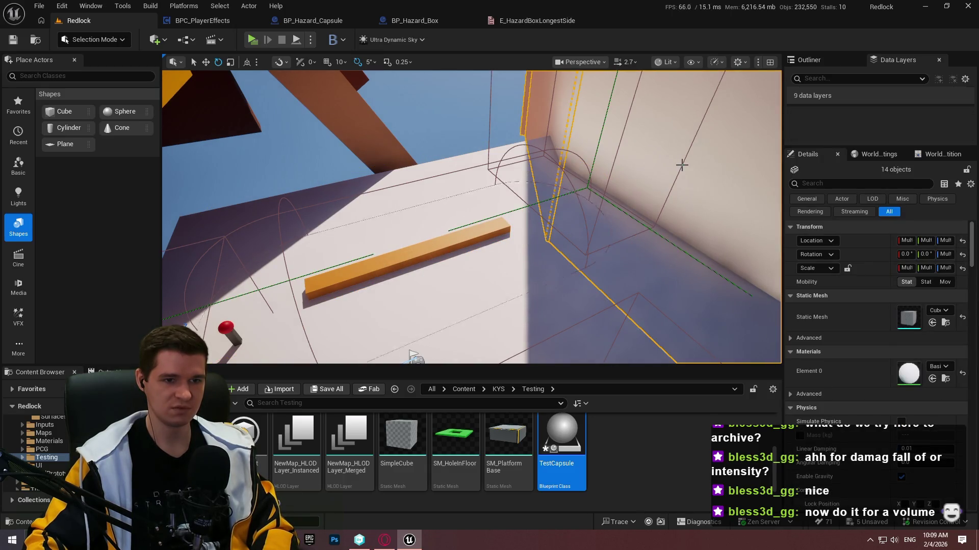
pyautogui.press('f')
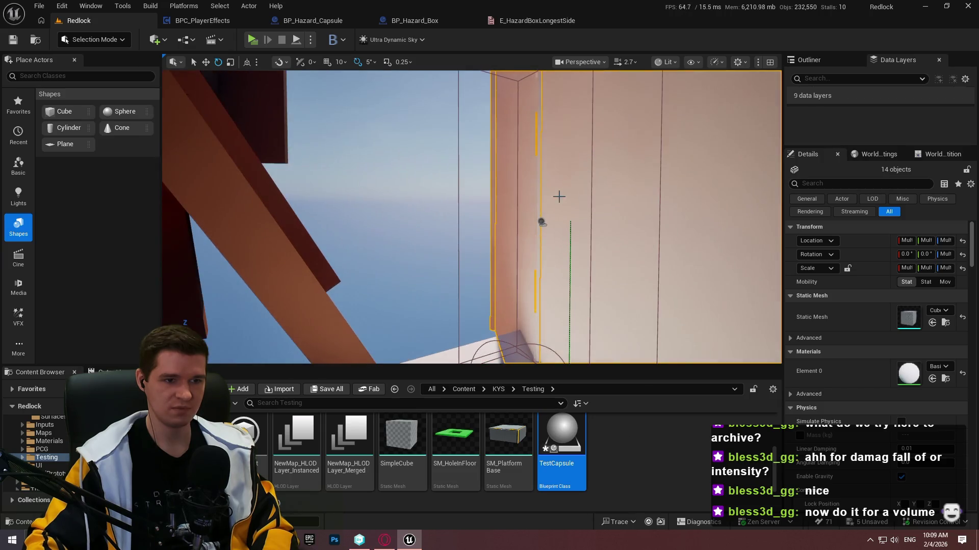
pyautogui.click(555, 196)
pyautogui.press('f')
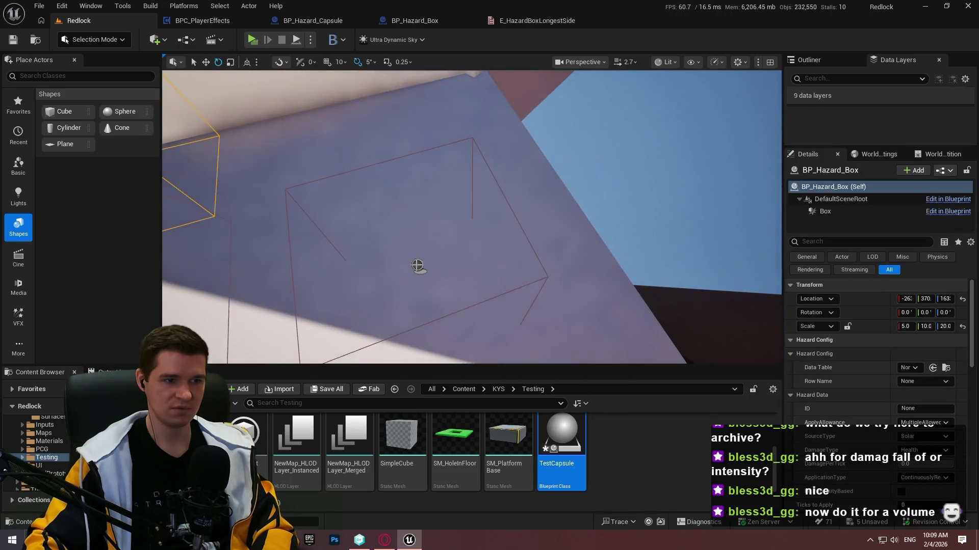
pyautogui.moveTo(417, 266); pyautogui.dragTo(543, 248)
pyautogui.click(500, 183)
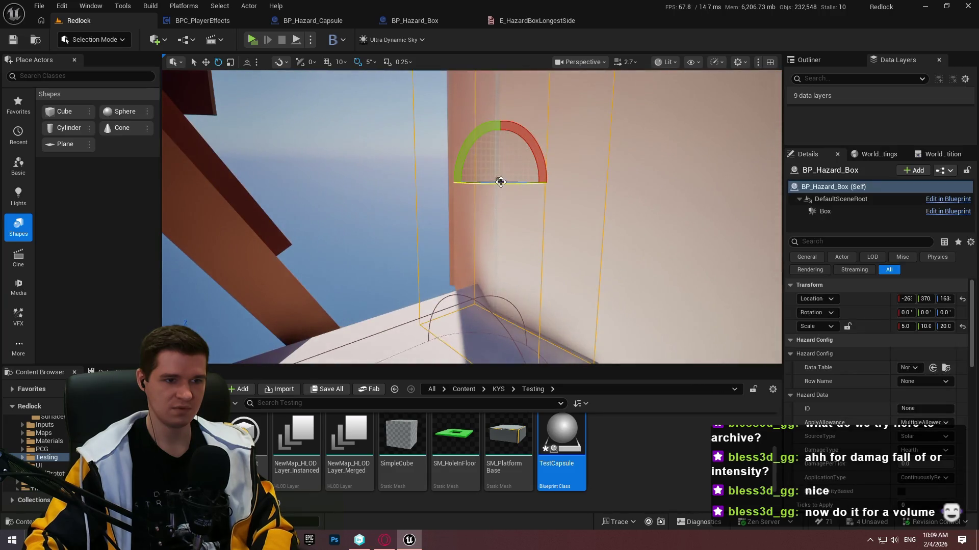
pyautogui.moveTo(632, 216)
pyautogui.mouseDown()
pyautogui.moveTo(561, 240)
pyautogui.moveTo(536, 200)
pyautogui.mouseUp()
# - Duplicate the orange beam rotated 35°, move the copy across the floor, and start a preview
pyautogui.click(535, 200)
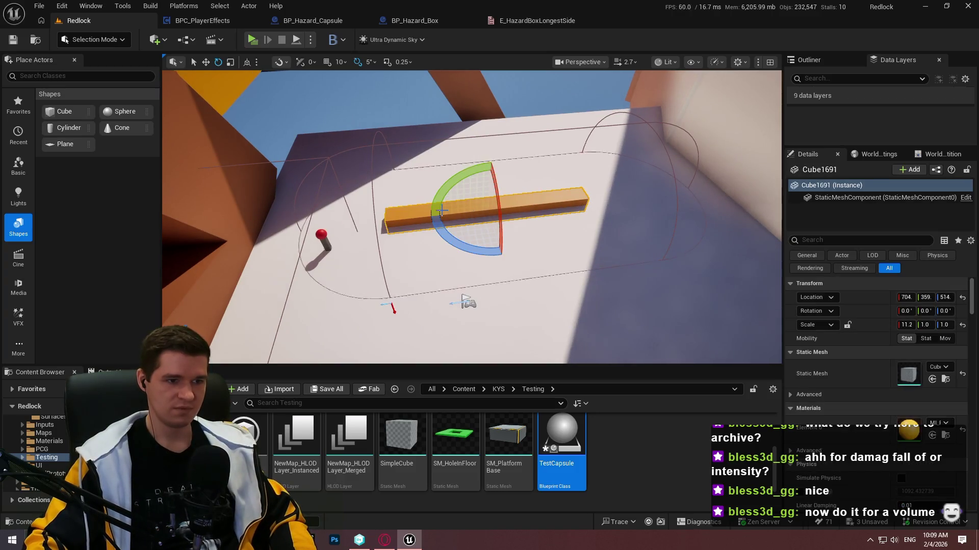
pyautogui.press('e')
pyautogui.press('w')
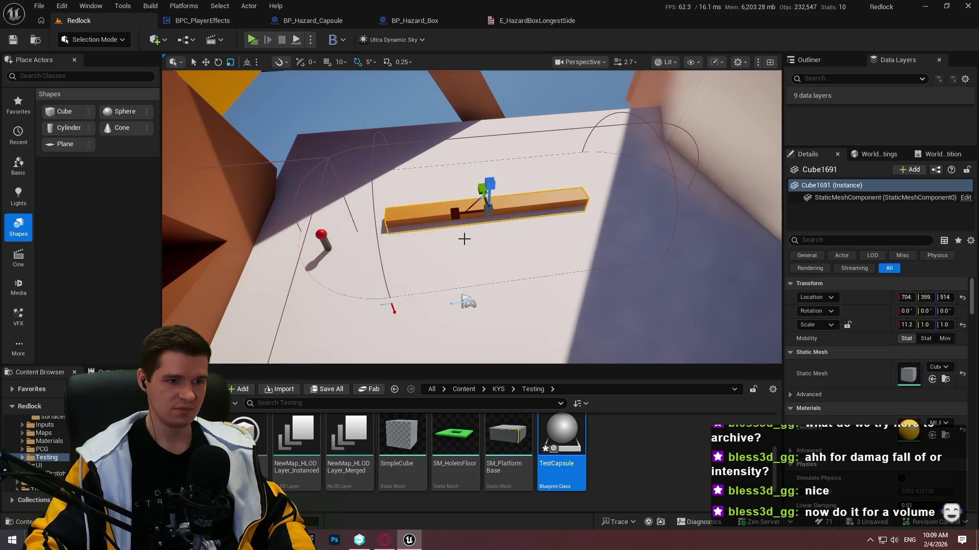
pyautogui.press('e')
pyautogui.moveTo(461, 239); pyautogui.dragTo(438, 239)
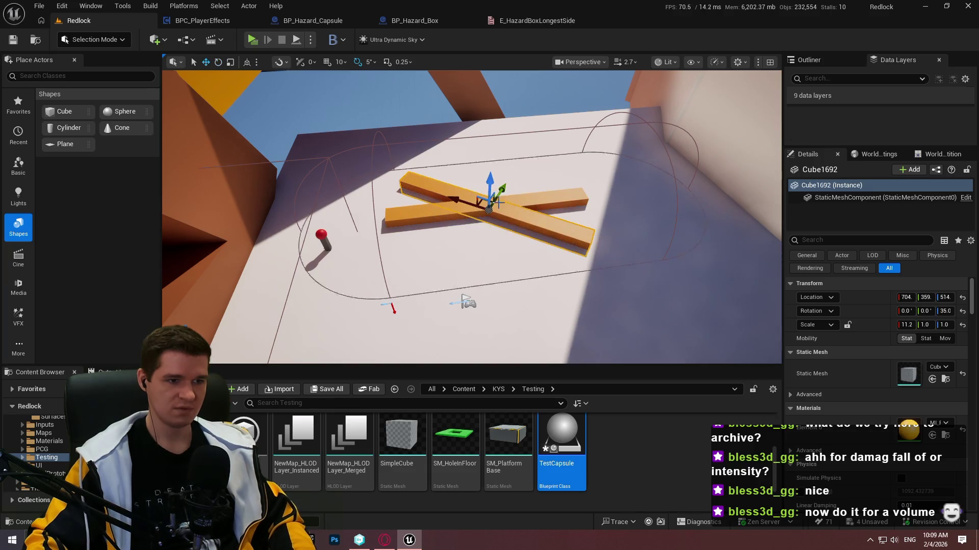
pyautogui.moveTo(456, 202)
pyautogui.mouseDown()
pyautogui.moveTo(598, 238)
pyautogui.moveTo(561, 224)
pyautogui.moveTo(570, 240)
pyautogui.moveTo(557, 247)
pyautogui.moveTo(549, 285)
pyautogui.moveTo(525, 279)
pyautogui.moveTo(549, 278)
pyautogui.moveTo(546, 287)
pyautogui.mouseUp()
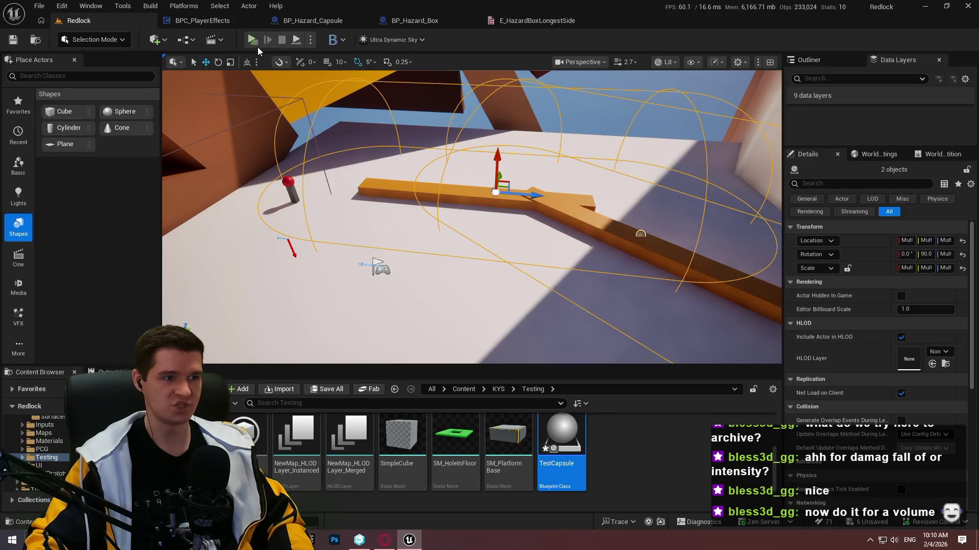
pyautogui.hotkey('alt', 'p')
# - Dismiss the welcome message, take control of the character, and screen-capture the game view
pyautogui.click(484, 437)
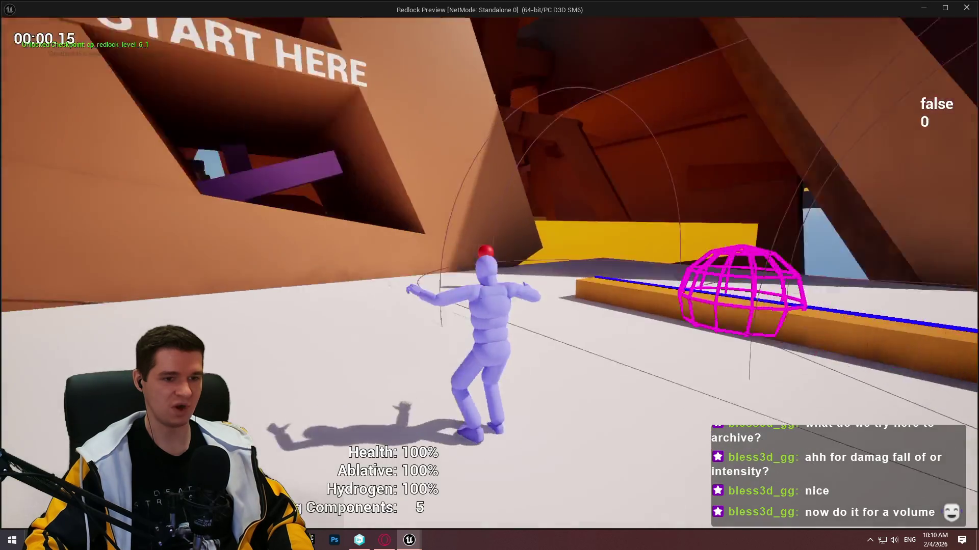
pyautogui.press('w')
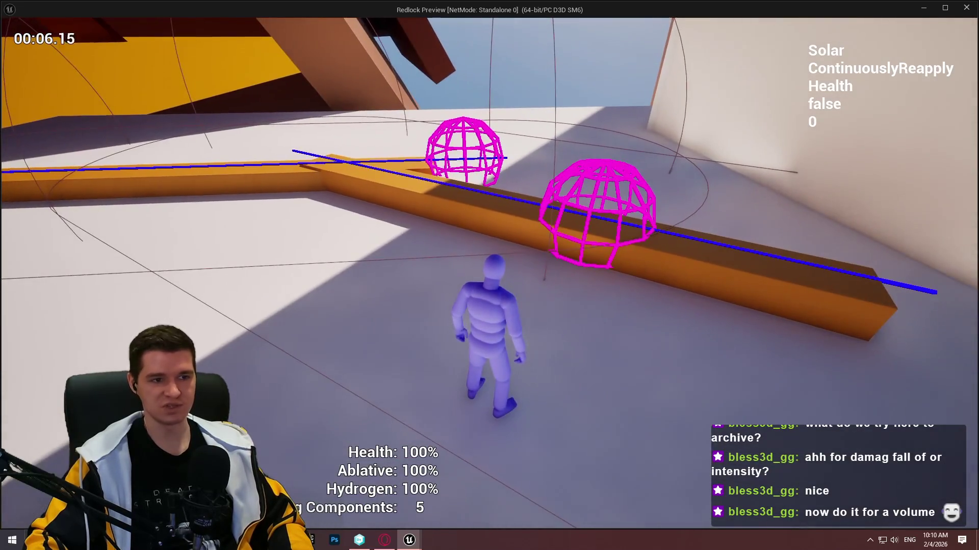
pyautogui.press('super')
pyautogui.click(495, 155)
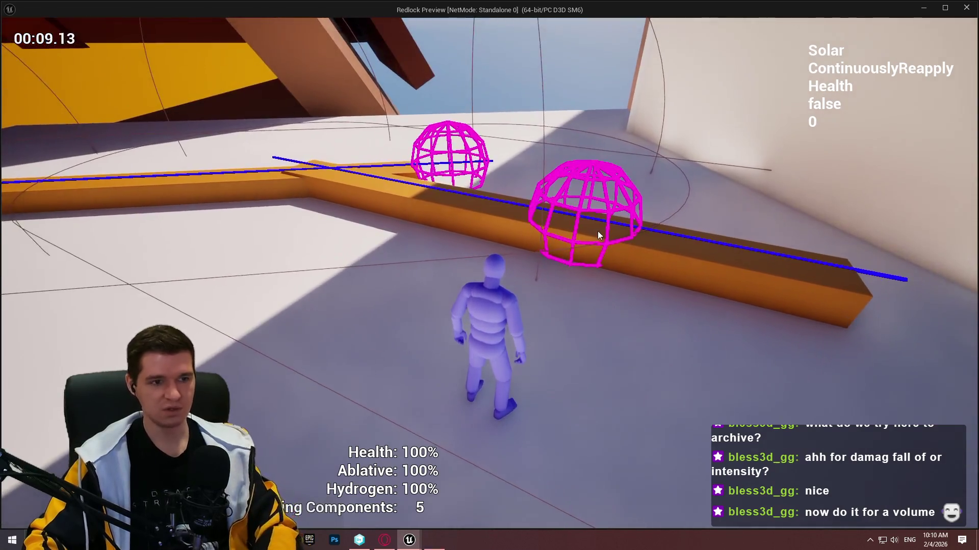
pyautogui.press('Print')
pyautogui.moveTo(48, 61); pyautogui.dragTo(907, 516)
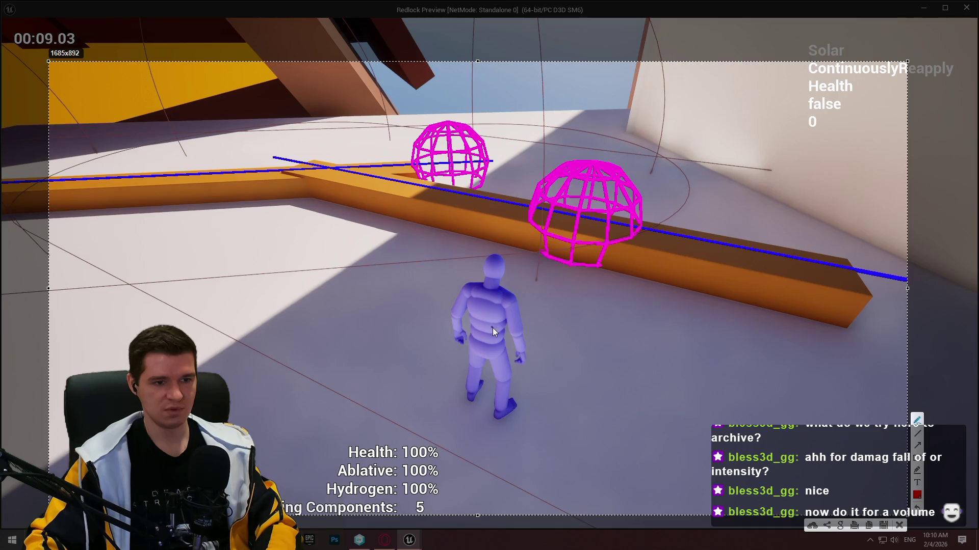
pyautogui.moveTo(492, 328); pyautogui.dragTo(559, 249)
pyautogui.moveTo(482, 301)
pyautogui.mouseDown()
pyautogui.moveTo(482, 271)
pyautogui.moveTo(441, 162)
pyautogui.mouseUp()
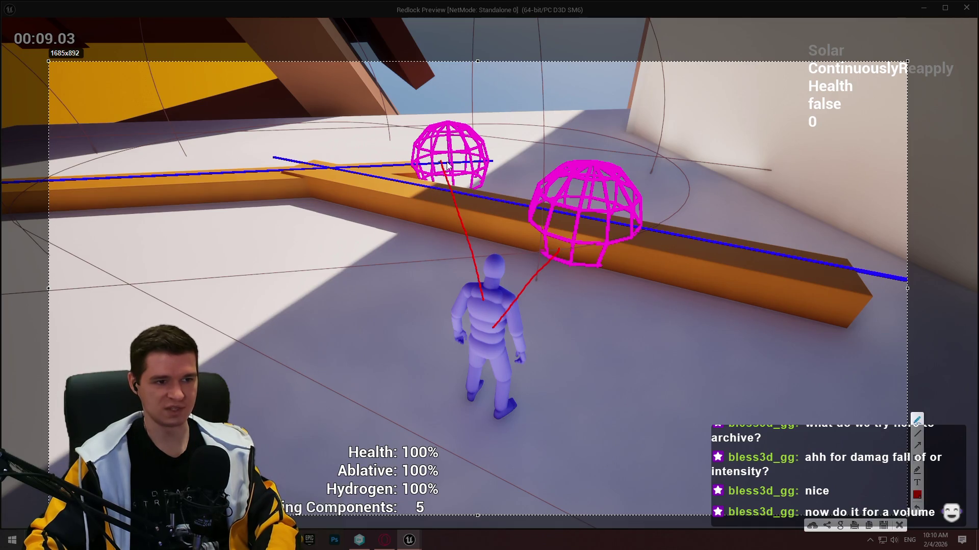
pyautogui.moveTo(565, 148)
pyautogui.mouseDown()
pyautogui.moveTo(519, 179)
pyautogui.moveTo(499, 138)
pyautogui.mouseUp()
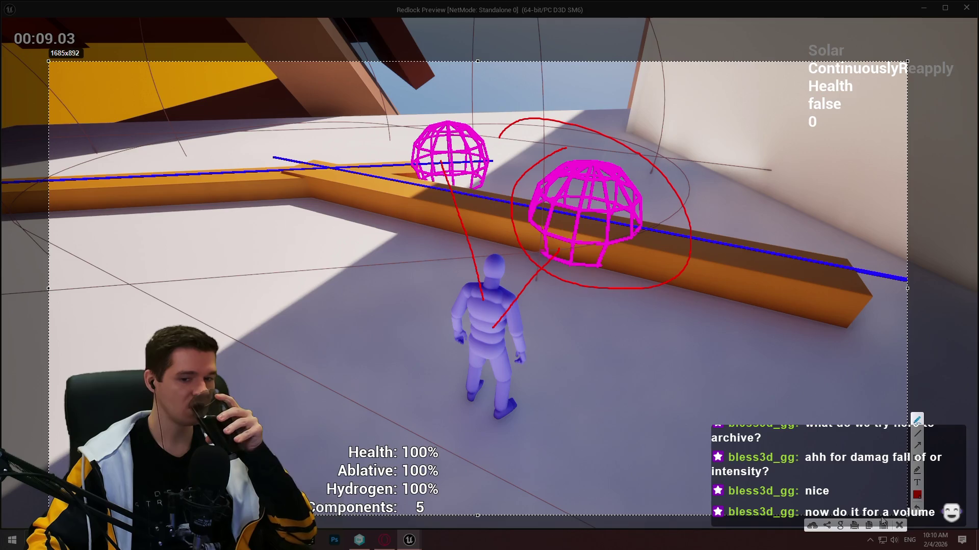
pyautogui.click(899, 526)
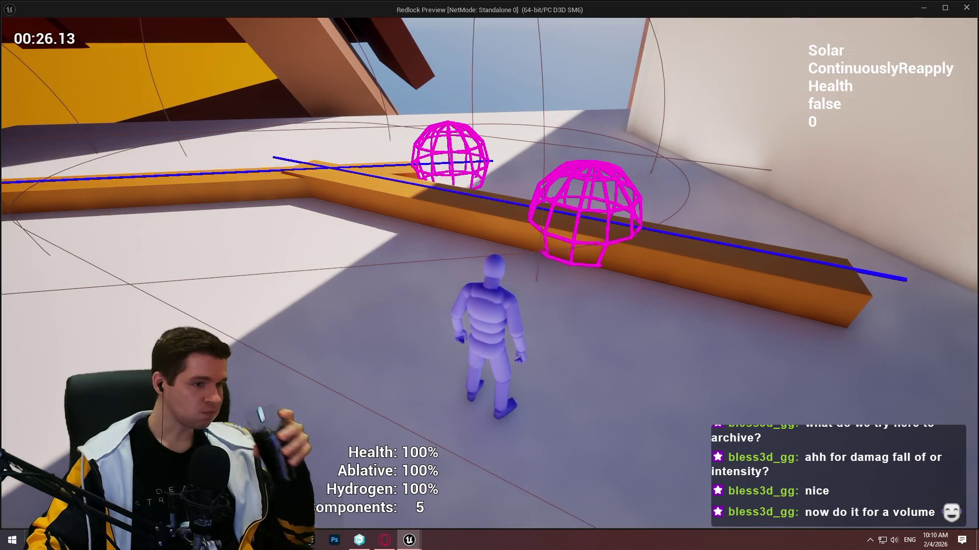
# - Run and jump the character through the magenta hazard spheres along the orange beam
pyautogui.press('w')
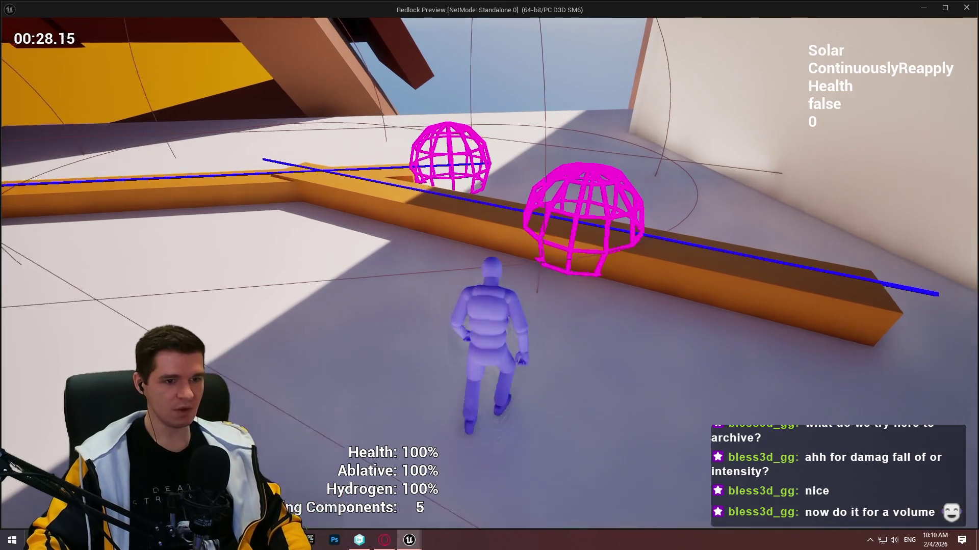
pyautogui.press('w')
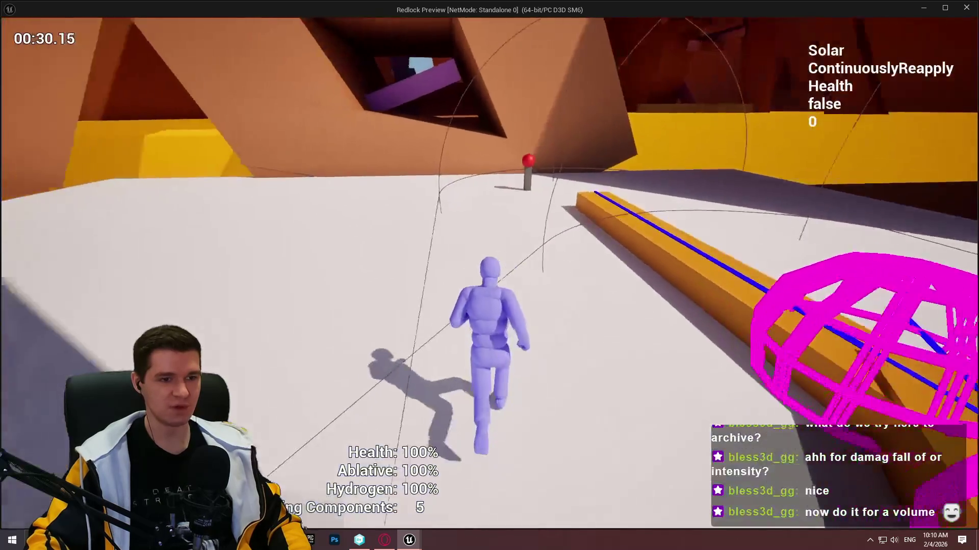
pyautogui.press('w')
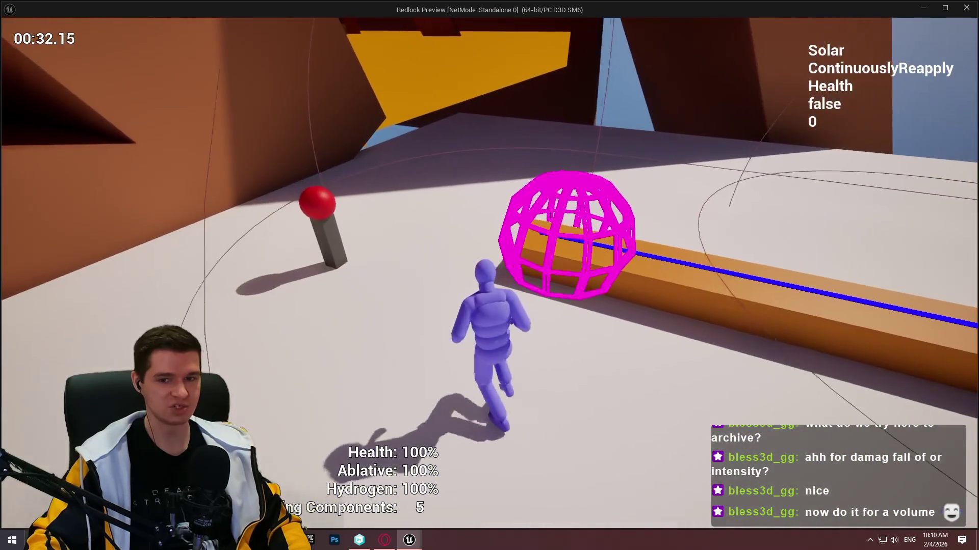
pyautogui.press('w')
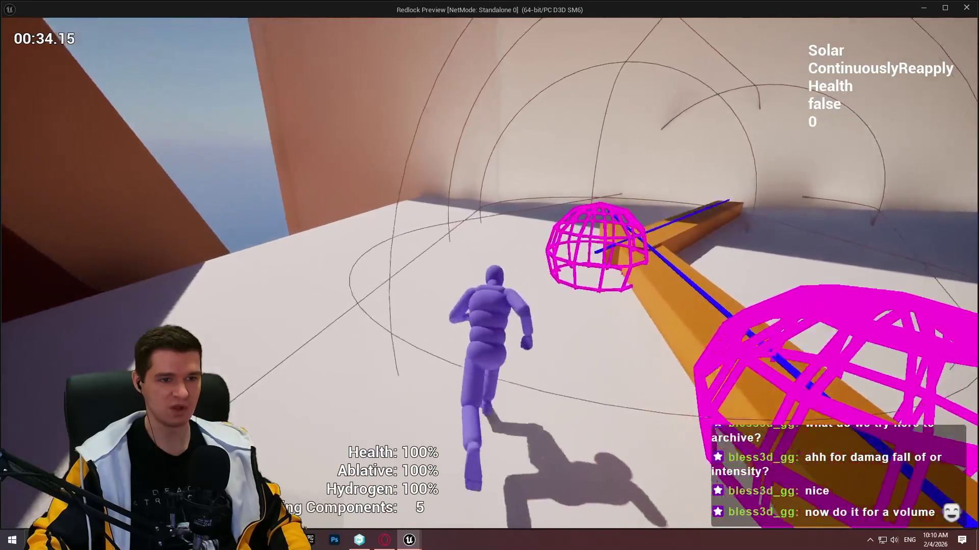
pyautogui.press('w')
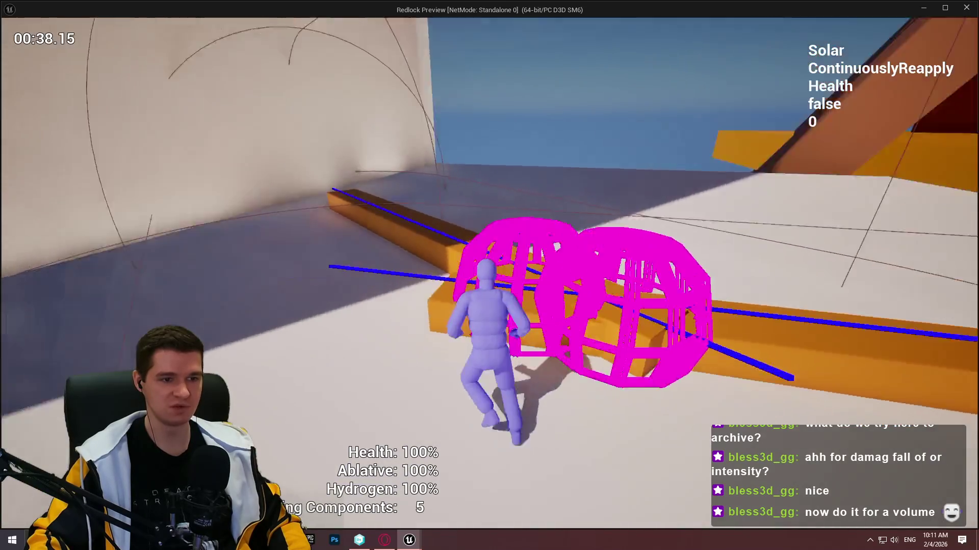
pyautogui.press('w')
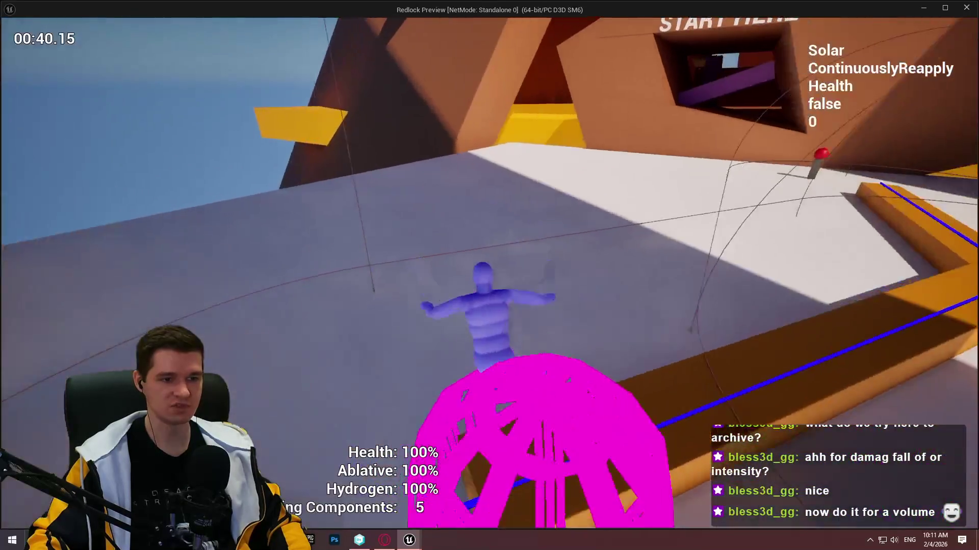
pyautogui.press('w')
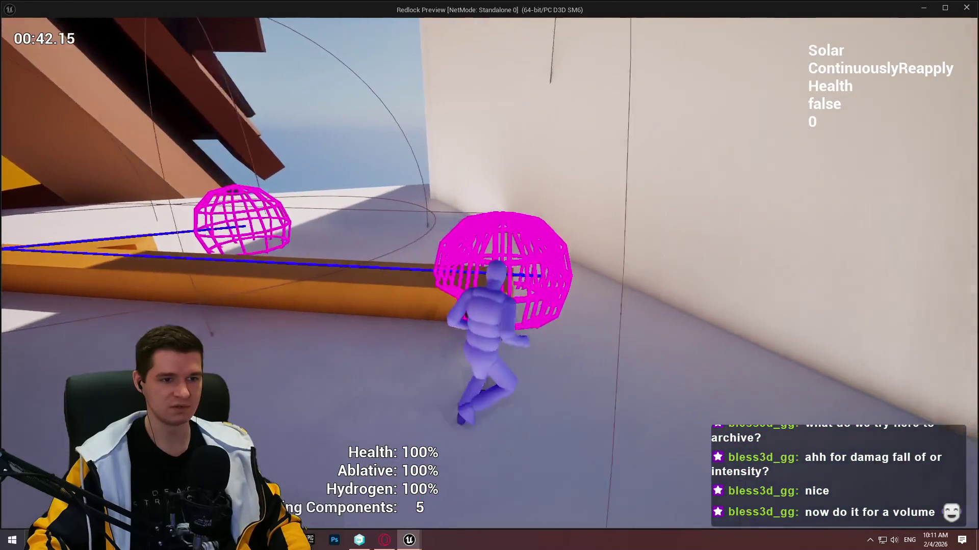
pyautogui.press('w')
pyautogui.press('w')
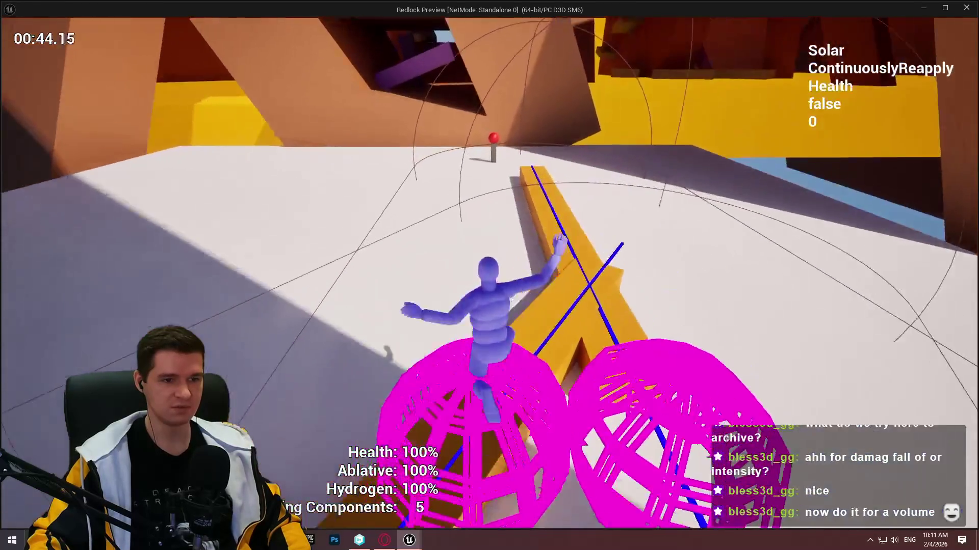
pyautogui.press('w')
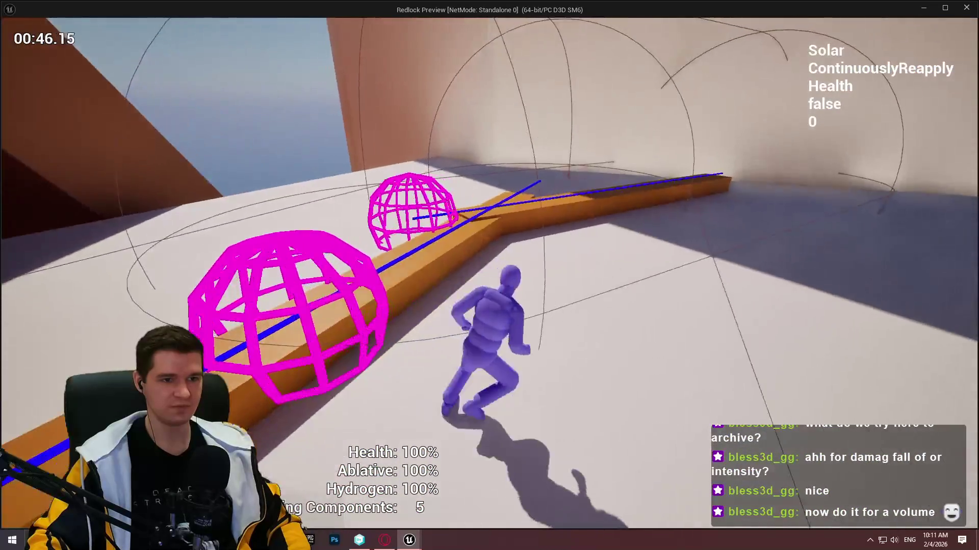
pyautogui.press('w')
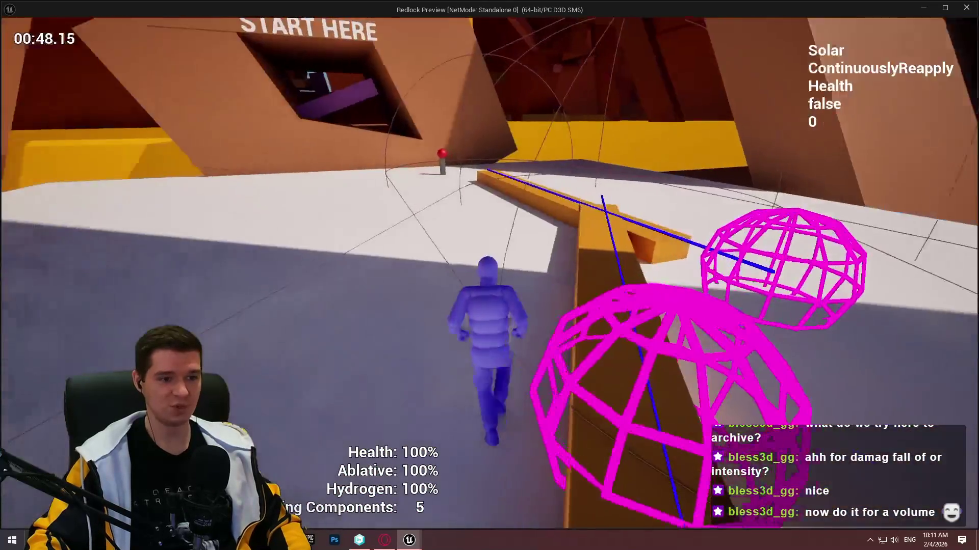
pyautogui.press('w')
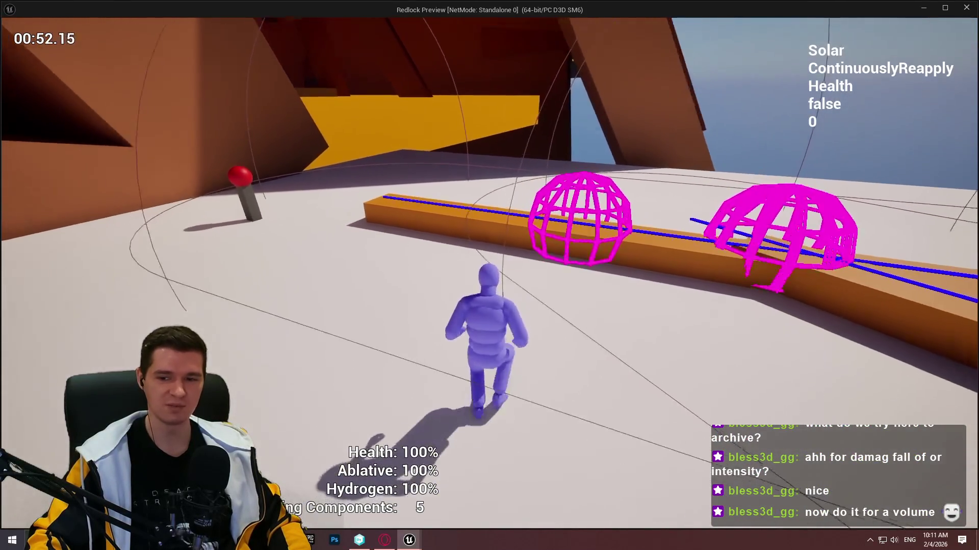
# - Run from the START HERE area back through the spheres, then close the preview
pyautogui.press('w')
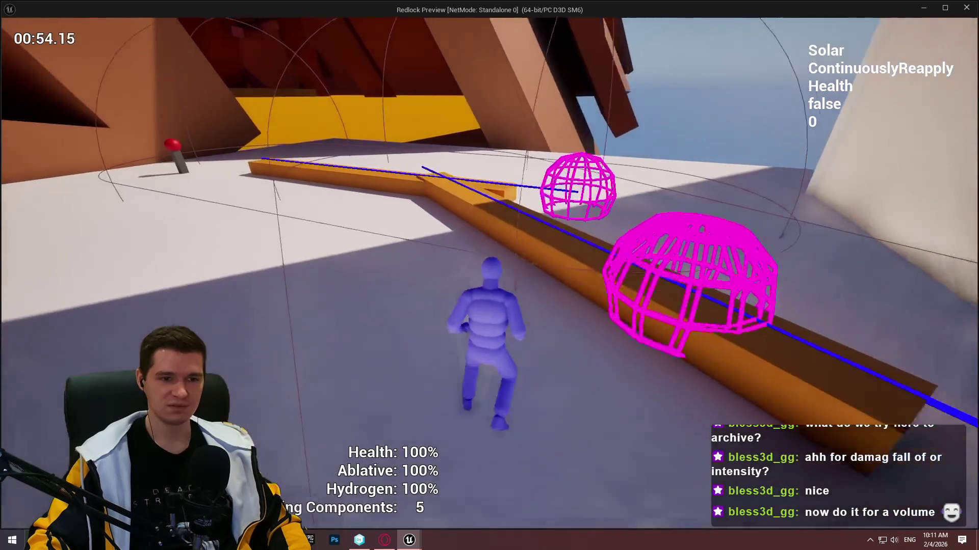
pyautogui.press('w')
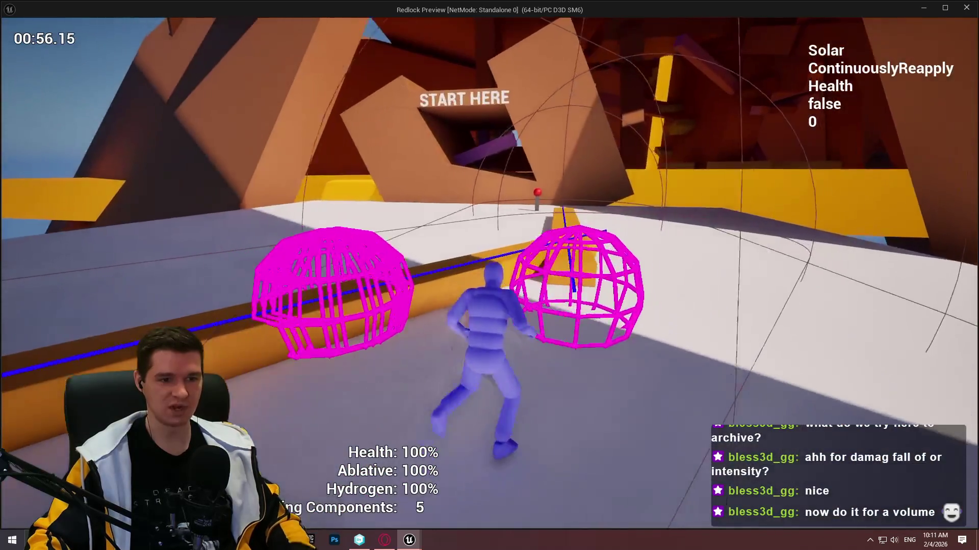
pyautogui.press('w')
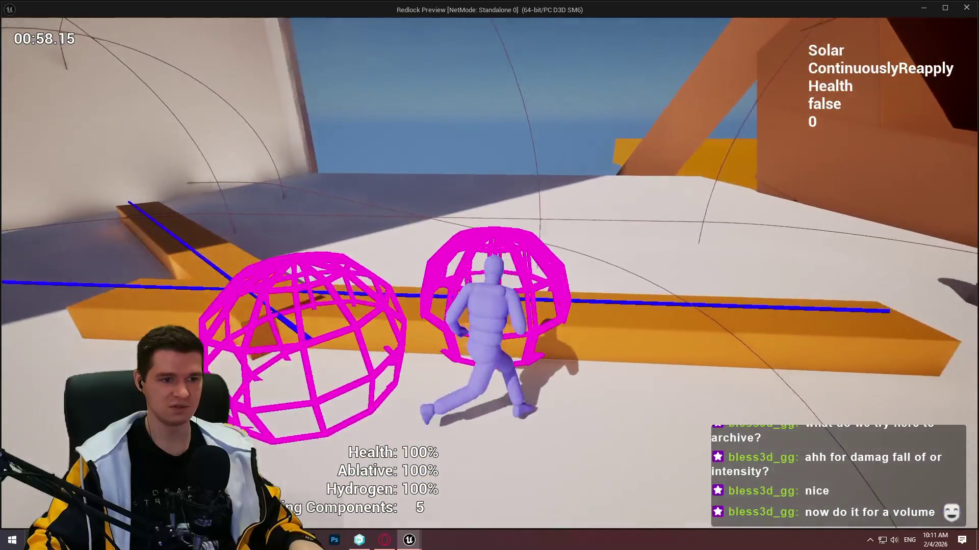
pyautogui.press('w')
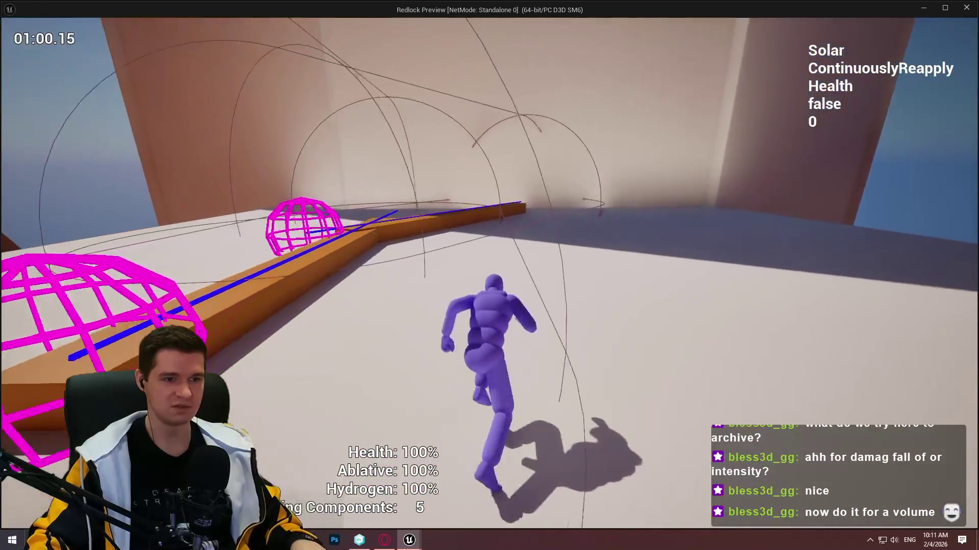
pyautogui.press('w')
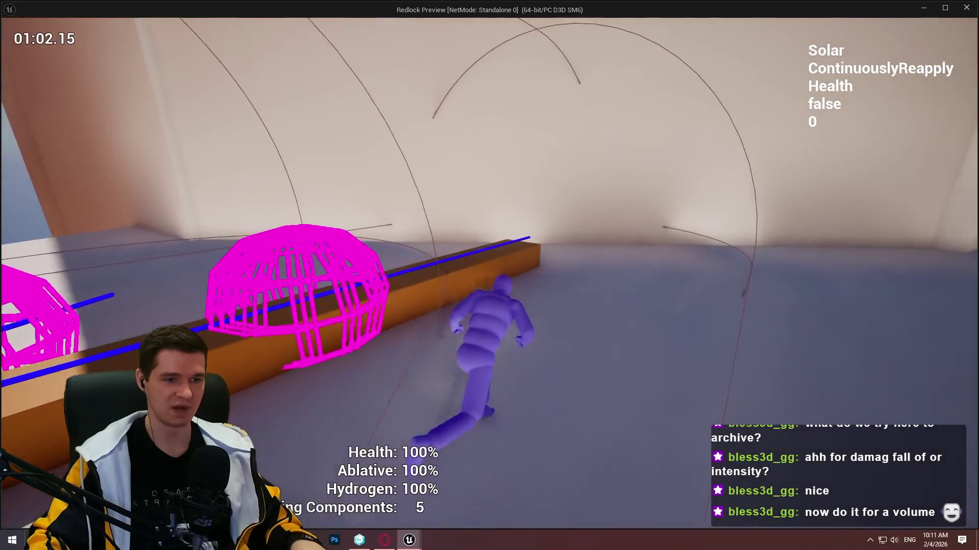
pyautogui.press('w')
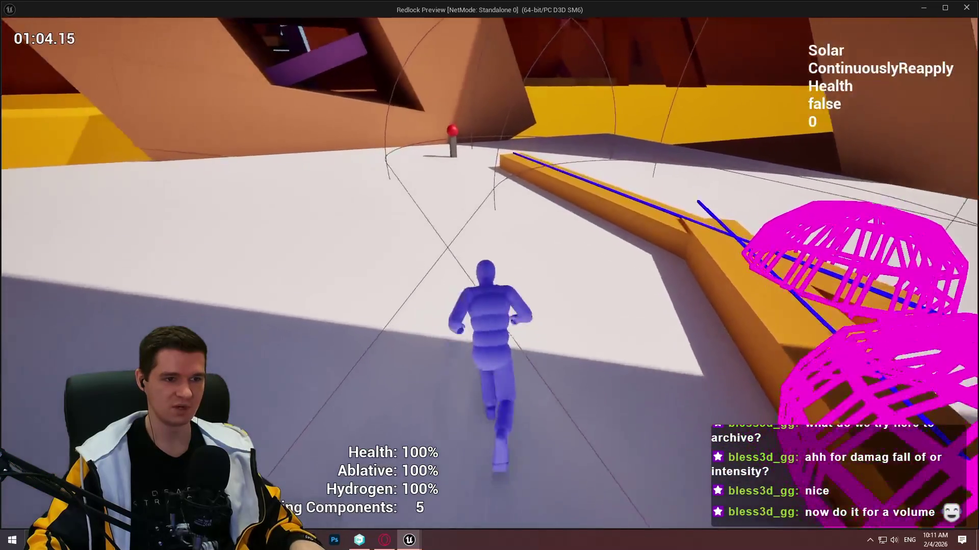
pyautogui.press('w')
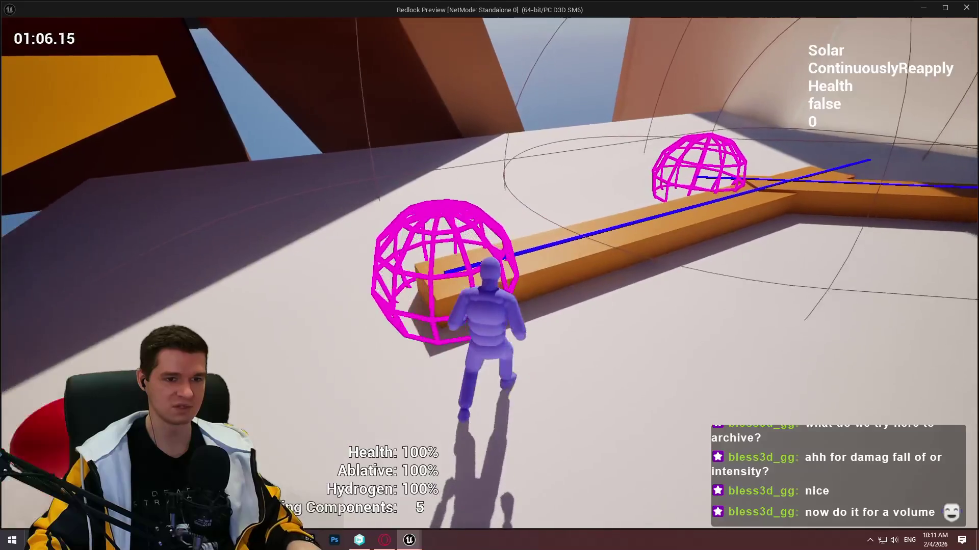
pyautogui.press('Escape')
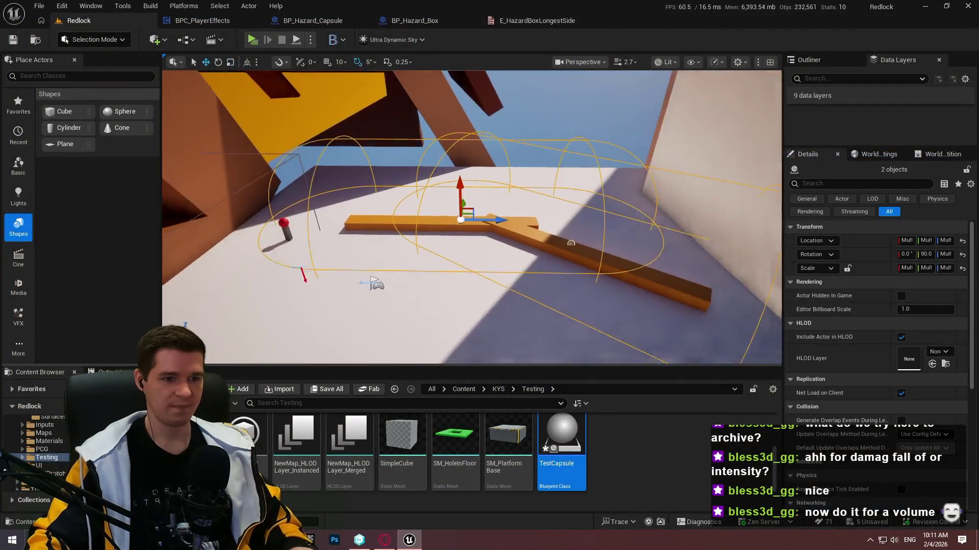
# - Deselect the actors and navigate the Content Browser to Content > KYS
pyautogui.press('Escape')
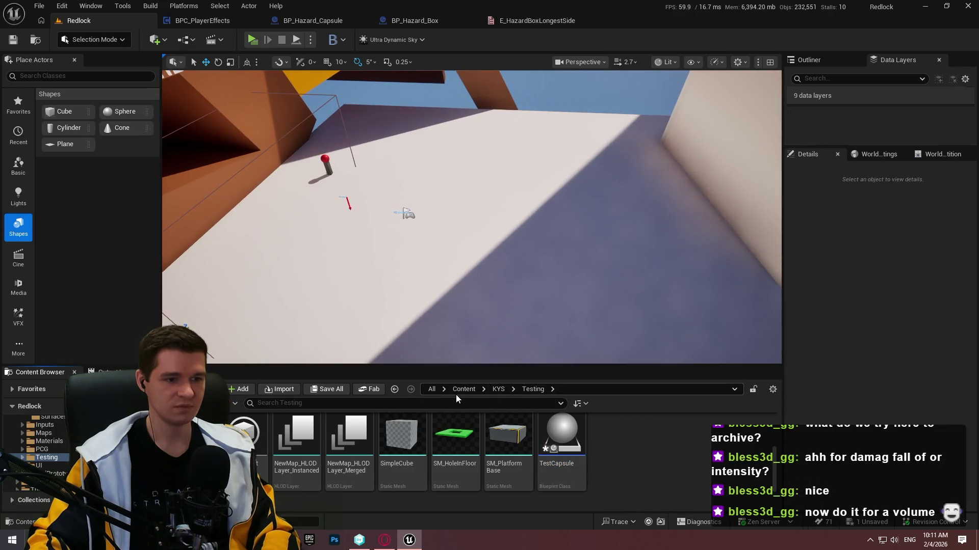
pyautogui.click(464, 389)
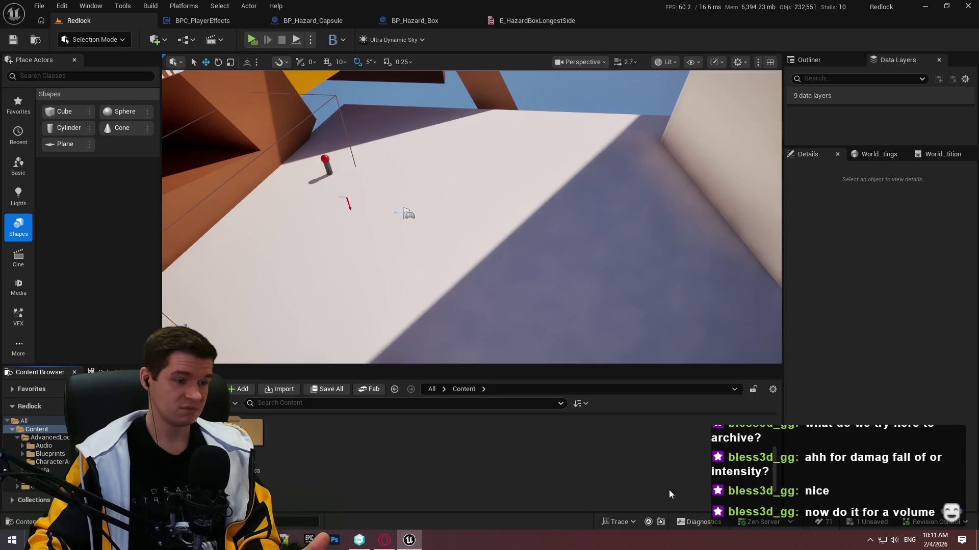
pyautogui.doubleClick(507, 442)
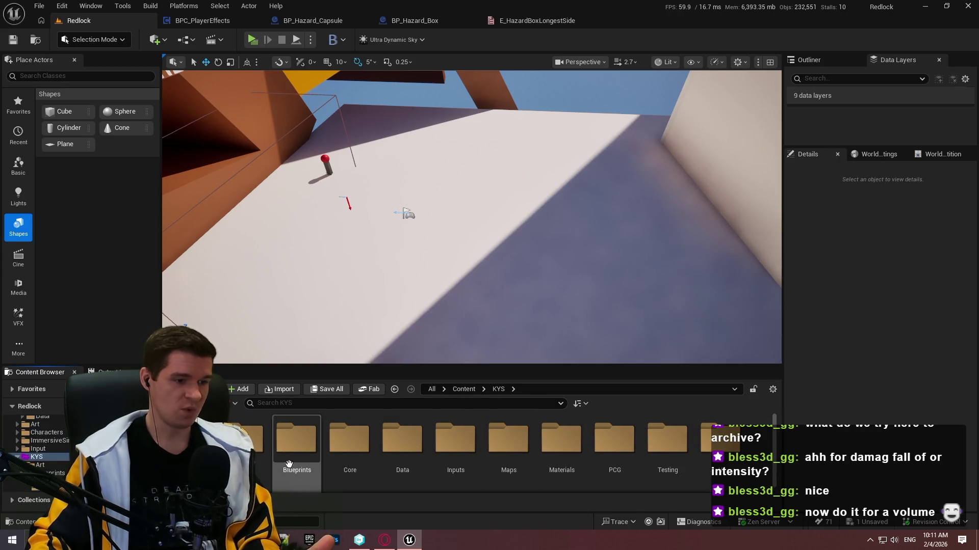
pyautogui.click(286, 540)
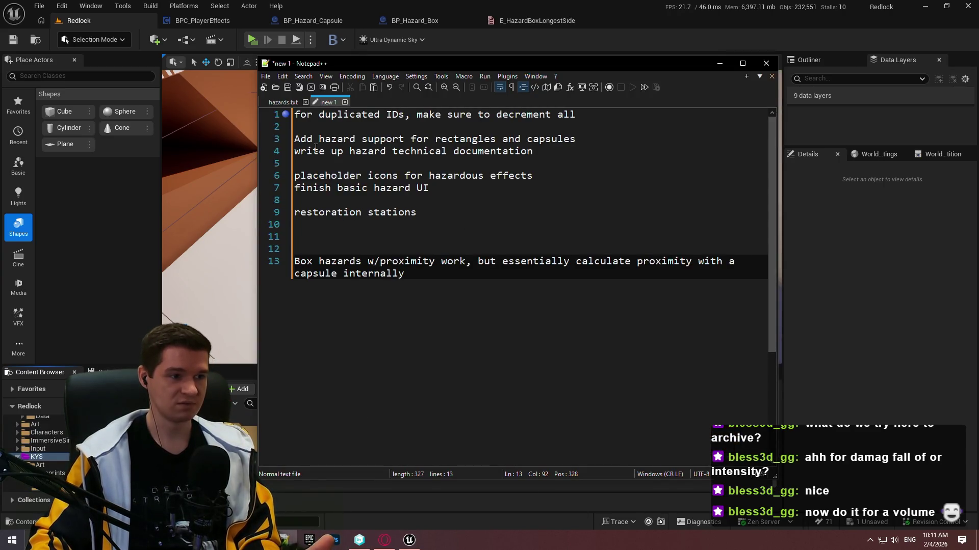
pyautogui.click(817, 323)
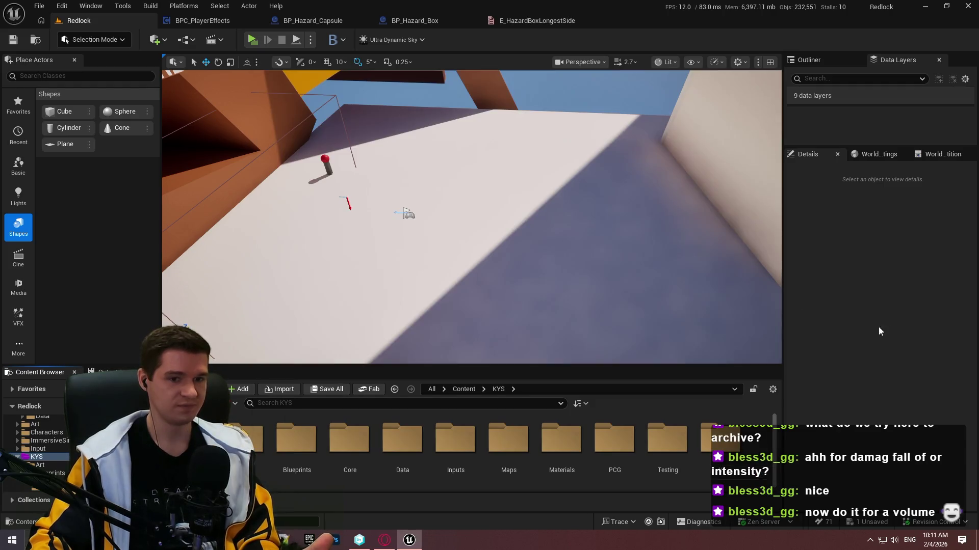
# - Enlarge the asset area, open Blueprints > Hazards, and drag out BP_Hazard_Capsule
pyautogui.moveTo(497, 365); pyautogui.dragTo(498, 290)
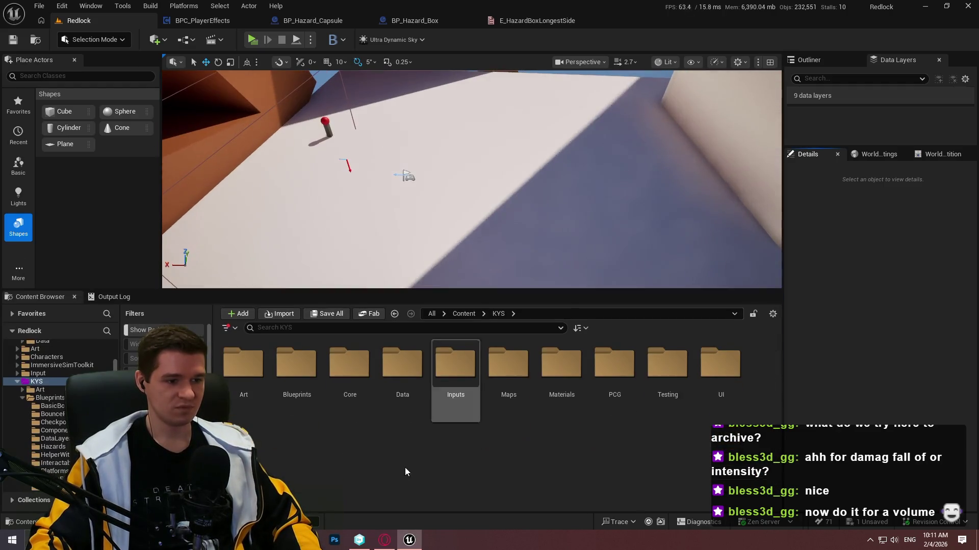
pyautogui.doubleClick(296, 363)
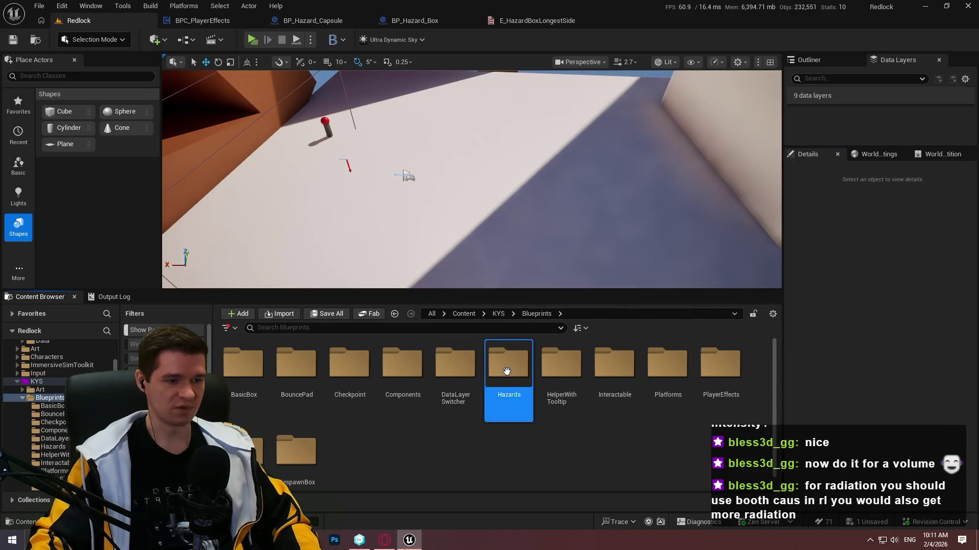
pyautogui.doubleClick(508, 363)
pyautogui.click(297, 363)
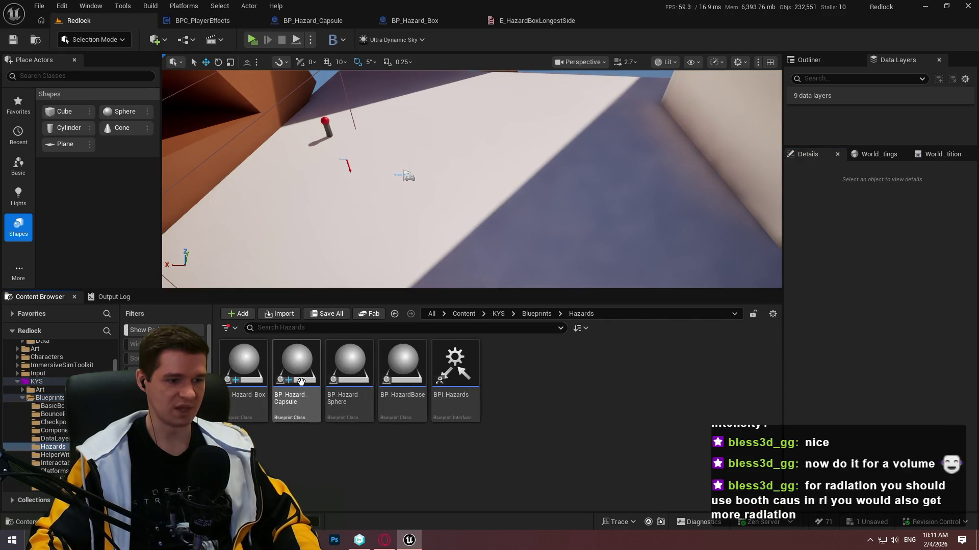
pyautogui.moveTo(297, 363); pyautogui.dragTo(526, 93)
# - Place a BP_Hazard_Capsule in the level and rotate it 90°
pyautogui.moveTo(531, 149); pyautogui.dragTo(509, 149)
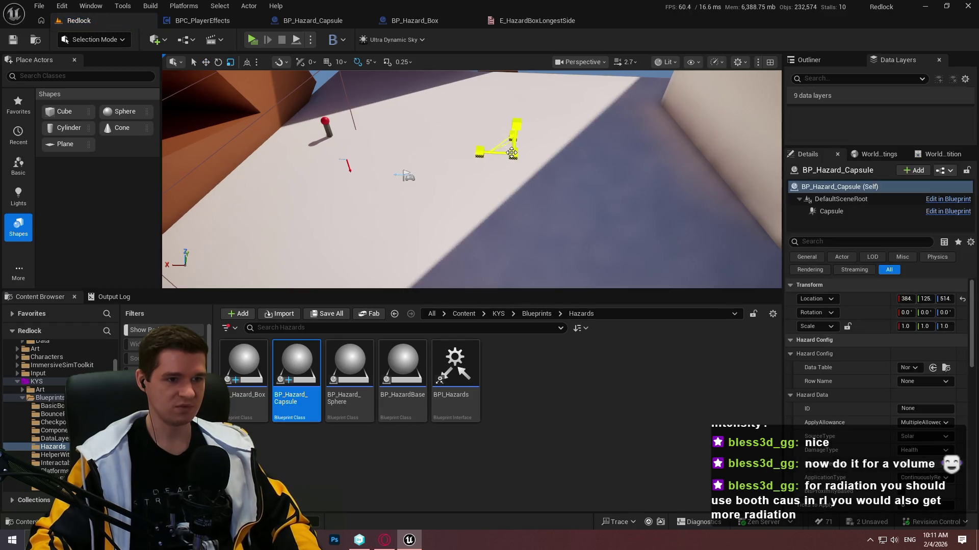
pyautogui.press('e')
pyautogui.moveTo(490, 110)
pyautogui.mouseDown()
pyautogui.moveTo(464, 125)
pyautogui.moveTo(452, 155)
pyautogui.mouseUp()
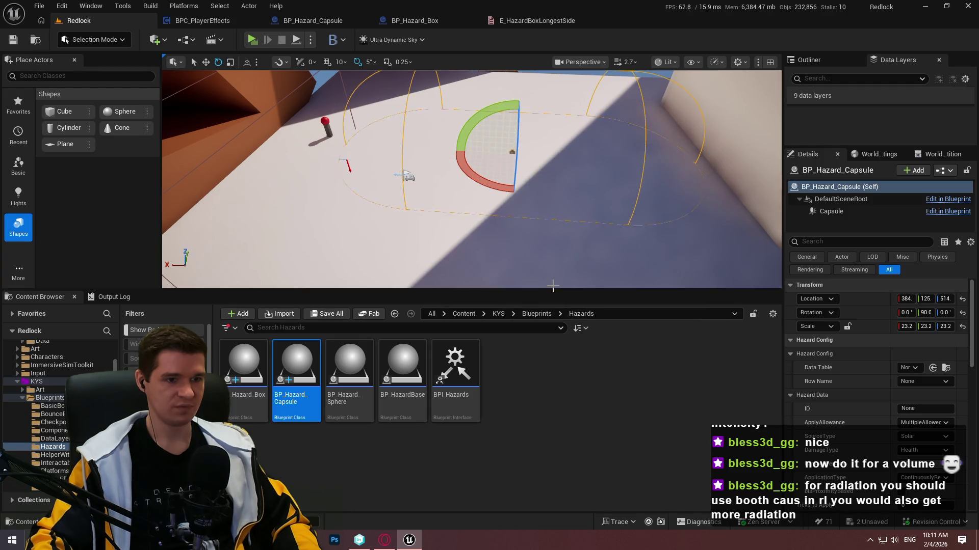
pyautogui.moveTo(611, 291); pyautogui.dragTo(612, 374)
# - Set ApplyAllowance to OnePerID and SourceType to MineralRadiation, then edit DamagePerTick
pyautogui.scroll(-3, 857, 391)
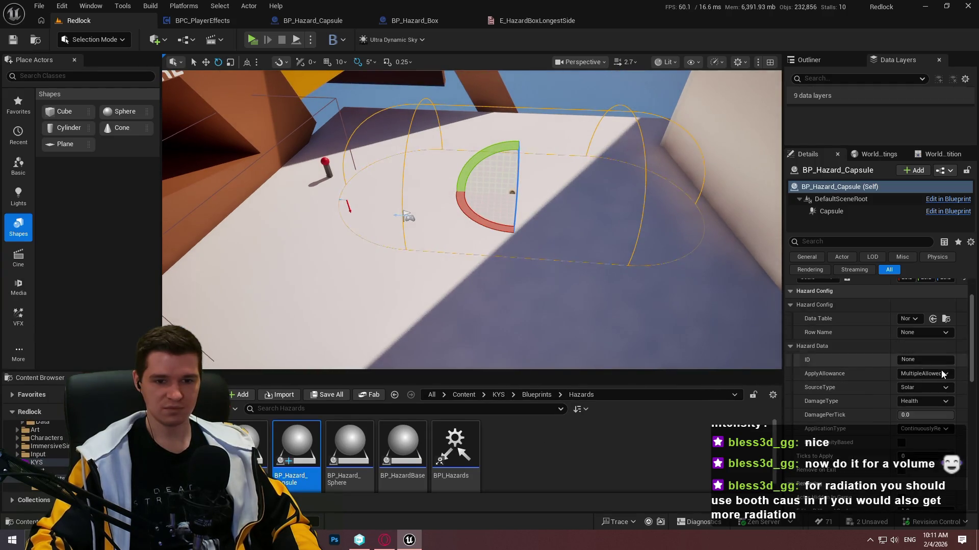
pyautogui.click(922, 393)
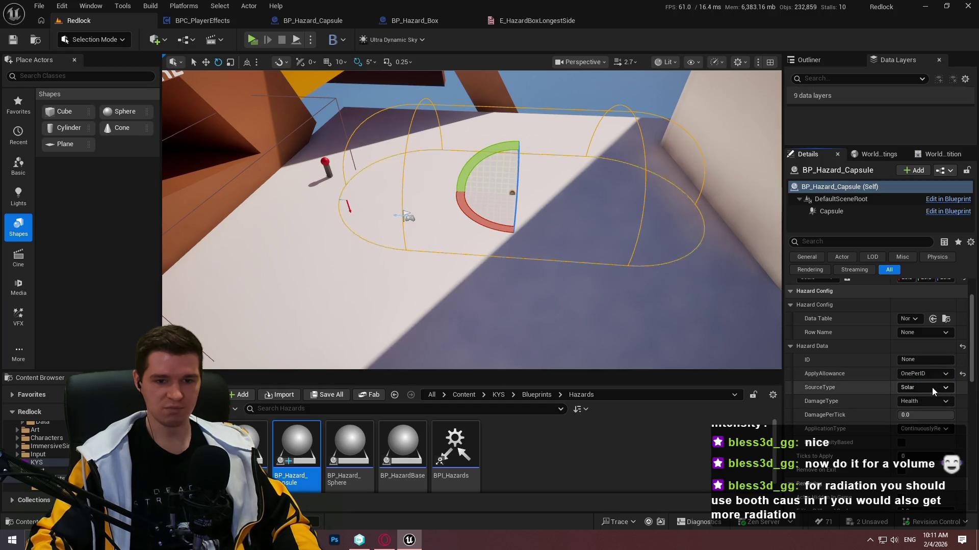
pyautogui.click(930, 418)
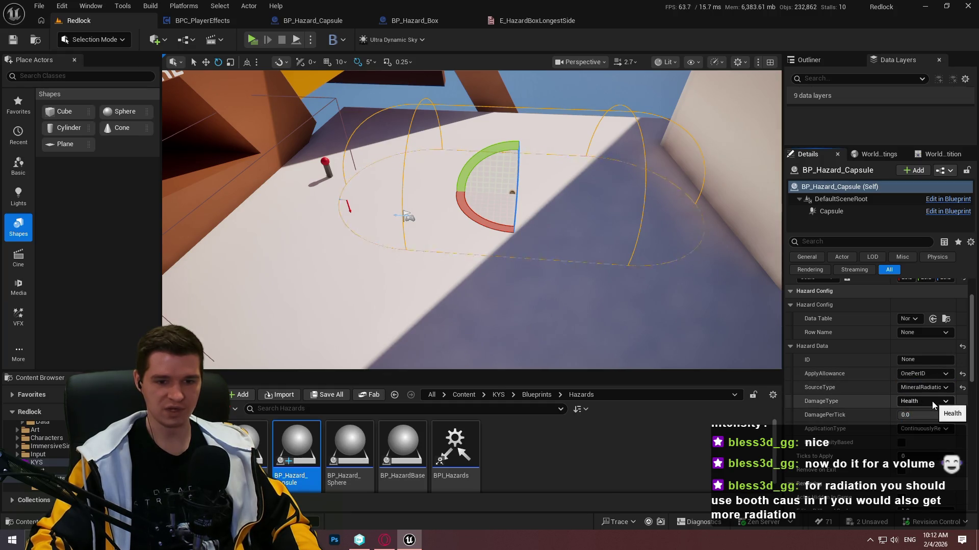
pyautogui.click(902, 414)
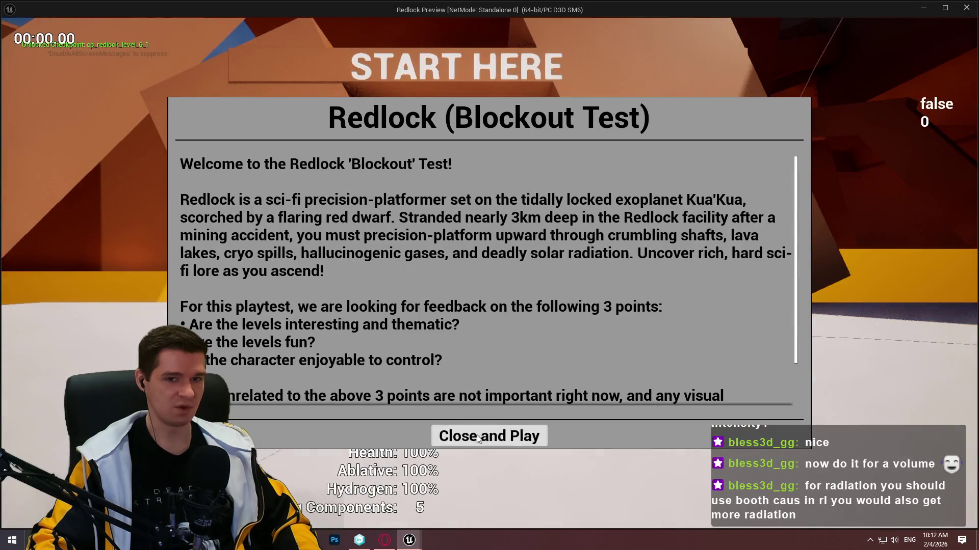
# - Start the play session and run the character around the radiation hazard area toward START HERE
pyautogui.click(479, 437)
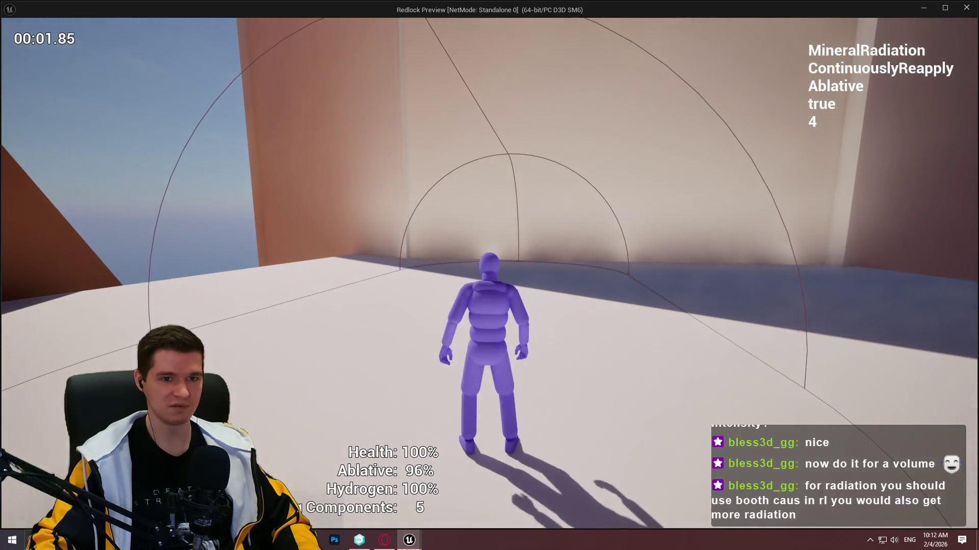
pyautogui.press('w')
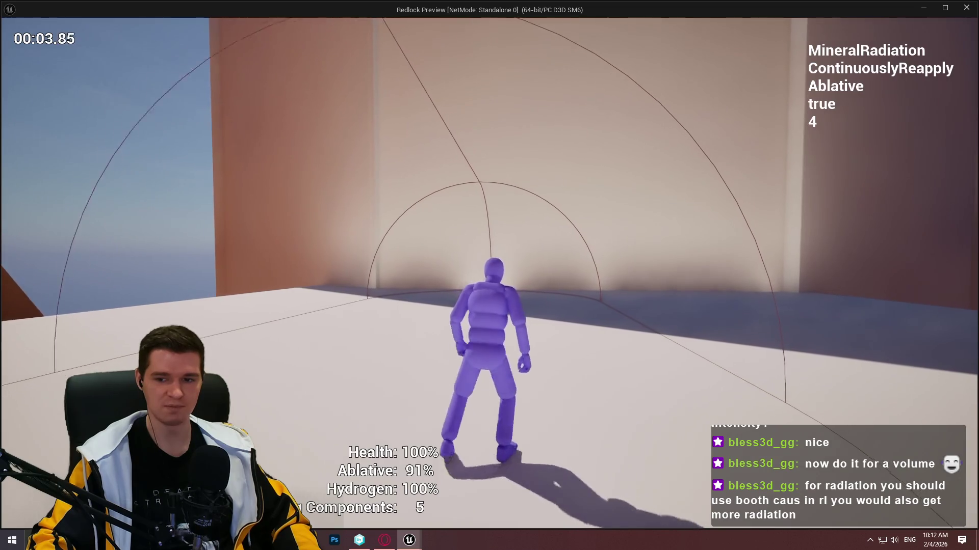
pyautogui.press('w')
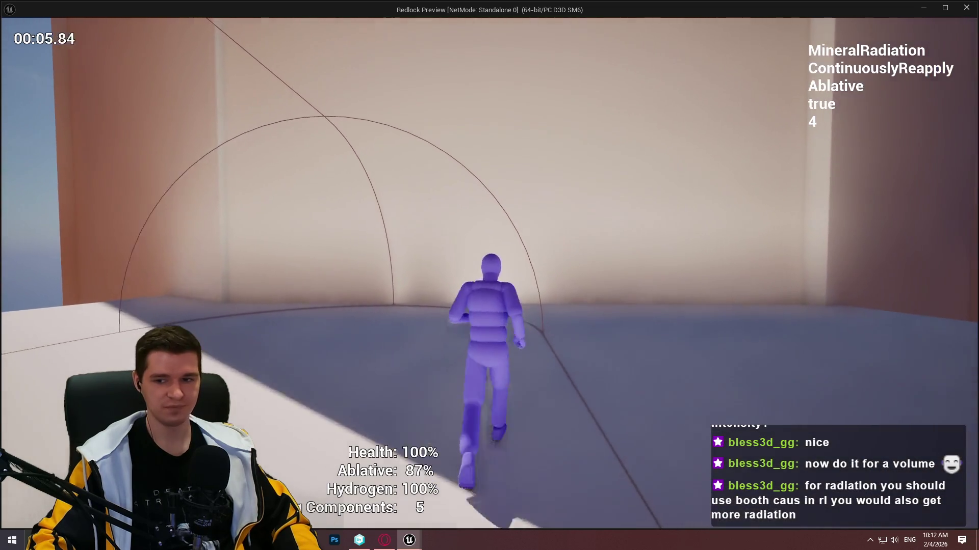
pyautogui.press('w')
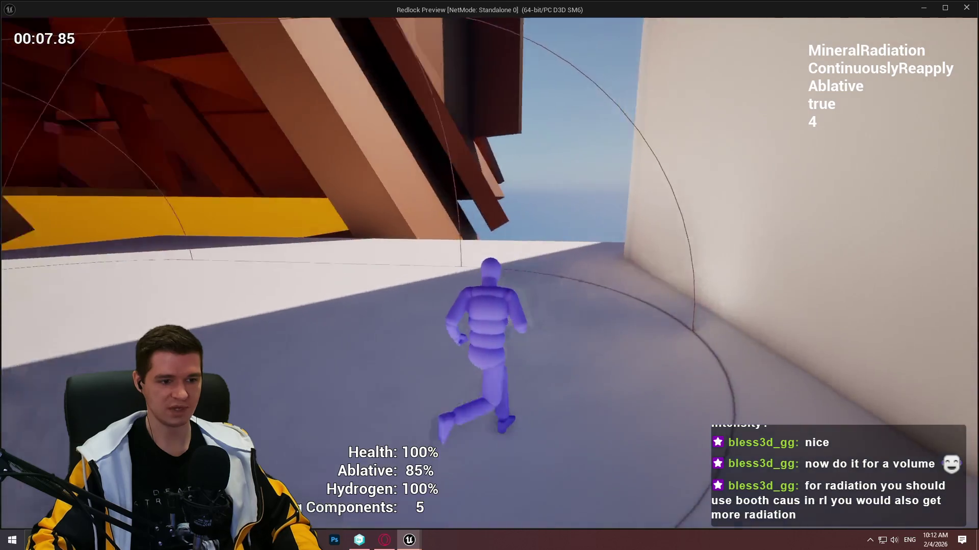
pyautogui.press('w')
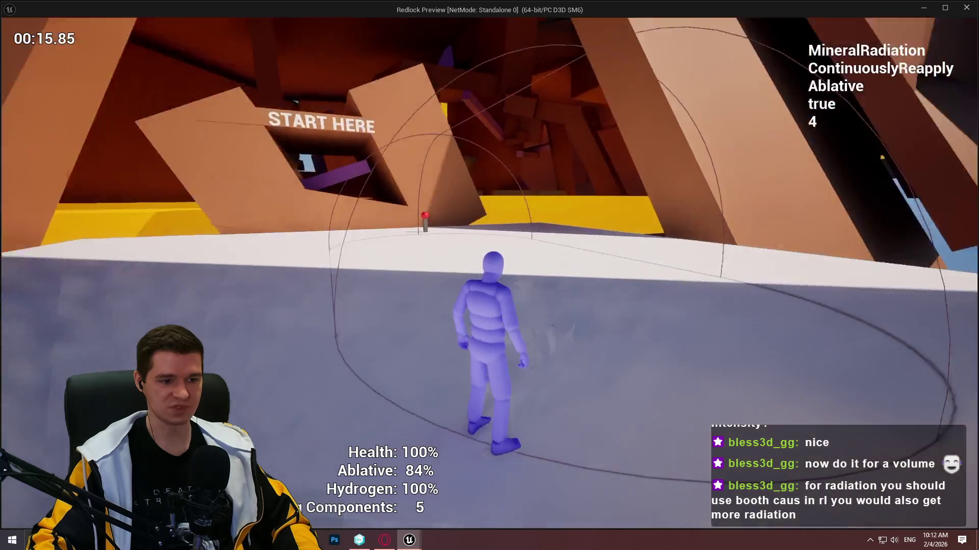
pyautogui.press('w')
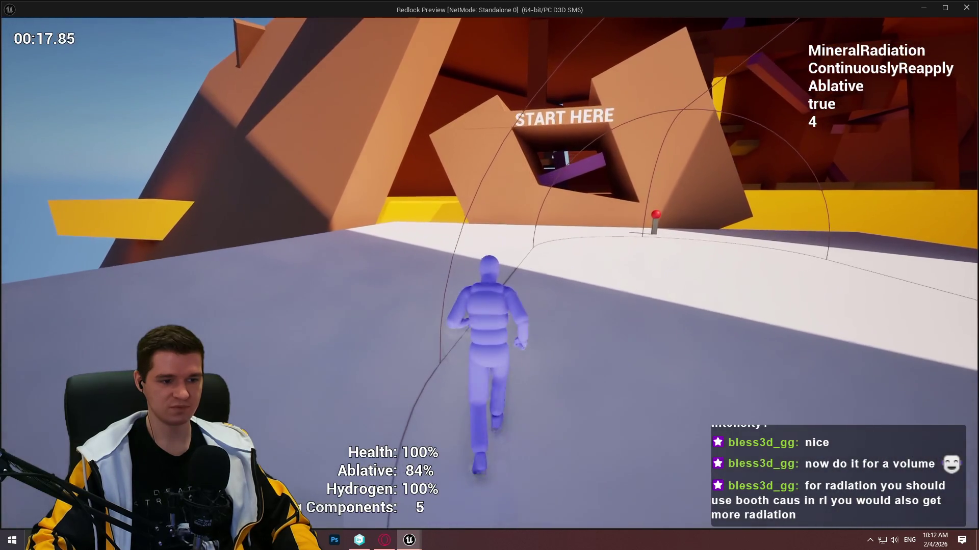
pyautogui.press('w')
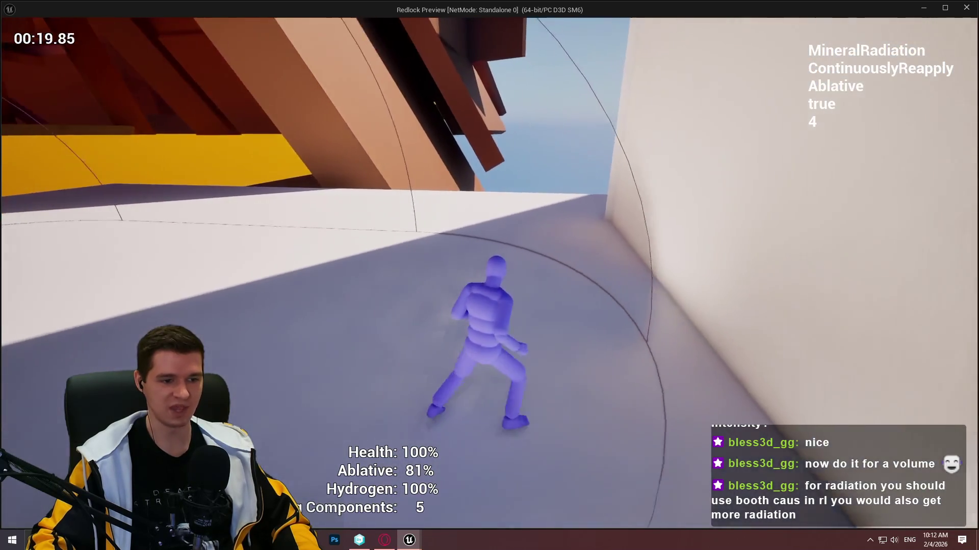
pyautogui.press('w')
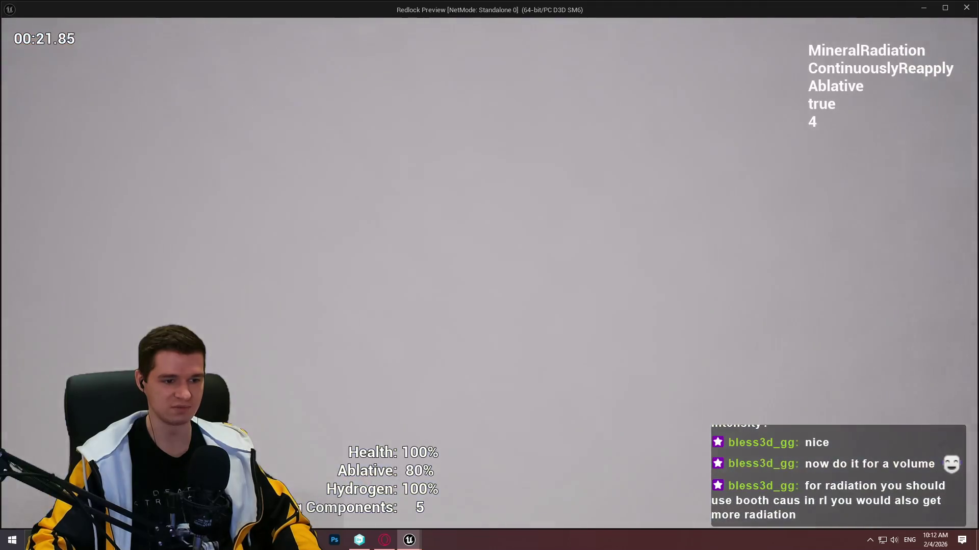
pyautogui.press('w')
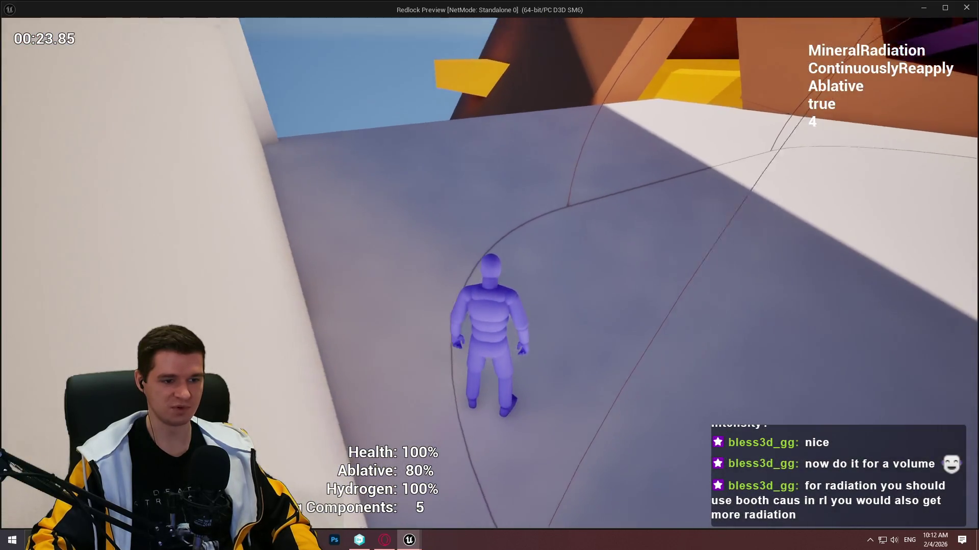
pyautogui.press('w')
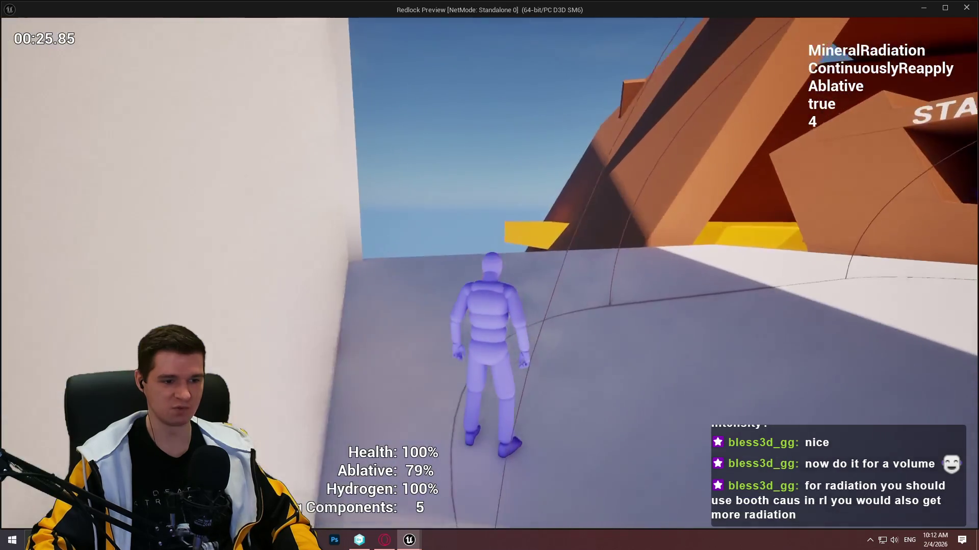
pyautogui.press('w')
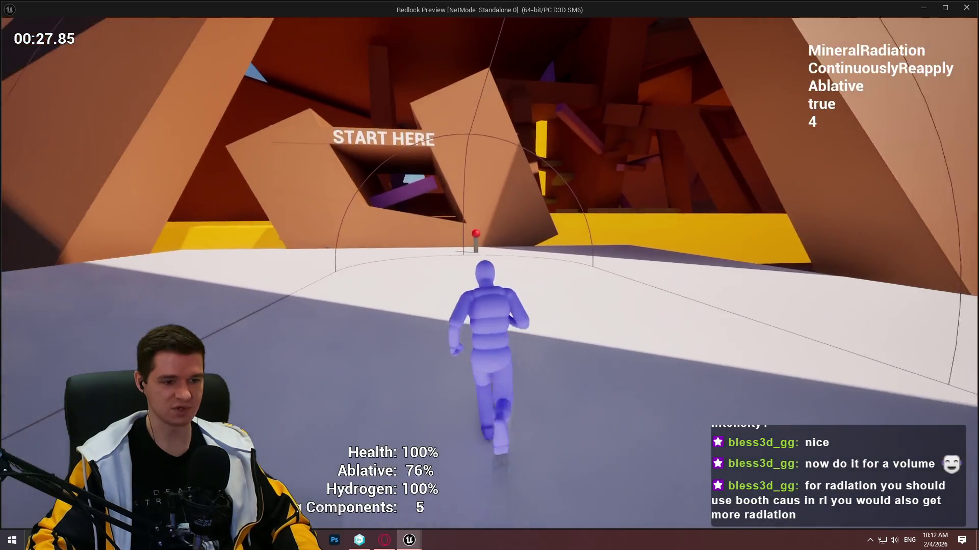
pyautogui.press('w')
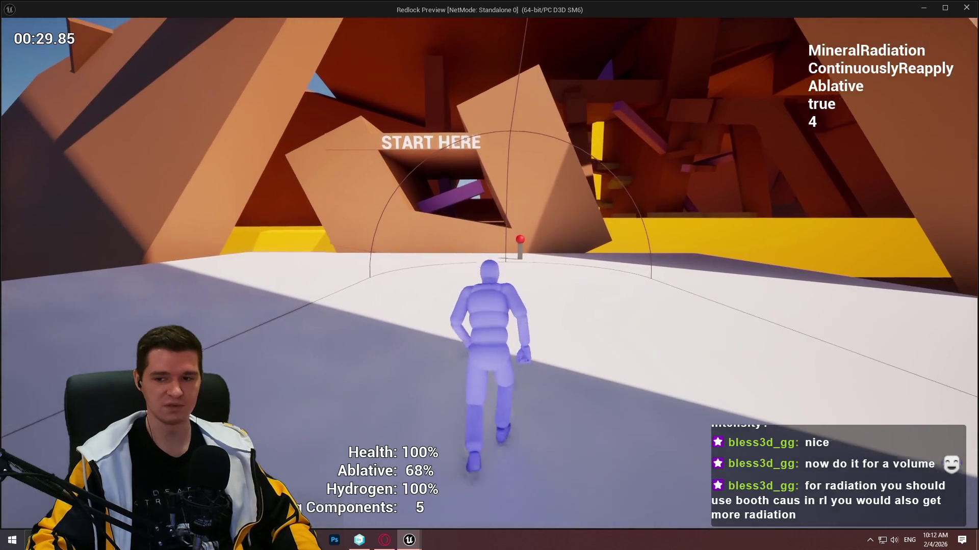
pyautogui.press('w')
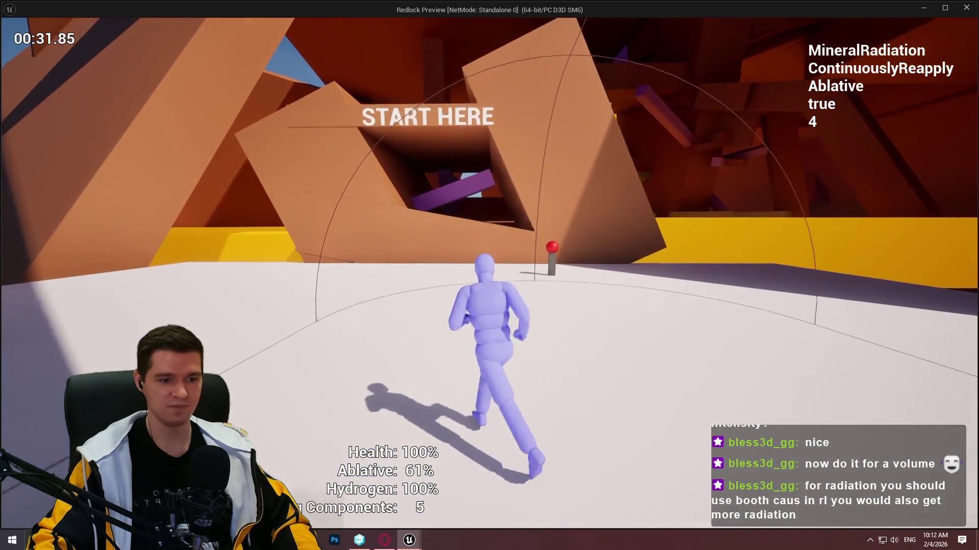
# - Run into the mineral radiation dome until Ablative drops to 14%, then exit toward the Solar area
pyautogui.press('s')
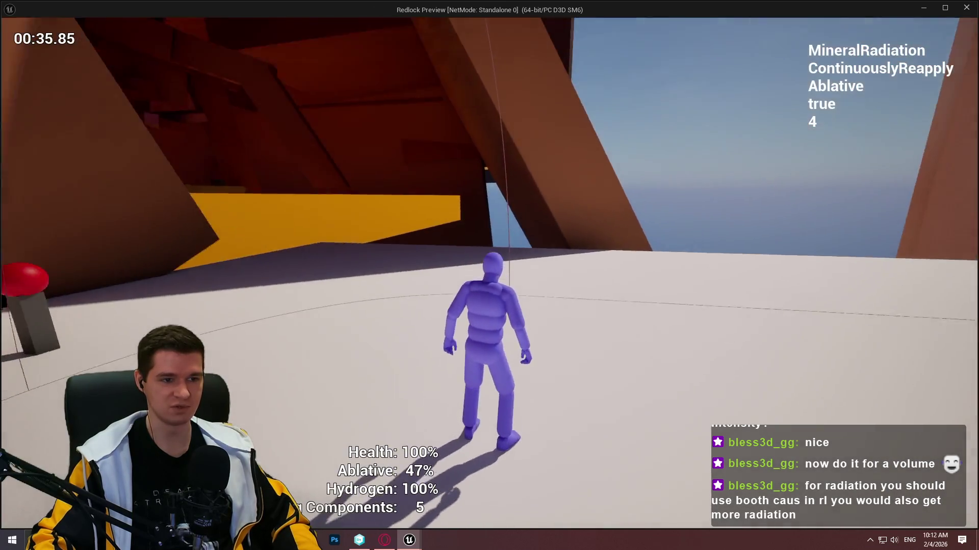
pyautogui.press('w')
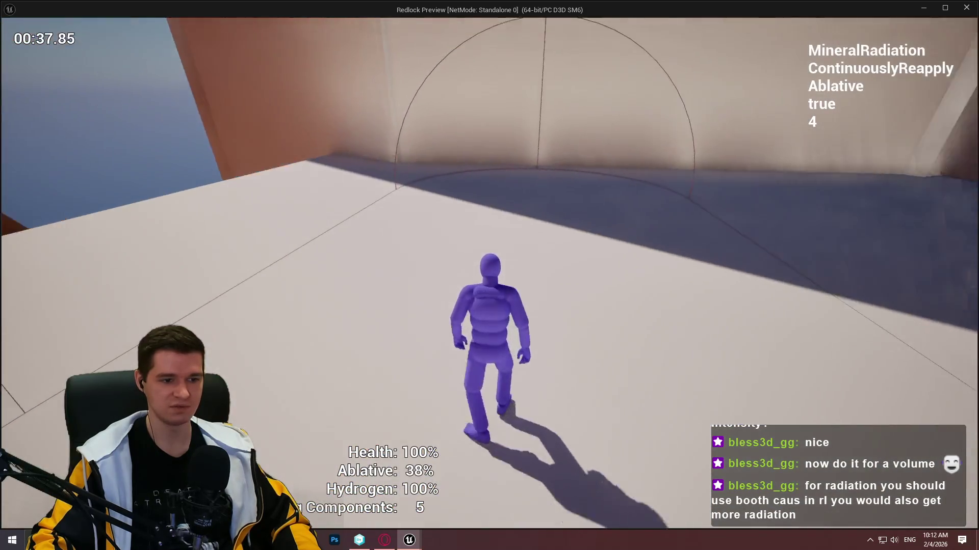
pyautogui.press('w')
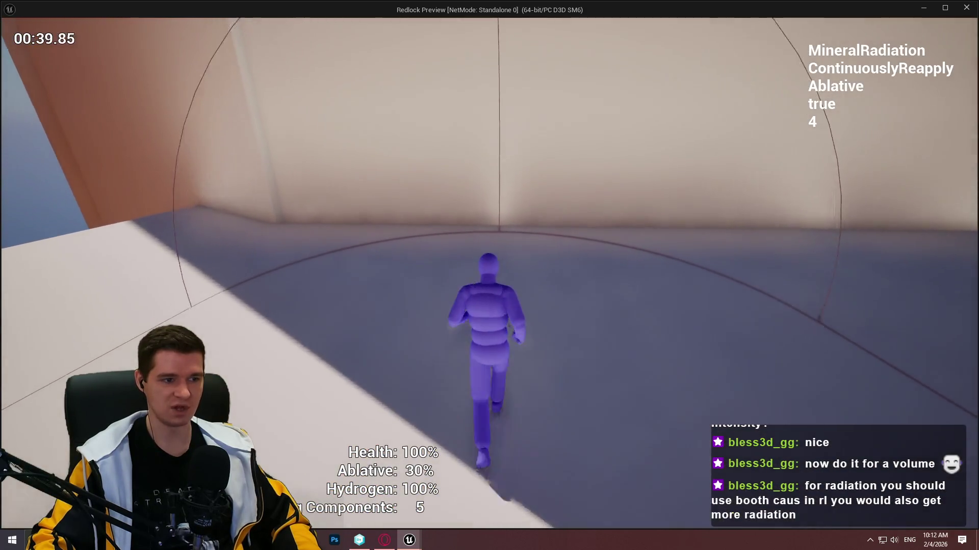
pyautogui.press('s')
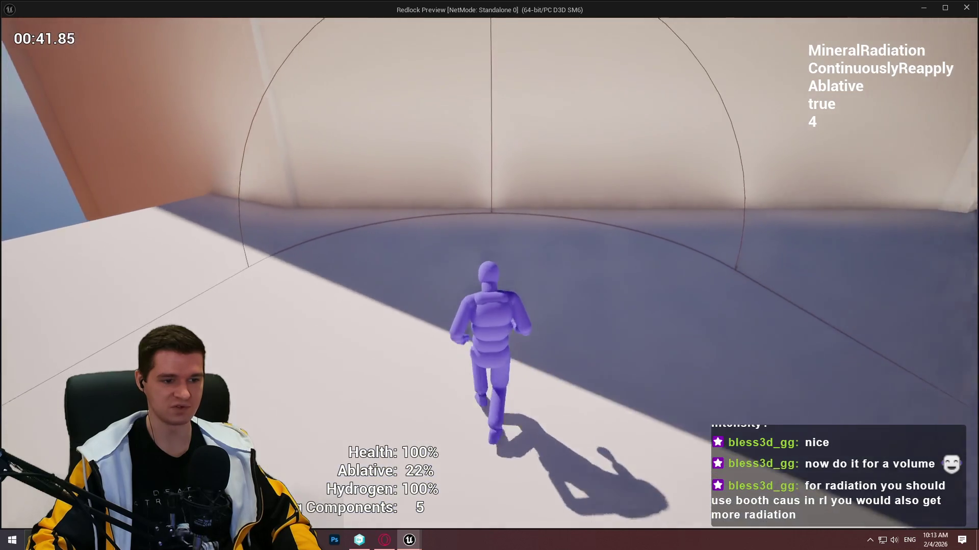
pyautogui.press('a')
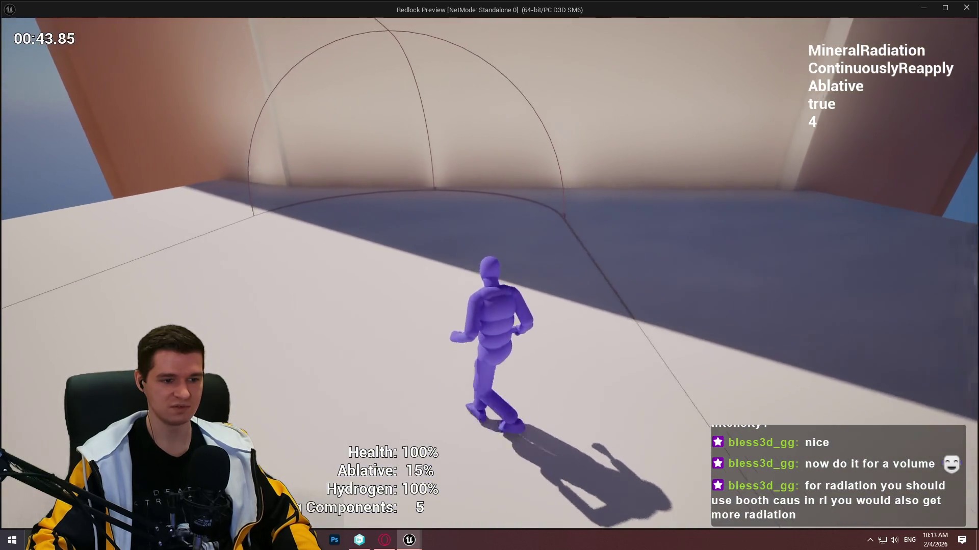
pyautogui.press('w')
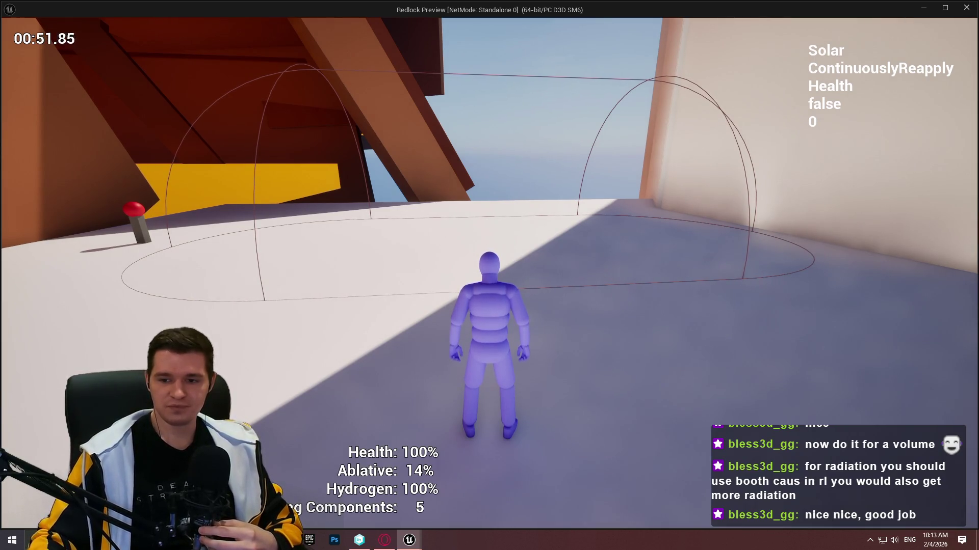
# - Keep running through the radiation dome until Ablative hits 0% and Health falls to 92%
pyautogui.press('w')
pyautogui.press('space')
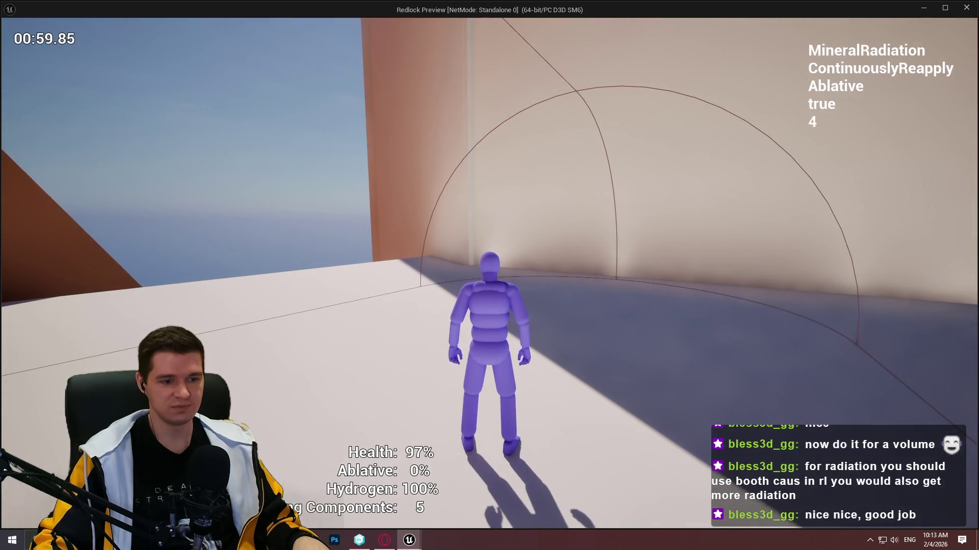
pyautogui.press('w')
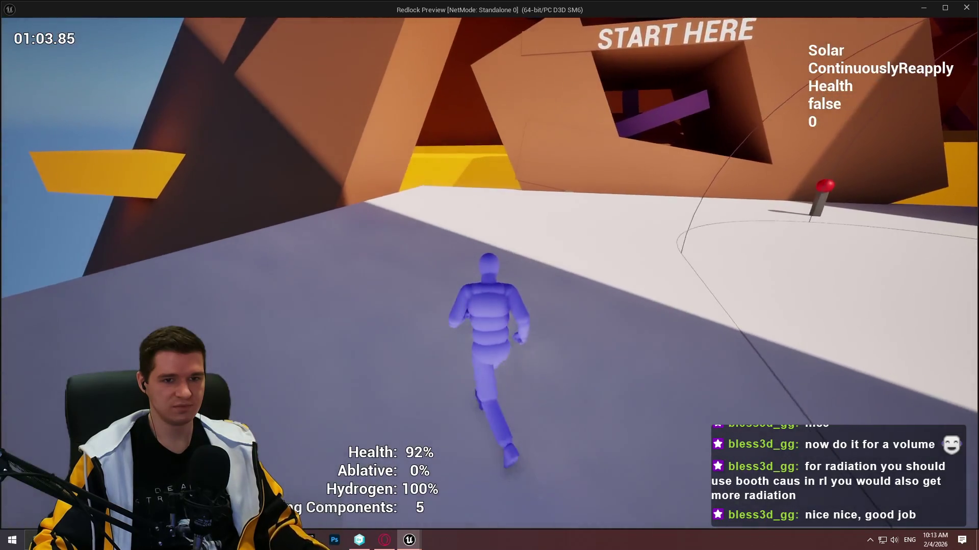
# - Stop the play preview, enlarge the Content Browser, and deselect the hazard capsule
pyautogui.press('Escape')
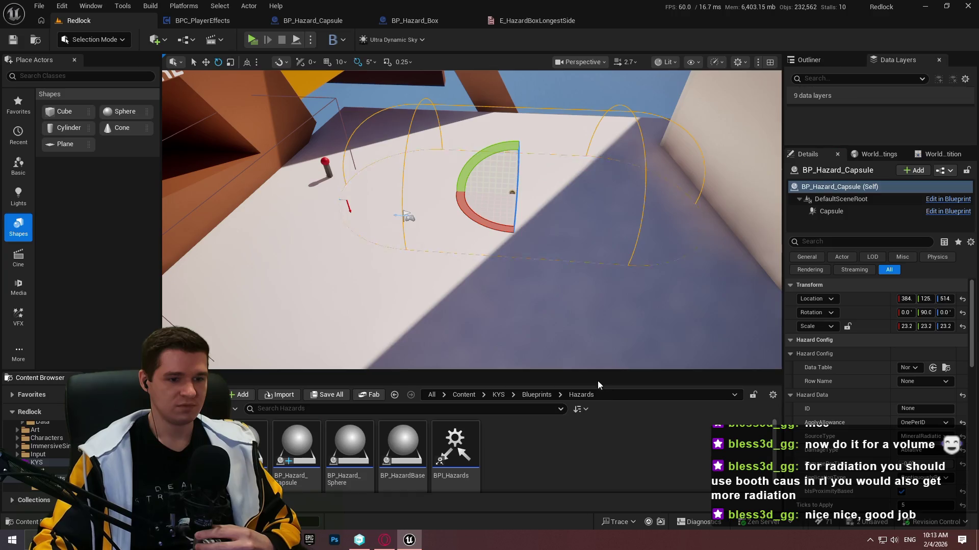
pyautogui.moveTo(594, 371); pyautogui.dragTo(585, 304)
pyautogui.scroll(-2, 584, 238)
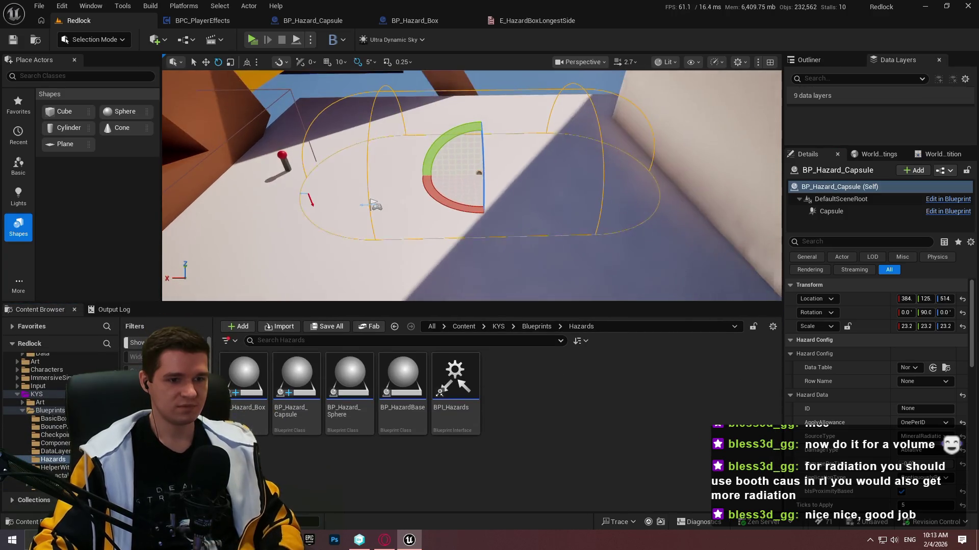
pyautogui.press('Escape')
pyautogui.scroll(-3, 561, 265)
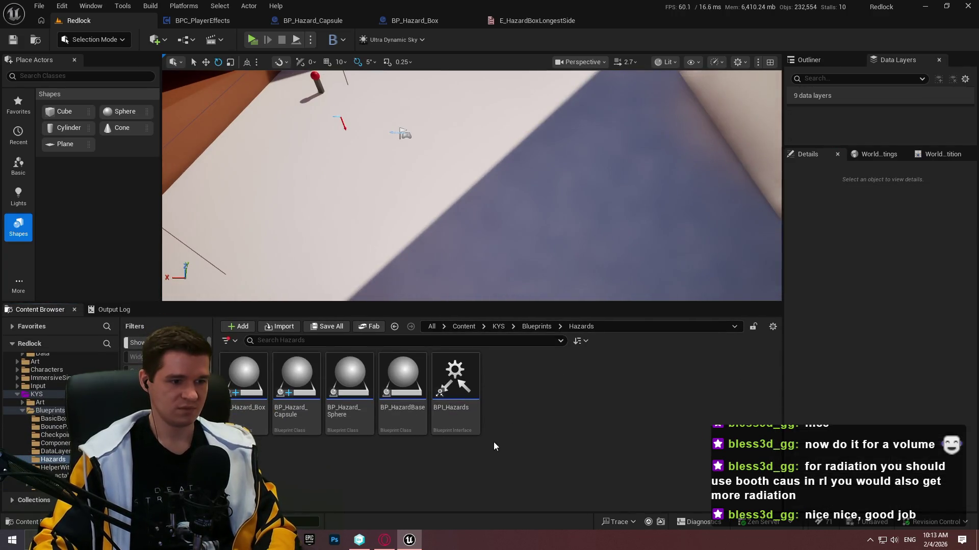
pyautogui.hotkey('alt', 'Tab')
pyautogui.click(563, 151)
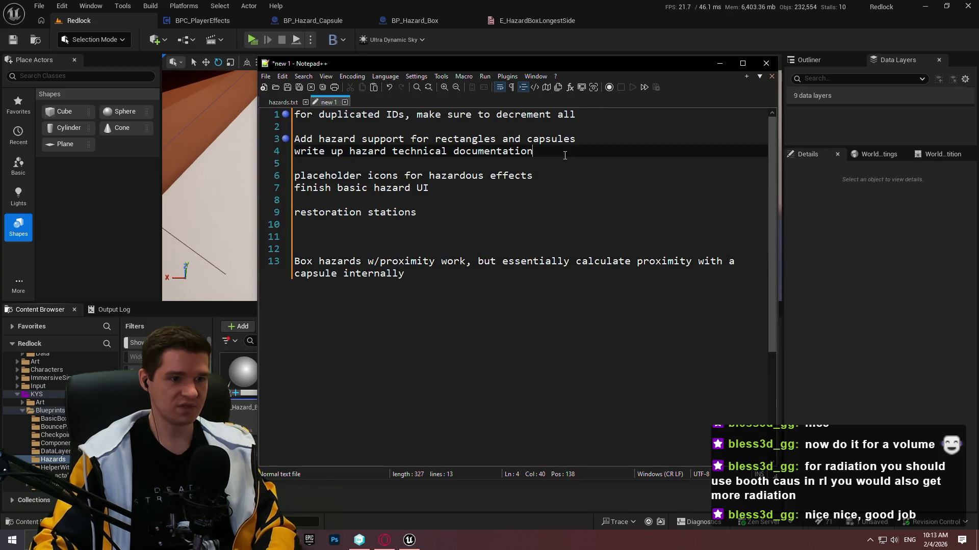
pyautogui.tripleClick(564, 152)
pyautogui.click(565, 186)
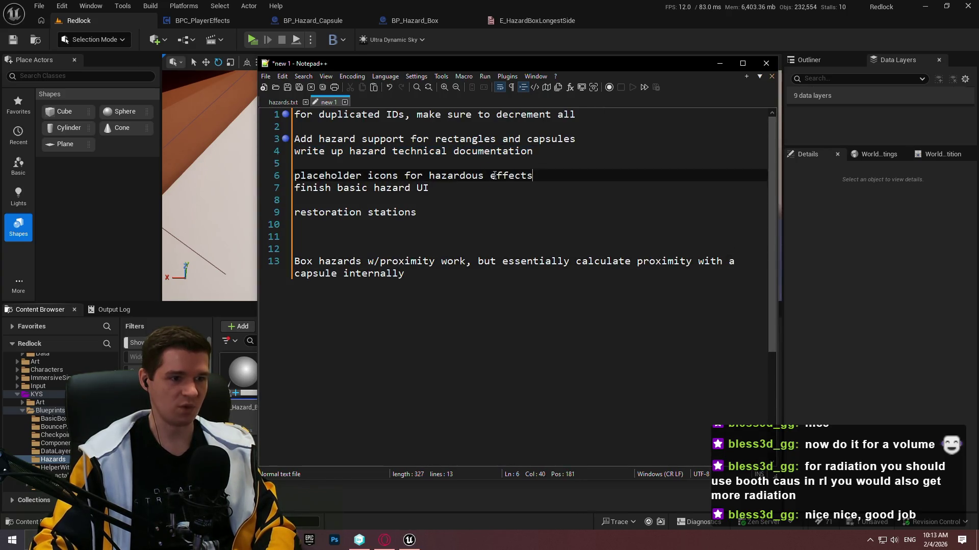
pyautogui.tripleClick(465, 175)
pyautogui.click(466, 182)
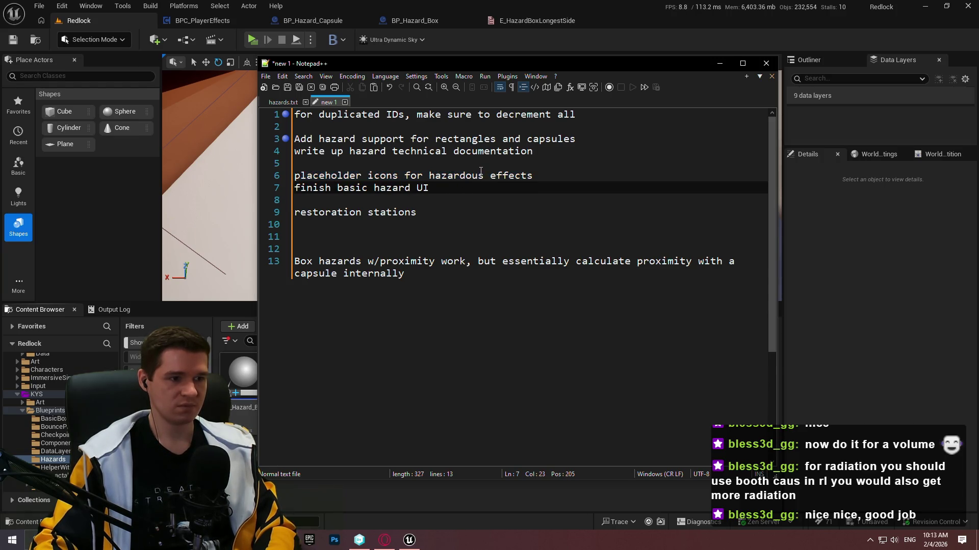
pyautogui.moveTo(478, 188); pyautogui.dragTo(279, 180)
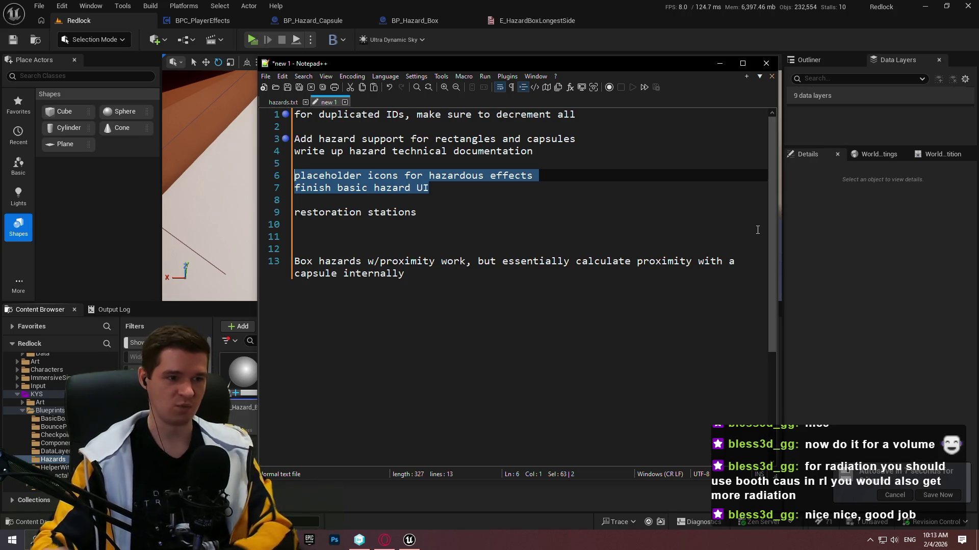
pyautogui.hotkey('alt', 'Tab')
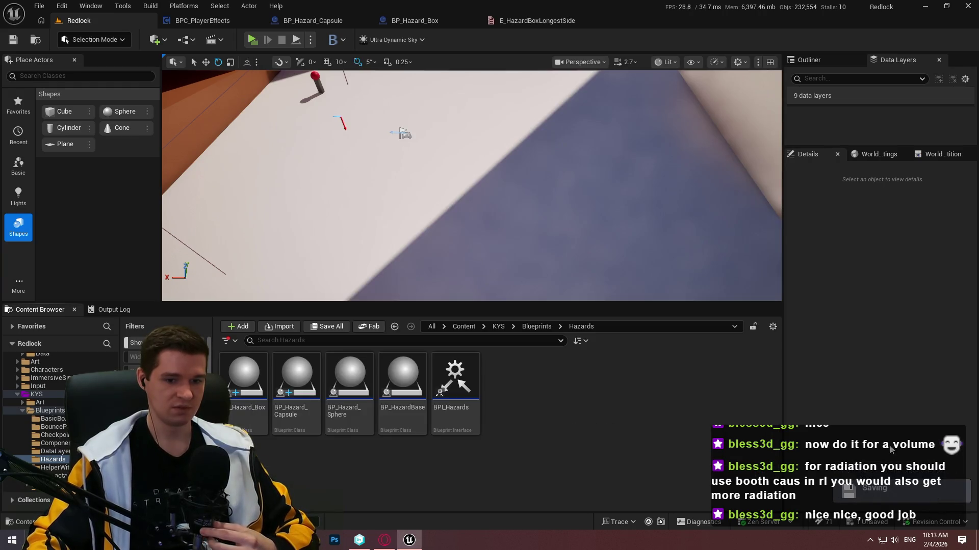
# - Delete the Print String and proximity debug nodes from BP_Hazard_Box's EventGraph
pyautogui.click(312, 20)
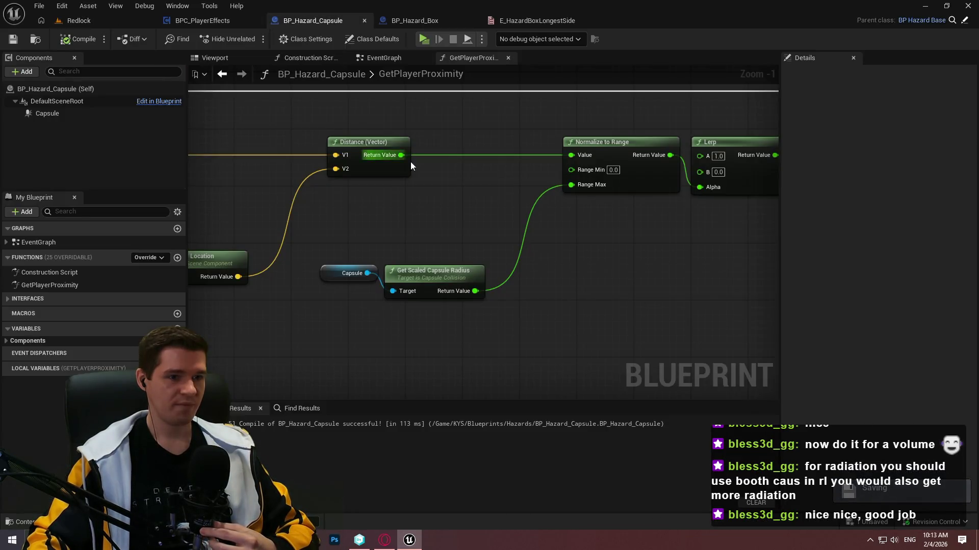
pyautogui.scroll(-5, 411, 161)
pyautogui.scroll(4, 576, 214)
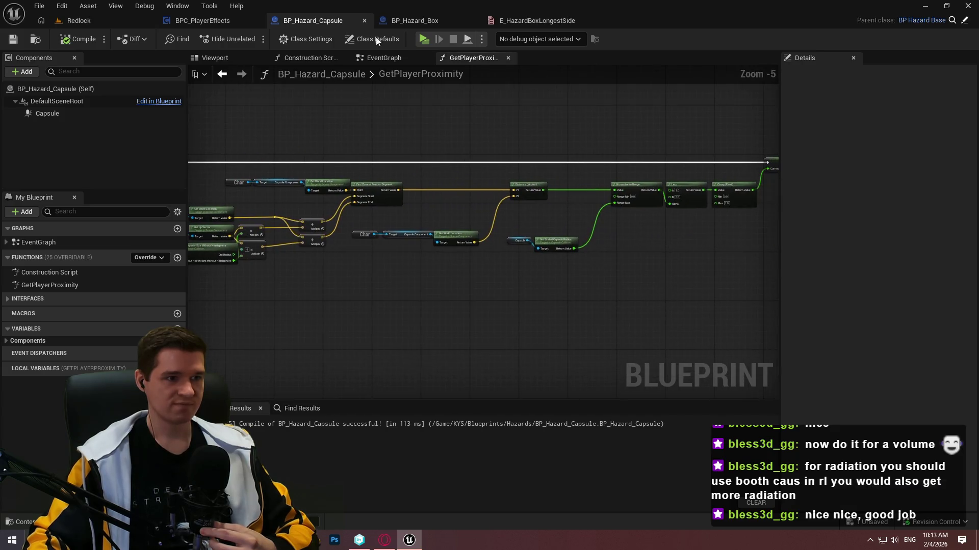
pyautogui.click(412, 20)
pyautogui.scroll(-2, 624, 212)
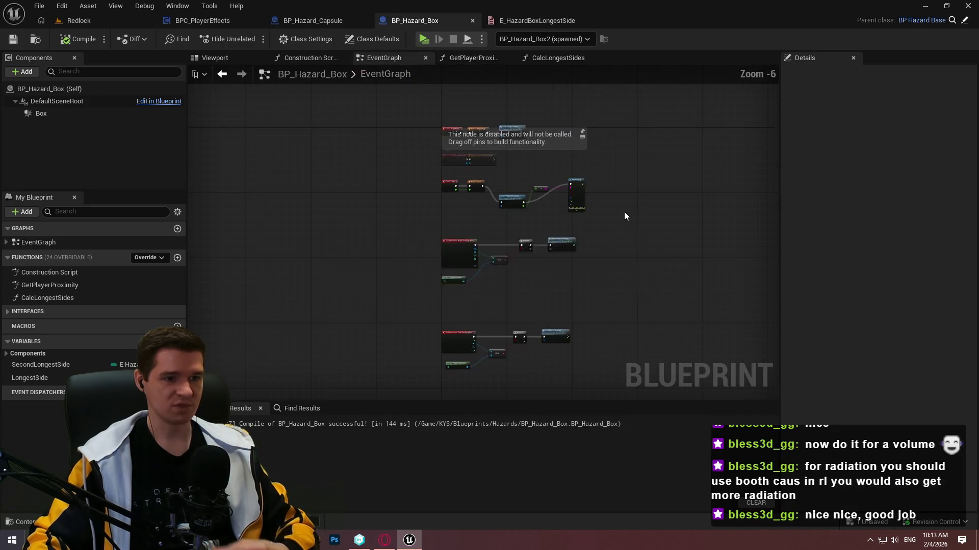
pyautogui.scroll(3, 623, 209)
pyautogui.moveTo(615, 222)
pyautogui.mouseDown()
pyautogui.moveTo(376, 162)
pyautogui.moveTo(419, 136)
pyautogui.moveTo(400, 142)
pyautogui.mouseUp()
pyautogui.press('Delete')
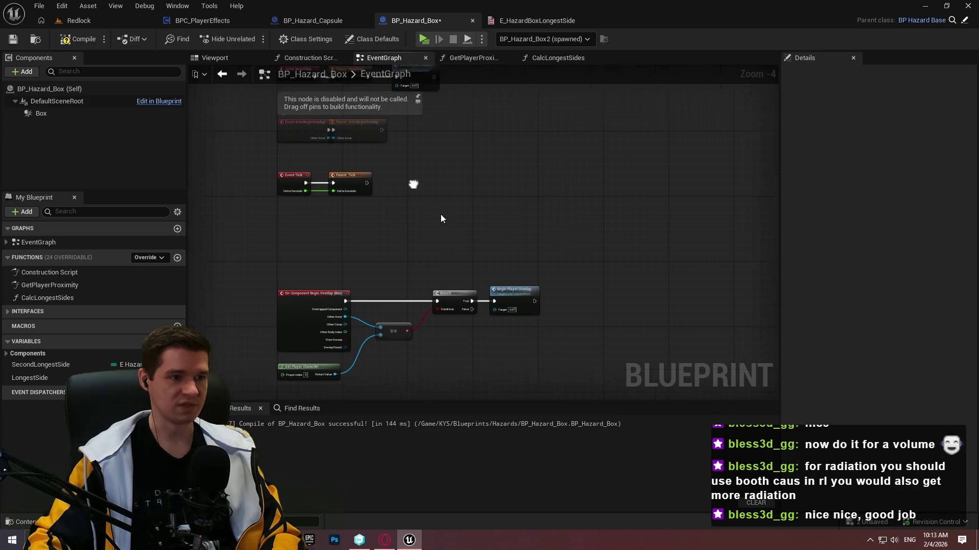
# - Compile BP_Hazard_Box and review its GetPlayerProximity, CalcLongestSides and EventGraph graphs
pyautogui.click(461, 57)
pyautogui.scroll(-5, 529, 175)
pyautogui.scroll(5, 448, 229)
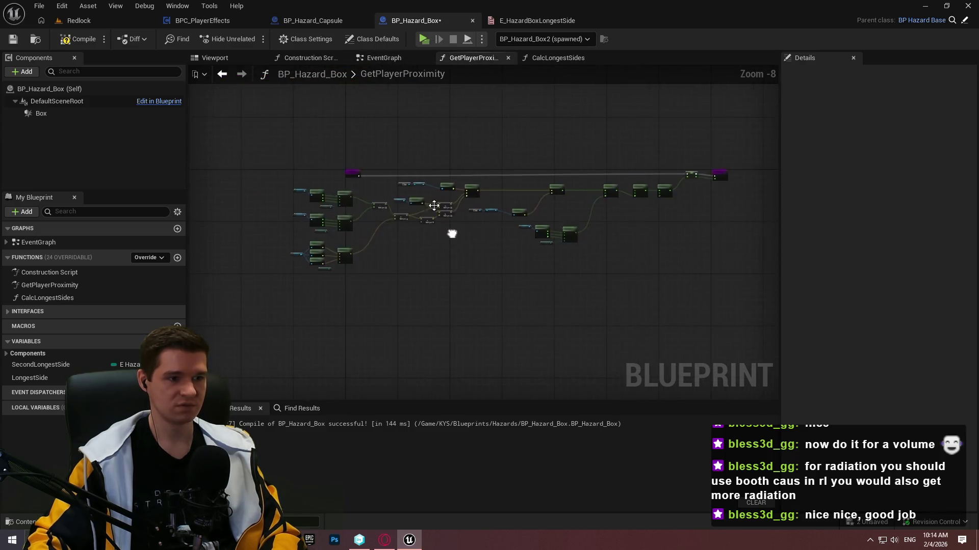
pyautogui.moveTo(424, 145); pyautogui.dragTo(518, 201)
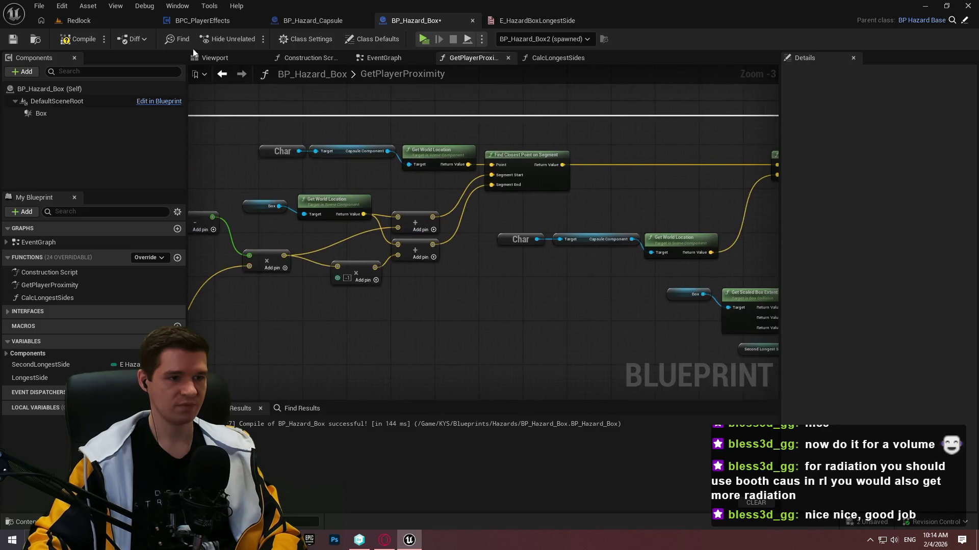
pyautogui.click(88, 39)
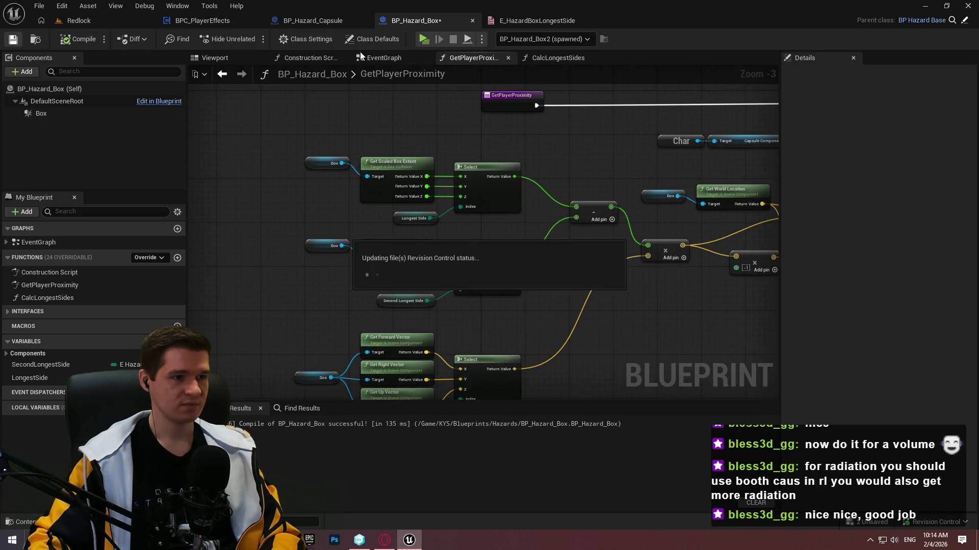
pyautogui.click(555, 58)
pyautogui.scroll(4, 726, 140)
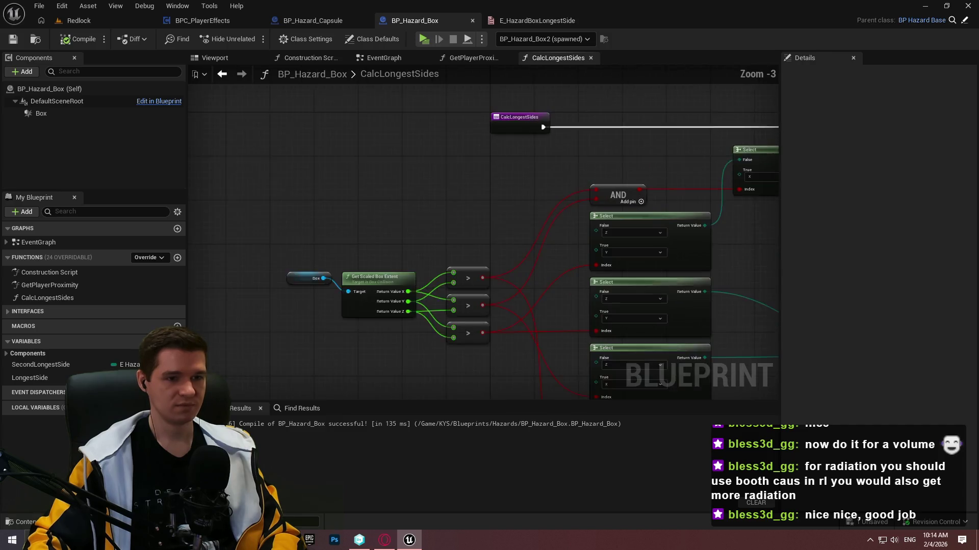
pyautogui.click(372, 58)
pyautogui.scroll(2, 409, 238)
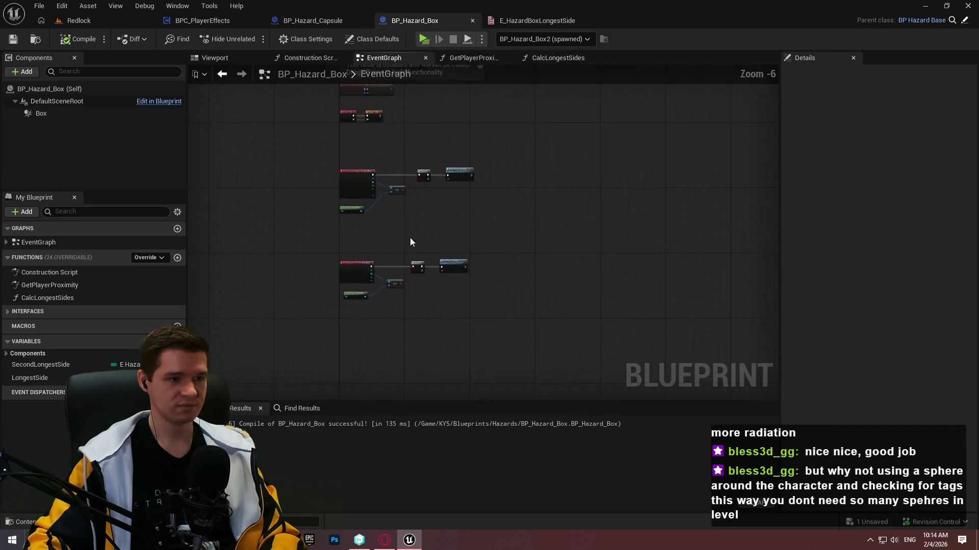
pyautogui.moveTo(410, 237); pyautogui.dragTo(463, 184)
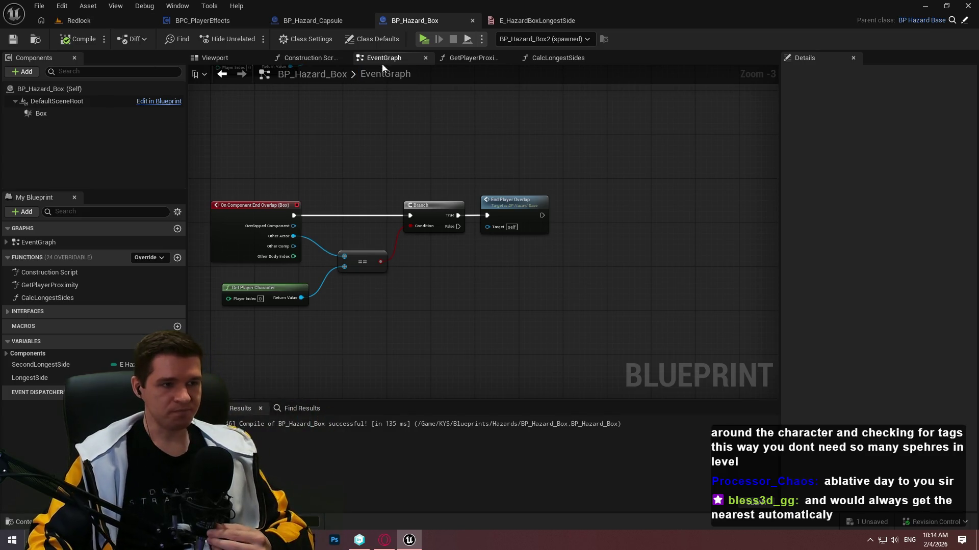
# - Look over BPC_PlayerEffects' TickEffects graph, then browse the Content Browser up to the KYS folder
pyautogui.click(224, 20)
pyautogui.scroll(-5, 472, 114)
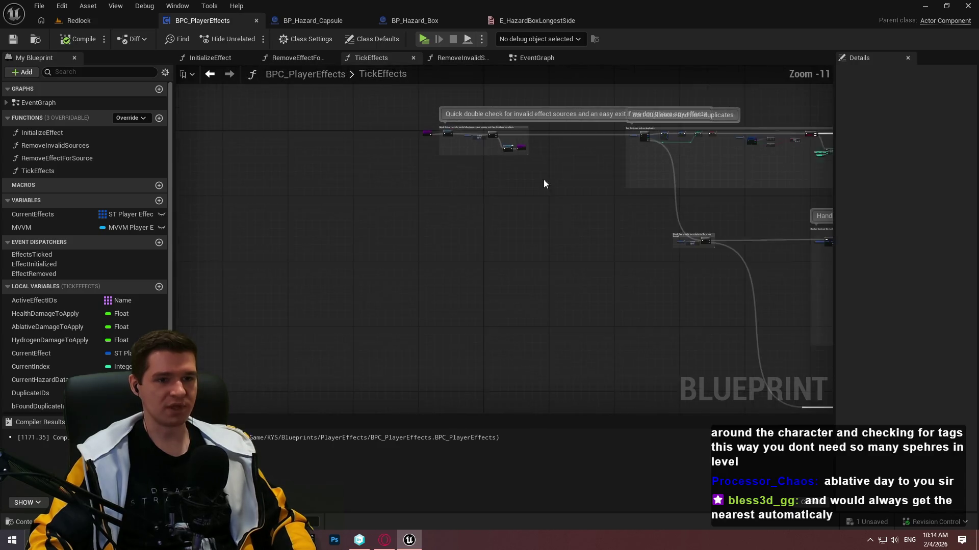
pyautogui.moveTo(466, 157); pyautogui.dragTo(682, 228)
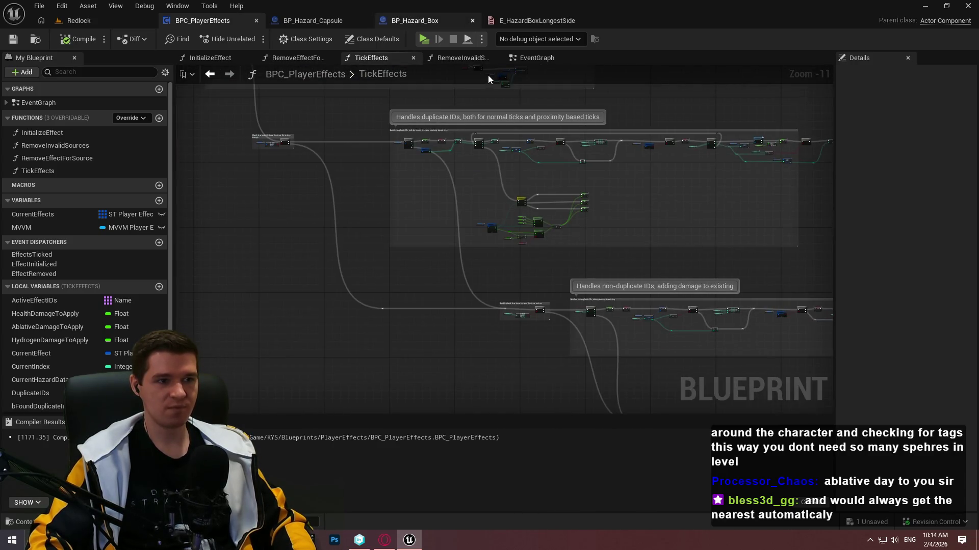
pyautogui.click(79, 20)
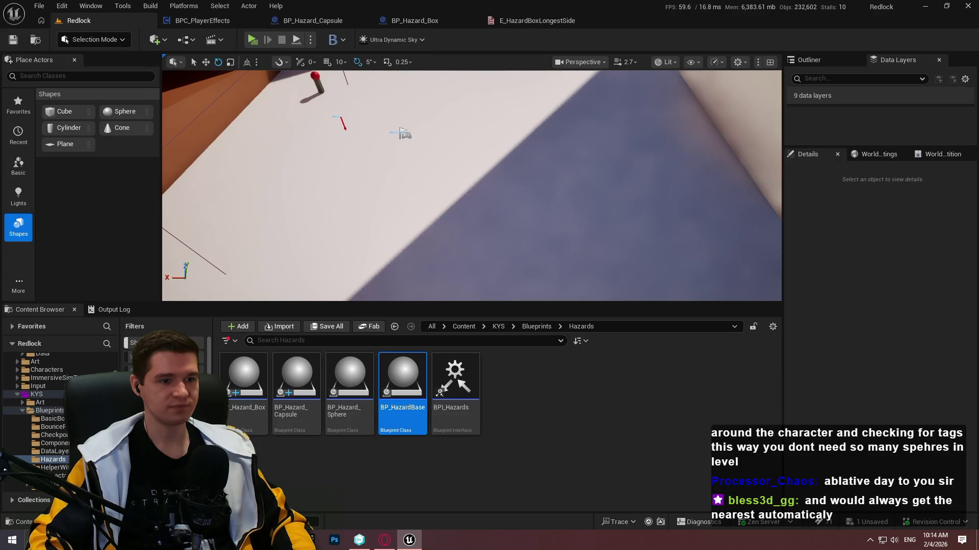
pyautogui.moveTo(543, 304); pyautogui.dragTo(545, 355)
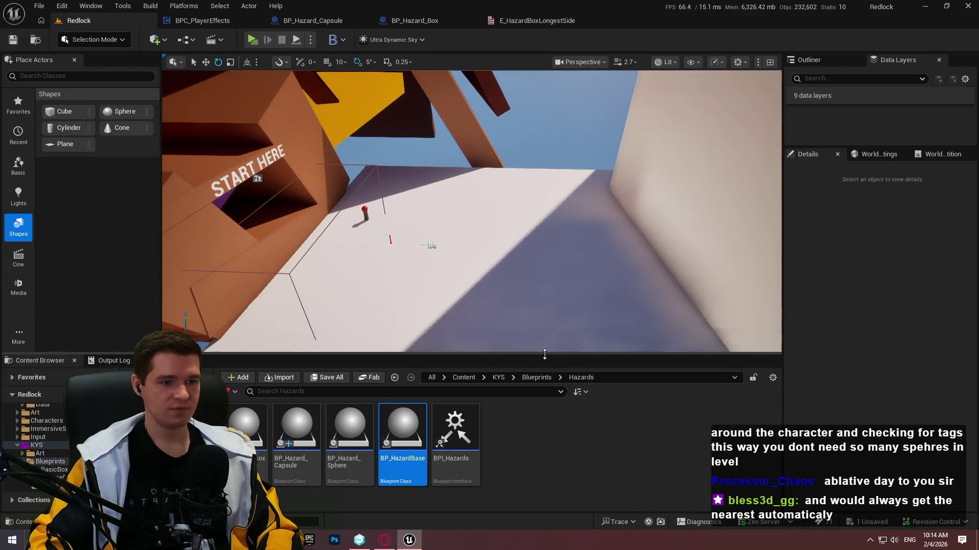
pyautogui.click(536, 377)
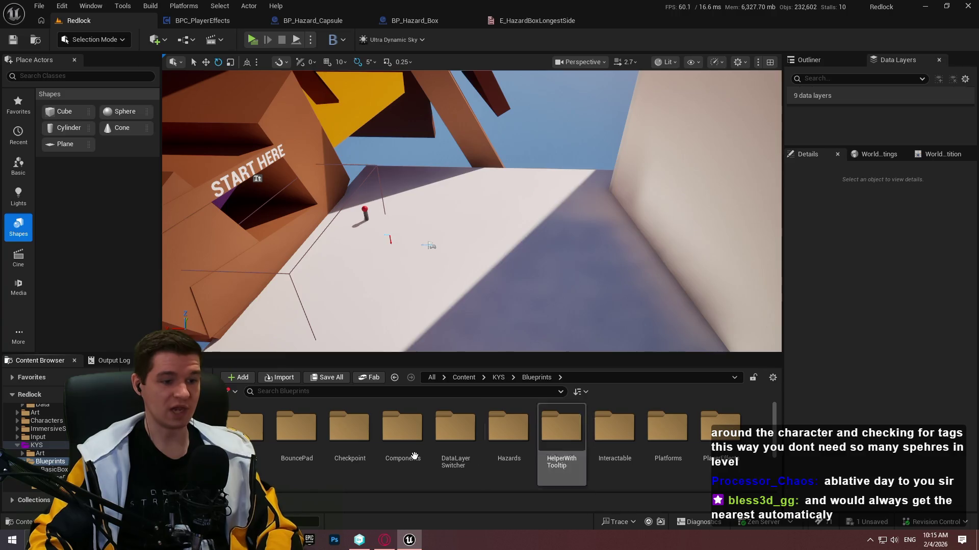
pyautogui.press('BackSpace')
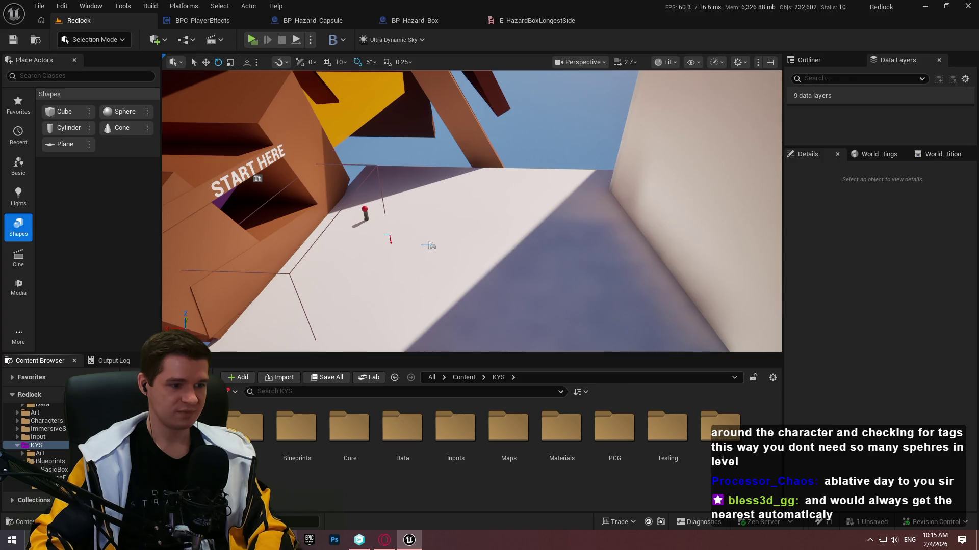
# - Close the E_HazardBoxLongestSide, BP_Hazard_Box, BP_Hazard_Capsule and BPC_PlayerEffects editor tabs
pyautogui.click(560, 20)
pyautogui.click(584, 20)
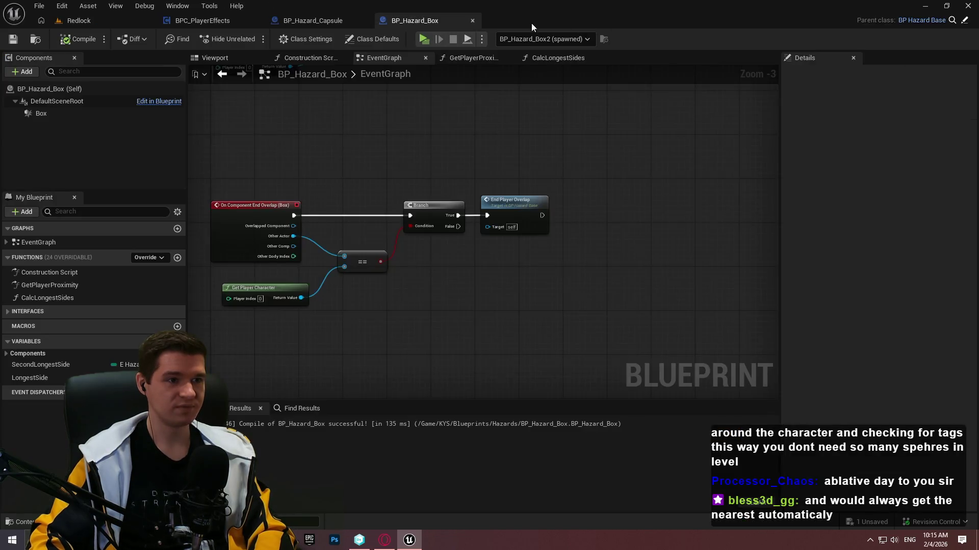
pyautogui.click(472, 21)
pyautogui.click(360, 21)
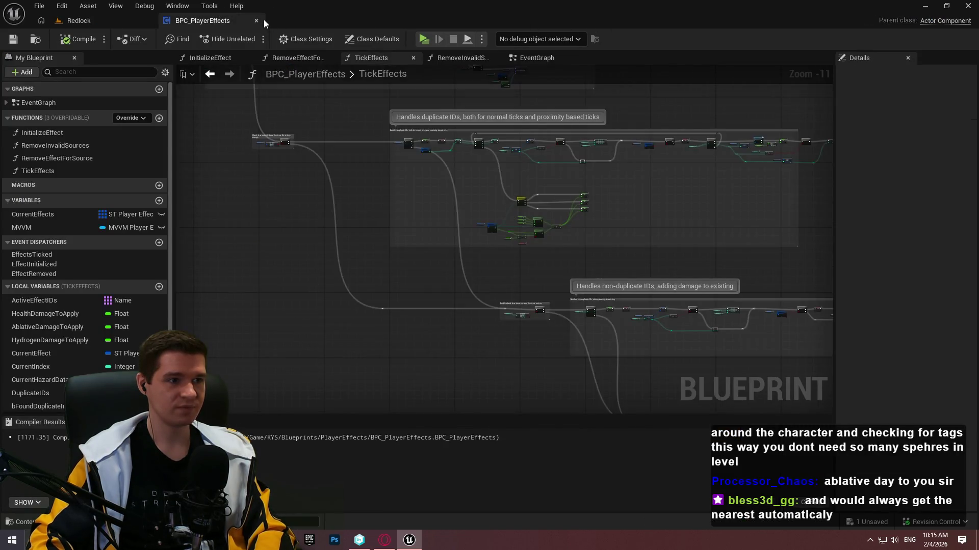
pyautogui.click(264, 19)
# - Open the MVVM_PlayerEffects viewmodel from KYS/UI/MVVM
pyautogui.doubleClick(721, 427)
pyautogui.scroll(-2, 662, 433)
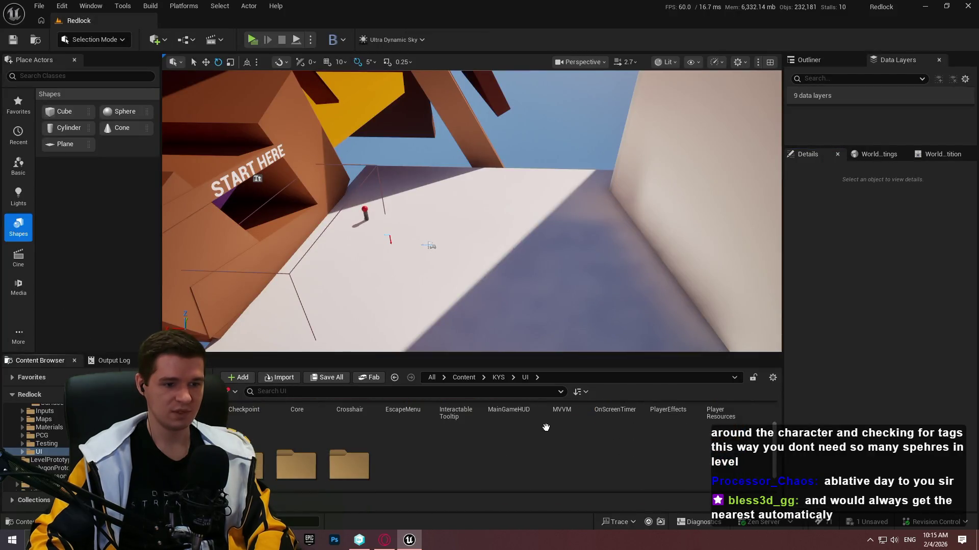
pyautogui.click(550, 424)
pyautogui.doubleClick(549, 425)
pyautogui.doubleClick(244, 431)
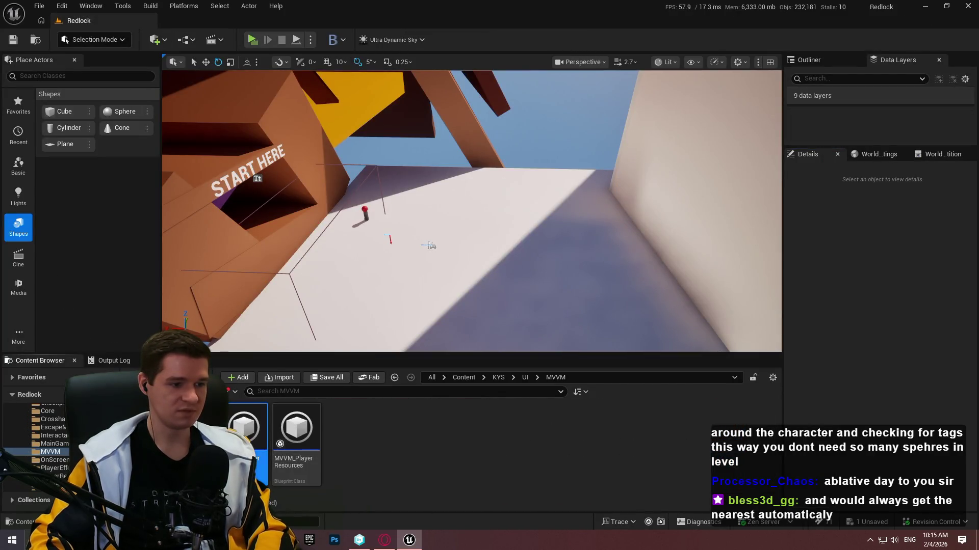
# - Open WBP_PlayerEffects from UI/PlayerEffects and return to the MVVM_PlayerEffects graph
pyautogui.click(105, 21)
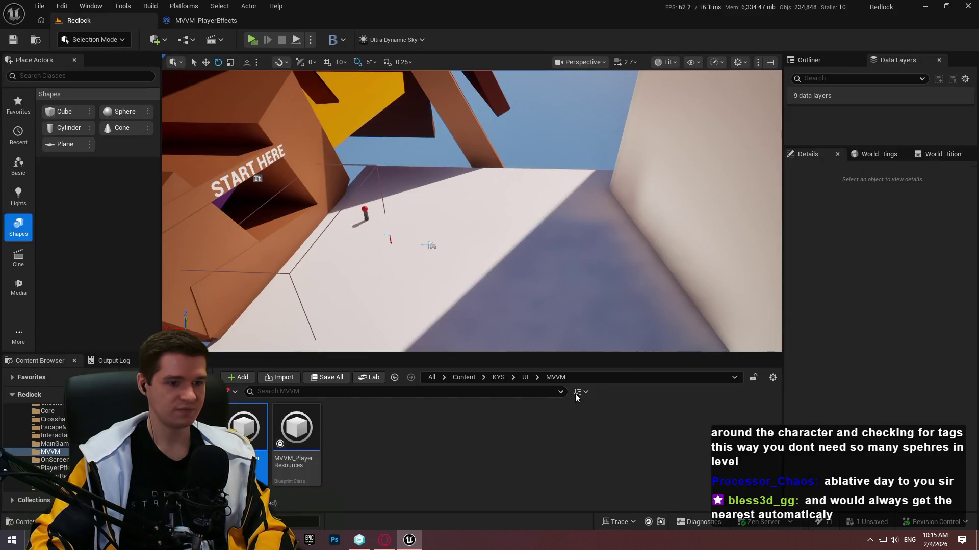
pyautogui.click(525, 377)
pyautogui.doubleClick(679, 450)
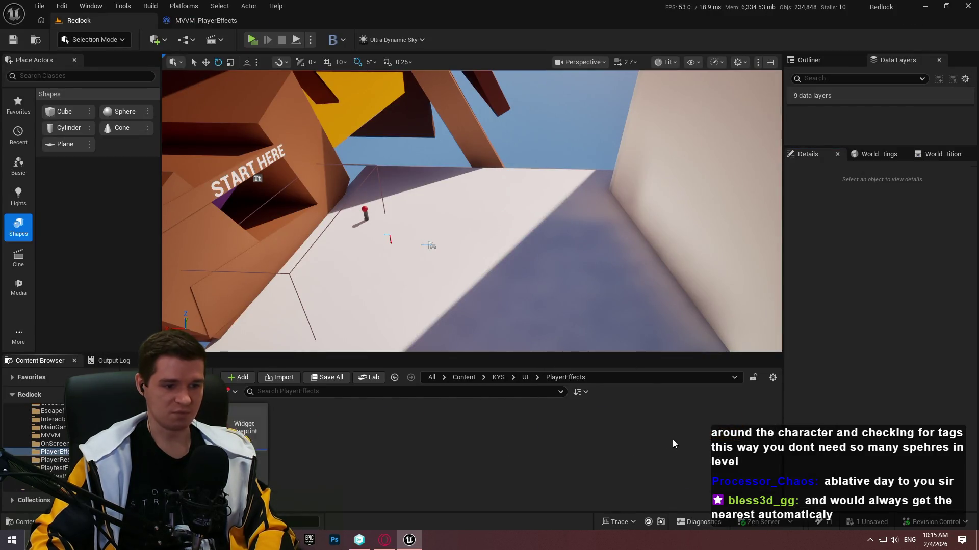
pyautogui.doubleClick(255, 449)
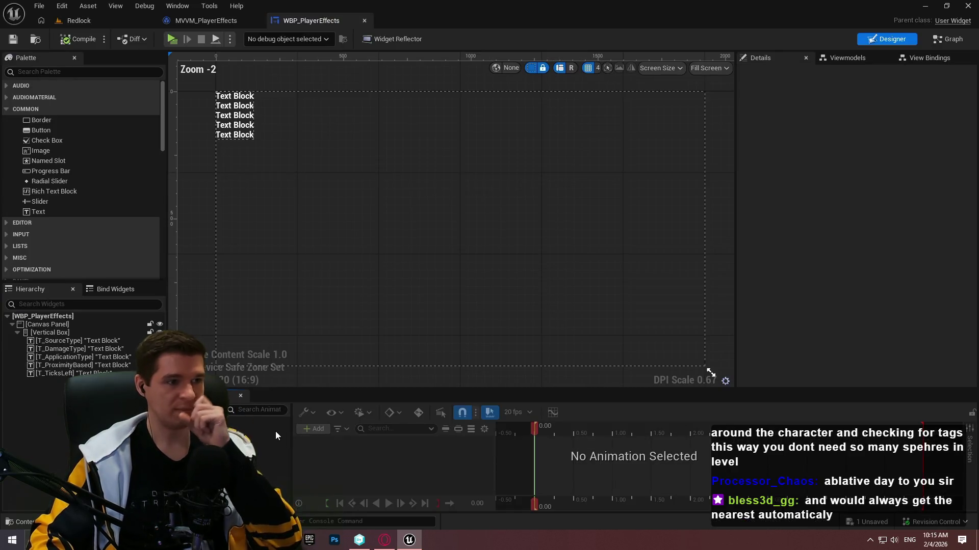
pyautogui.click(193, 22)
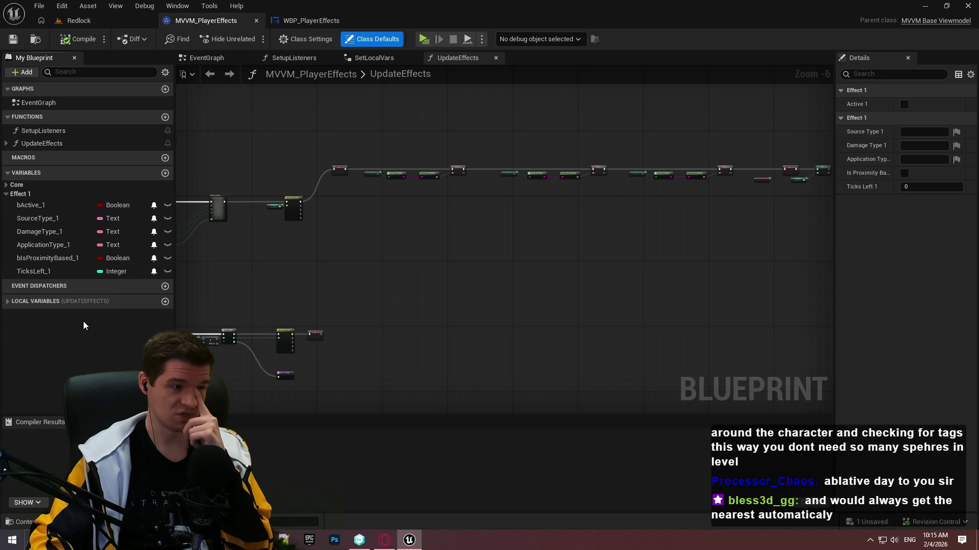
# - Start a new Notepad++ note with Texture2D and LinearColour type lines
pyautogui.hotkey('alt', 'Tab')
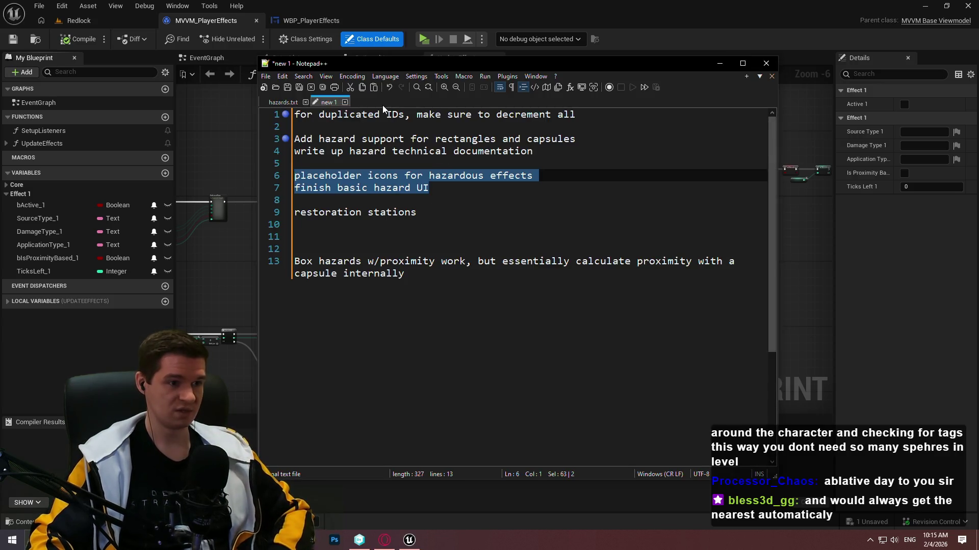
pyautogui.hotkey('ctrl', 'n')
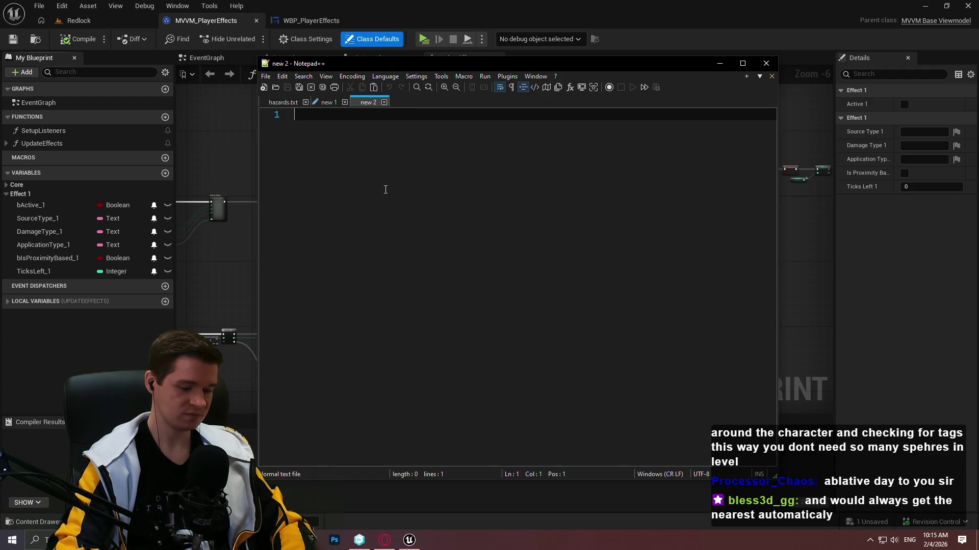
pyautogui.write('IconRef')
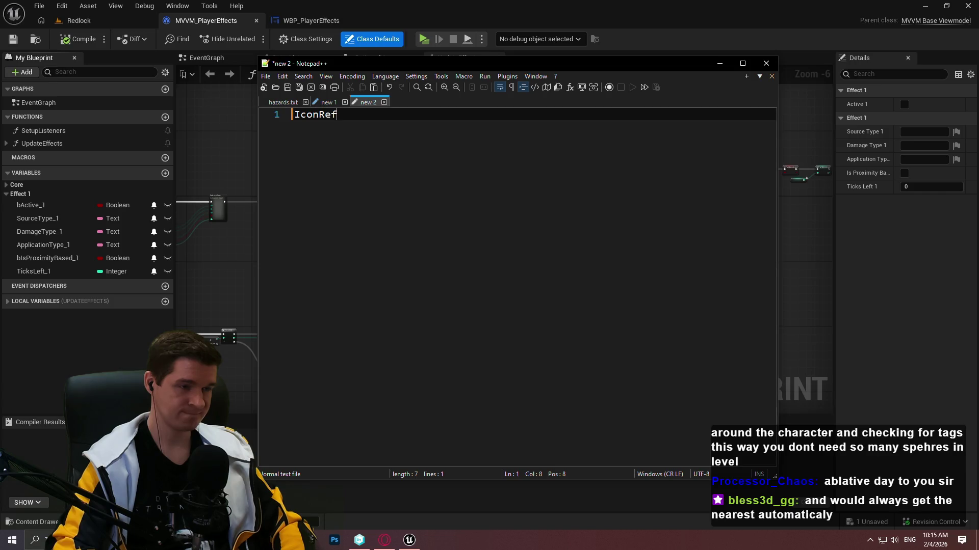
pyautogui.press('Return')
pyautogui.write('BorderColor')
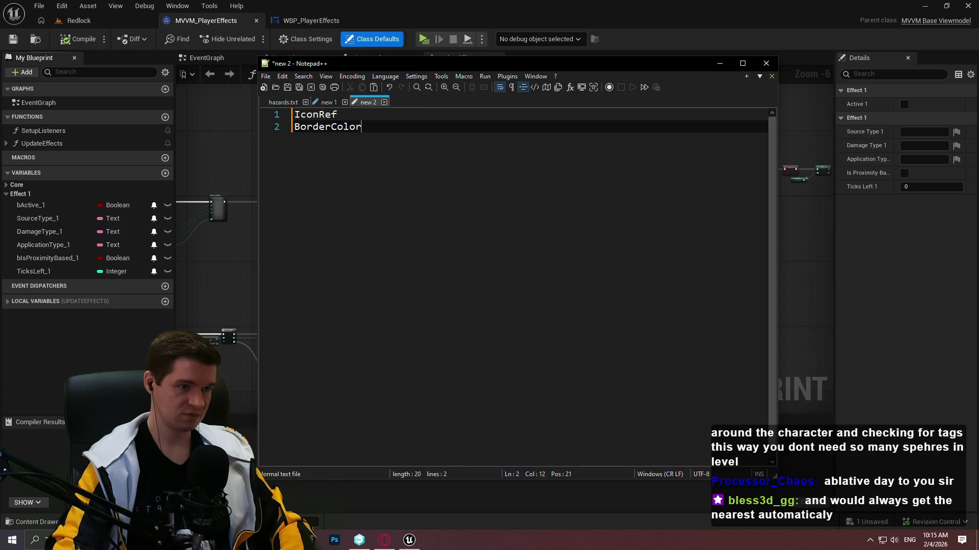
pyautogui.press('Return')
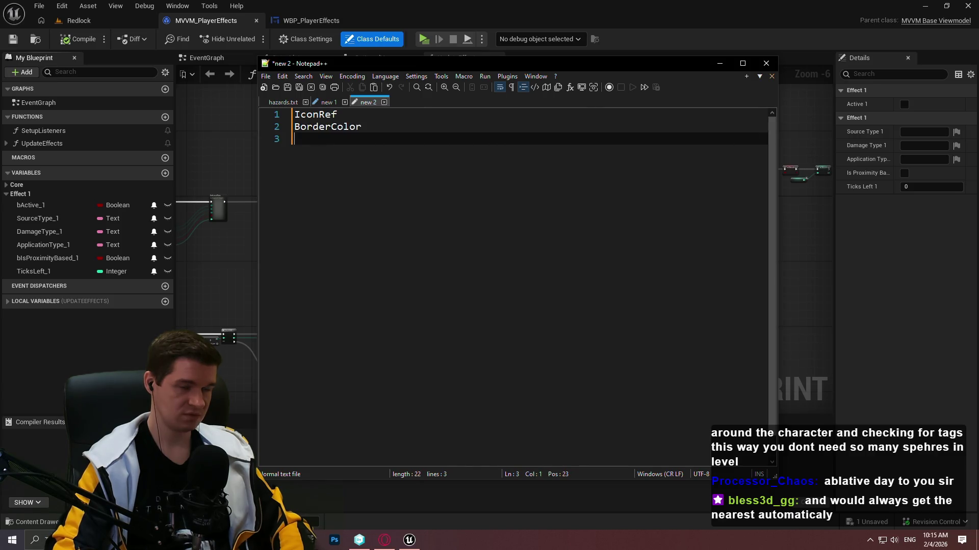
pyautogui.press('BackSpace')
pyautogui.press('BackSpace')
pyautogui.press('BackSpace')
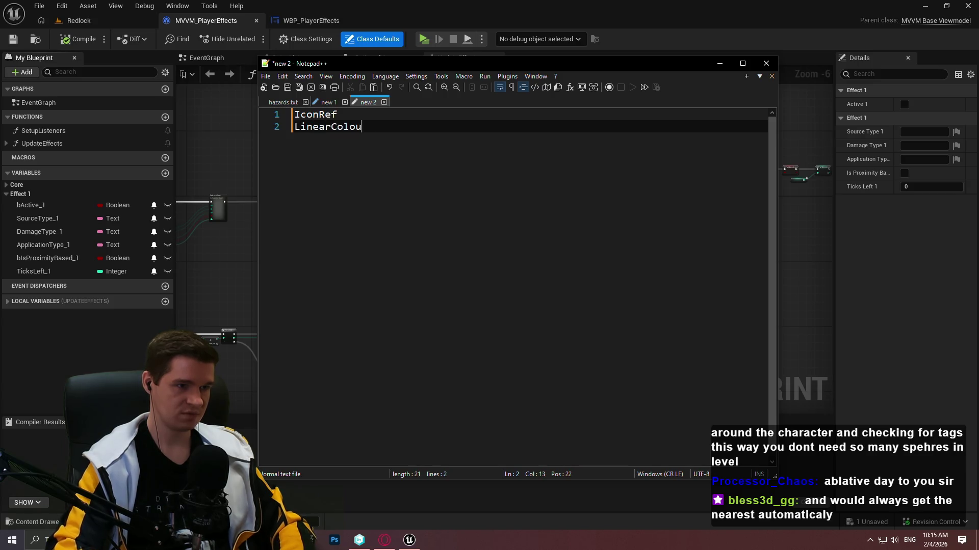
pyautogui.write('r')
pyautogui.press('Return')
pyautogui.press('Up')
pyautogui.press('Up')
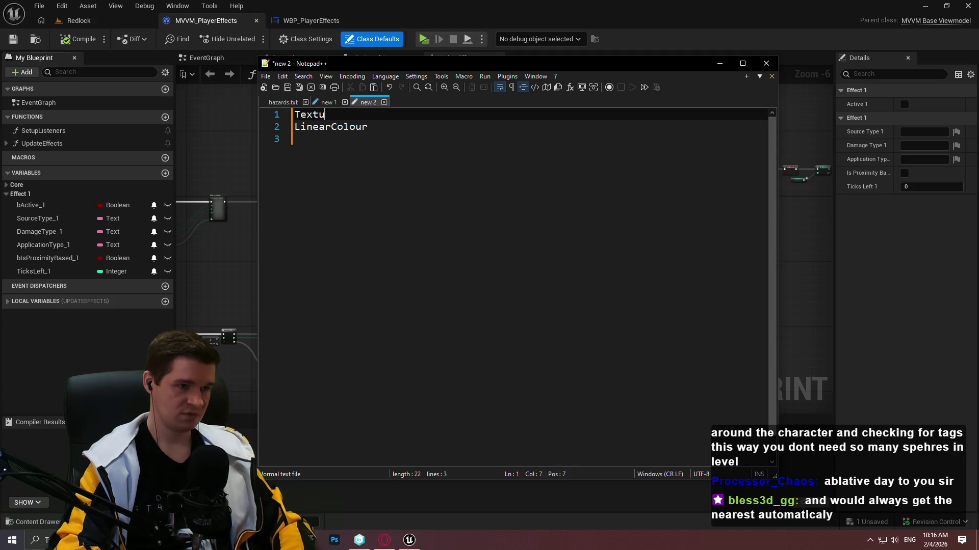
pyautogui.press('Down')
pyautogui.press('Down')
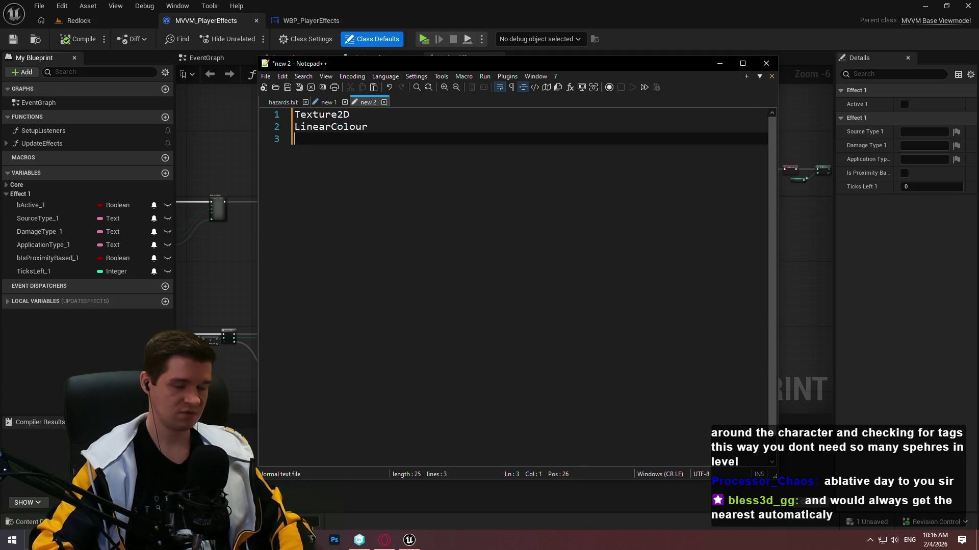
# - Label the lines 'IconRef - Texture2D' and 'BorderColour - LinearColor', fixing the spelling
pyautogui.click(349, 115)
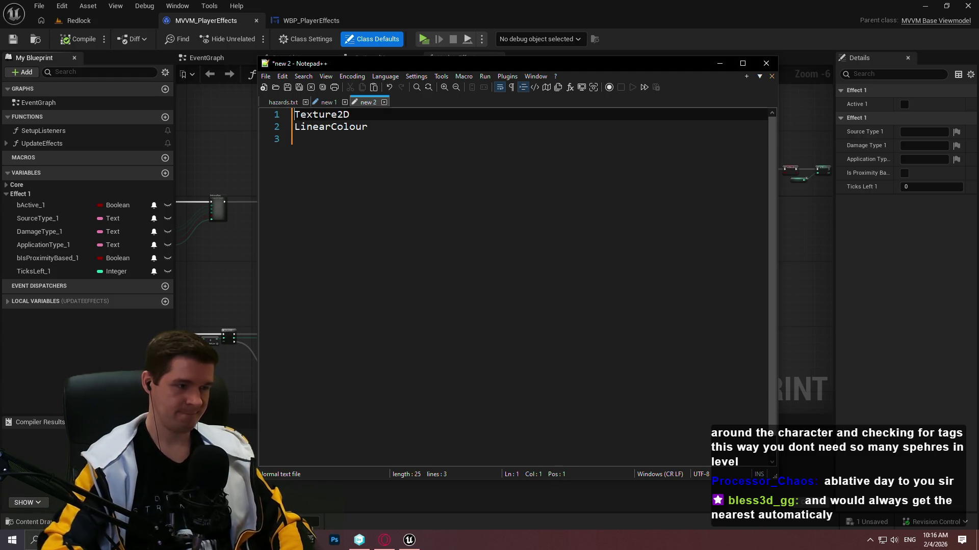
pyautogui.write('conRef -')
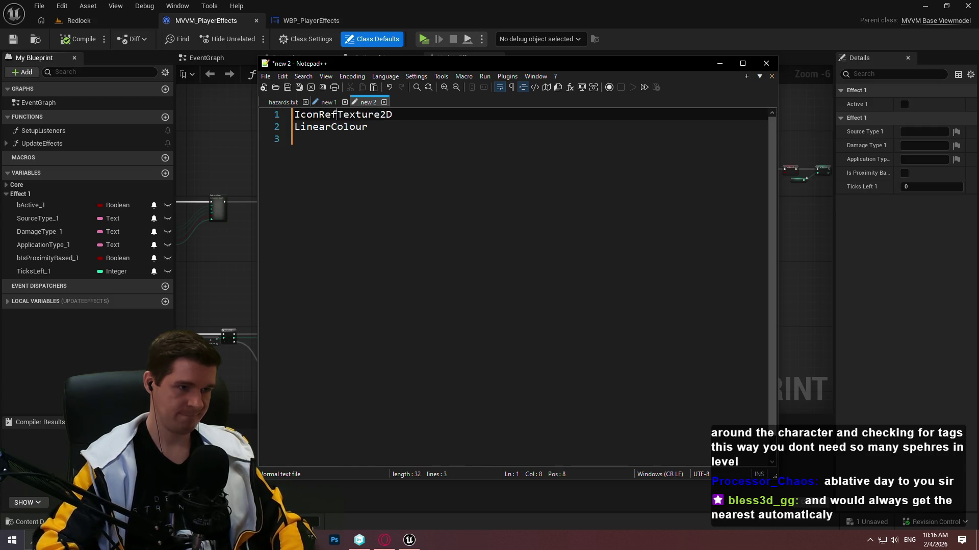
pyautogui.click(291, 131)
pyautogui.click(297, 128)
pyautogui.write('BorderColour')
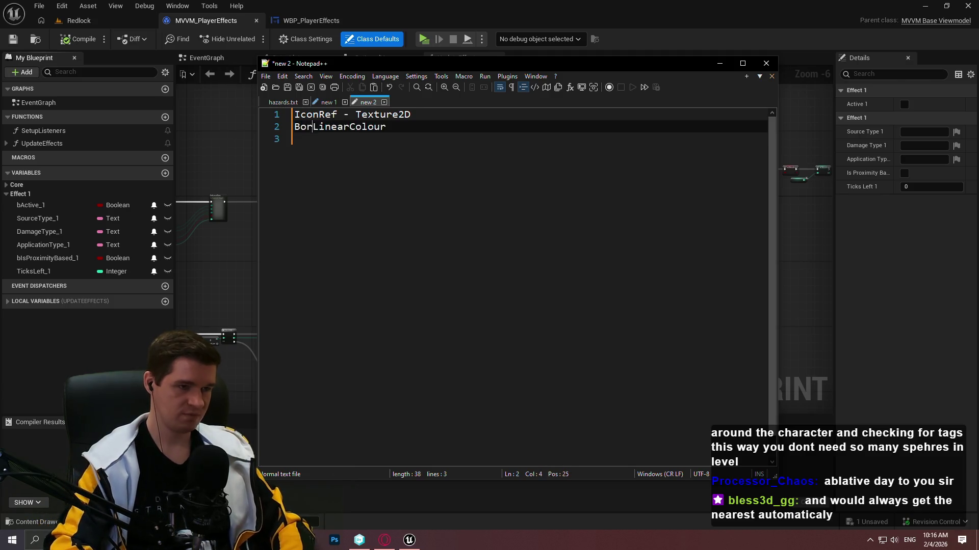
pyautogui.write(' -')
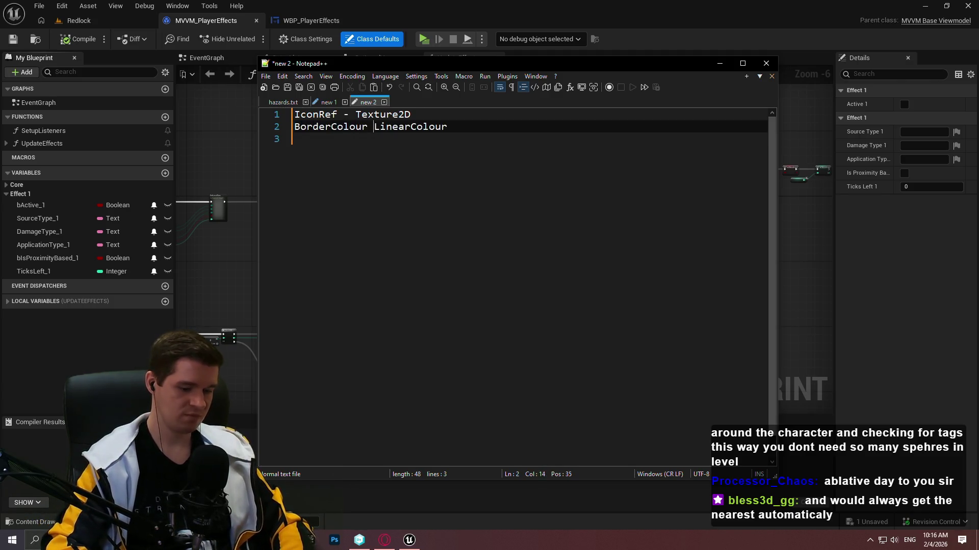
pyautogui.click(453, 126)
pyautogui.press('BackSpace')
pyautogui.click(399, 216)
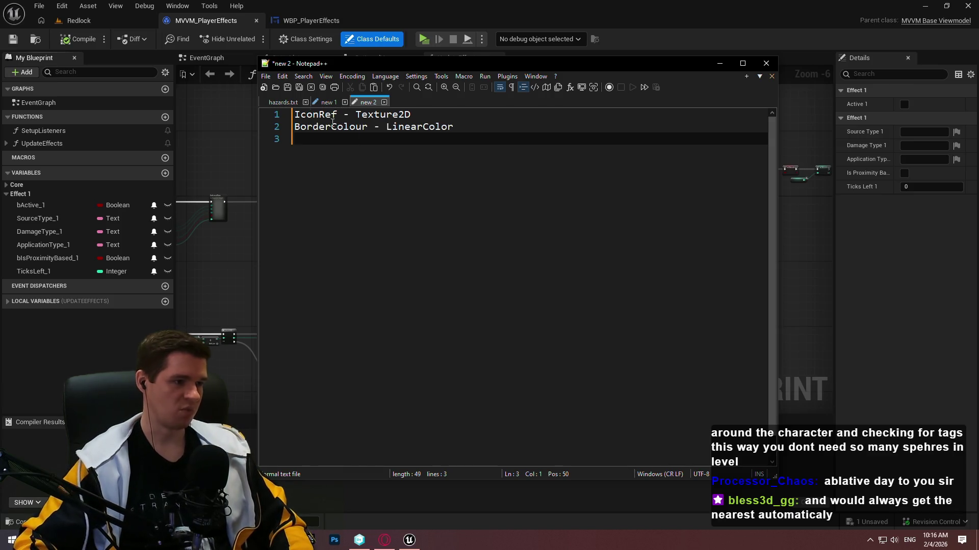
pyautogui.click(203, 261)
# - Add Switch nodes on the hazard Damage Type and Application Type outputs of Break ST Player Effect
pyautogui.scroll(5, 457, 252)
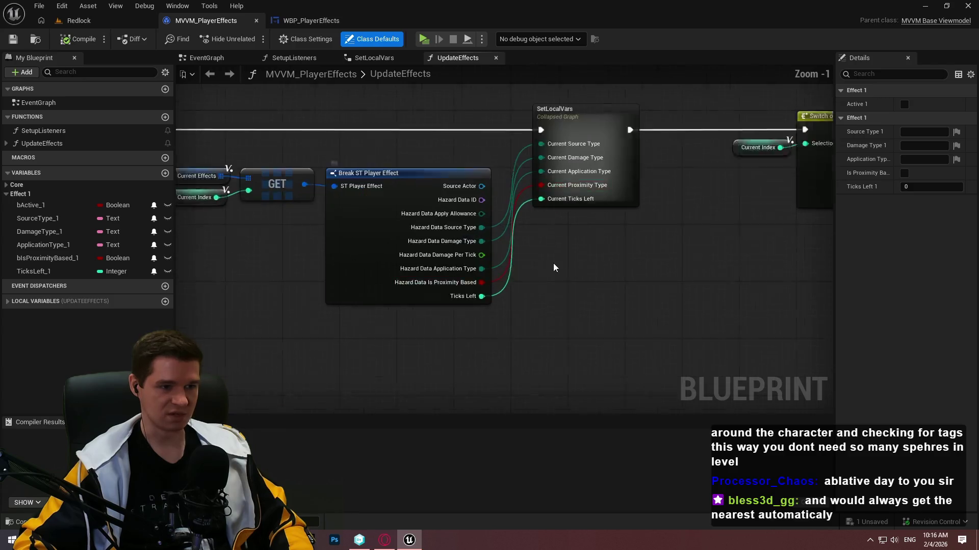
pyautogui.scroll(1, 510, 245)
pyautogui.moveTo(363, 195); pyautogui.dragTo(402, 209)
pyautogui.click(482, 277)
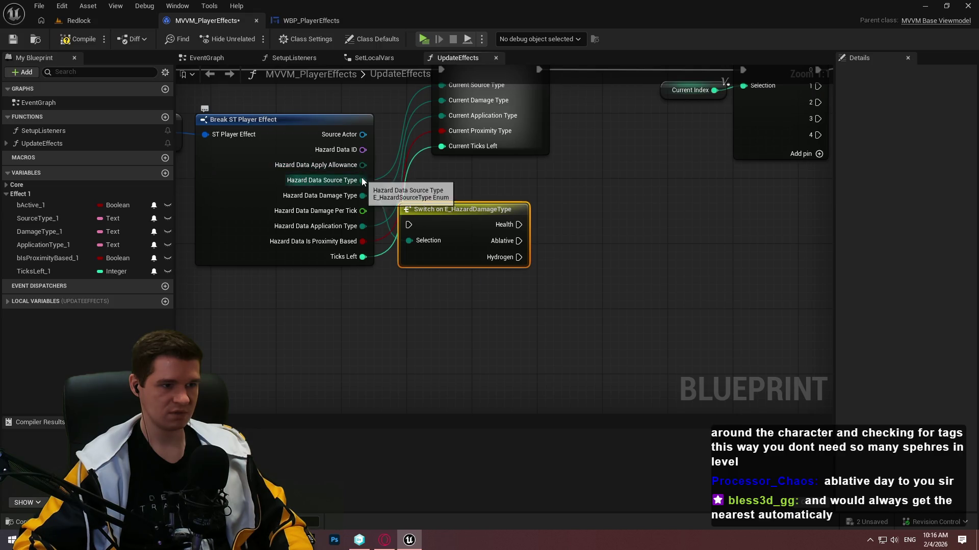
pyautogui.moveTo(362, 226); pyautogui.dragTo(398, 295)
pyautogui.write('sw')
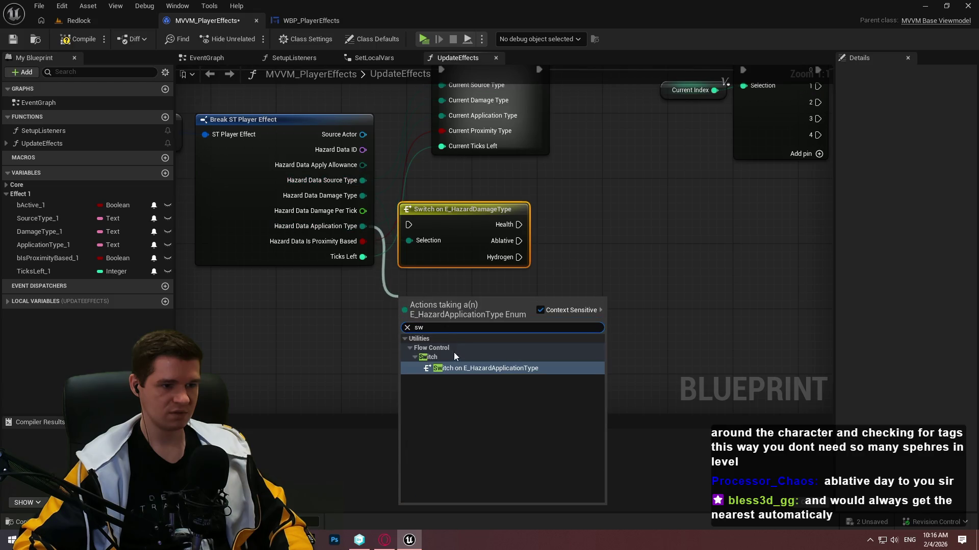
pyautogui.click(459, 368)
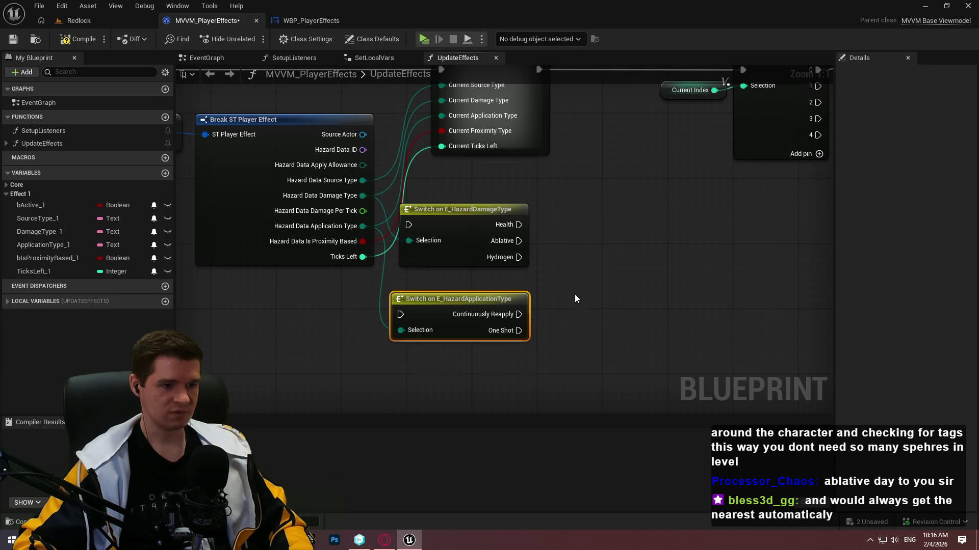
pyautogui.moveTo(459, 298)
pyautogui.mouseDown()
pyautogui.moveTo(519, 378)
pyautogui.moveTo(482, 296)
pyautogui.mouseUp()
# - Box-select both Switch nodes and delete them from the UpdateEffects graph
pyautogui.click(588, 285)
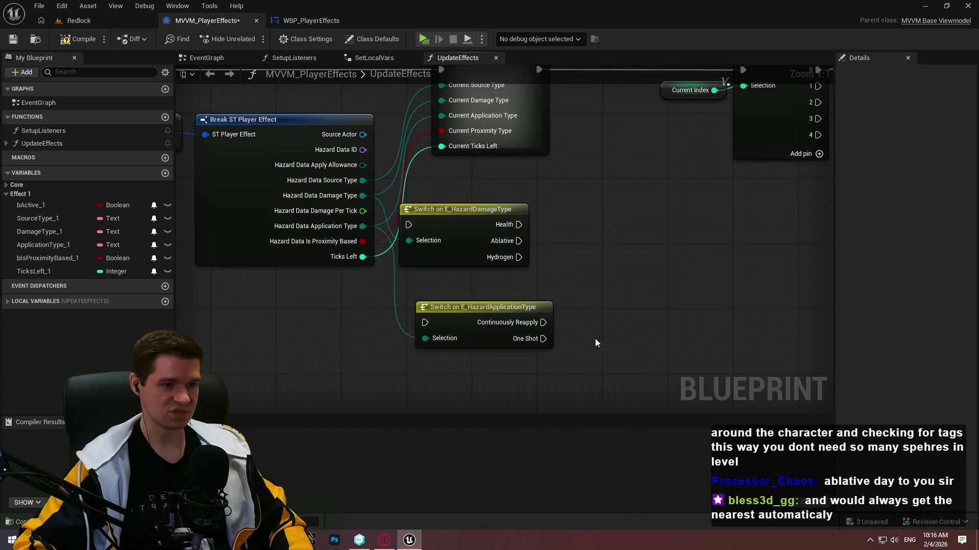
pyautogui.moveTo(502, 256); pyautogui.dragTo(518, 263)
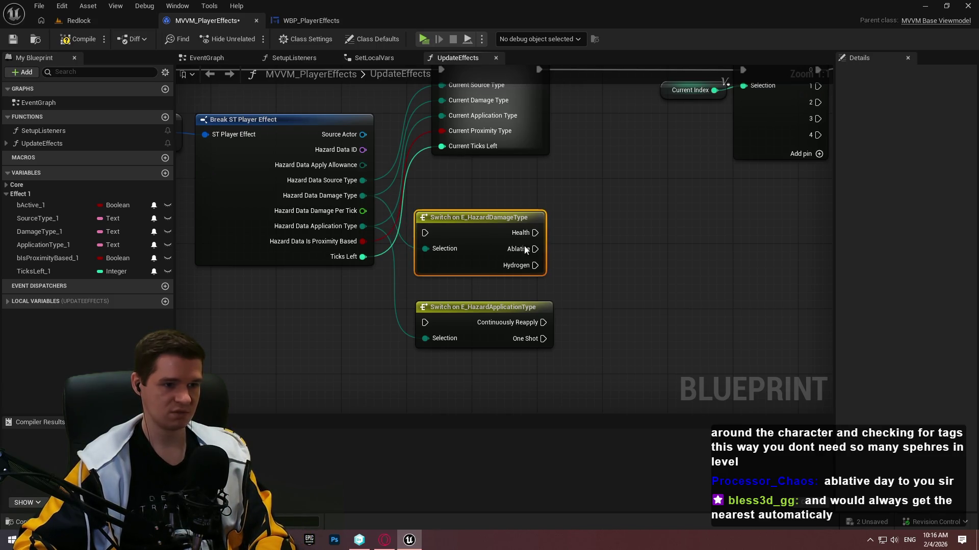
pyautogui.click(592, 297)
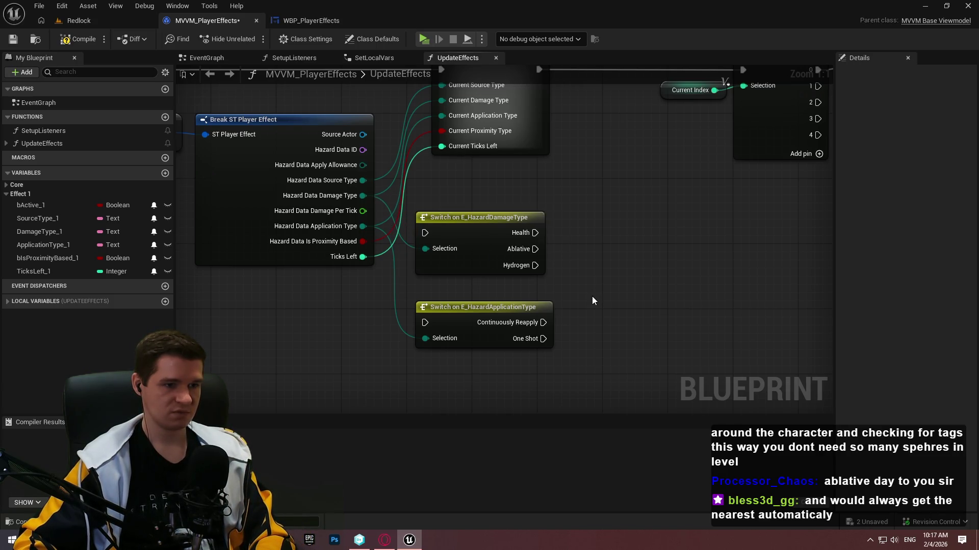
pyautogui.moveTo(591, 296); pyautogui.dragTo(398, 205)
pyautogui.press('Delete')
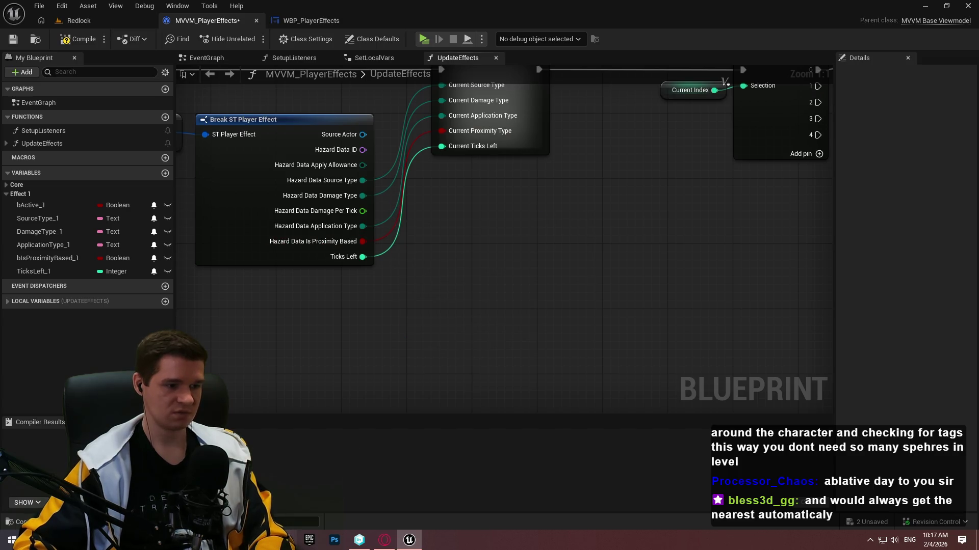
pyautogui.click(290, 540)
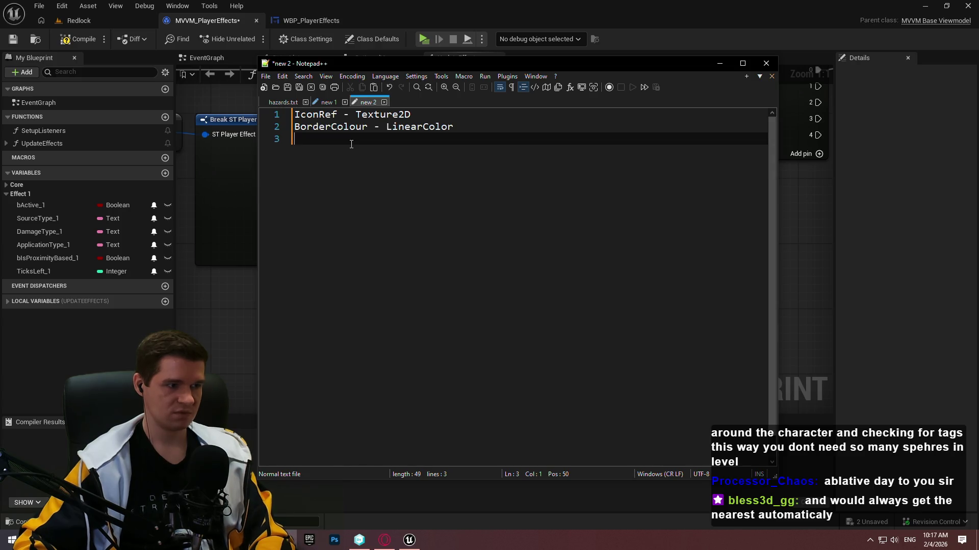
# - Prefix the note lines with 'SourceType - ' and 'DamageType - ', and begin 'ApplicationType - bShow' on line three
pyautogui.click(296, 127)
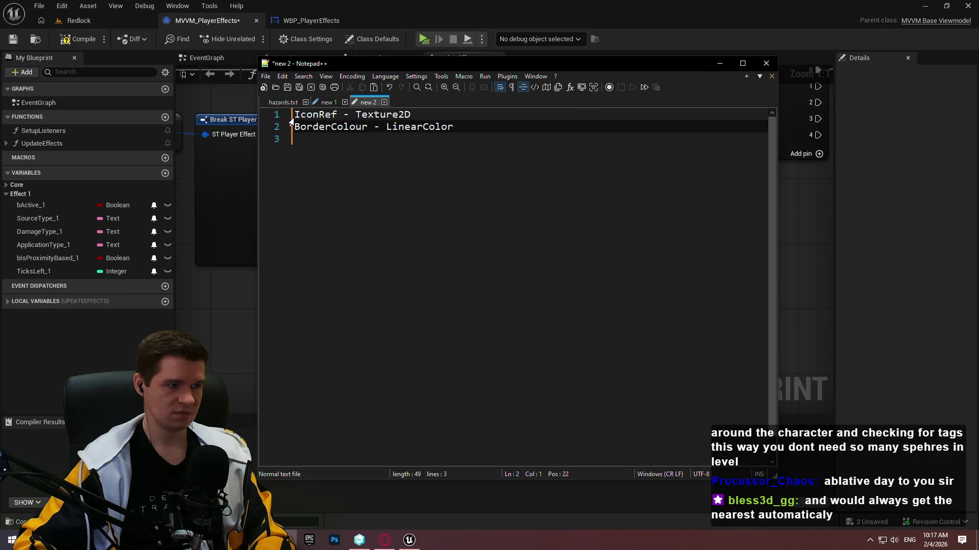
pyautogui.click(293, 116)
pyautogui.write('Source')
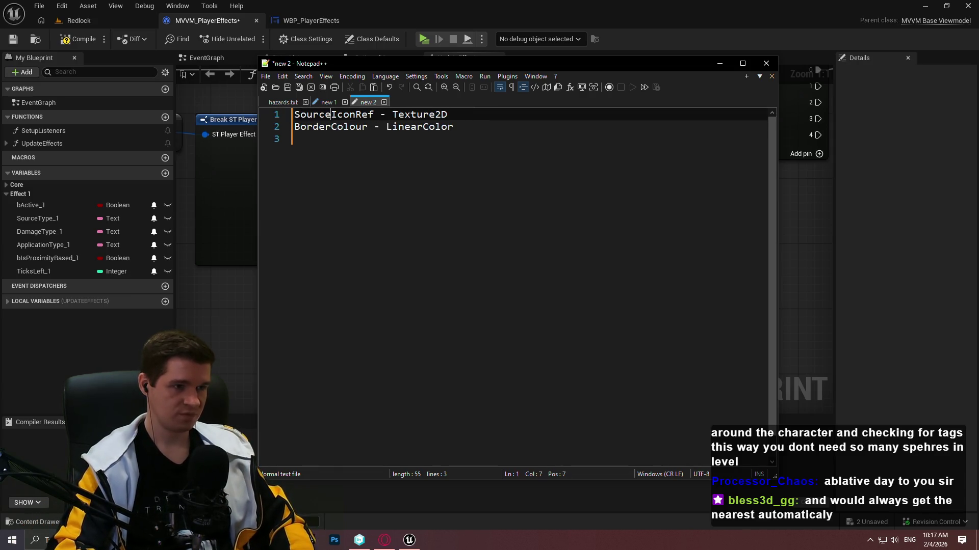
pyautogui.write('Type ')
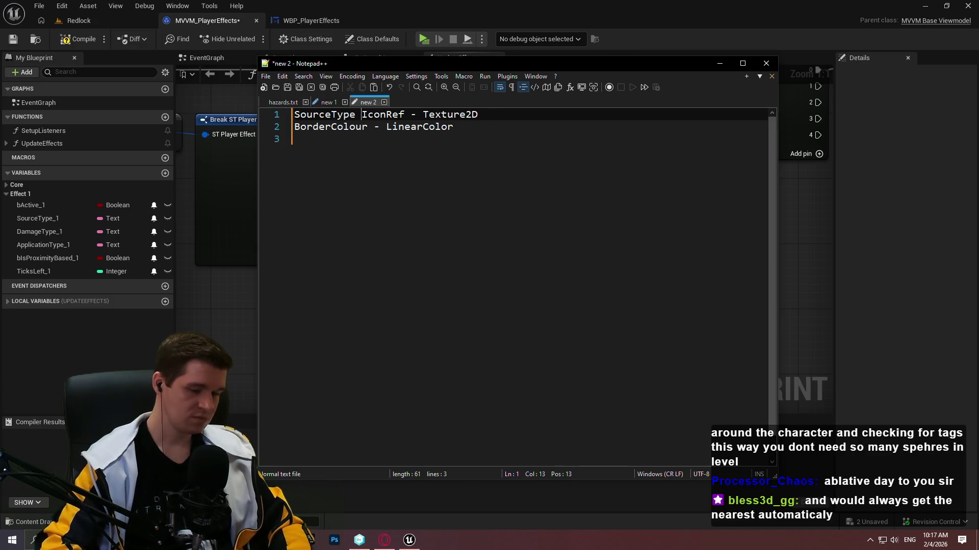
pyautogui.write('-')
pyautogui.press('BackSpace')
pyautogui.press('BackSpace')
pyautogui.write('-')
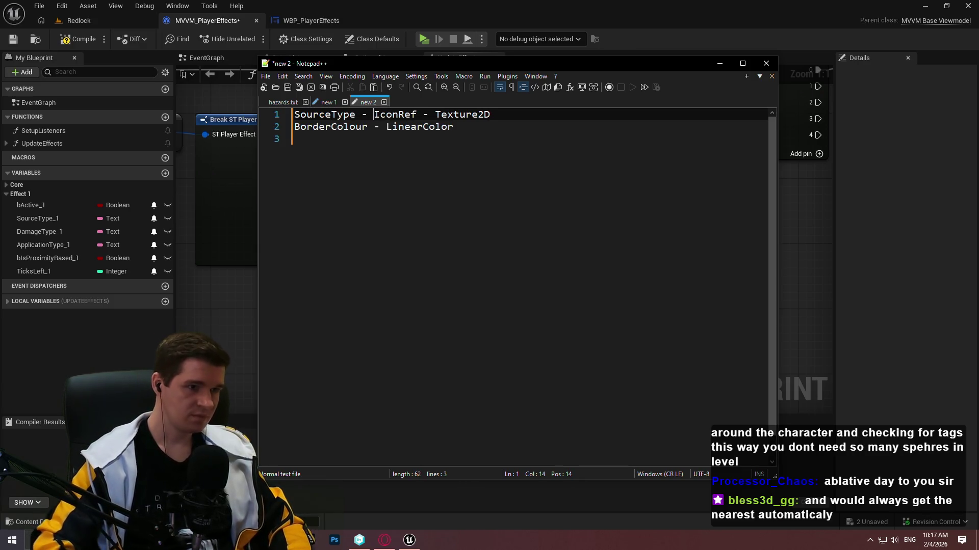
pyautogui.click(327, 126)
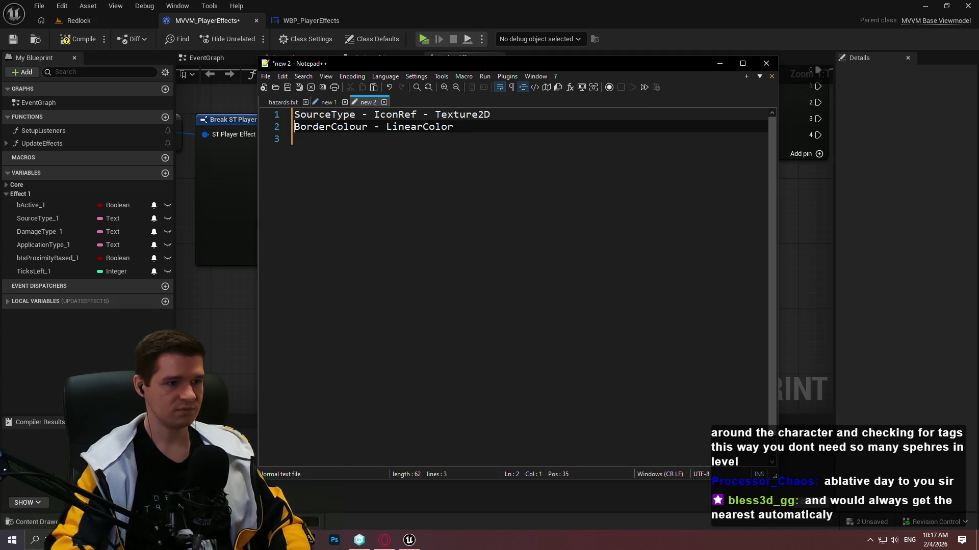
pyautogui.write('DamageType ')
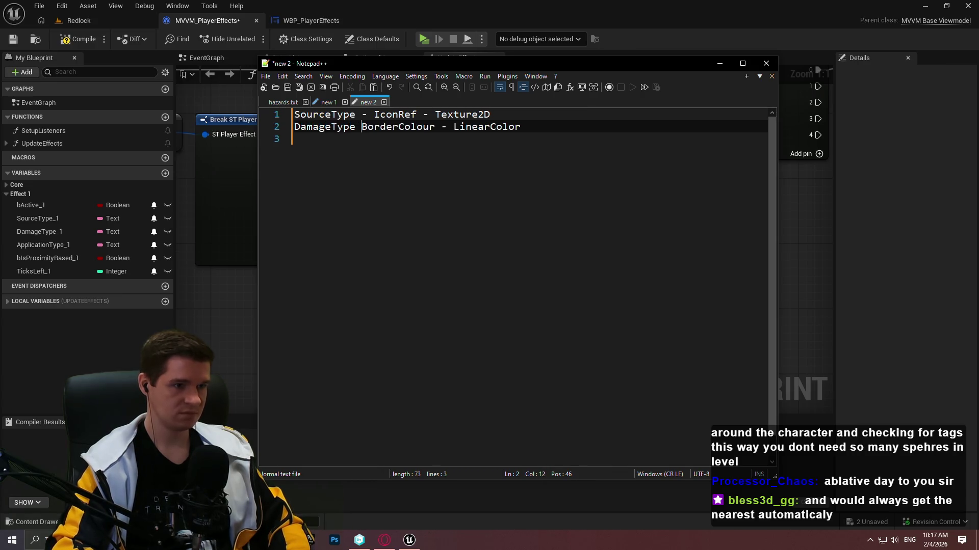
pyautogui.write('-')
pyautogui.click(295, 138)
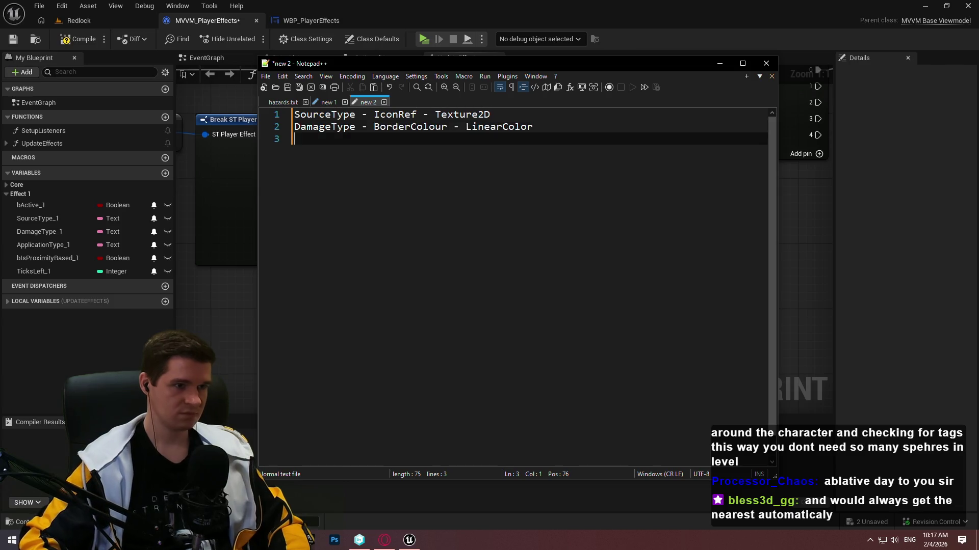
pyautogui.write('Appl')
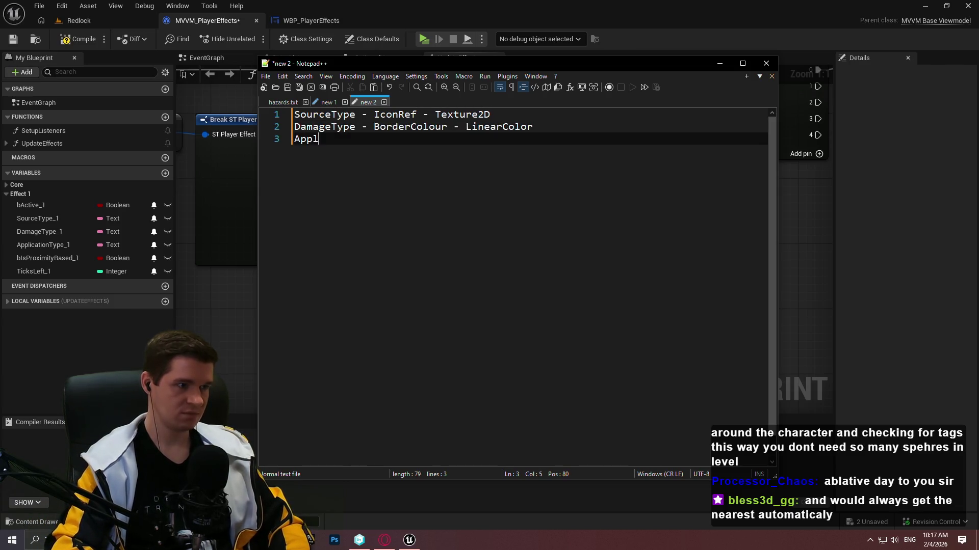
pyautogui.write('icationType')
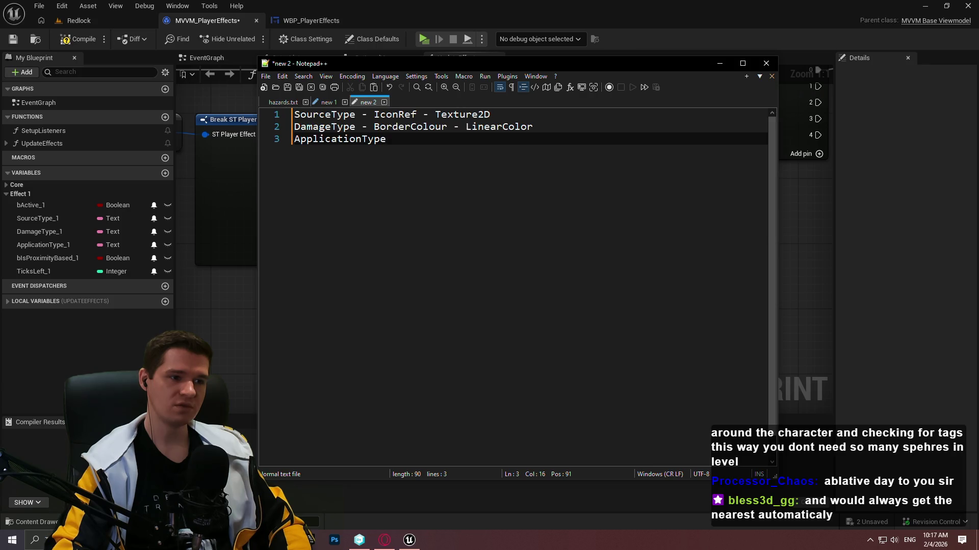
pyautogui.write(' - b')
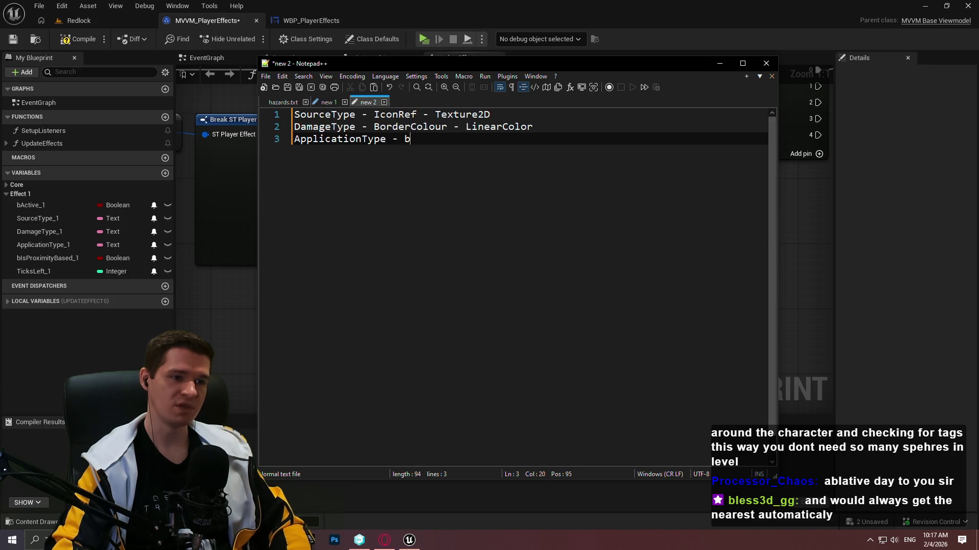
pyautogui.write('S')
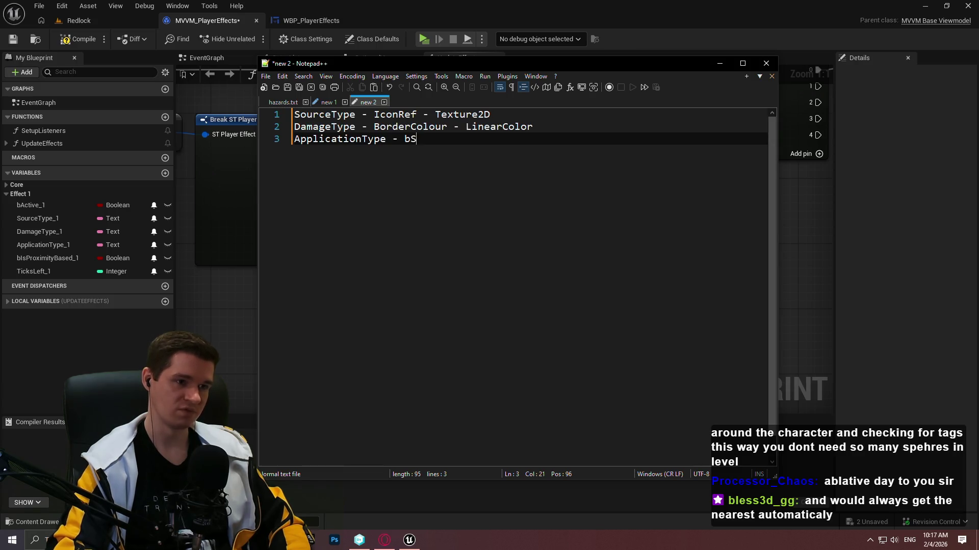
pyautogui.write('how')
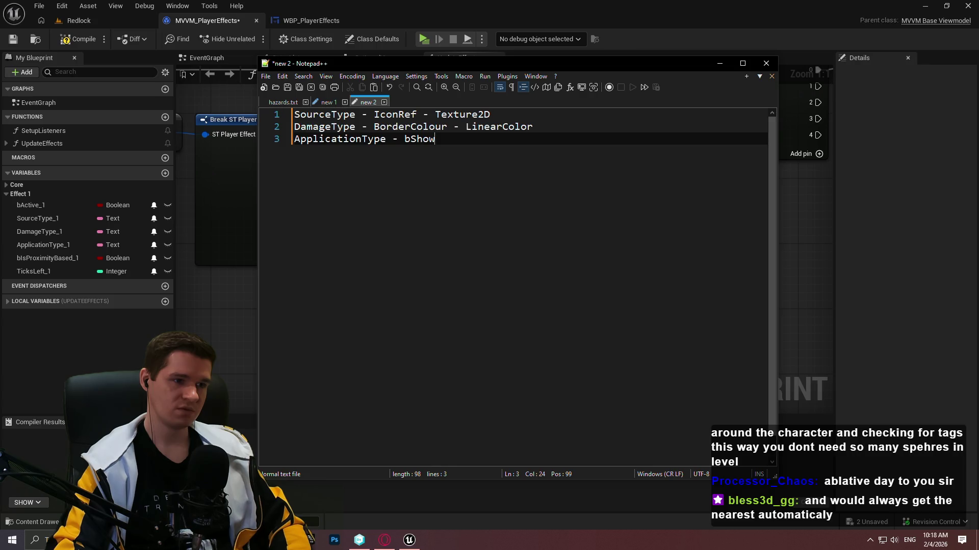
# - Finish line three as 'ApplicationType - bShowTicksLeft' and nudge the Notepad++ window
pyautogui.write('TicksLeft')
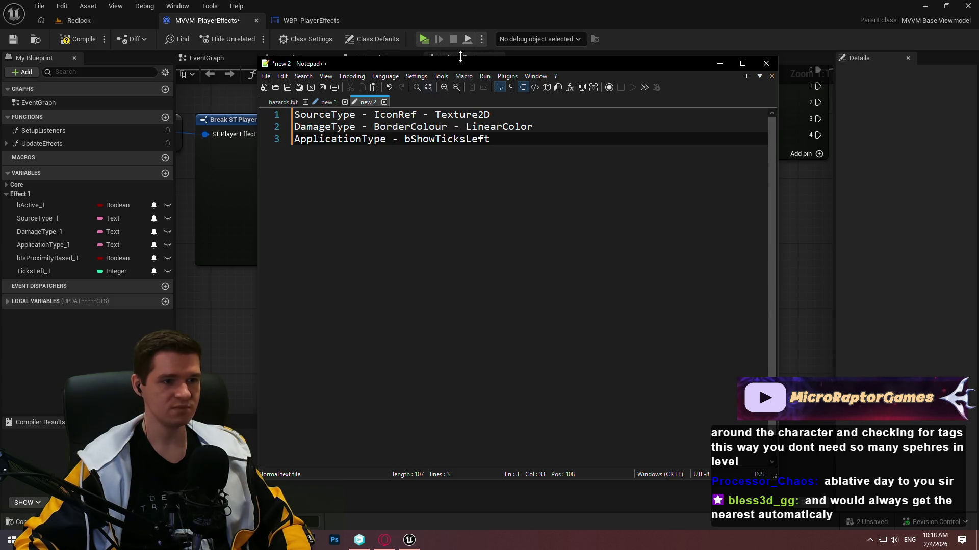
pyautogui.moveTo(453, 62); pyautogui.dragTo(464, 65)
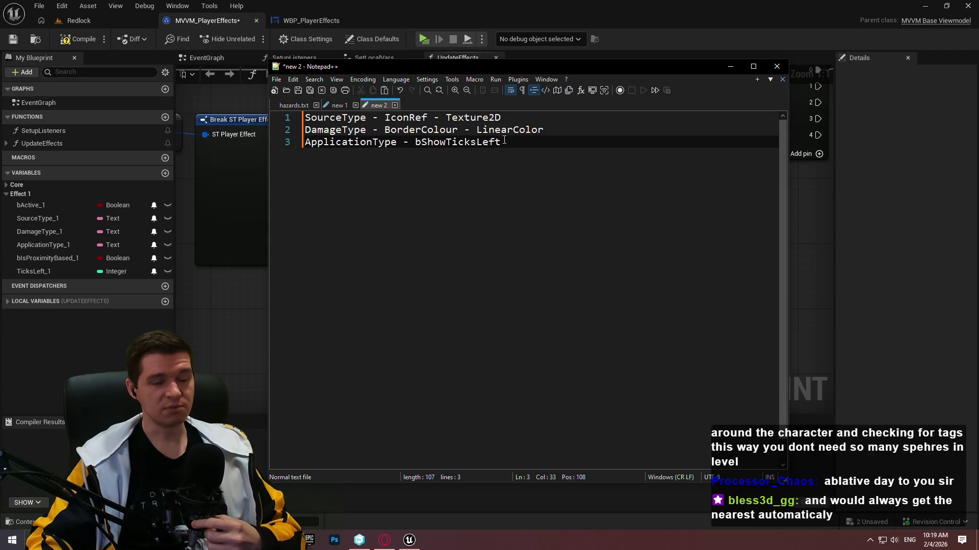
# - Inspect the TestCapsule blueprint's capsule location and size nodes from KYS > Testing, then close it
pyautogui.click(99, 24)
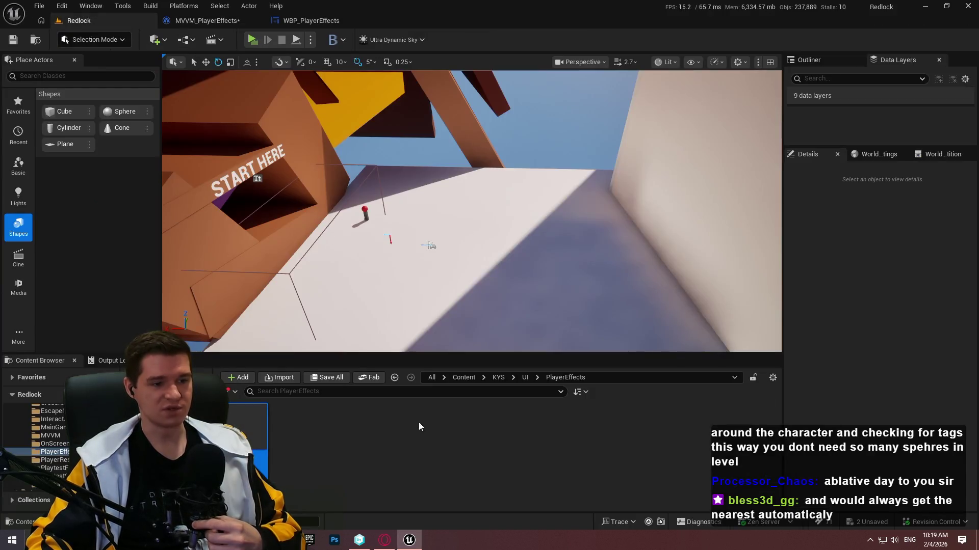
pyautogui.click(498, 377)
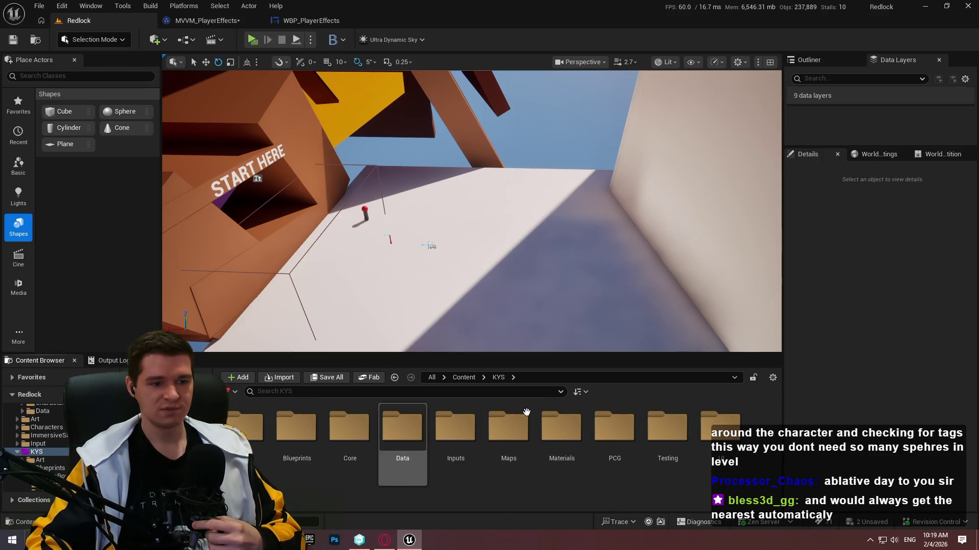
pyautogui.click(455, 431)
pyautogui.doubleClick(668, 430)
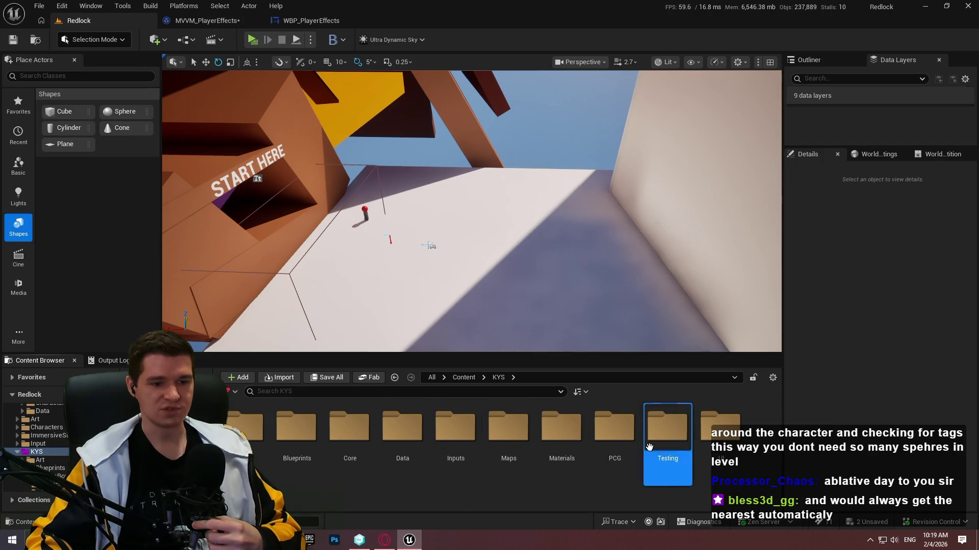
pyautogui.scroll(-3, 540, 455)
pyautogui.doubleClick(540, 455)
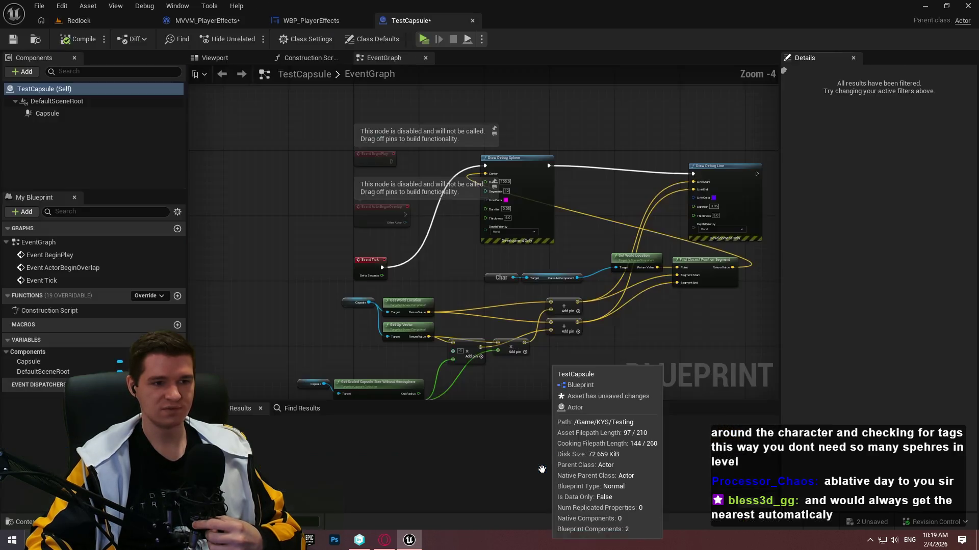
pyautogui.scroll(4, 467, 245)
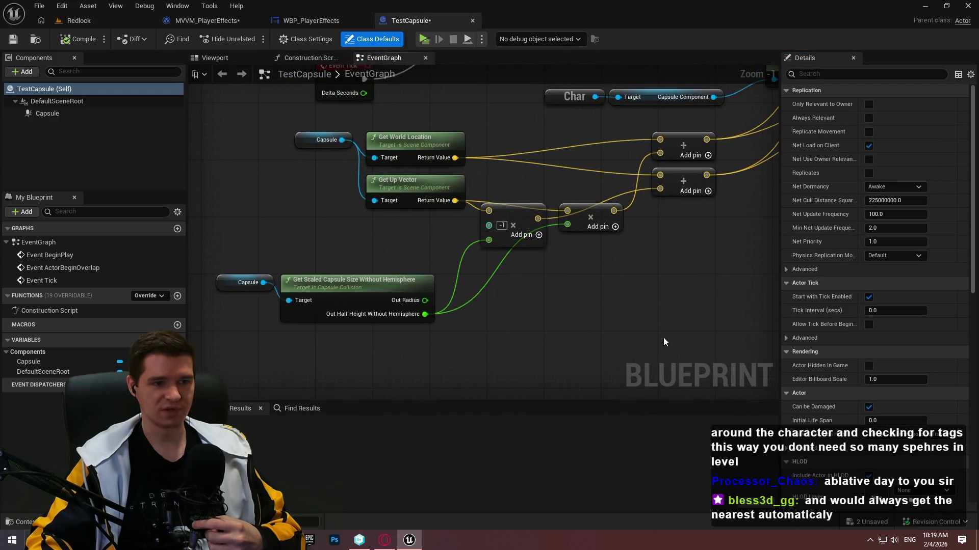
pyautogui.moveTo(662, 338); pyautogui.dragTo(259, 130)
pyautogui.scroll(-4, 427, 306)
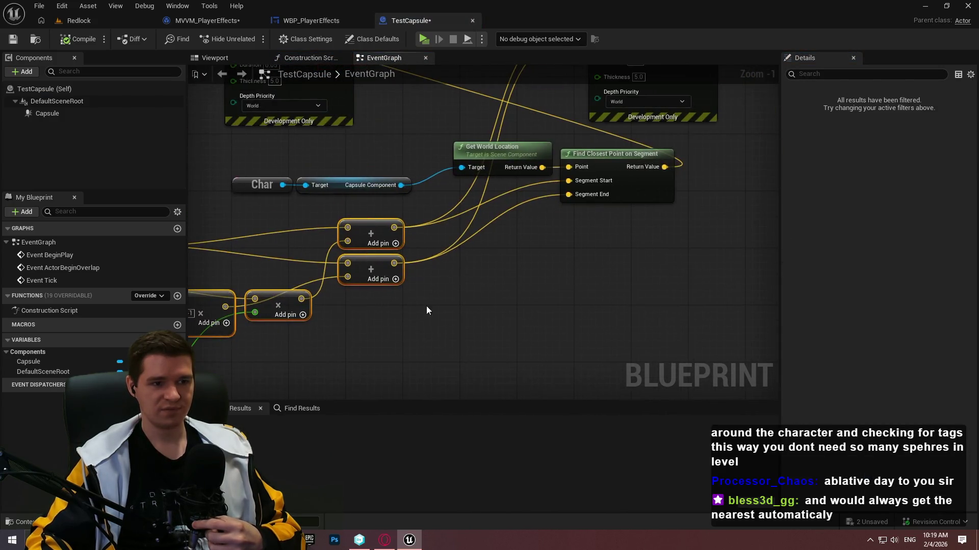
pyautogui.click(472, 22)
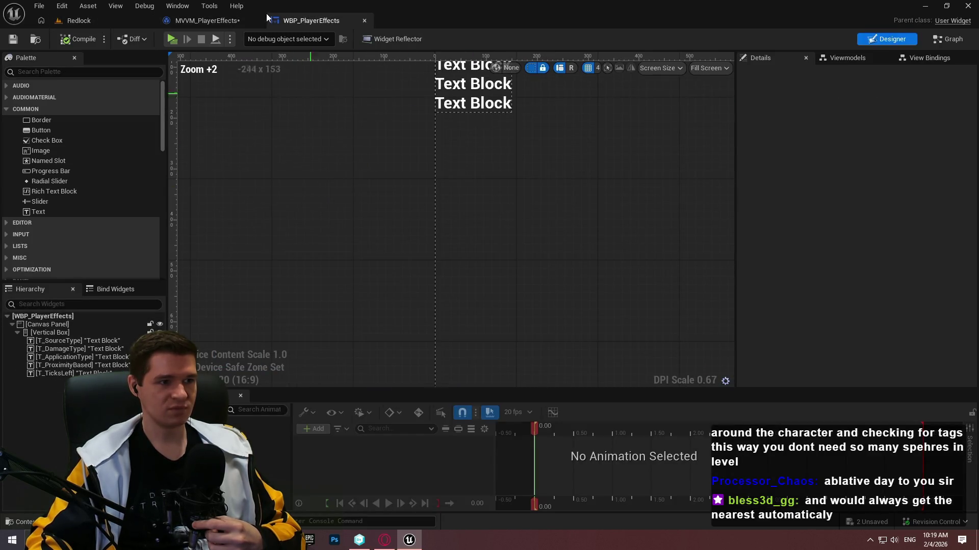
pyautogui.click(239, 20)
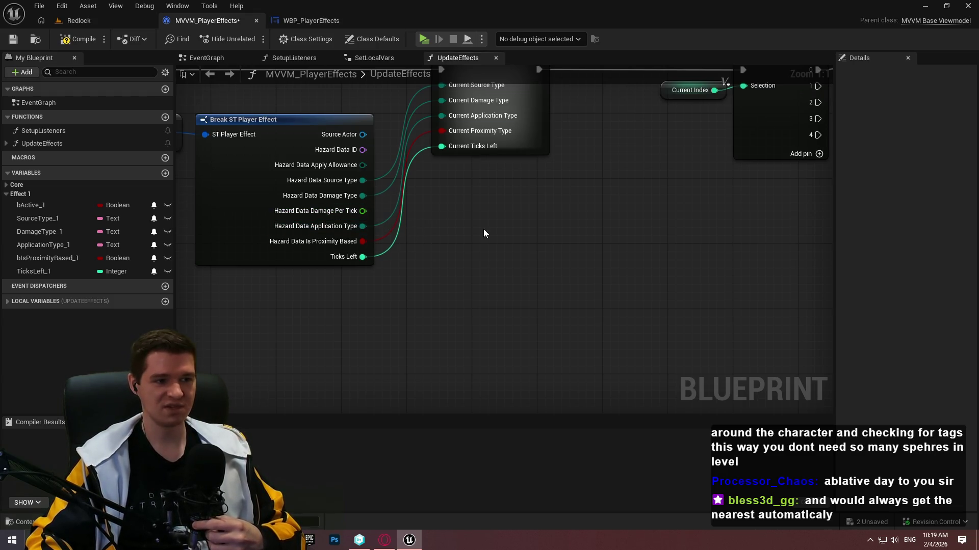
# - Pan the UpdateEffects graph to the SetLocalVars and SET w/ Broadcast nodes, then switch to Notepad++
pyautogui.moveTo(482, 231); pyautogui.dragTo(524, 295)
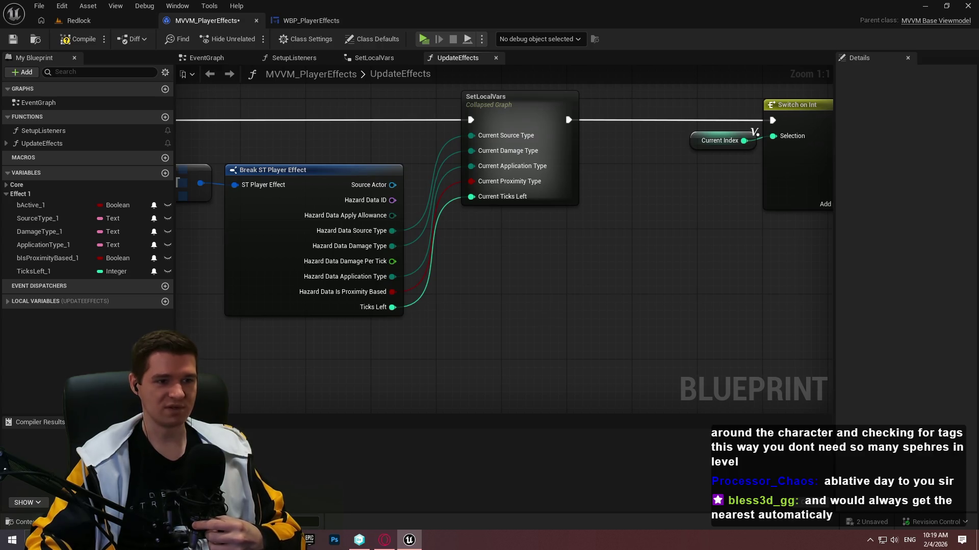
pyautogui.scroll(-5, 754, 127)
pyautogui.scroll(4, 564, 248)
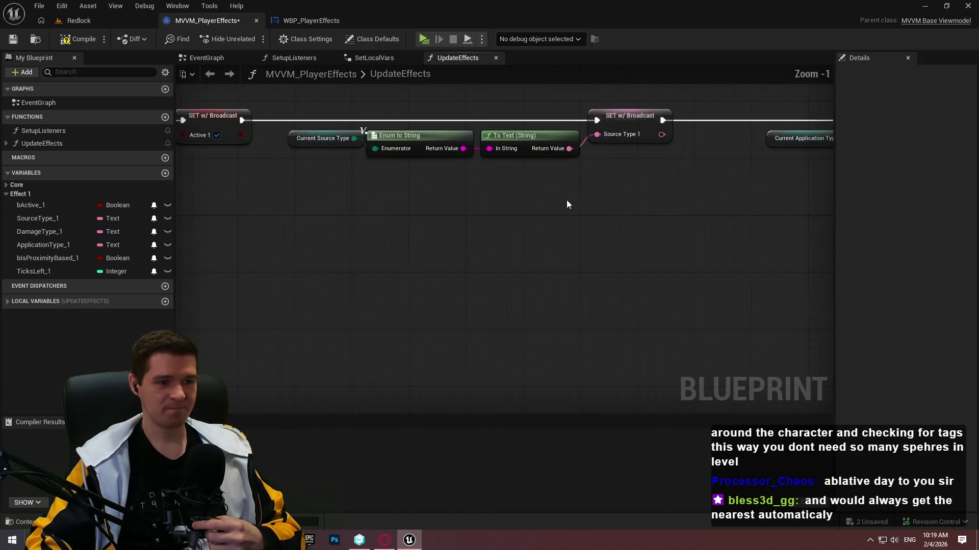
pyautogui.hotkey('alt', 'Tab')
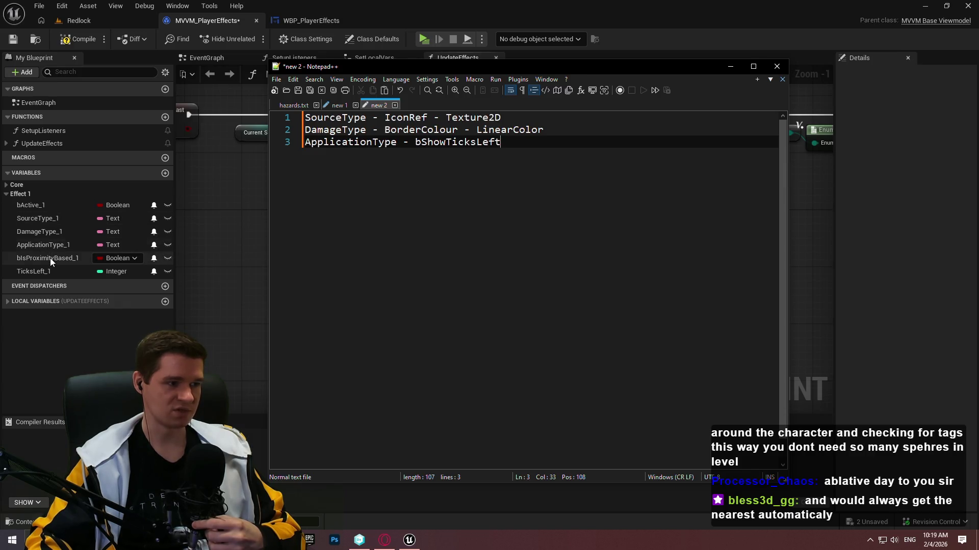
# - Add 'TicksLeft ->' and 'bIsProximityBased ->' as new lines in the mapping notes
pyautogui.press('Return')
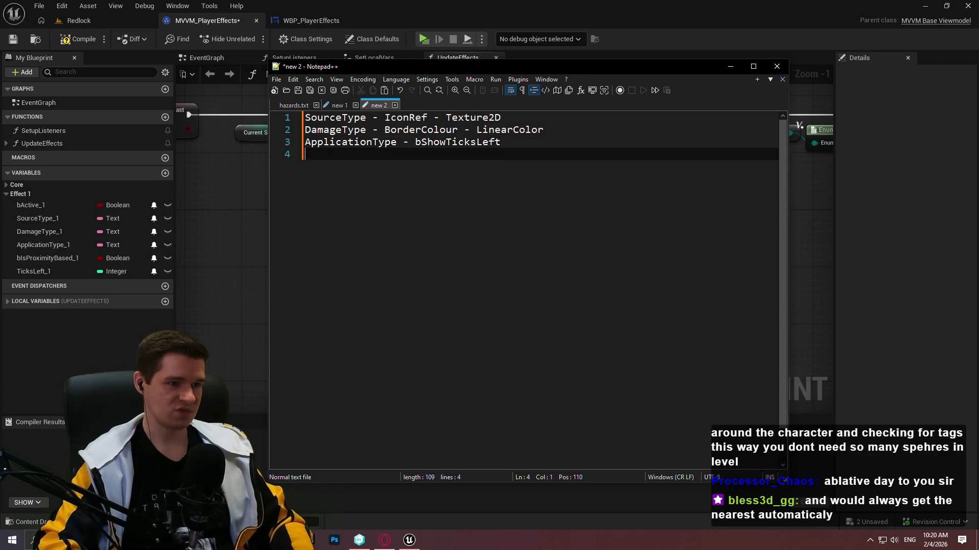
pyautogui.write('Ticks')
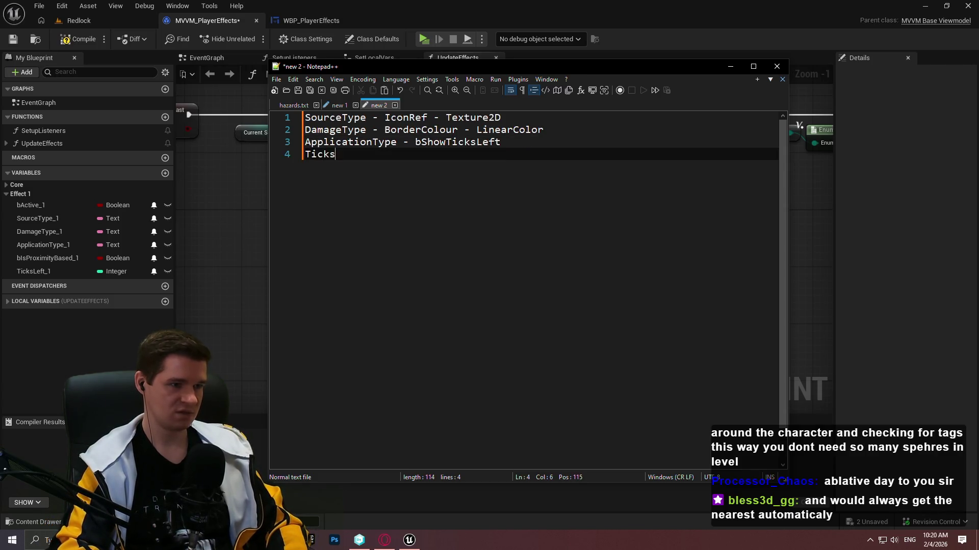
pyautogui.write('Left ->')
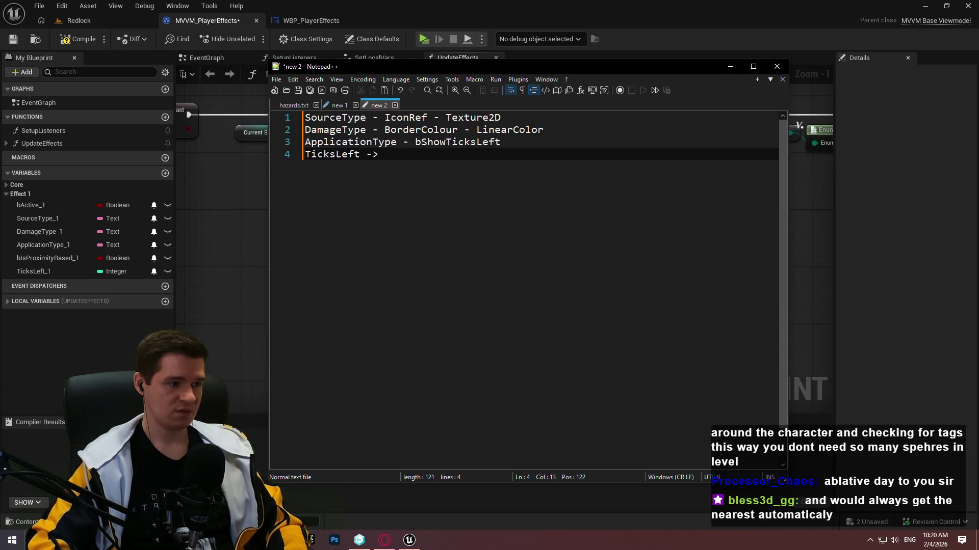
pyautogui.press('Return')
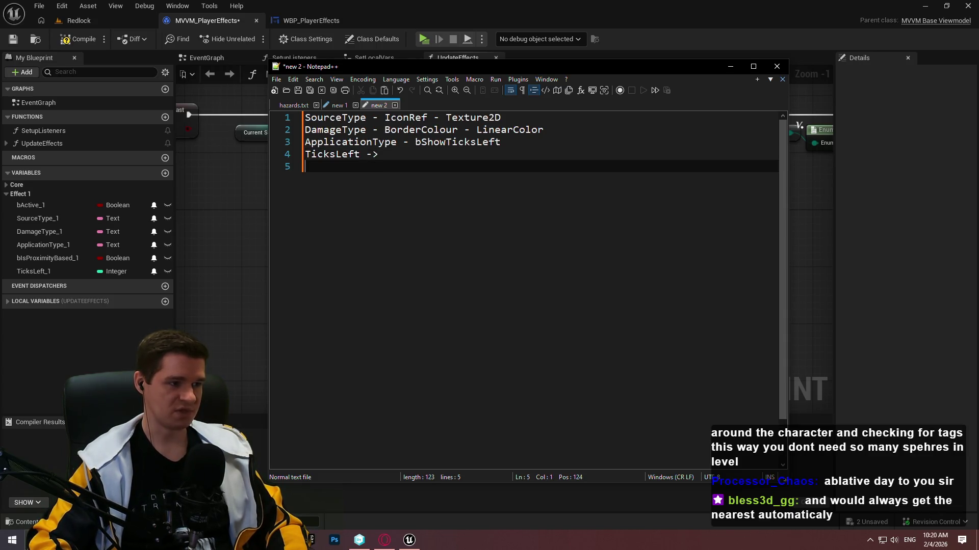
pyautogui.write('bI')
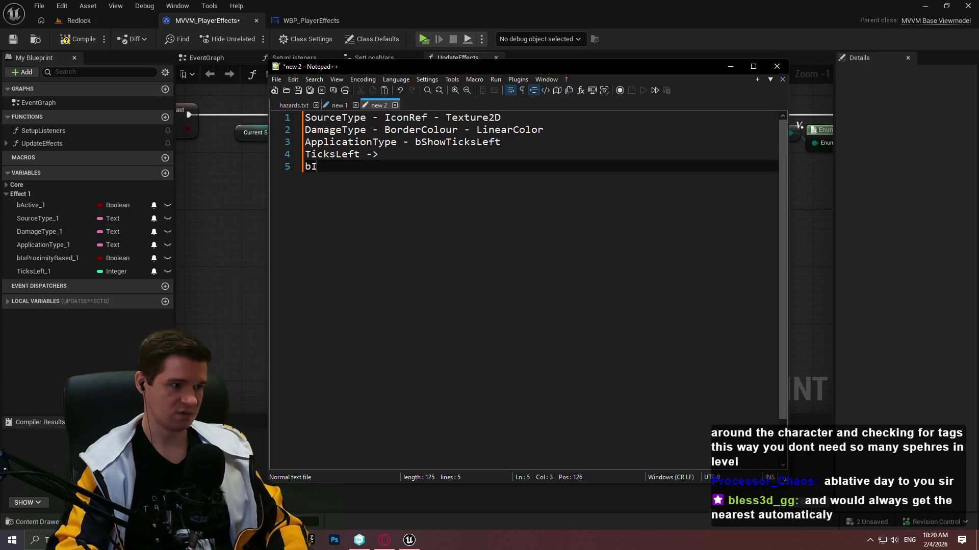
pyautogui.write('sProxi')
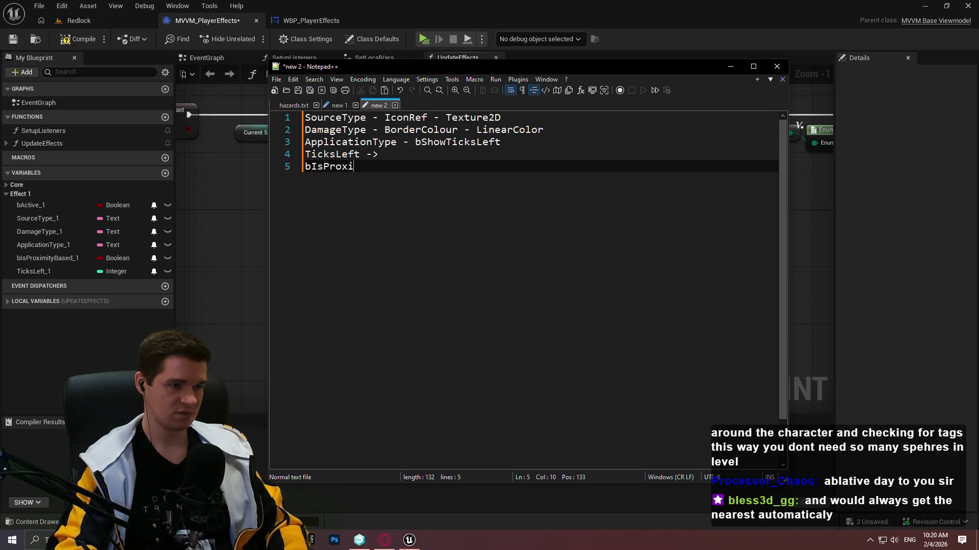
pyautogui.write('mityBased ->')
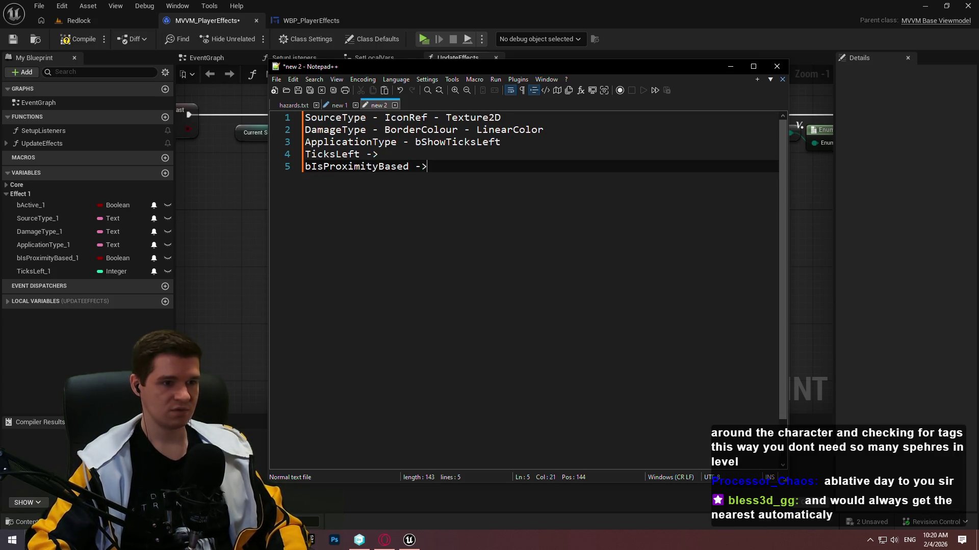
pyautogui.press('Up')
pyautogui.press('Up')
pyautogui.press('Up')
pyautogui.press('Up')
pyautogui.press('Home')
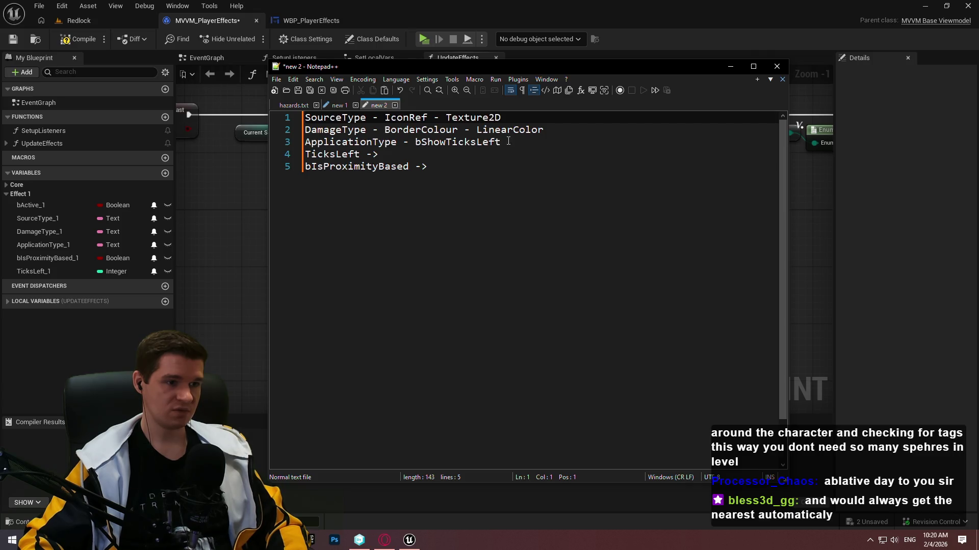
# - Compare the SourceType, DamageType and ApplicationType notes against the UpdateEffects graph
pyautogui.moveTo(529, 140); pyautogui.dragTo(287, 129)
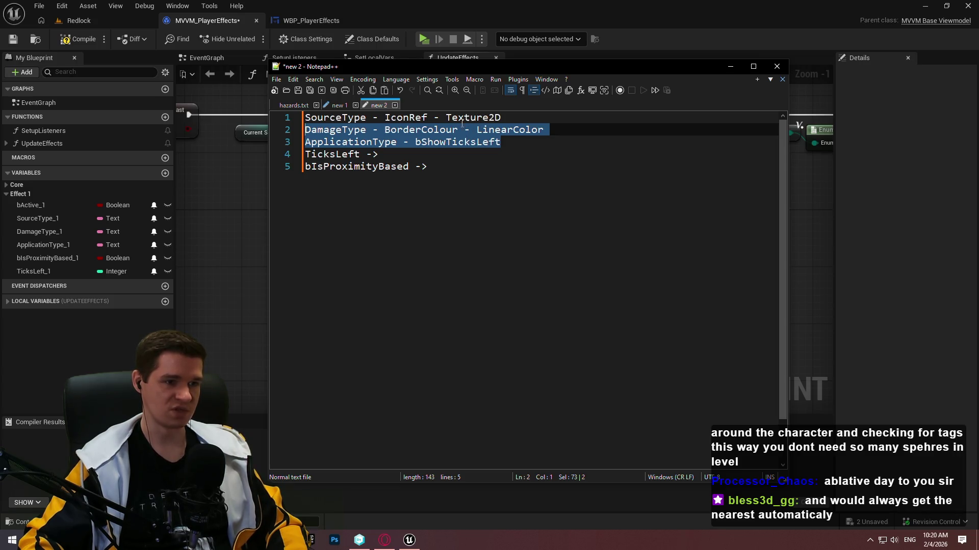
pyautogui.moveTo(501, 118); pyautogui.dragTo(260, 113)
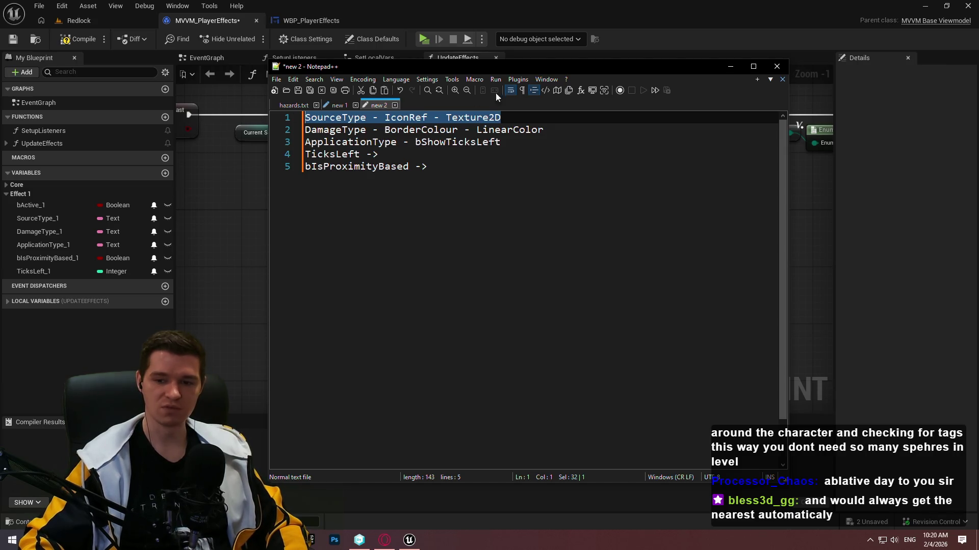
pyautogui.click(897, 121)
pyautogui.scroll(-3, 637, 201)
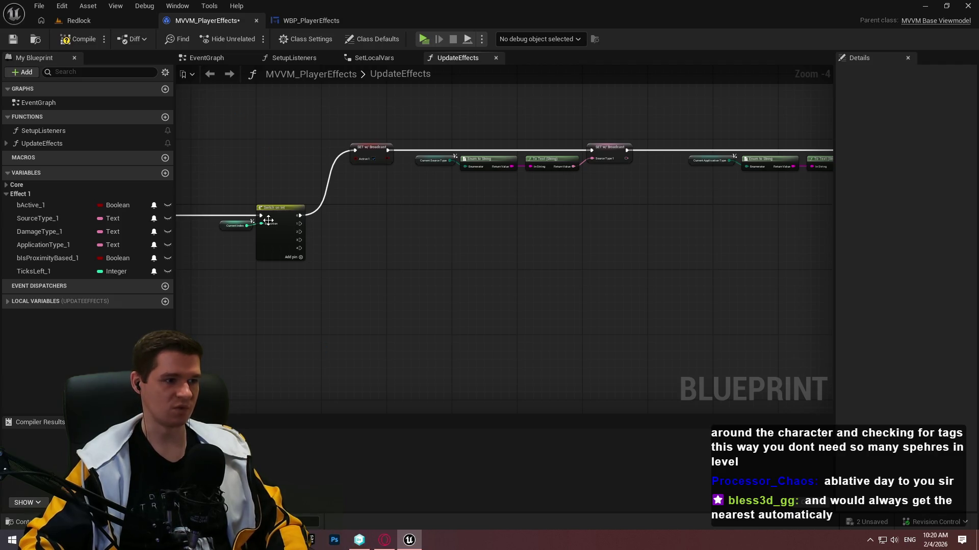
pyautogui.hotkey('alt', 'Tab')
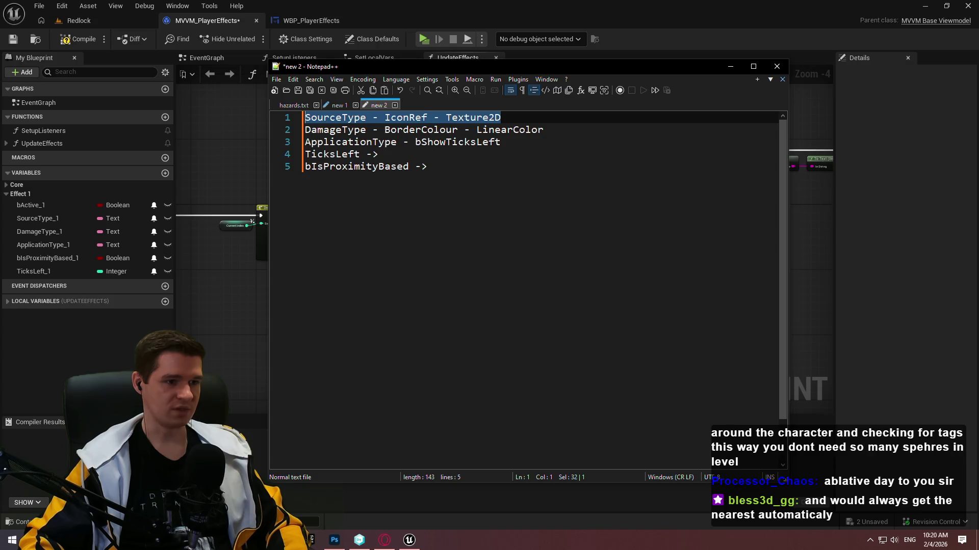
# - Add a Switch on E_HazardSourceType from Hazard Data Source Type, showing all outputs
pyautogui.click(218, 321)
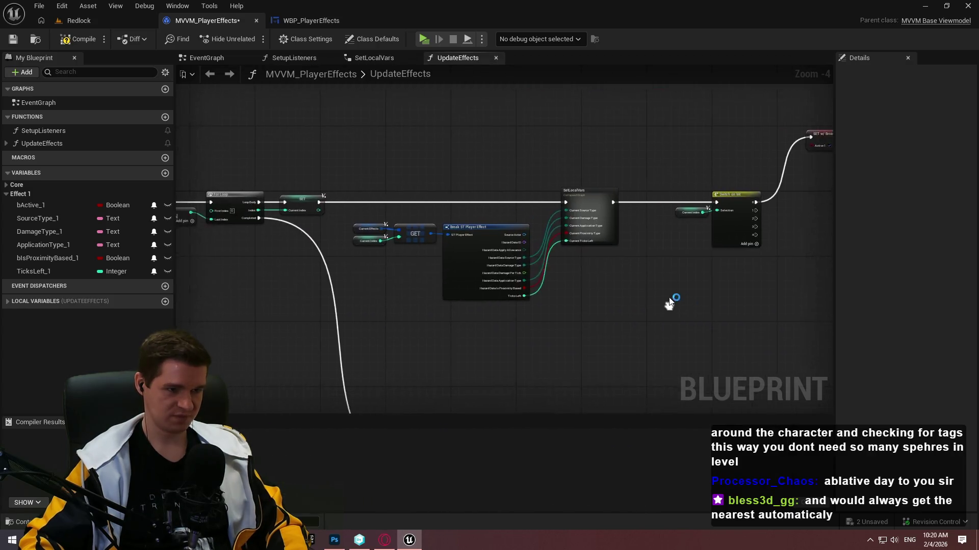
pyautogui.scroll(4, 517, 236)
pyautogui.moveTo(476, 246); pyautogui.dragTo(589, 306)
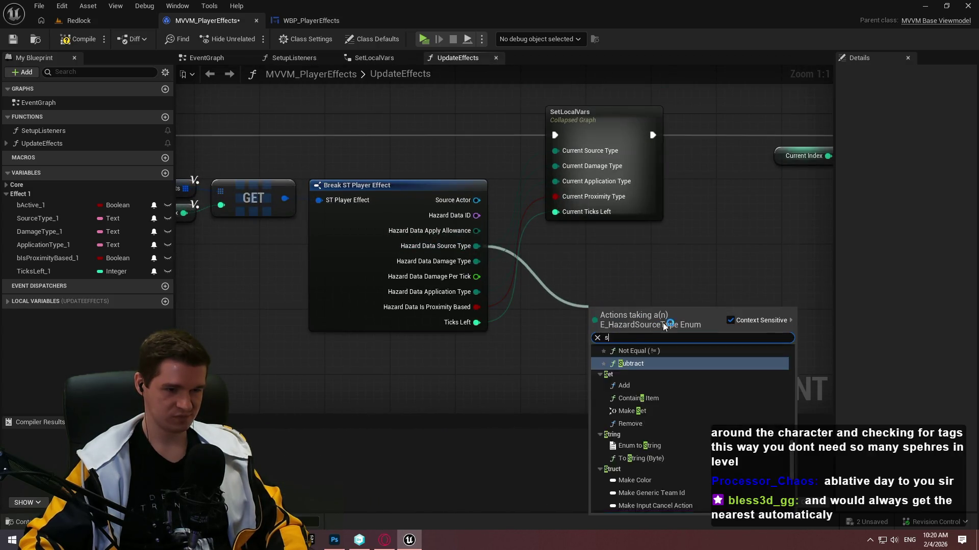
pyautogui.write('sw')
pyautogui.click(660, 380)
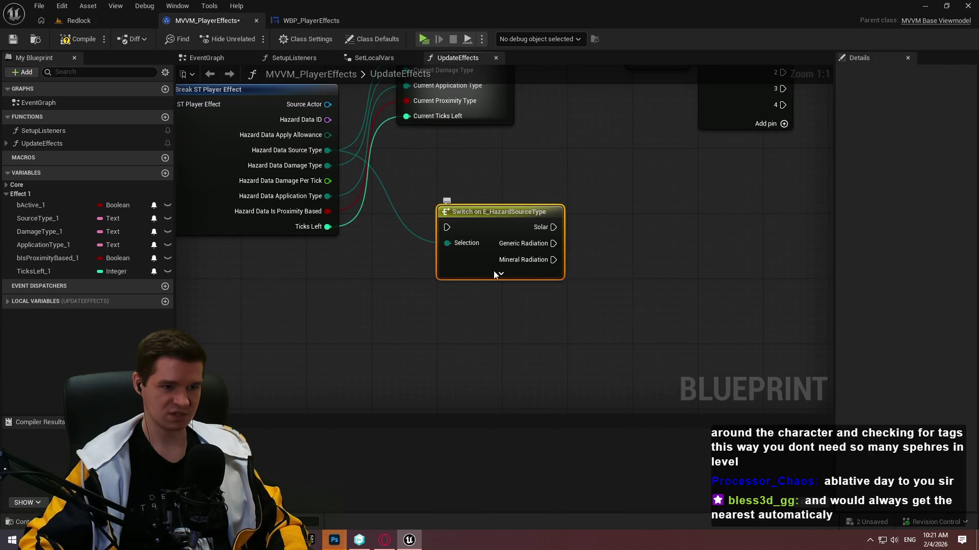
pyautogui.click(499, 275)
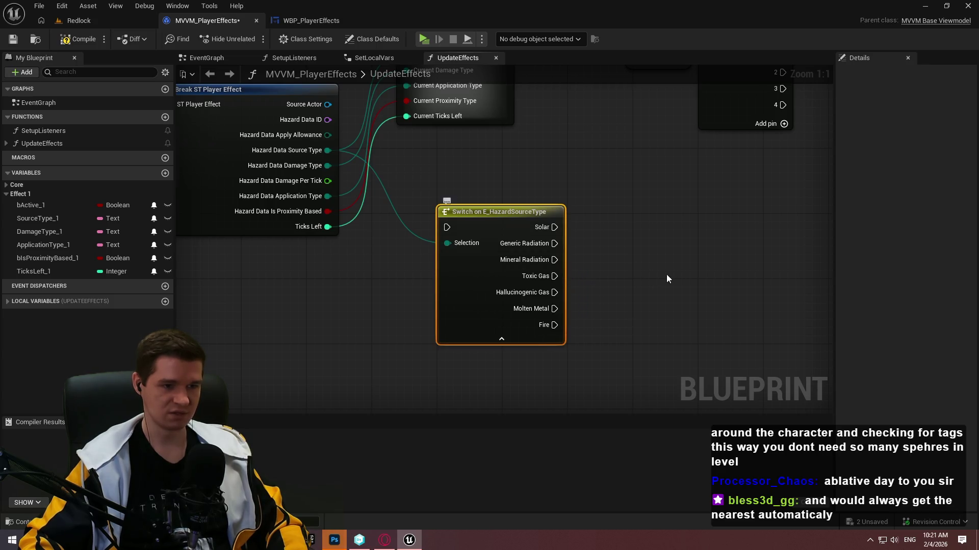
pyautogui.moveTo(663, 273); pyautogui.dragTo(555, 248)
pyautogui.click(334, 541)
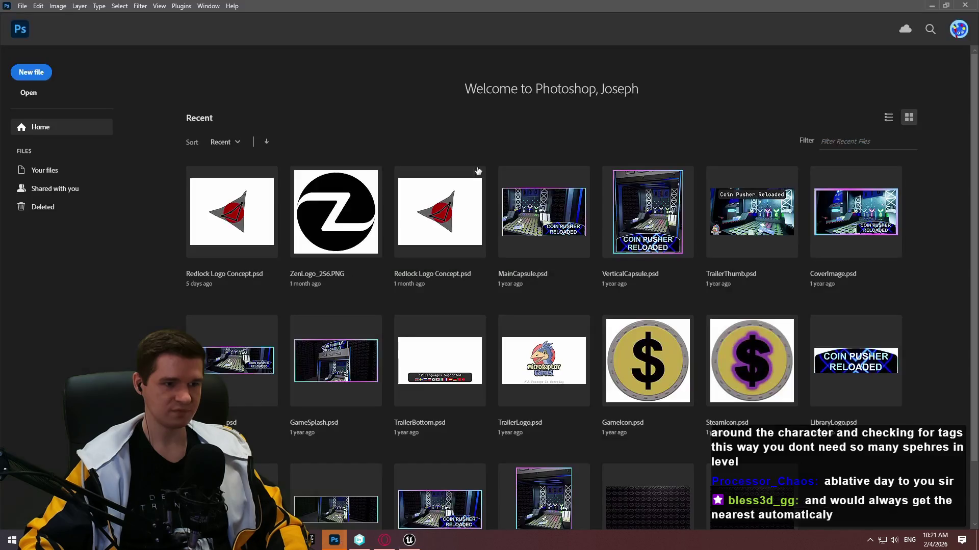
# - Create a new 128 × 128 px document at 300 pixels/inch
pyautogui.click(36, 72)
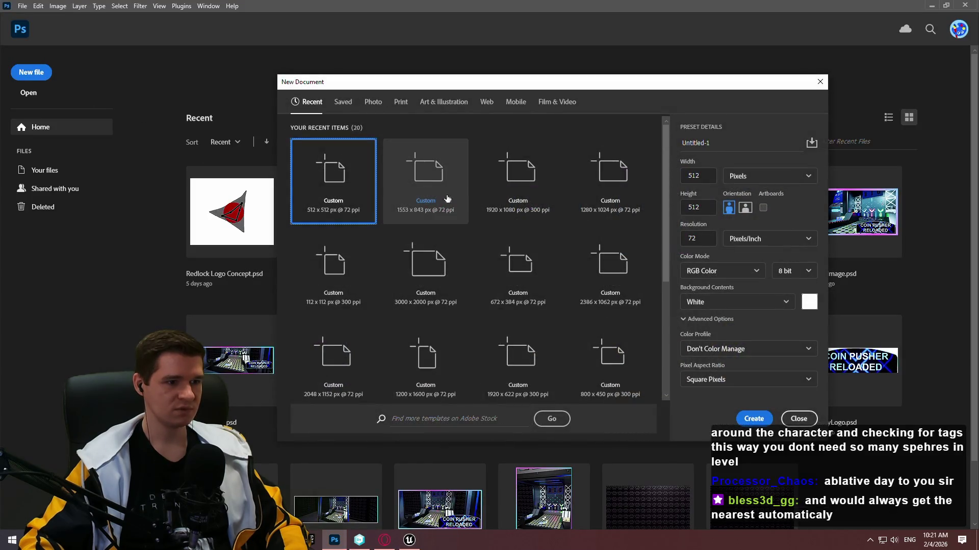
pyautogui.click(818, 82)
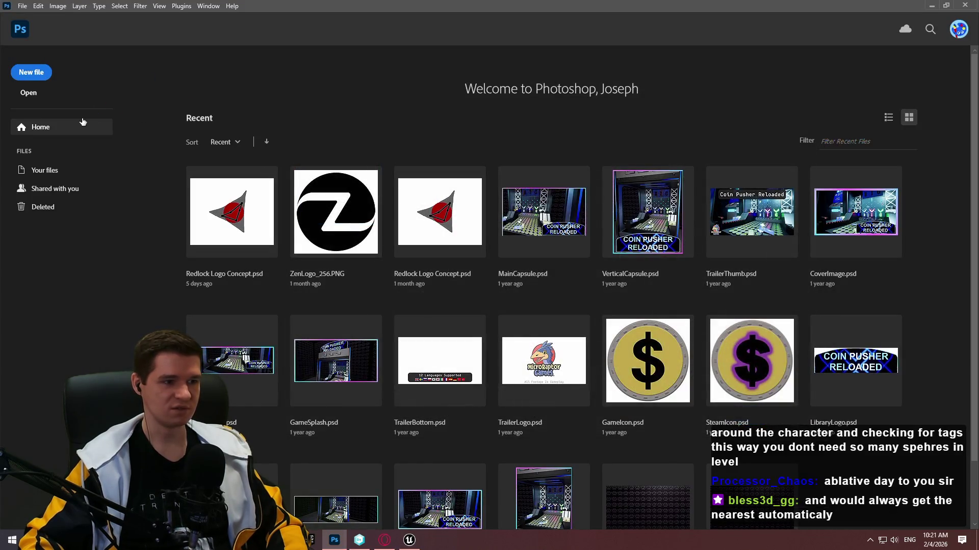
pyautogui.click(45, 73)
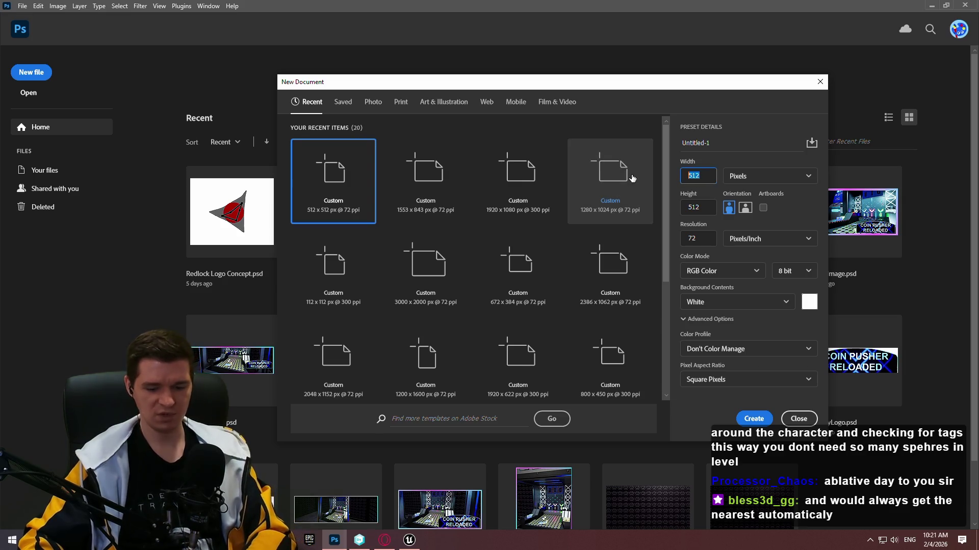
pyautogui.click(699, 176)
pyautogui.write('128')
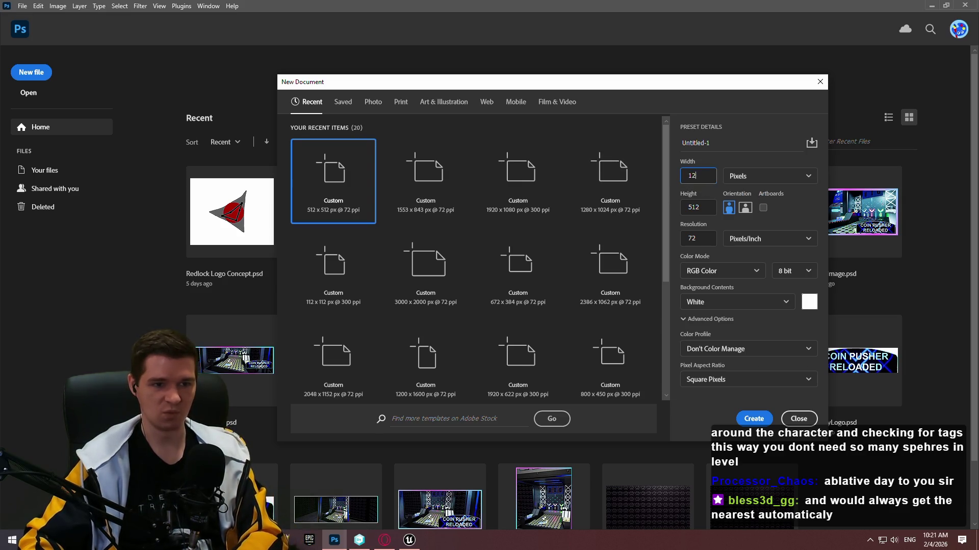
pyautogui.click(708, 207)
pyautogui.write('128')
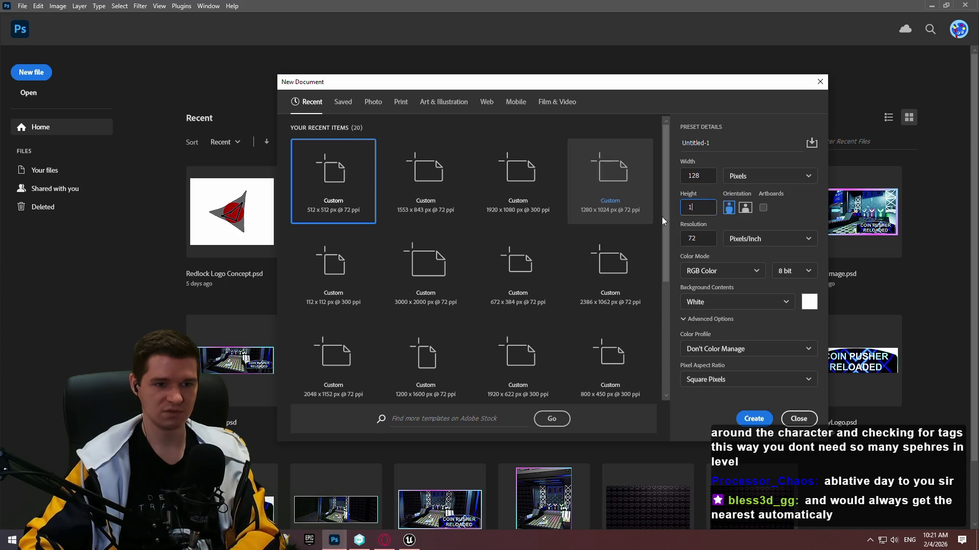
pyautogui.click(703, 233)
pyautogui.write('300')
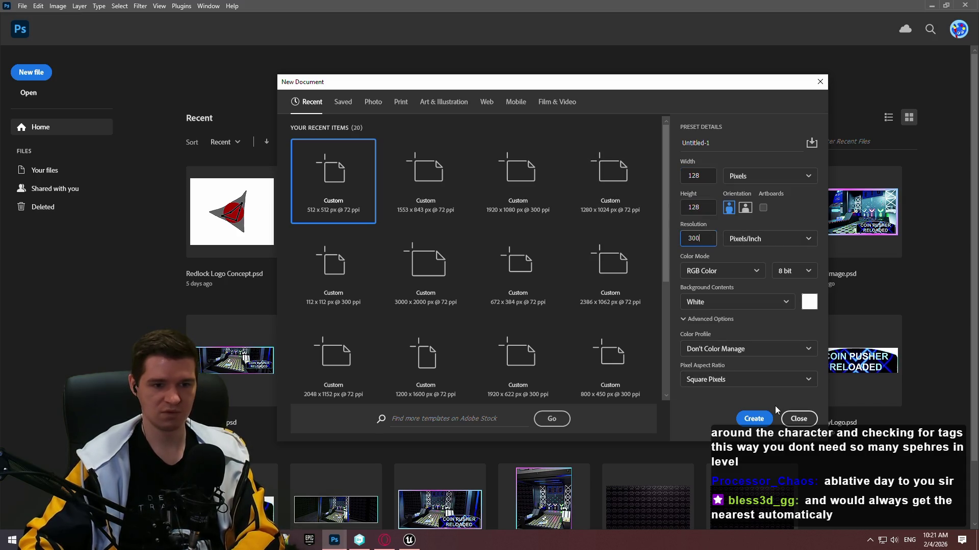
pyautogui.click(753, 418)
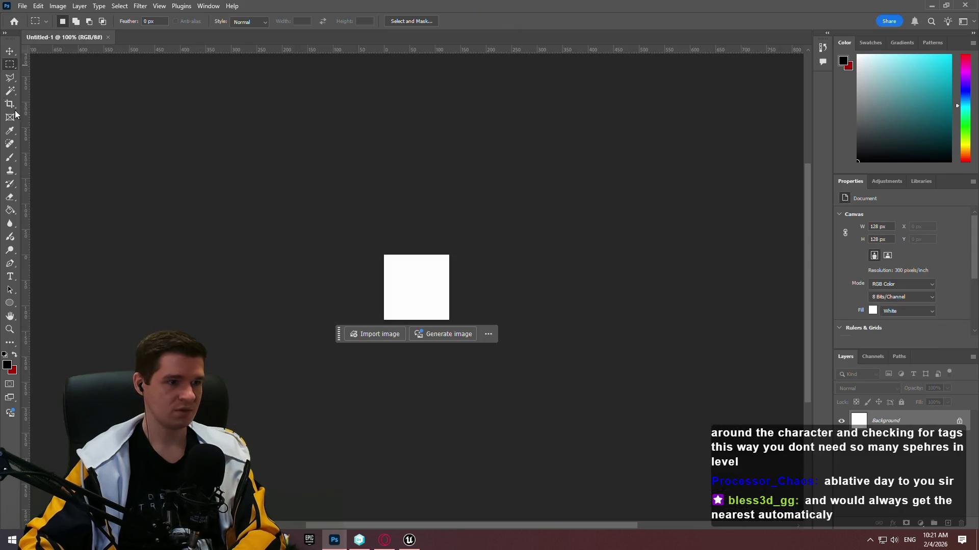
# - Add Layer 1 and set the brush painting colour to bright yellow
pyautogui.hotkey('ctrl', 'shift', 'n')
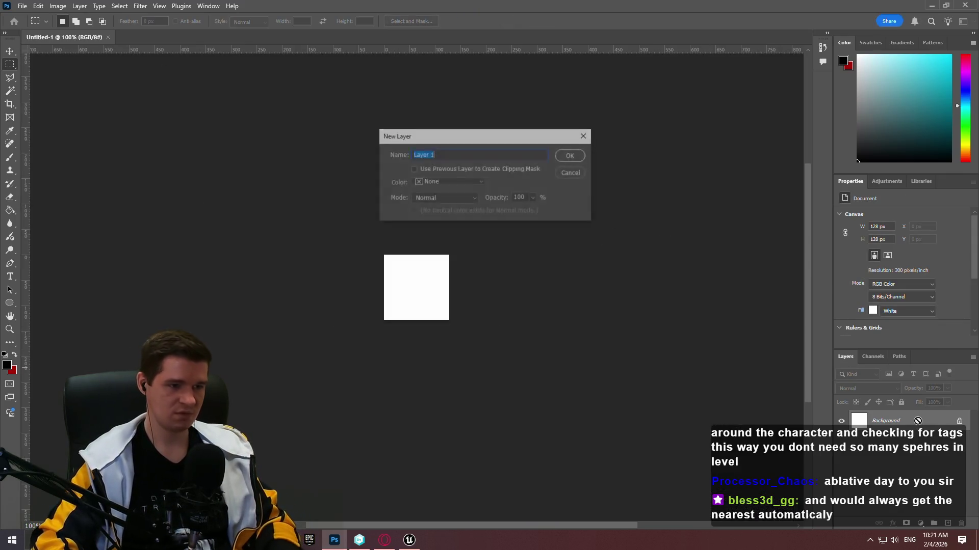
pyautogui.press('Return')
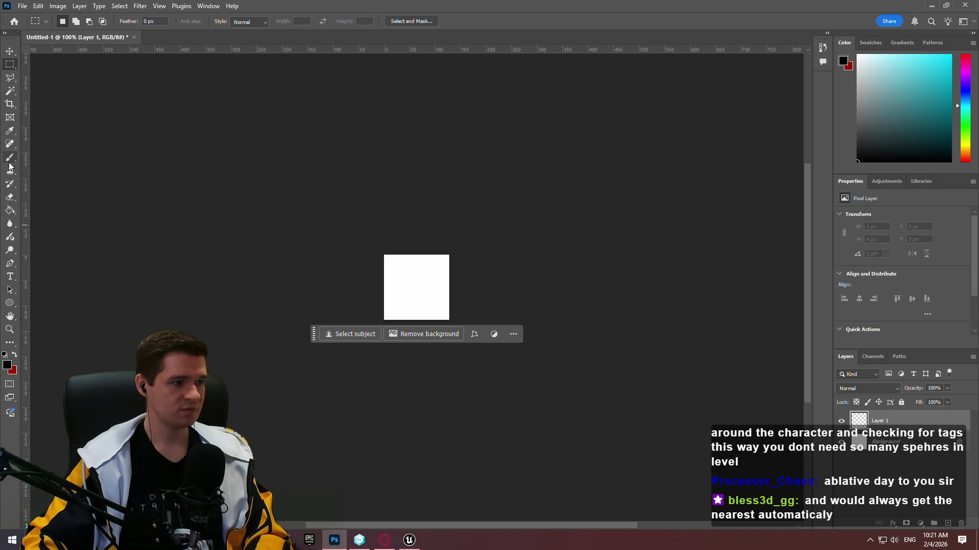
pyautogui.click(10, 157)
pyautogui.moveTo(967, 133); pyautogui.dragTo(967, 158)
pyautogui.doubleClick(746, 8)
pyautogui.moveTo(374, 93)
pyautogui.mouseDown()
pyautogui.moveTo(765, 289)
pyautogui.moveTo(484, 2)
pyautogui.mouseUp()
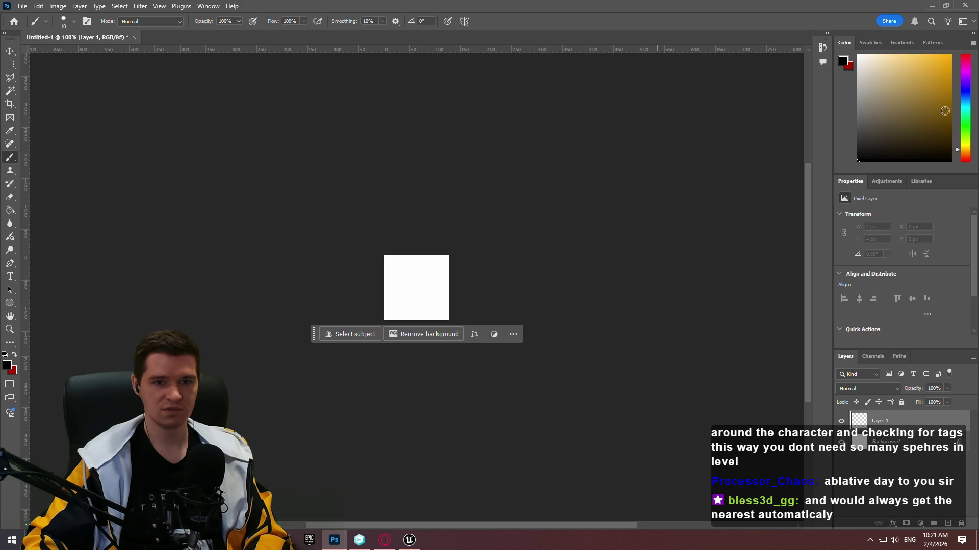
pyautogui.moveTo(960, 150); pyautogui.dragTo(969, 144)
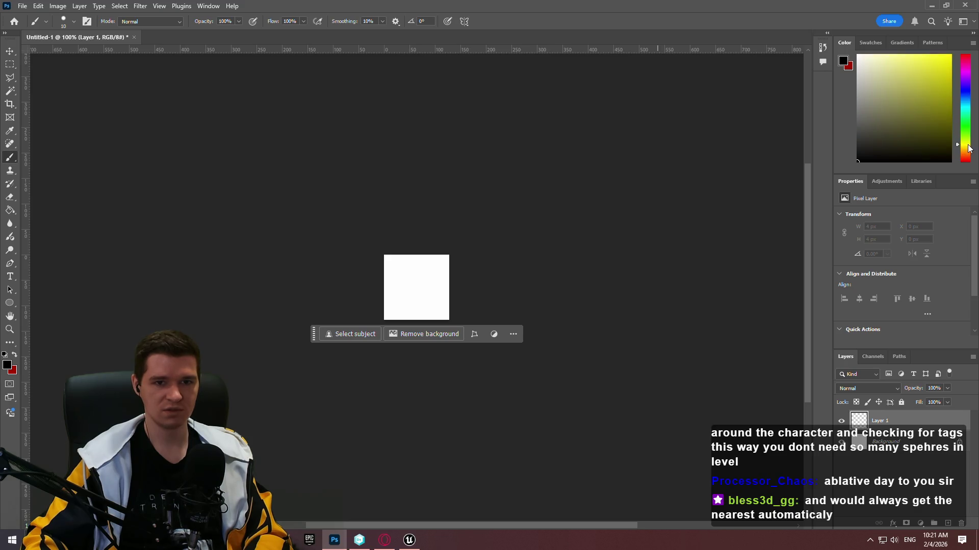
pyautogui.click(950, 54)
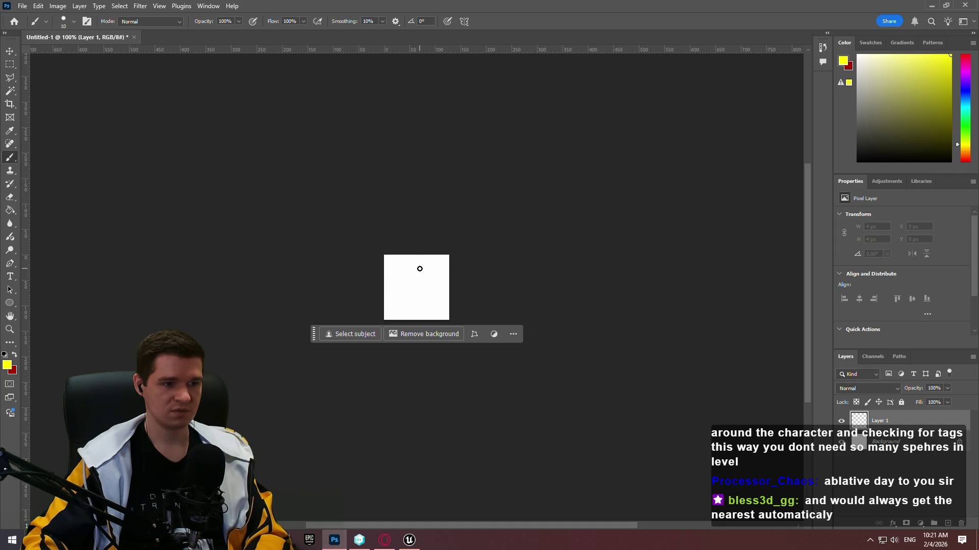
pyautogui.moveTo(410, 269); pyautogui.dragTo(397, 299)
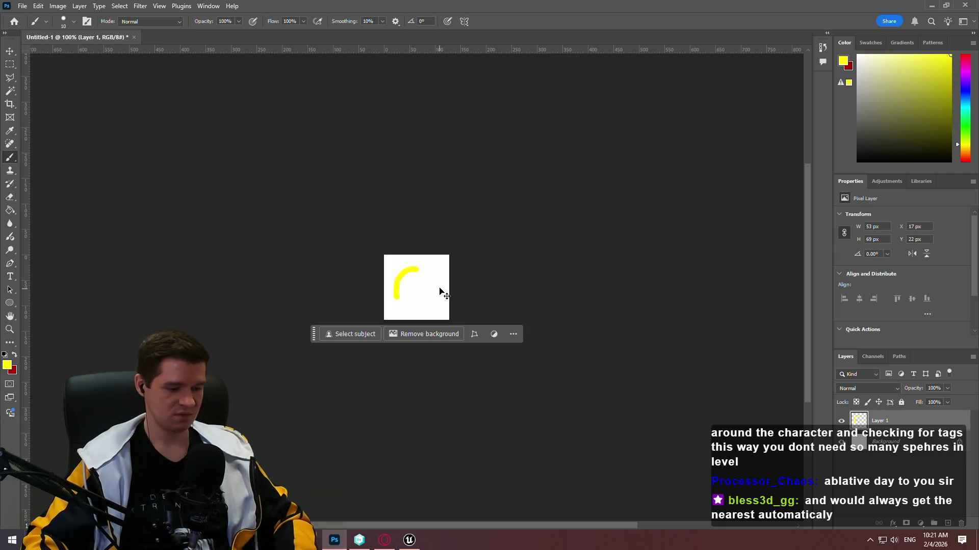
pyautogui.hotkey('ctrl', 'z')
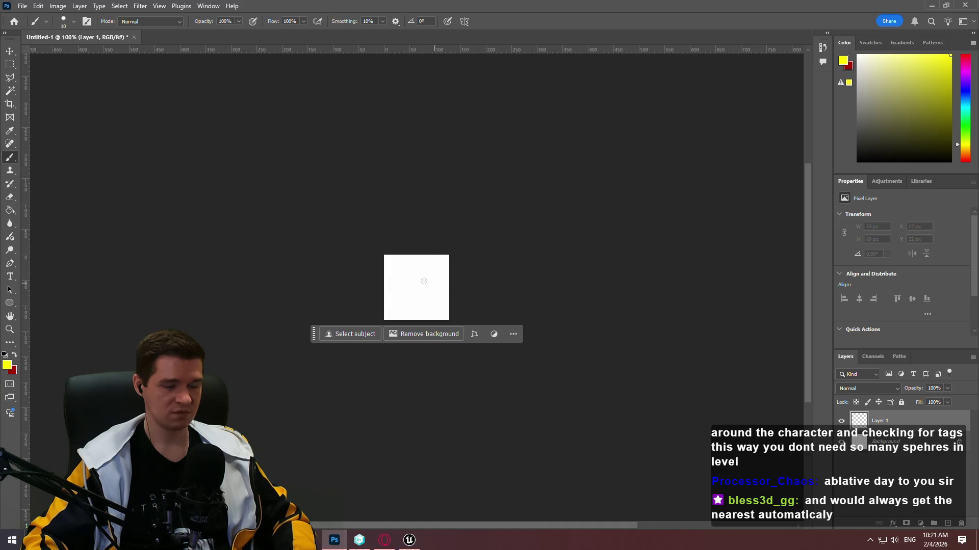
pyautogui.moveTo(913, 126)
pyautogui.mouseDown()
pyautogui.moveTo(962, 75)
pyautogui.moveTo(975, 43)
pyautogui.mouseUp()
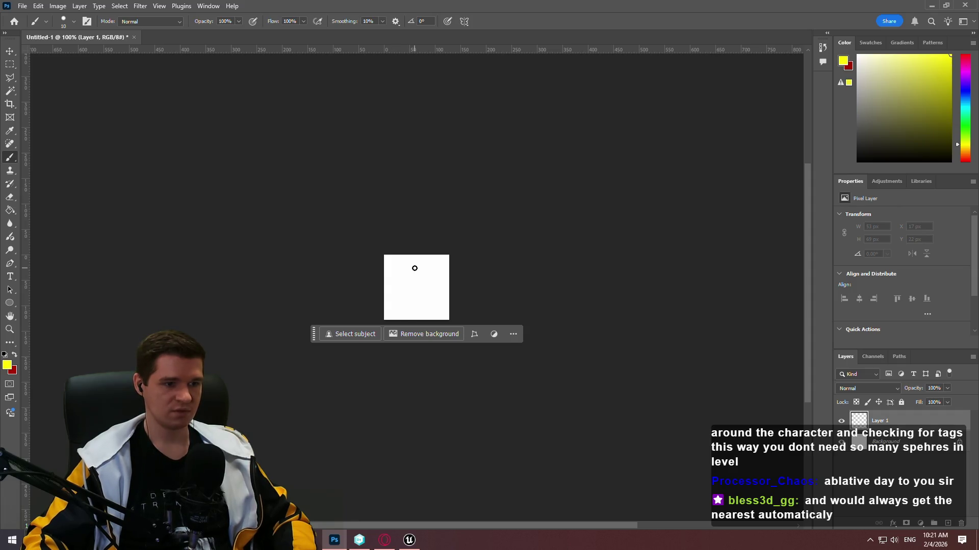
# - Add a new empty Layer 2 directly above the Background layer
pyautogui.click(889, 442)
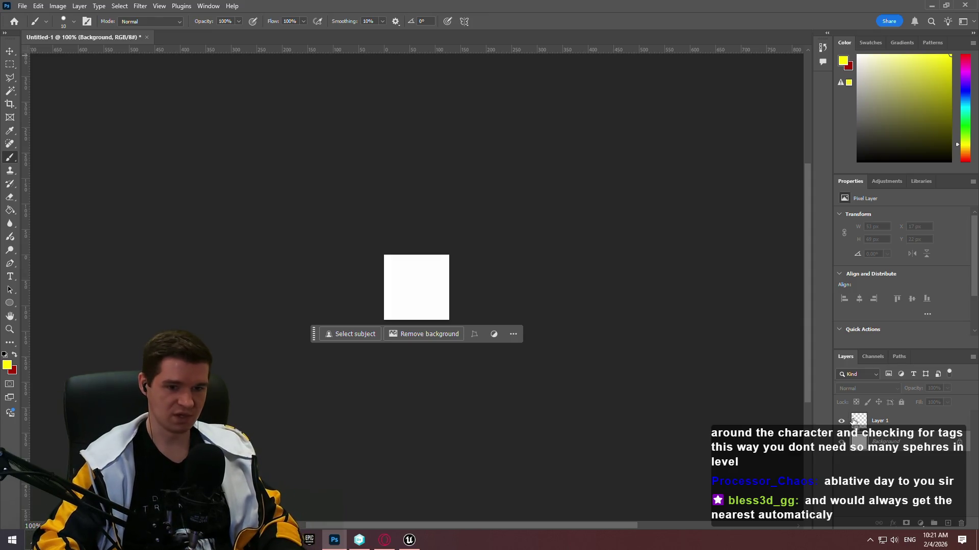
pyautogui.hotkey('ctrl', 'shift', 'n')
pyautogui.press('Return')
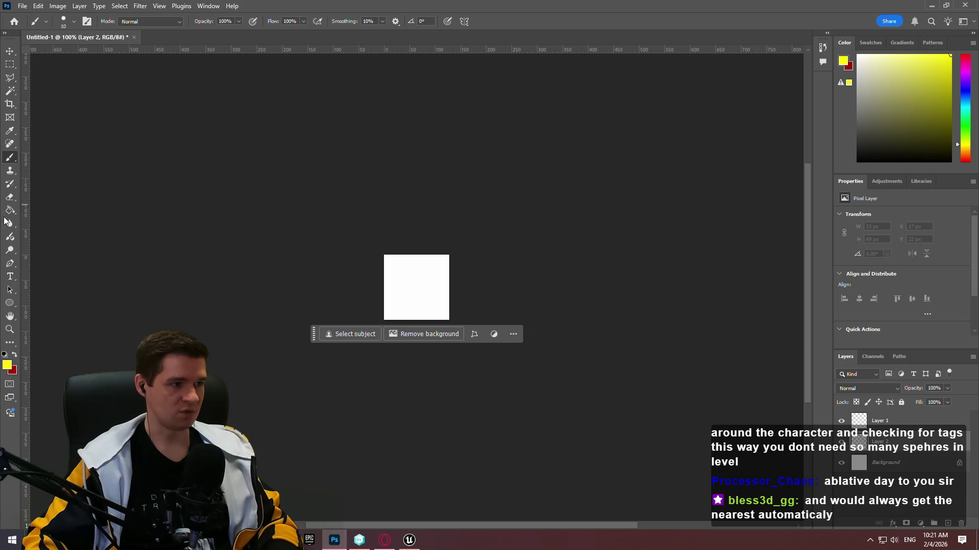
# - Fill the white square with dark grey using the Paint Bucket
pyautogui.press('g')
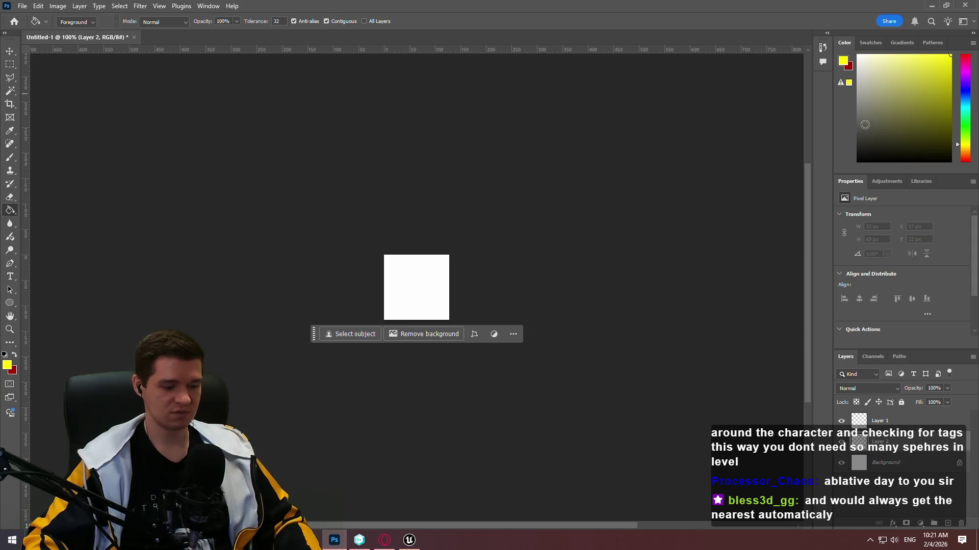
pyautogui.press('x')
pyautogui.moveTo(869, 123)
pyautogui.mouseDown()
pyautogui.moveTo(876, 118)
pyautogui.moveTo(824, 134)
pyautogui.mouseUp()
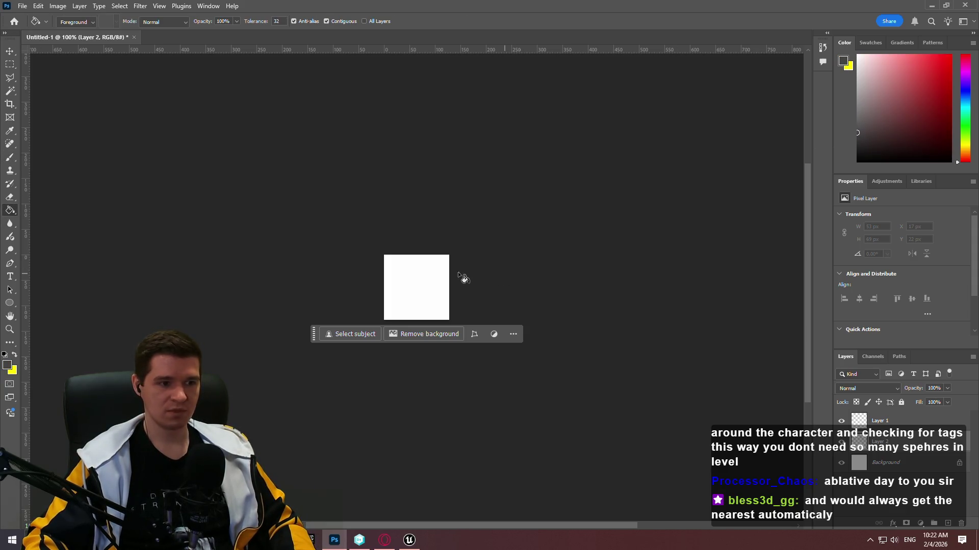
pyautogui.click(437, 275)
# - Paint a yellow sun ring with rays on Layer 1
pyautogui.click(10, 51)
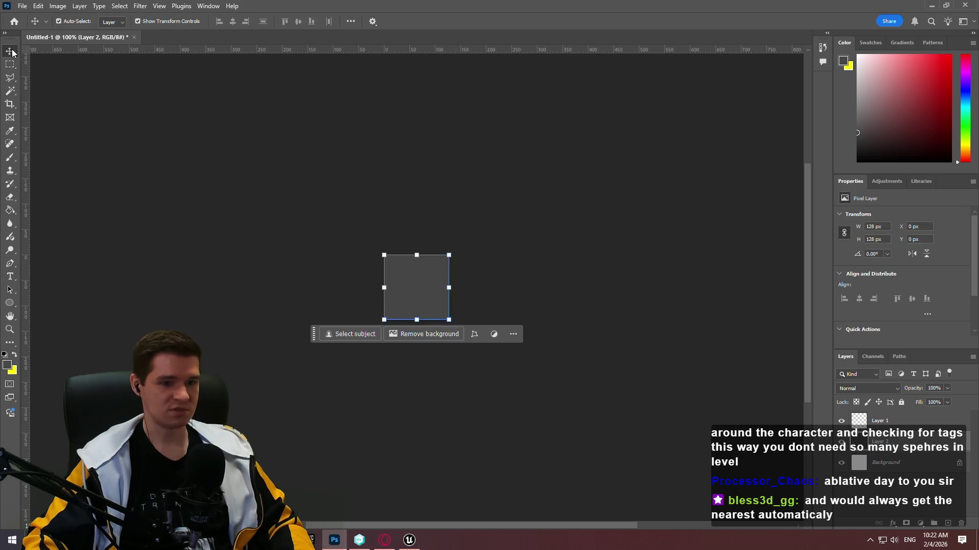
pyautogui.click(10, 157)
pyautogui.press('x')
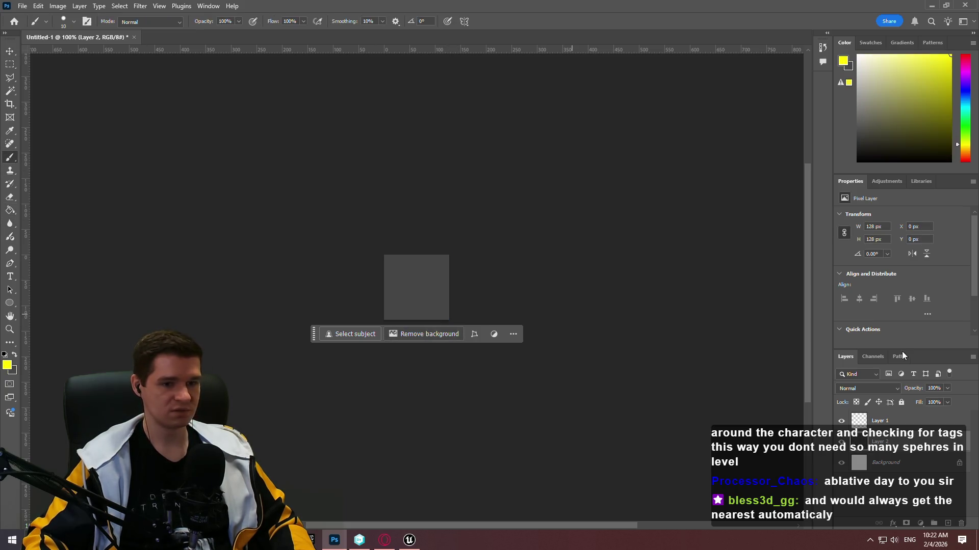
pyautogui.click(897, 420)
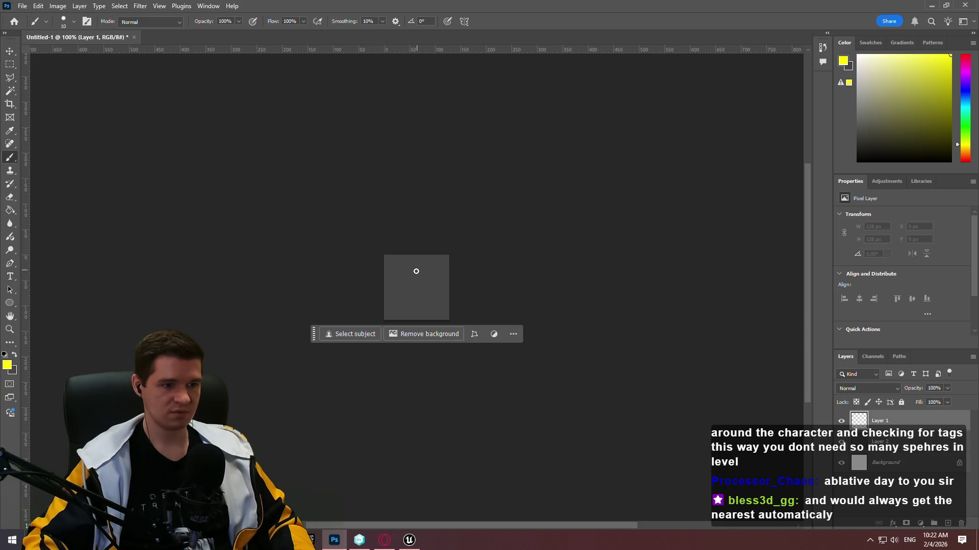
pyautogui.moveTo(408, 272)
pyautogui.mouseDown()
pyautogui.moveTo(396, 299)
pyautogui.moveTo(431, 283)
pyautogui.moveTo(406, 271)
pyautogui.moveTo(418, 264)
pyautogui.mouseUp()
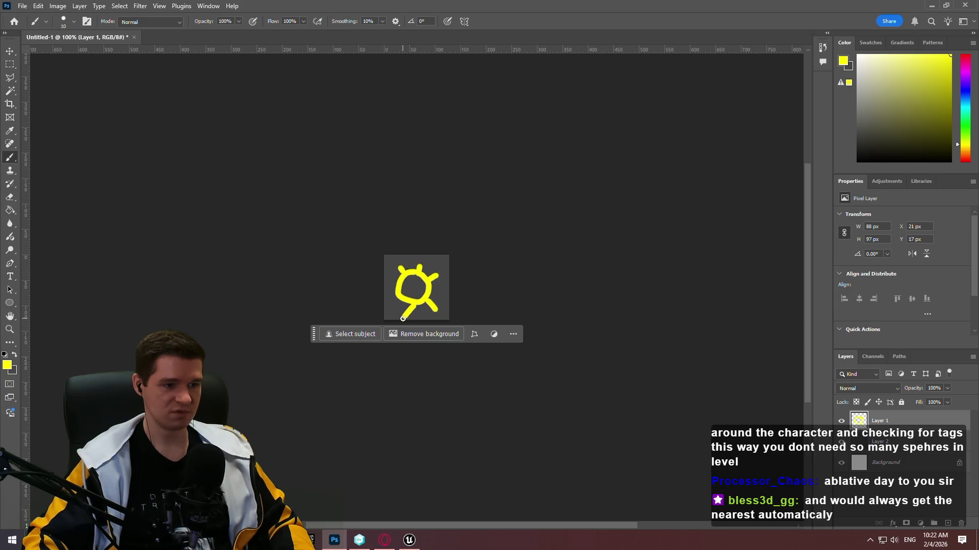
pyautogui.moveTo(390, 305); pyautogui.dragTo(397, 298)
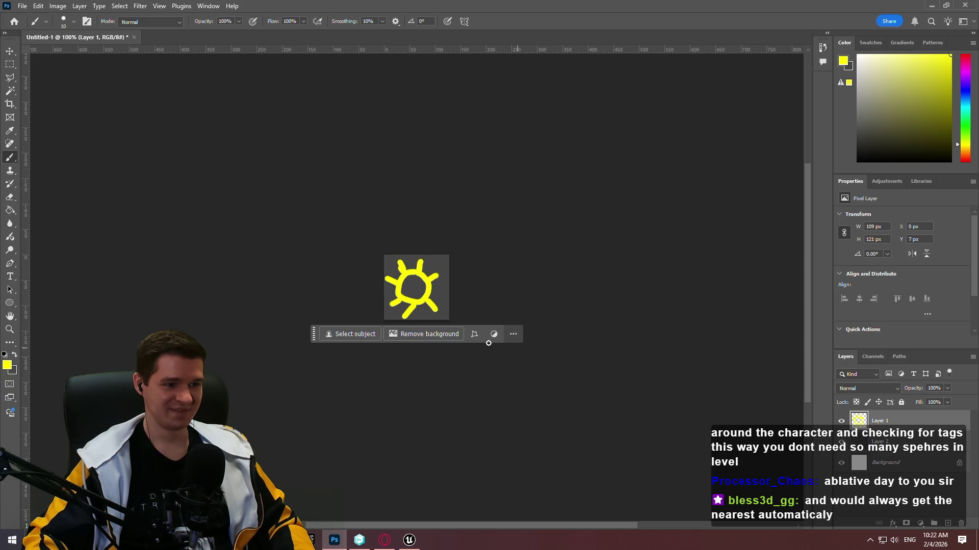
pyautogui.click(22, 6)
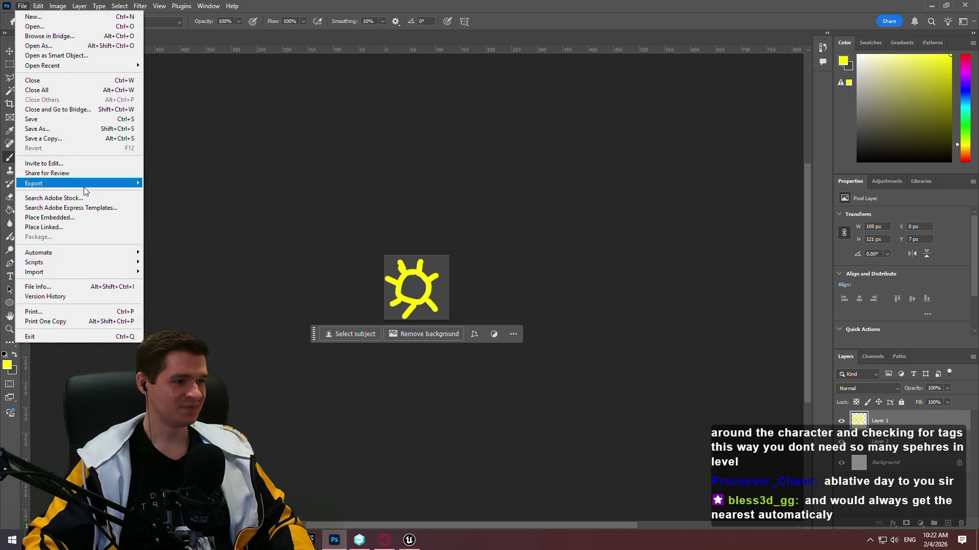
# - Export the icon as T_Hazard_Solar.png into Desktop\Redlock\Assets\Icons
pyautogui.moveTo(51, 183)
pyautogui.click(168, 193)
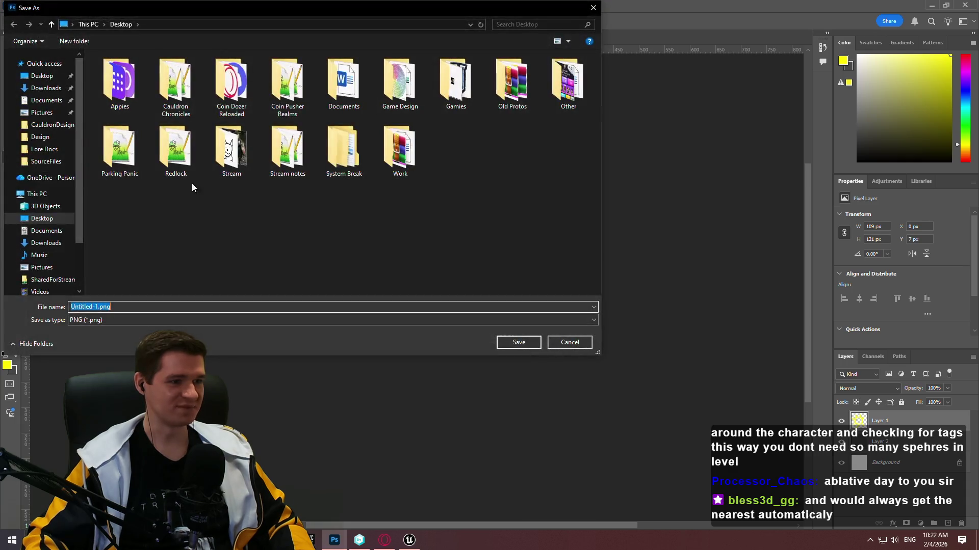
pyautogui.doubleClick(155, 131)
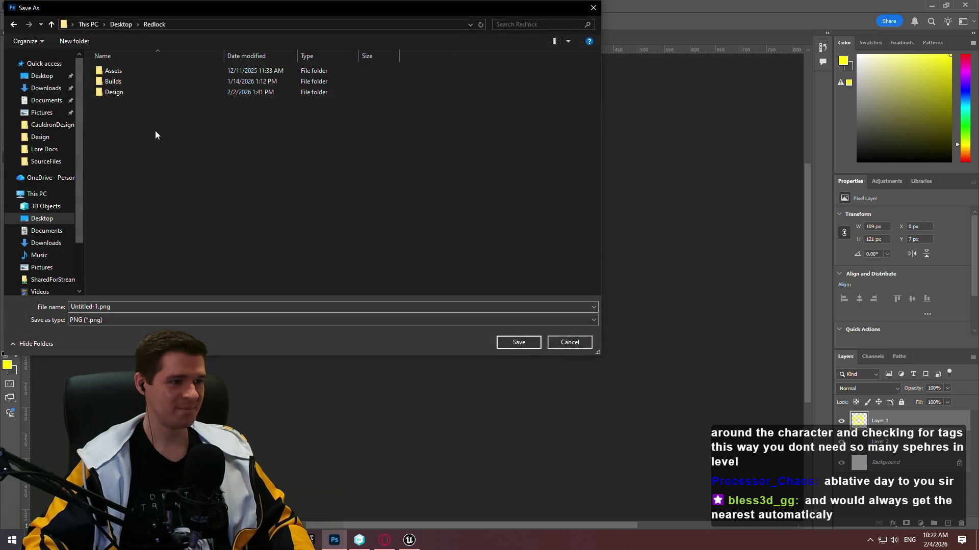
pyautogui.doubleClick(139, 72)
pyautogui.doubleClick(146, 71)
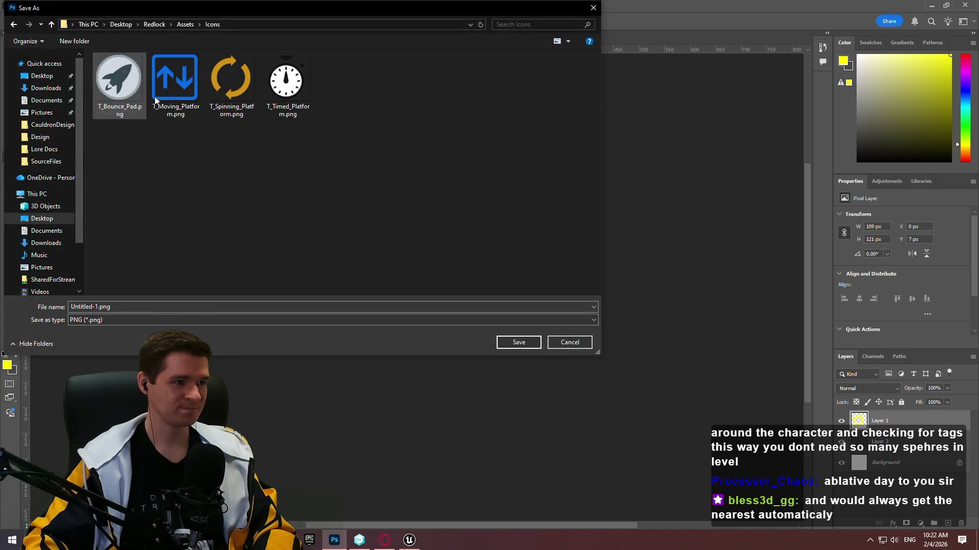
pyautogui.click(138, 304)
pyautogui.write('T_Hazard)Sola')
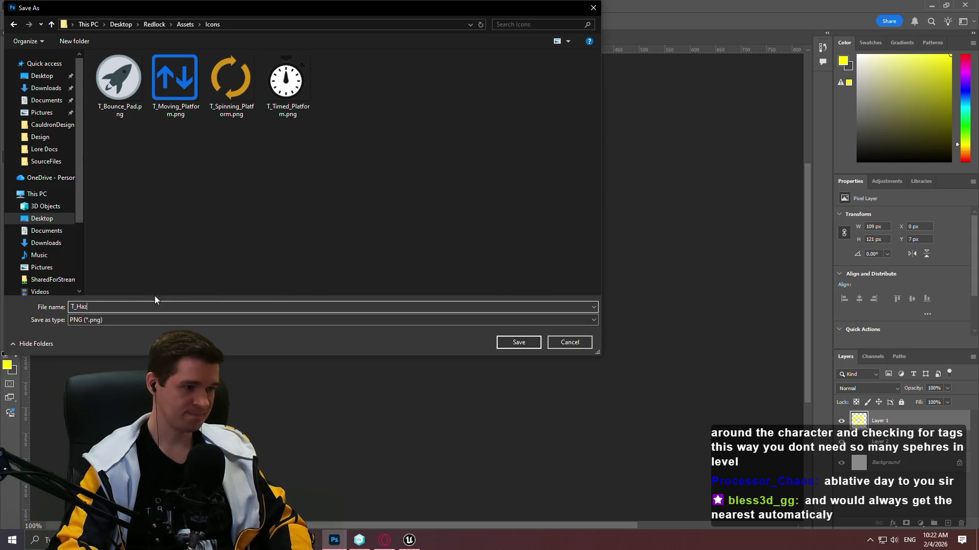
pyautogui.write('r')
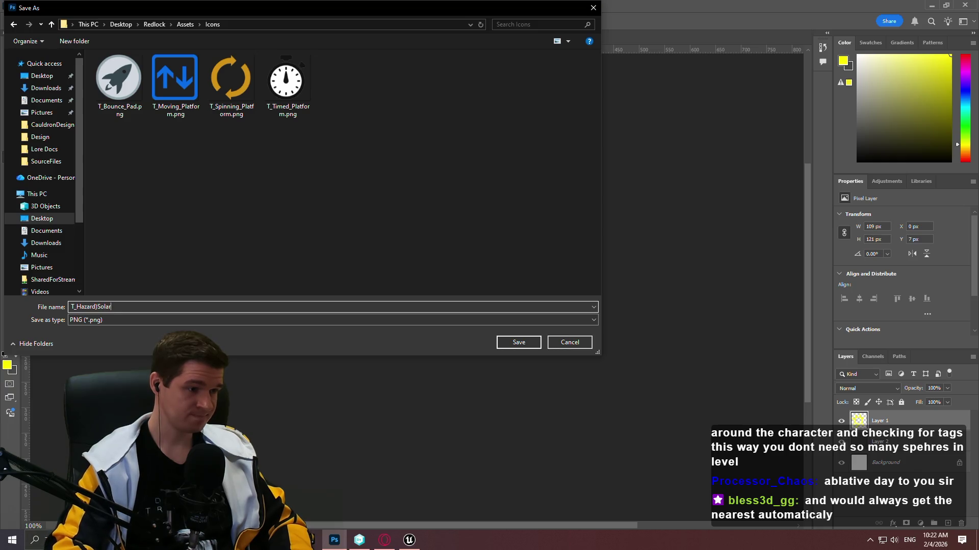
pyautogui.write('_Solar')
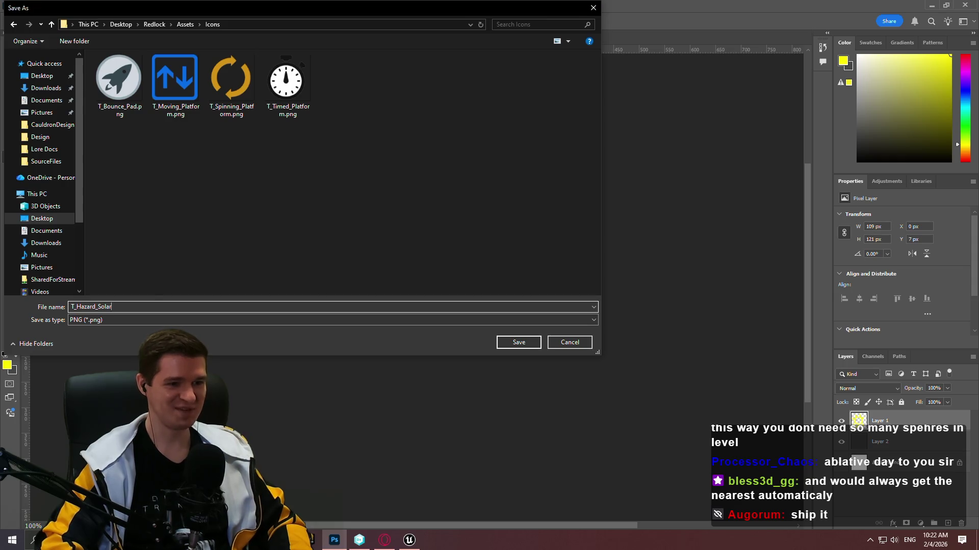
pyautogui.press('Return')
pyautogui.click(331, 546)
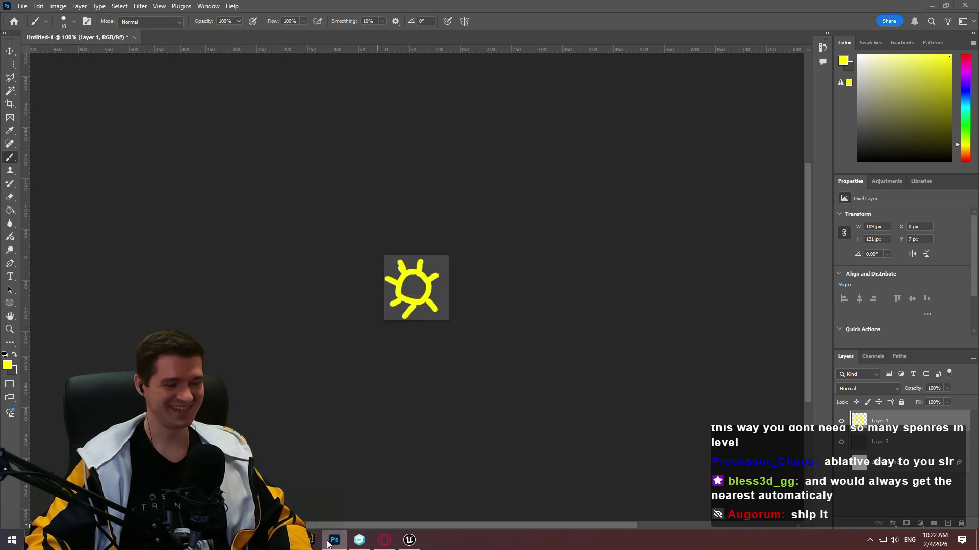
pyautogui.click(329, 545)
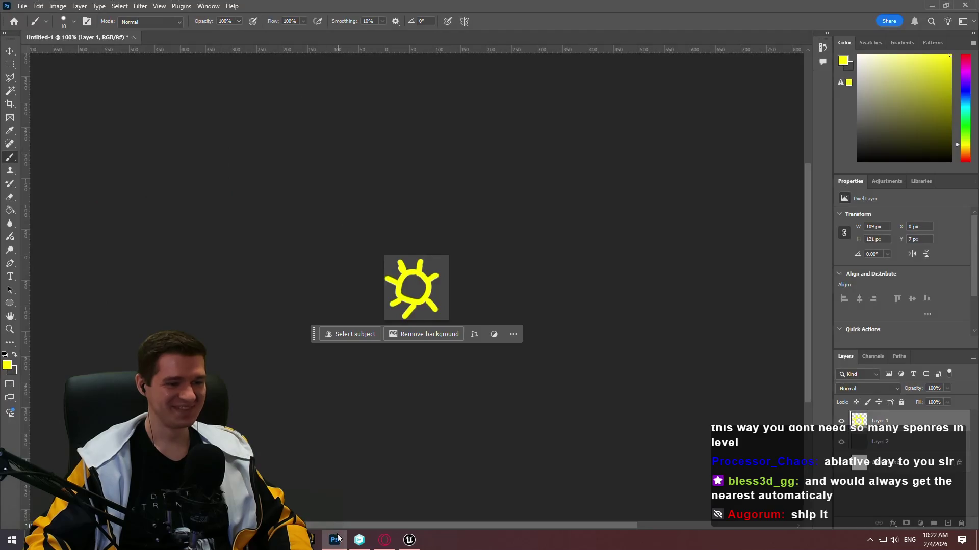
pyautogui.click(337, 543)
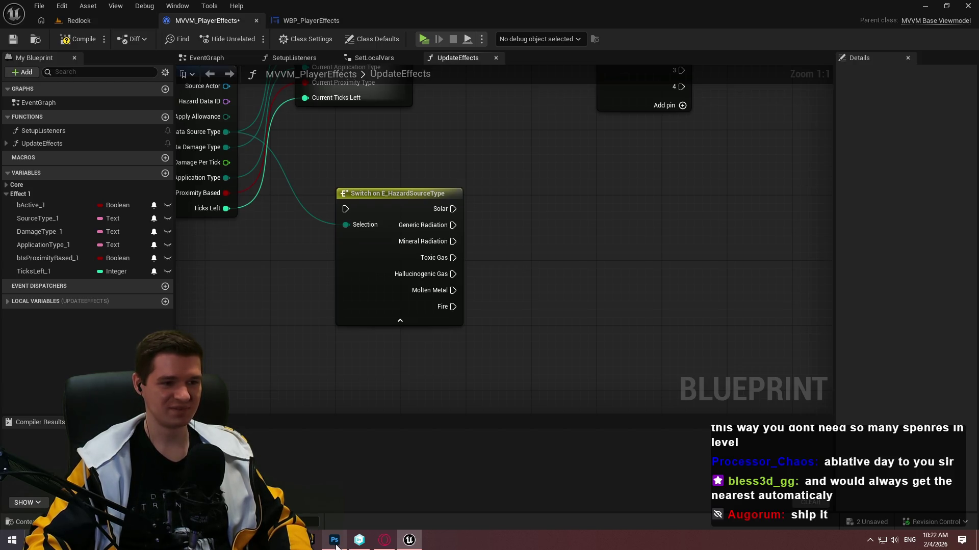
pyautogui.click(335, 542)
pyautogui.click(336, 541)
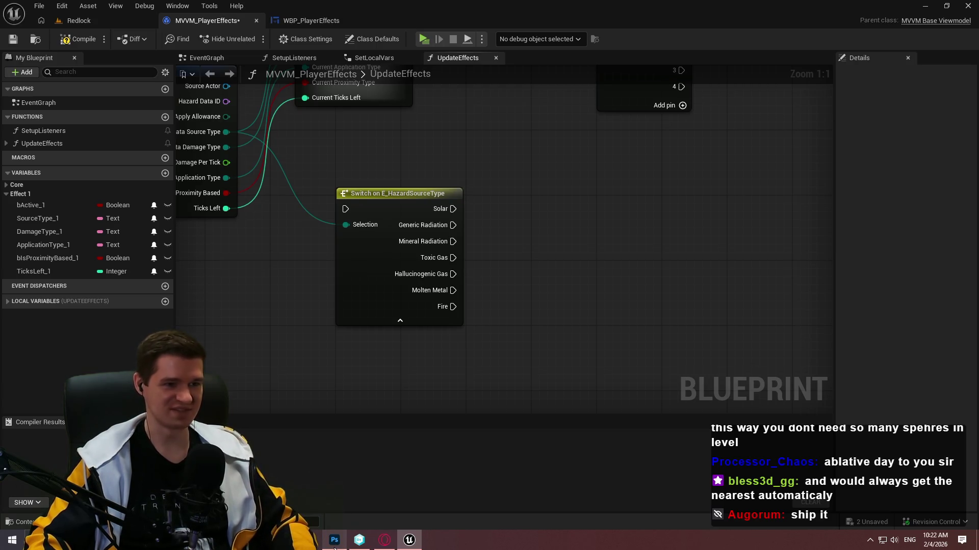
pyautogui.click(334, 546)
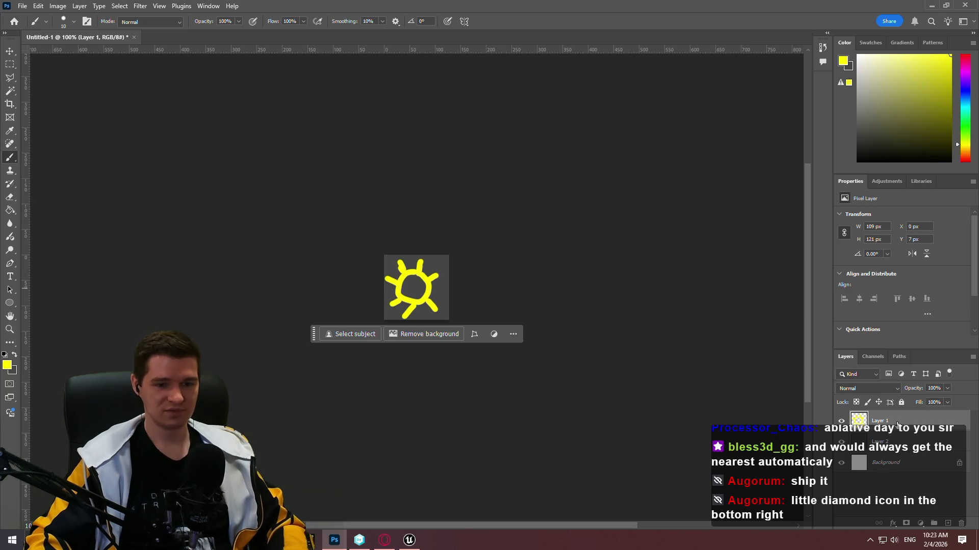
# - Delete the yellow sun layer and add a fresh empty layer
pyautogui.press('Delete')
pyautogui.hotkey('ctrl', 'shift', 'n')
pyautogui.press('Return')
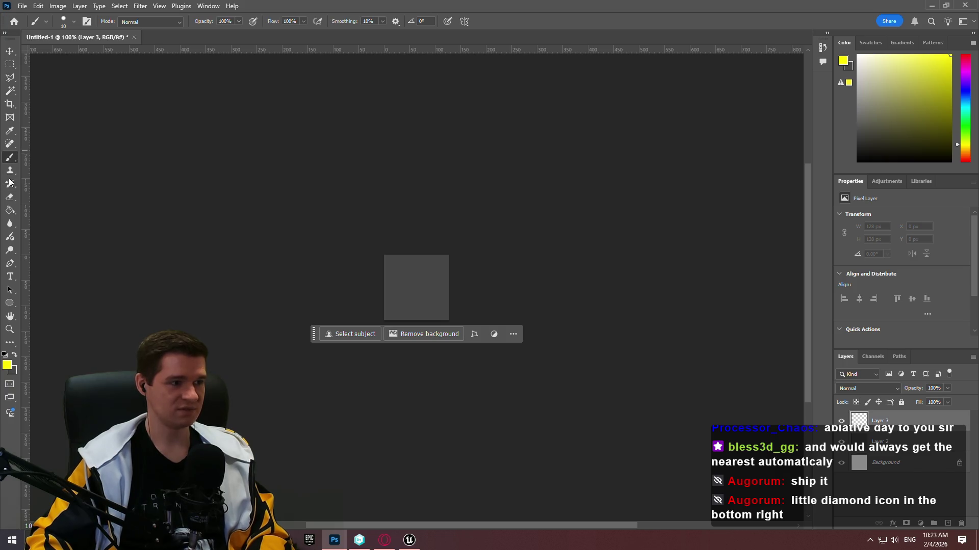
# - Set a dark green painting colour and brush a rounded green shape near the square's top
pyautogui.click(7, 365)
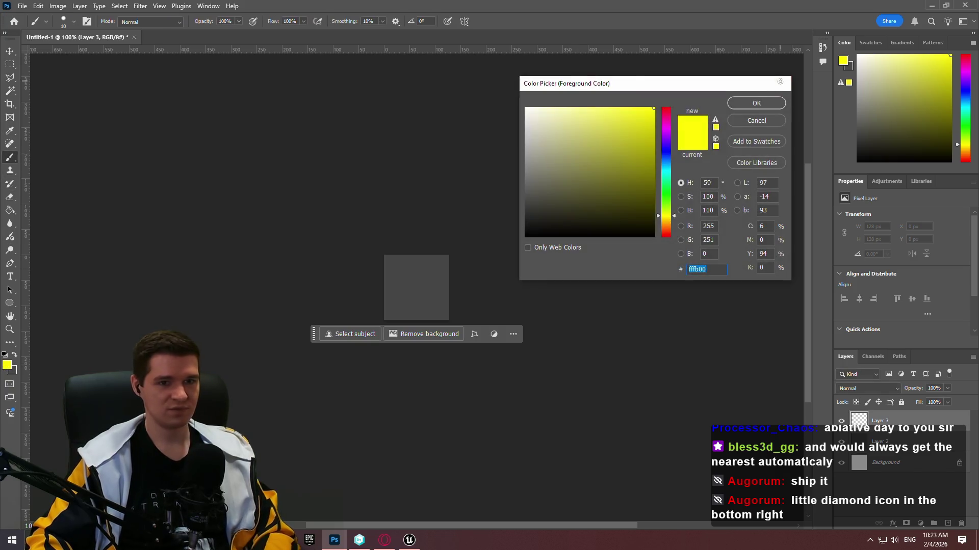
pyautogui.click(736, 103)
pyautogui.moveTo(968, 144); pyautogui.dragTo(968, 135)
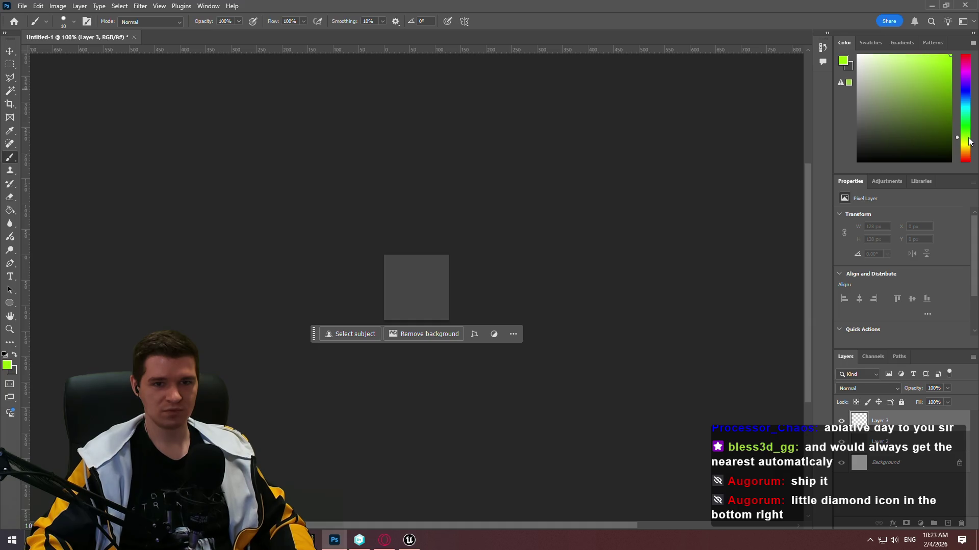
pyautogui.click(956, 93)
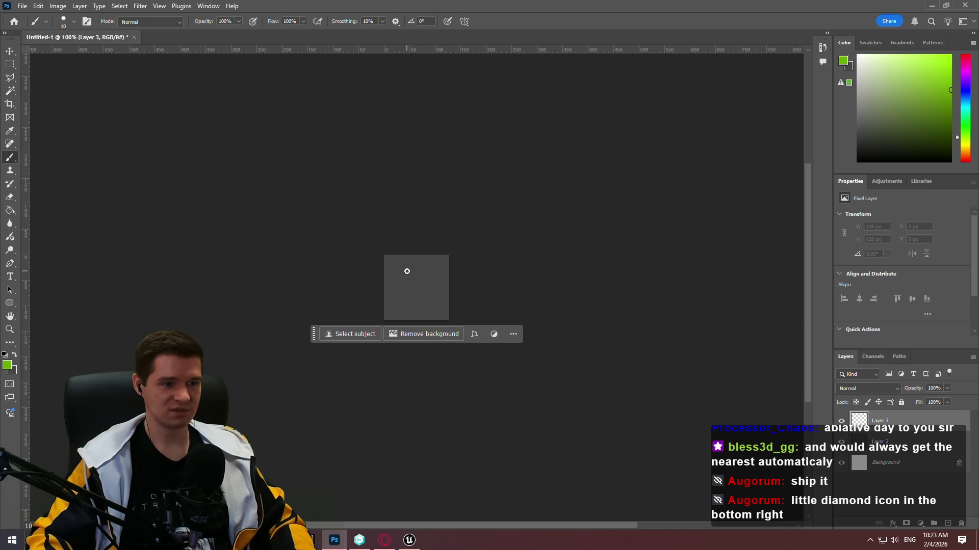
pyautogui.moveTo(410, 277); pyautogui.dragTo(413, 280)
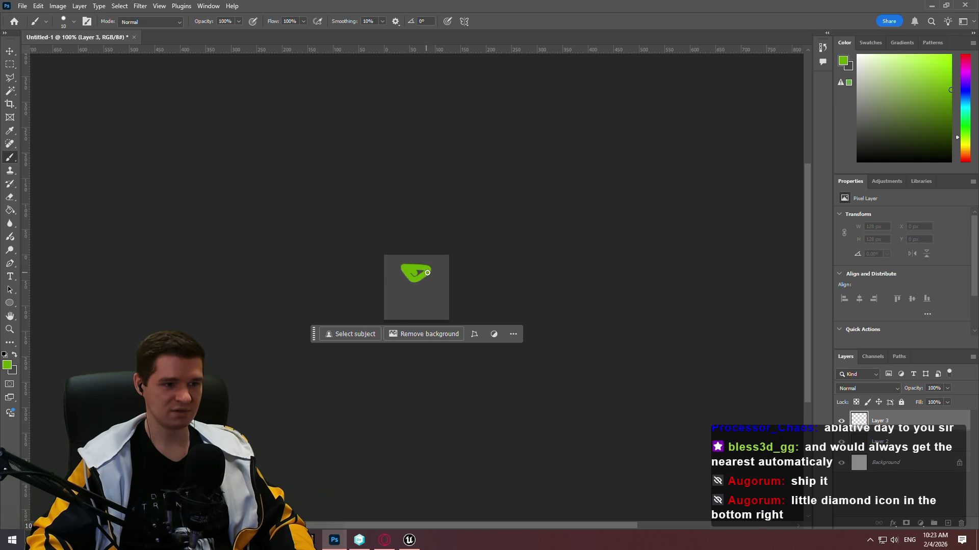
pyautogui.moveTo(416, 270); pyautogui.dragTo(420, 278)
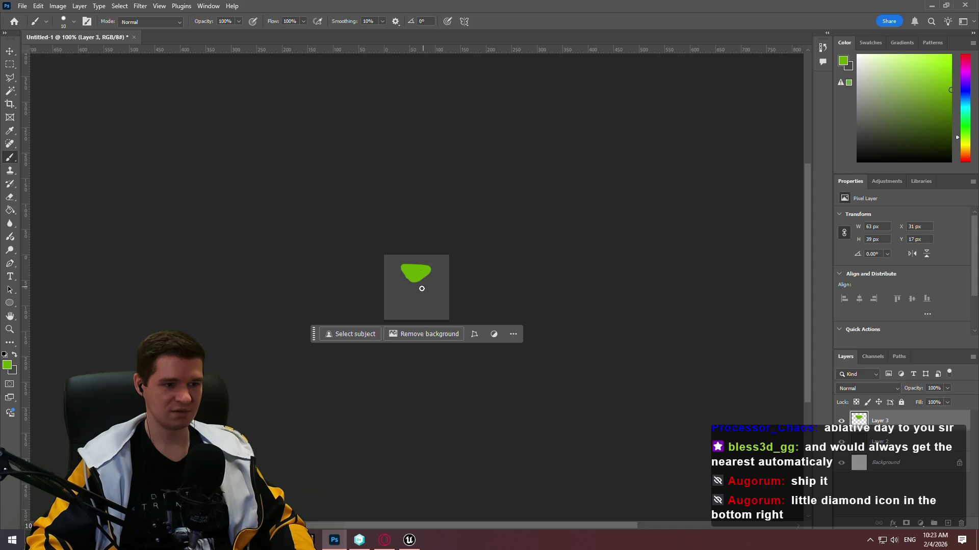
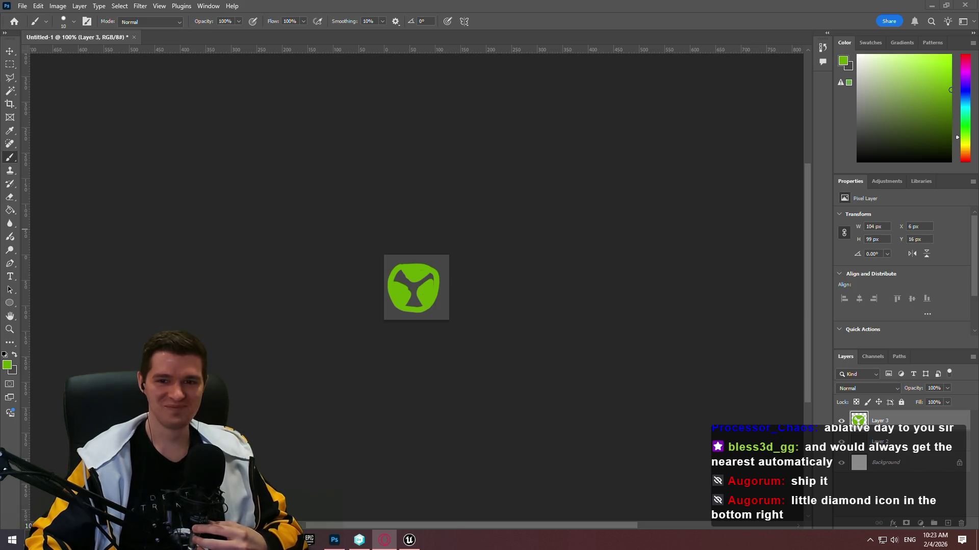
# - In Photoshop, remove the green ring and centre so only the three radiation blades remain
pyautogui.click(44, 83)
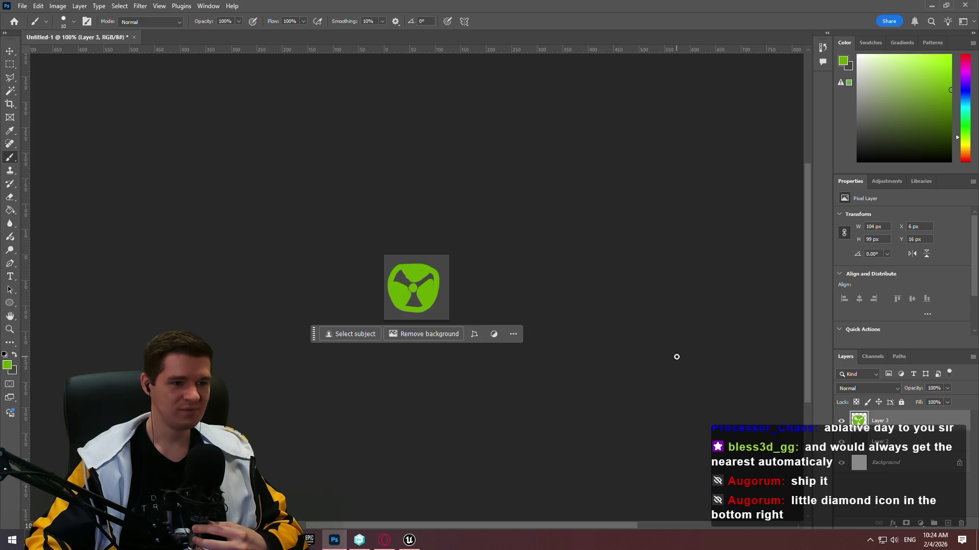
pyautogui.hotkey('ctrl', 'z')
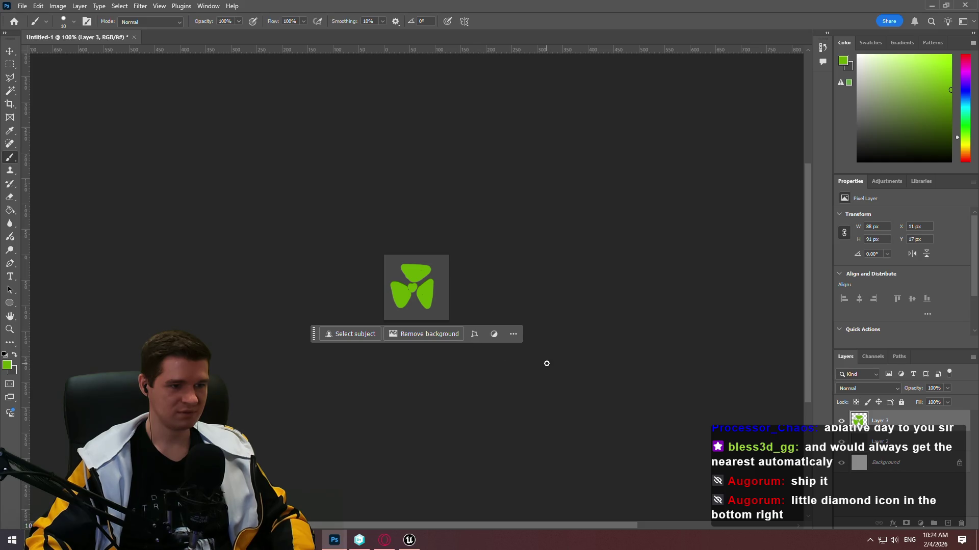
pyautogui.click(22, 6)
# - Quick-export the three-blade icon as PNG, renaming T_Hazard_Solar to T_Hazard_GenericRadiation.png
pyautogui.moveTo(101, 184)
pyautogui.click(186, 183)
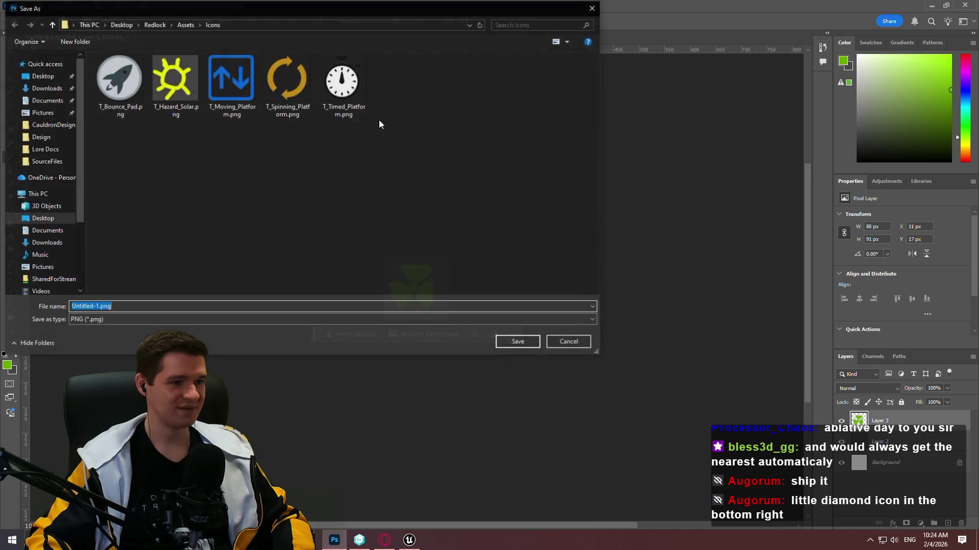
pyautogui.click(175, 84)
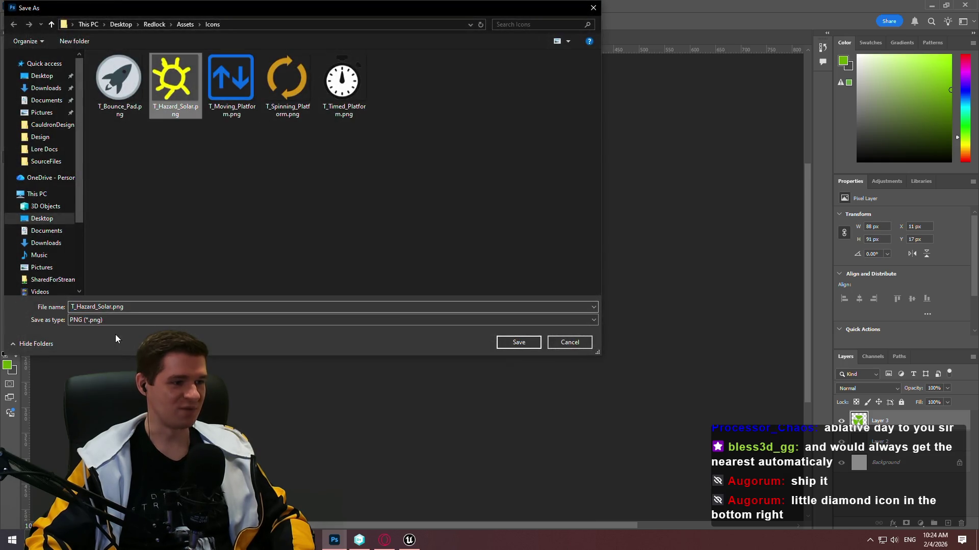
pyautogui.doubleClick(112, 306)
pyautogui.write('Radiatio')
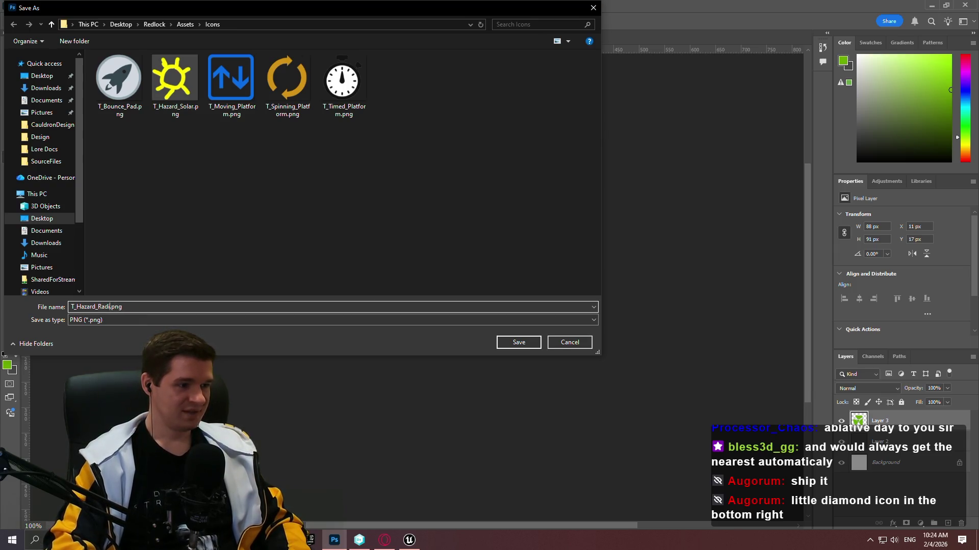
pyautogui.press('BackSpace')
pyautogui.press('BackSpace')
pyautogui.press('BackSpace')
pyautogui.write('GenericRadiati')
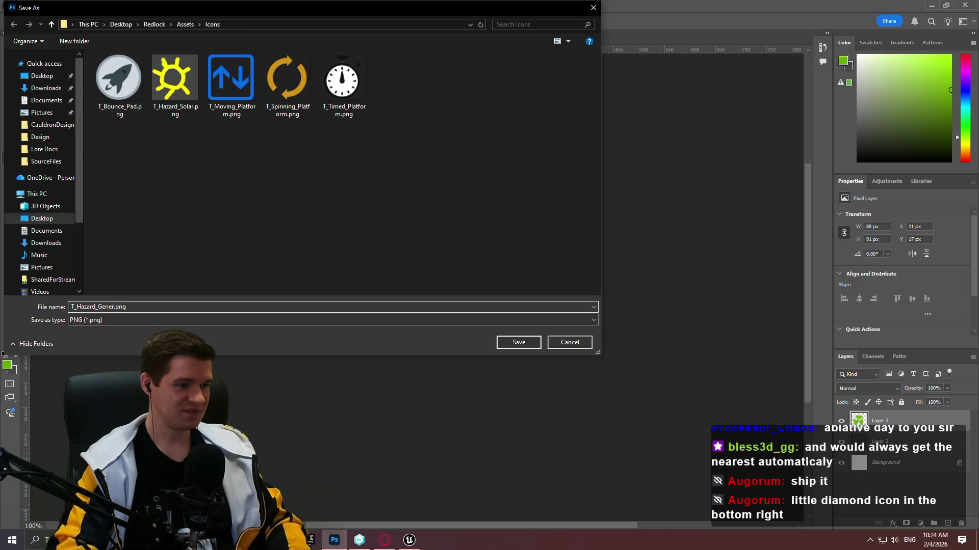
pyautogui.write('on')
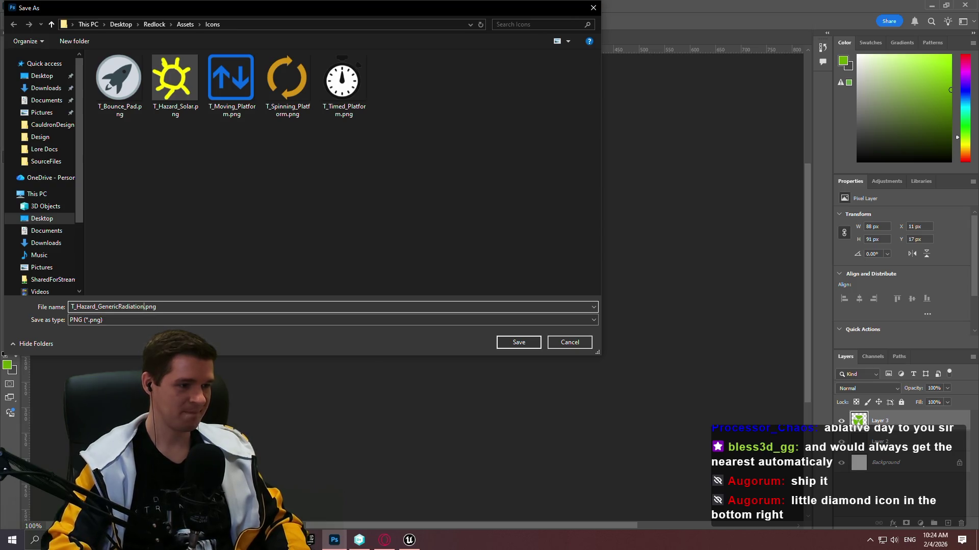
pyautogui.press('Return')
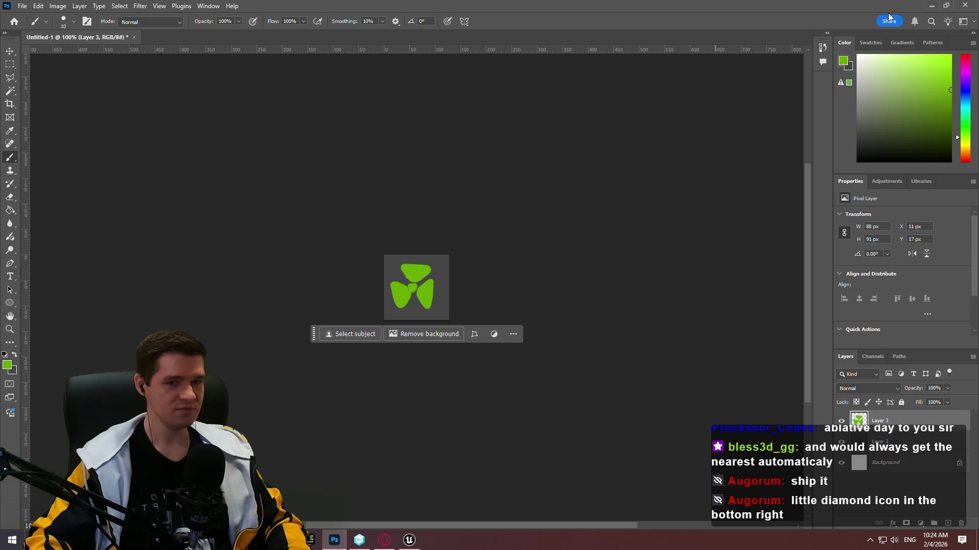
pyautogui.press('x')
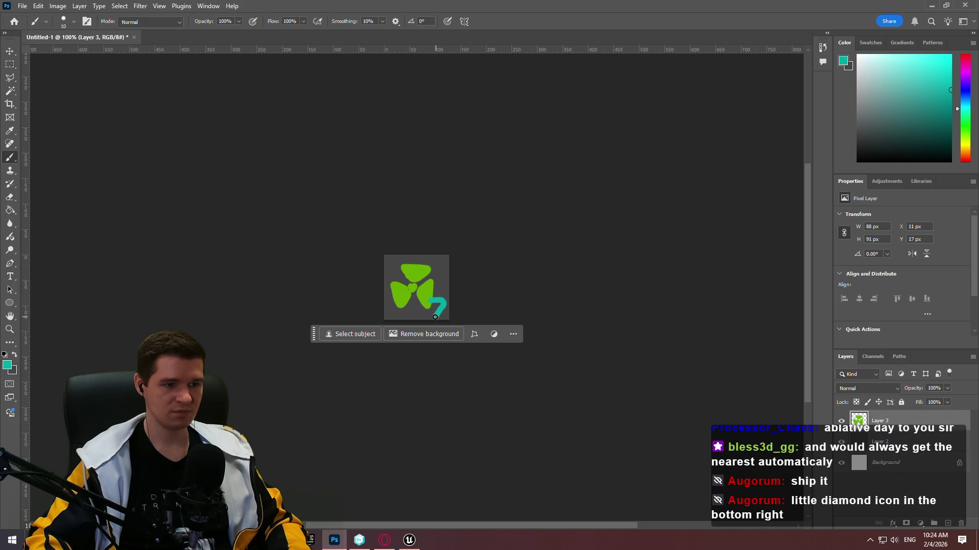
# - Undo the stray teal stroke and save the icon as T_Hazard_MineralRadiation.png, replacing Generic with Mineral
pyautogui.hotkey('ctrl', 'z')
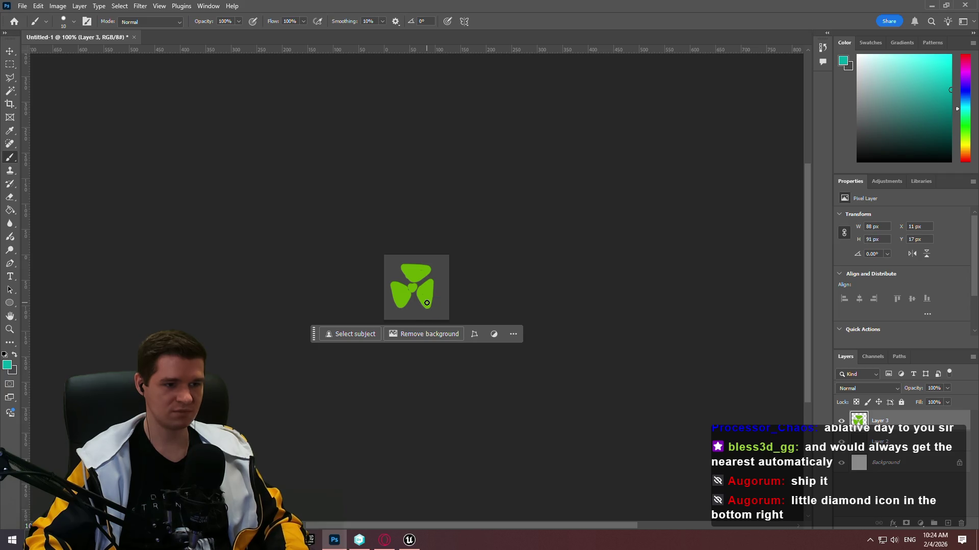
pyautogui.click(74, 22)
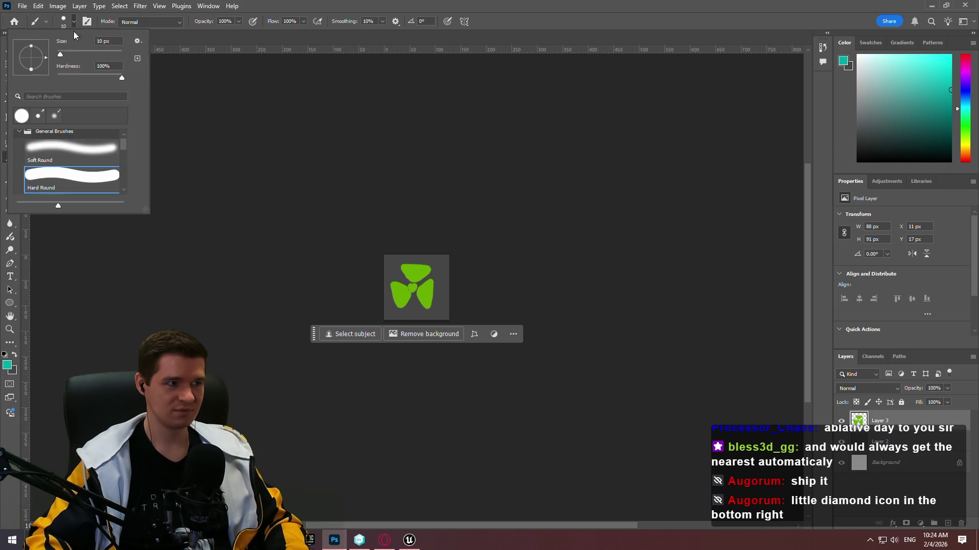
pyautogui.hotkey('ctrl', 'shift', 's')
pyautogui.moveTo(96, 306); pyautogui.dragTo(119, 307)
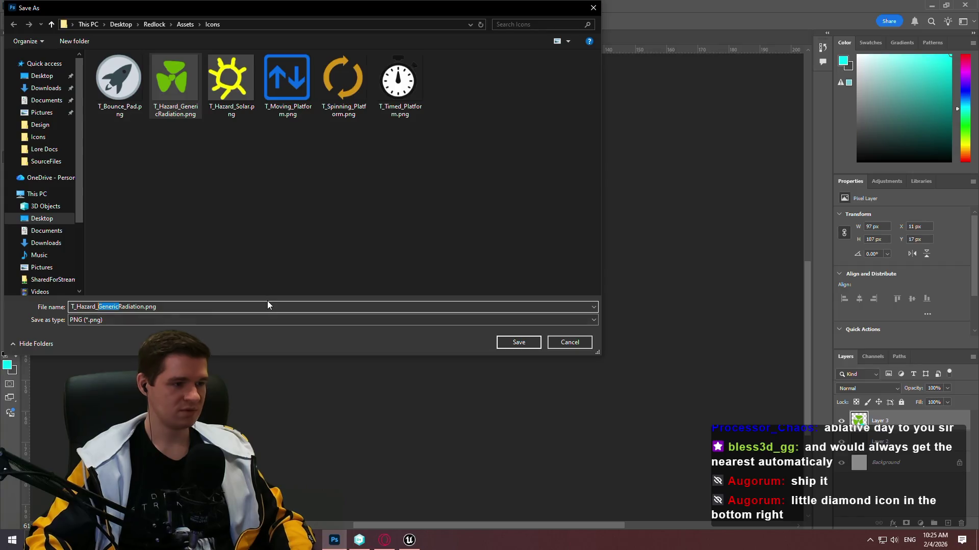
pyautogui.write('Mineral')
pyautogui.press('Return')
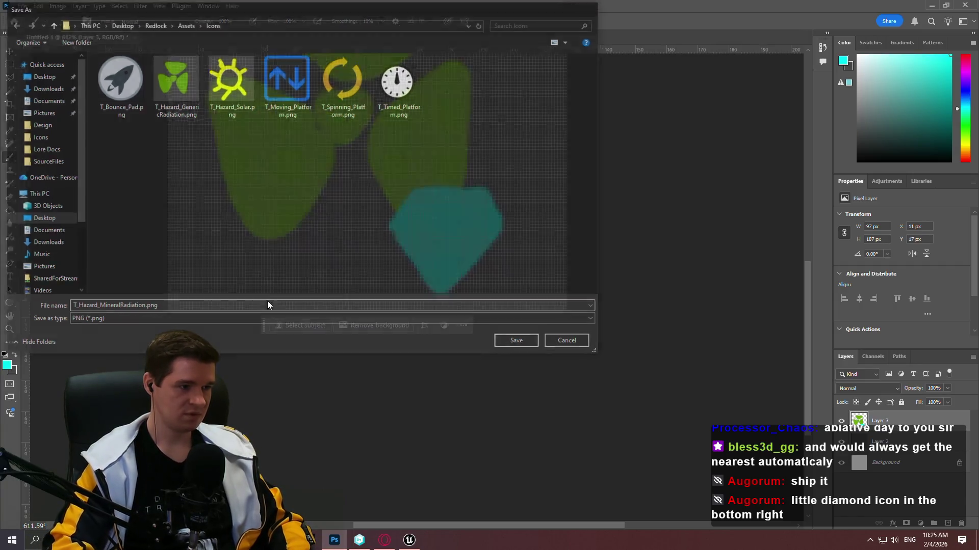
pyautogui.click(416, 543)
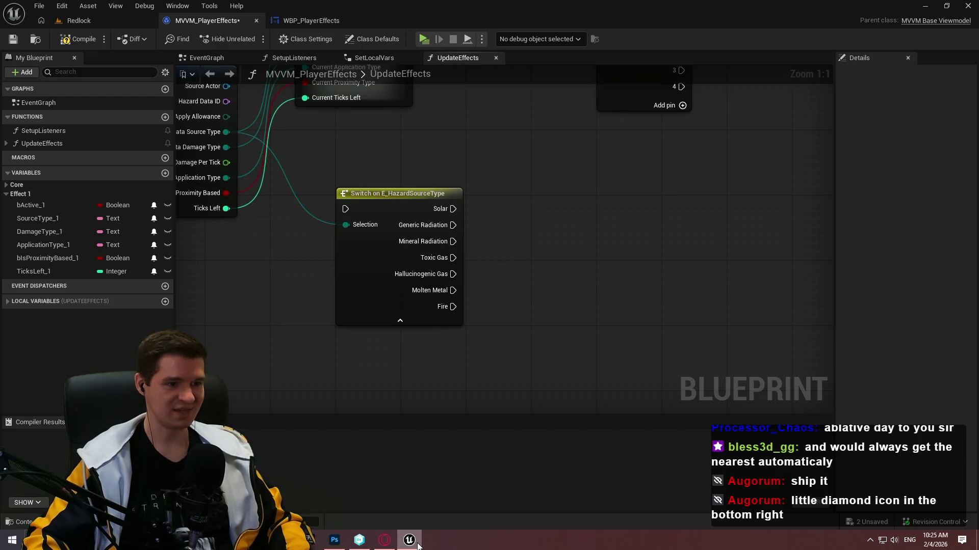
pyautogui.click(417, 546)
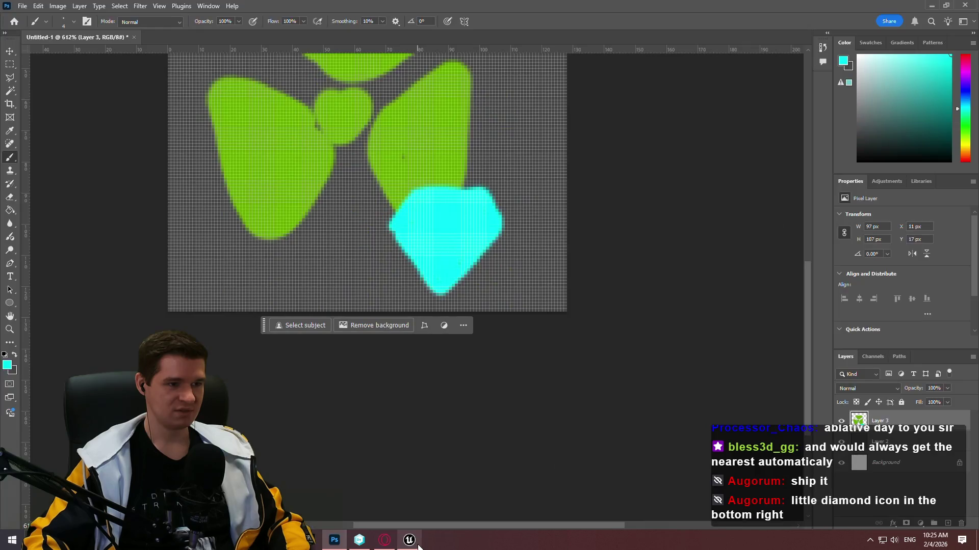
# - Delete the radiation icon's layer and add a fresh empty layer
pyautogui.scroll(3, 505, 311)
pyautogui.moveTo(807, 274); pyautogui.dragTo(811, 235)
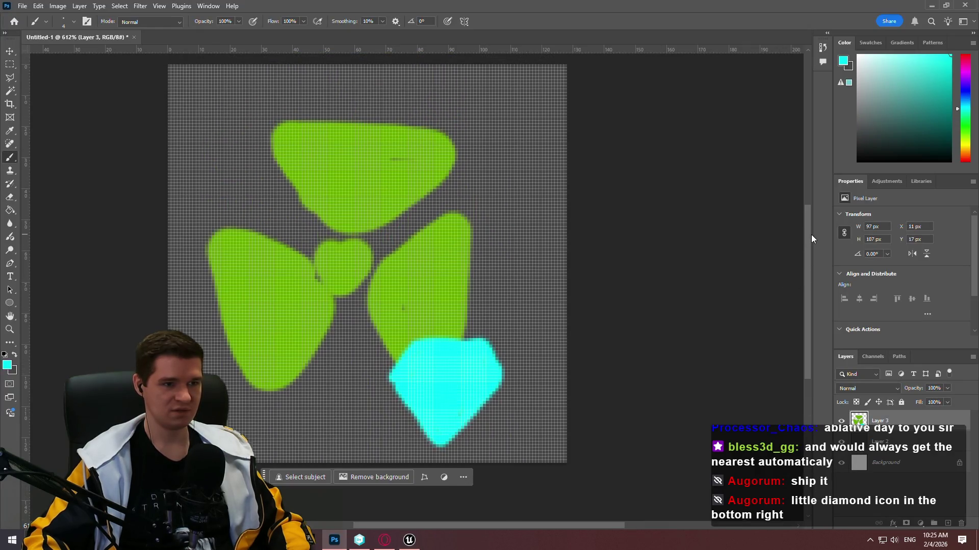
pyautogui.press('Delete')
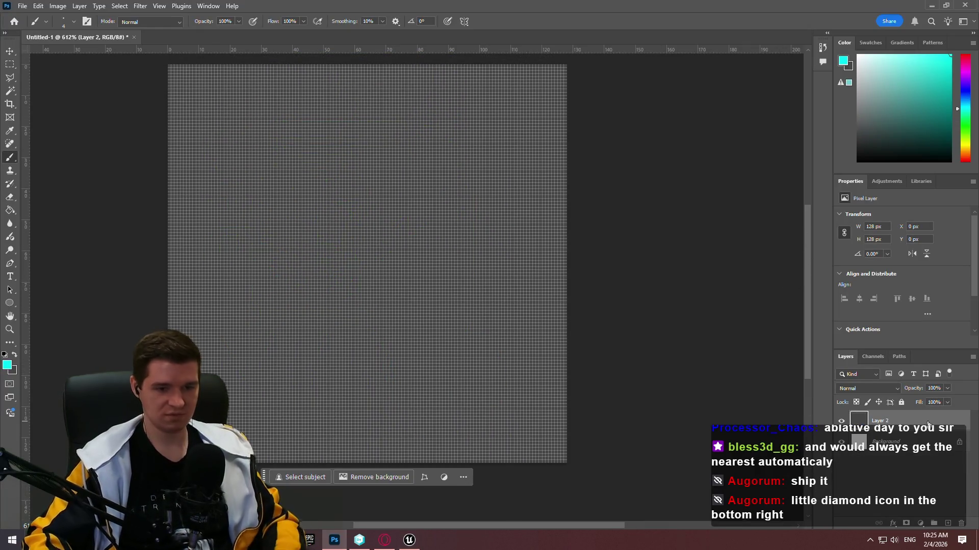
pyautogui.click(948, 523)
pyautogui.scroll(-5, 376, 200)
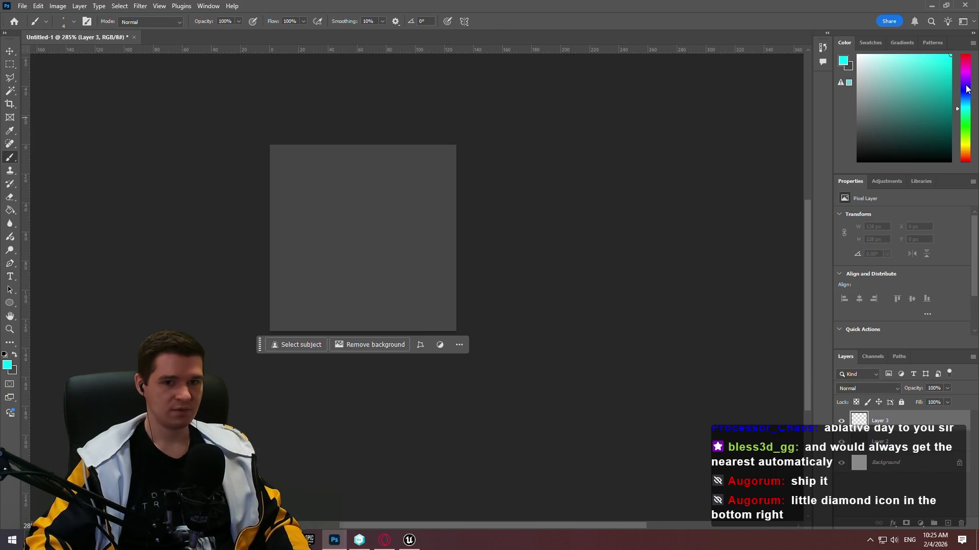
# - Choose a yellow-green paint colour and set the brush size to 14 px
pyautogui.click(965, 133)
pyautogui.moveTo(967, 138); pyautogui.dragTo(968, 139)
pyautogui.click(950, 88)
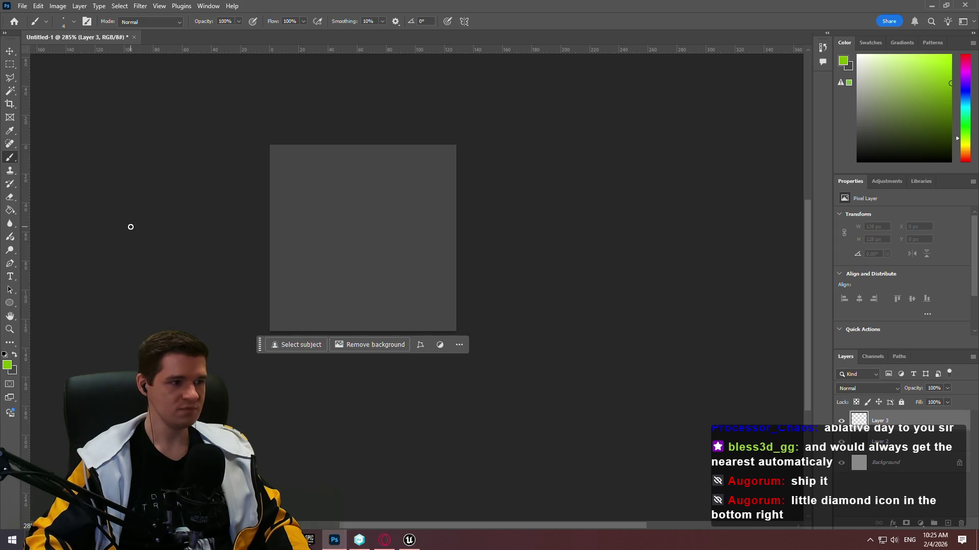
pyautogui.click(73, 21)
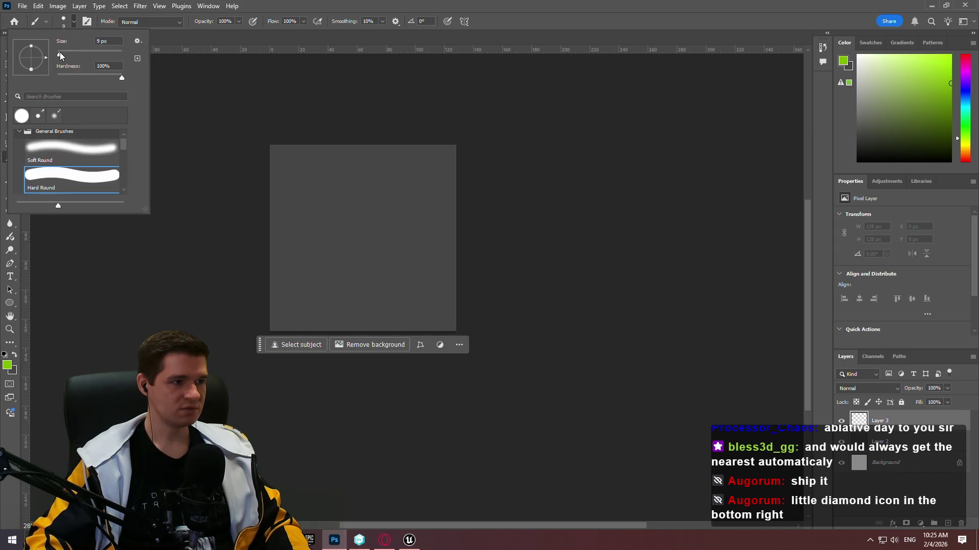
pyautogui.moveTo(60, 52); pyautogui.dragTo(61, 52)
pyautogui.click(327, 176)
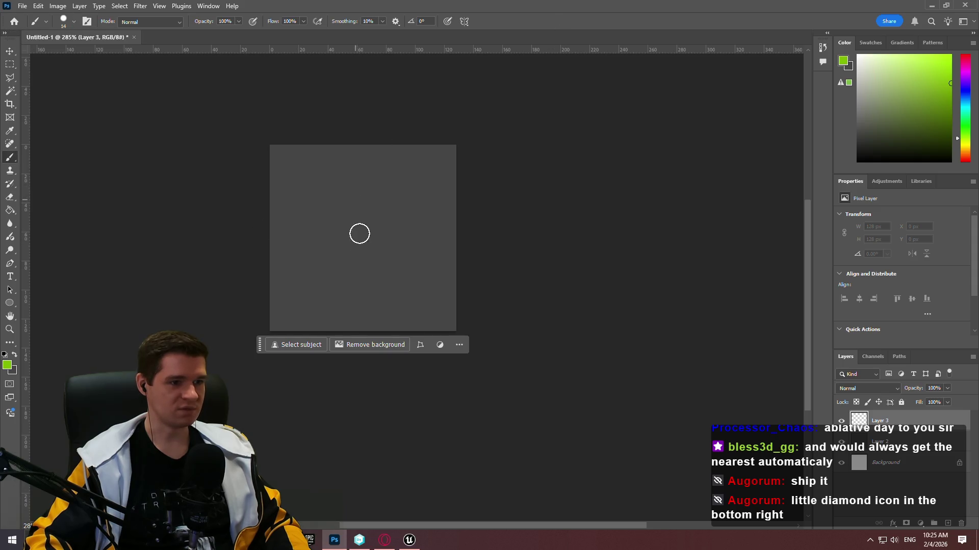
# - Paint the lime-green blob body, clearing and repainting it once
pyautogui.moveTo(377, 187)
pyautogui.mouseDown()
pyautogui.moveTo(308, 212)
pyautogui.moveTo(350, 270)
pyautogui.moveTo(373, 277)
pyautogui.moveTo(396, 199)
pyautogui.mouseUp()
pyautogui.moveTo(372, 251)
pyautogui.mouseDown()
pyautogui.moveTo(374, 192)
pyautogui.moveTo(362, 227)
pyautogui.mouseUp()
pyautogui.moveTo(408, 274)
pyautogui.mouseDown()
pyautogui.moveTo(395, 232)
pyautogui.moveTo(332, 173)
pyautogui.moveTo(378, 225)
pyautogui.mouseUp()
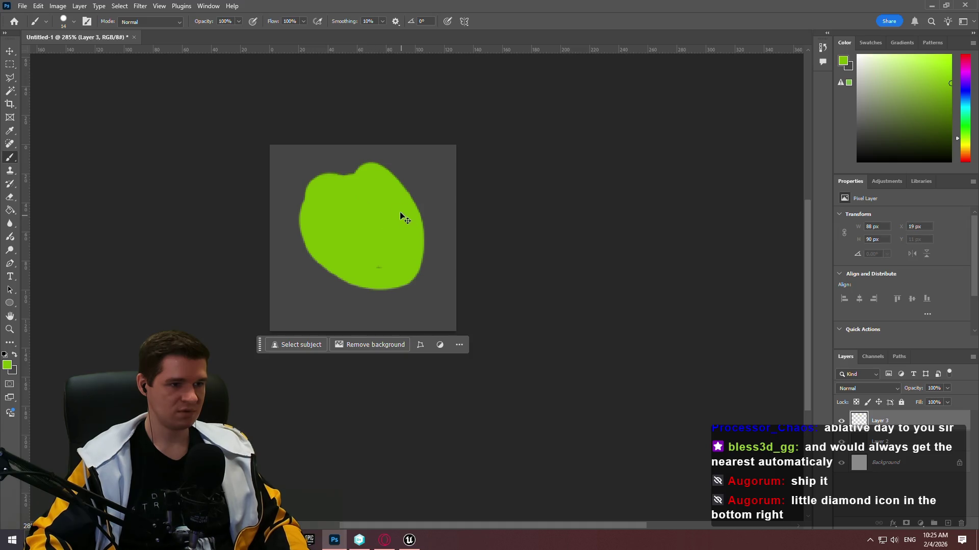
pyautogui.press('Delete')
pyautogui.moveTo(339, 256)
pyautogui.mouseDown()
pyautogui.moveTo(376, 264)
pyautogui.moveTo(400, 207)
pyautogui.moveTo(422, 251)
pyautogui.moveTo(341, 286)
pyautogui.moveTo(312, 212)
pyautogui.moveTo(386, 259)
pyautogui.moveTo(385, 225)
pyautogui.mouseUp()
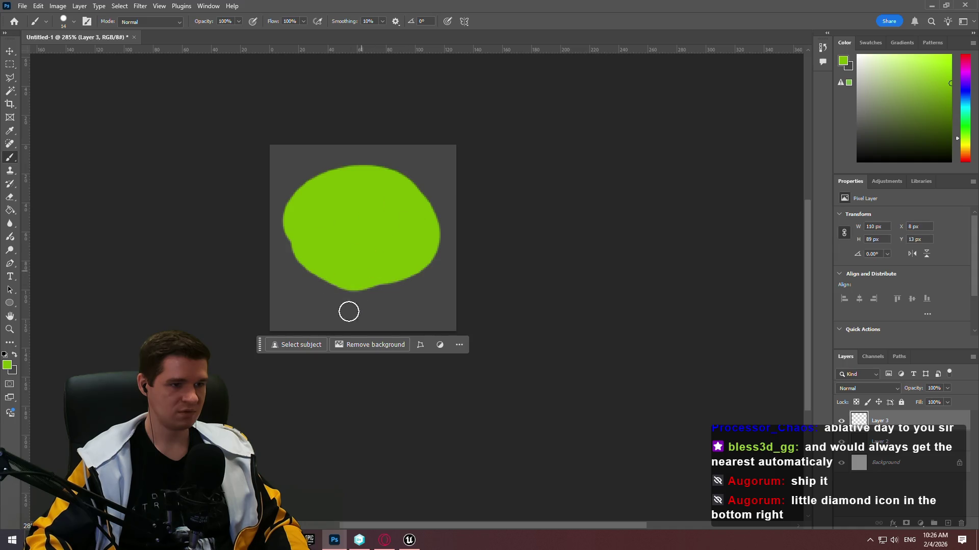
# - Add legs below the blob, a top bump, and raised left and right arms
pyautogui.moveTo(313, 275)
pyautogui.mouseDown()
pyautogui.moveTo(319, 290)
pyautogui.moveTo(302, 312)
pyautogui.mouseUp()
pyautogui.moveTo(369, 284); pyautogui.dragTo(393, 314)
pyautogui.moveTo(403, 276)
pyautogui.mouseDown()
pyautogui.moveTo(435, 284)
pyautogui.moveTo(428, 192)
pyautogui.moveTo(334, 154)
pyautogui.mouseUp()
pyautogui.moveTo(307, 199); pyautogui.dragTo(288, 176)
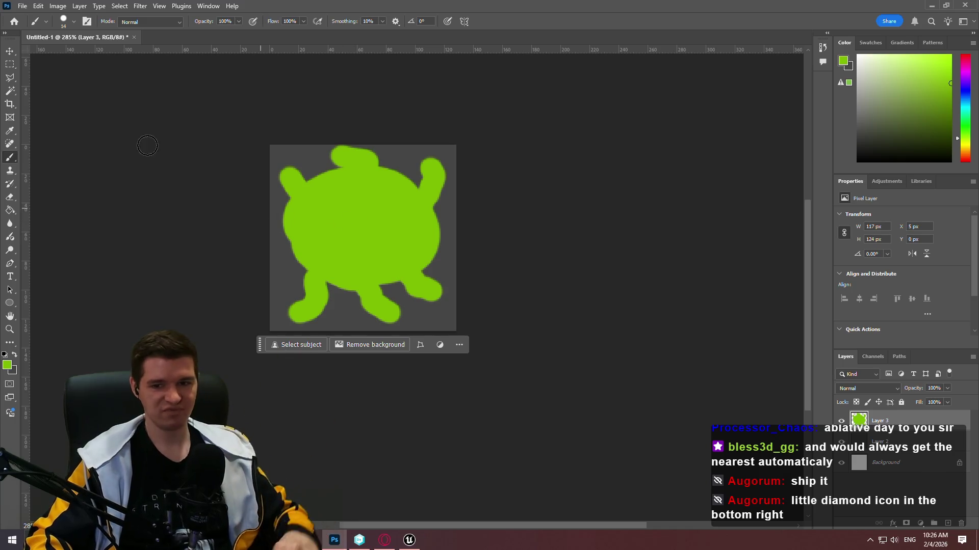
# - Quick-export the blob as PNG, renaming T_Hazard_GenericRadiation to T_Hazard_ToxicGas.png
pyautogui.click(19, 6)
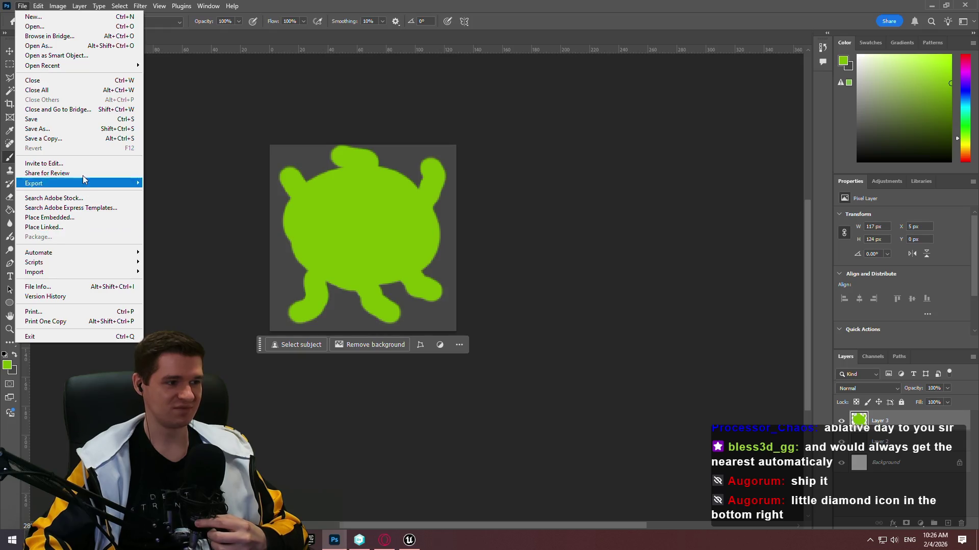
pyautogui.moveTo(76, 183)
pyautogui.click(168, 184)
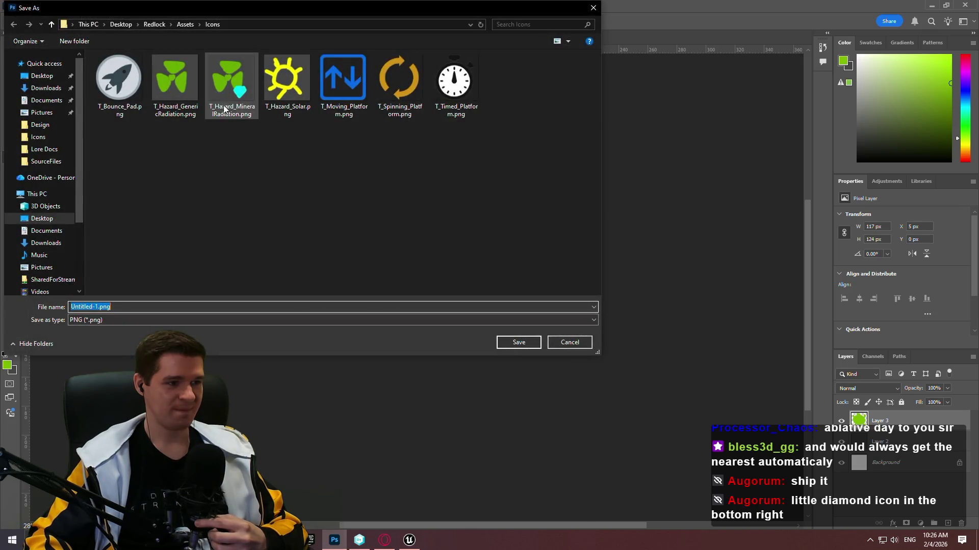
pyautogui.click(194, 74)
pyautogui.click(143, 306)
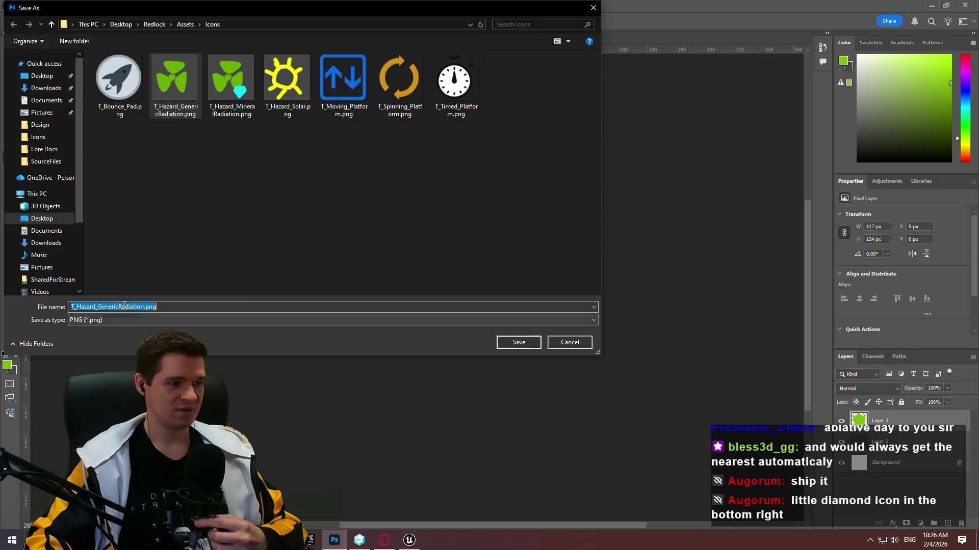
pyautogui.click(143, 306)
pyautogui.moveTo(144, 306); pyautogui.dragTo(99, 303)
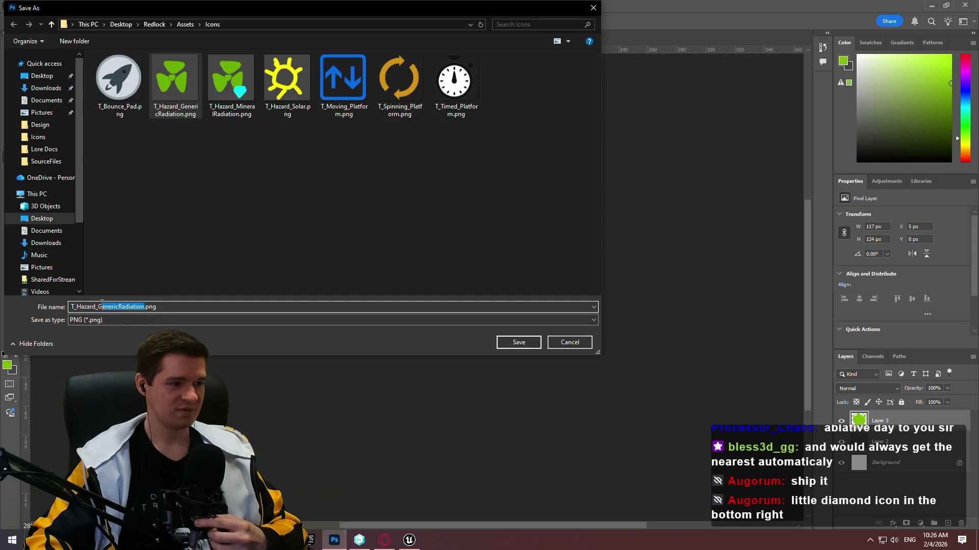
pyautogui.write('ToxicGas')
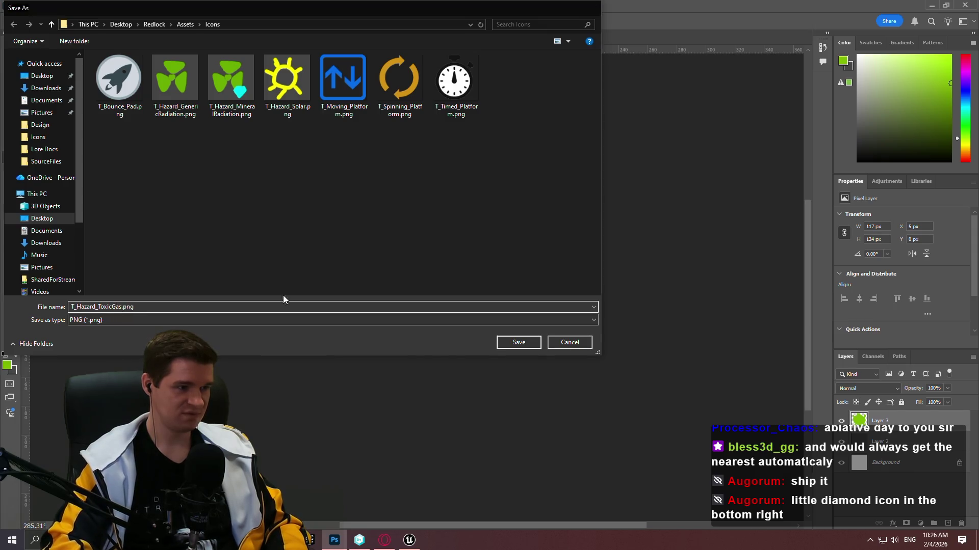
pyautogui.press('Return')
pyautogui.click(409, 540)
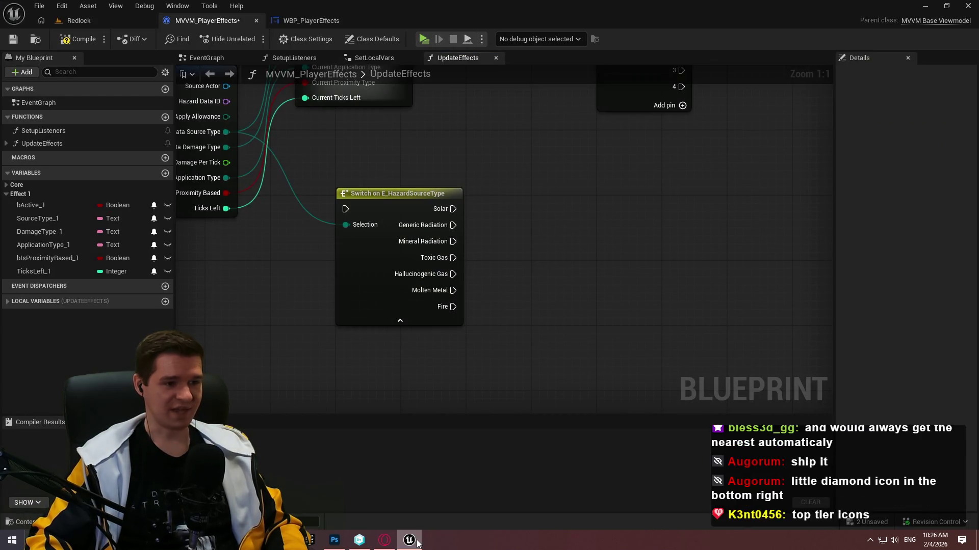
pyautogui.click(415, 542)
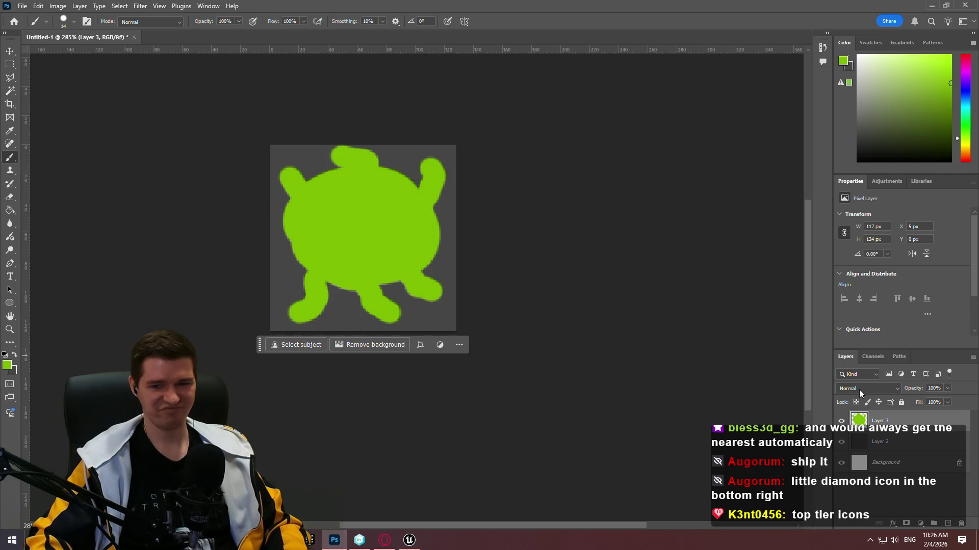
# - Delete the green blob layer, add a new layer, and set the brush to 6 px
pyautogui.moveTo(964, 416); pyautogui.dragTo(961, 524)
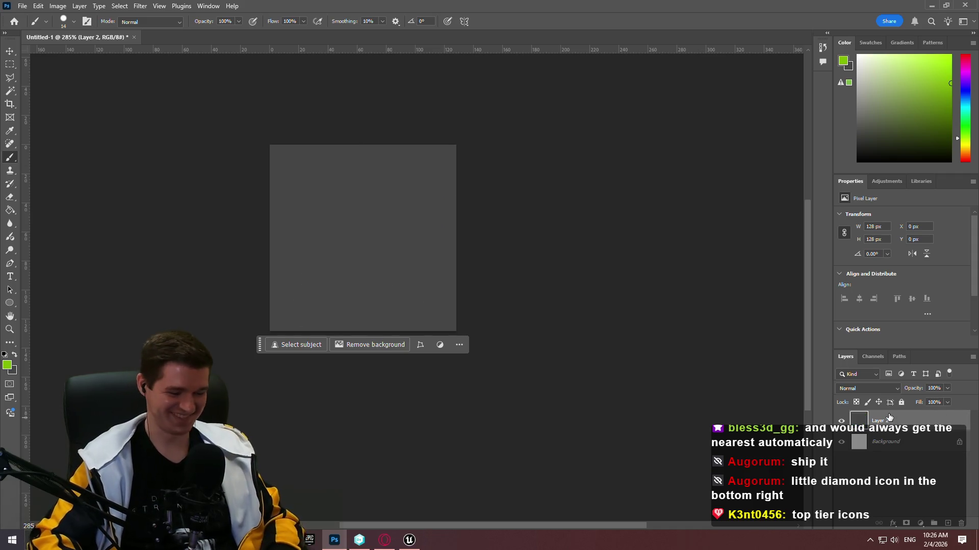
pyautogui.hotkey('ctrl', 'shift', 'n')
pyautogui.press('Return')
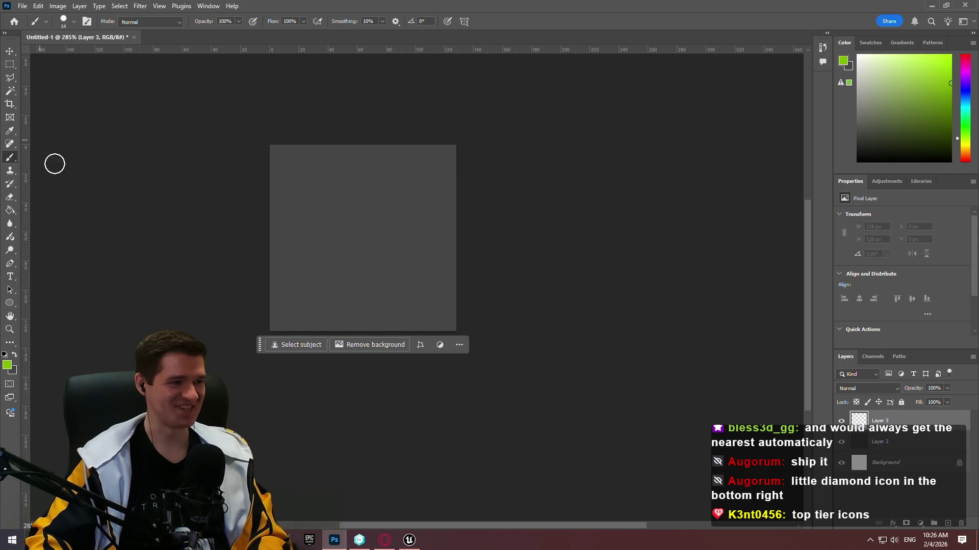
pyautogui.click(69, 21)
pyautogui.moveTo(61, 54); pyautogui.dragTo(59, 53)
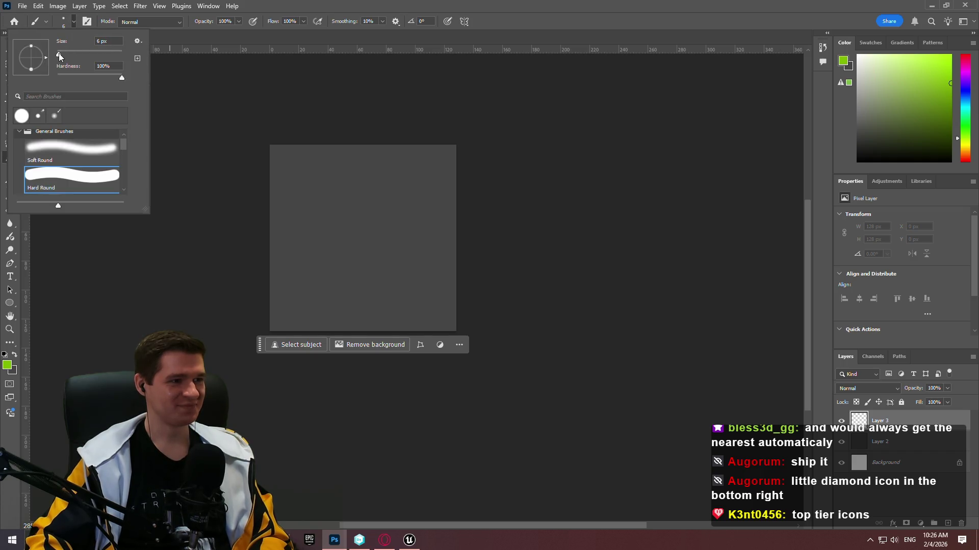
pyautogui.press('Return')
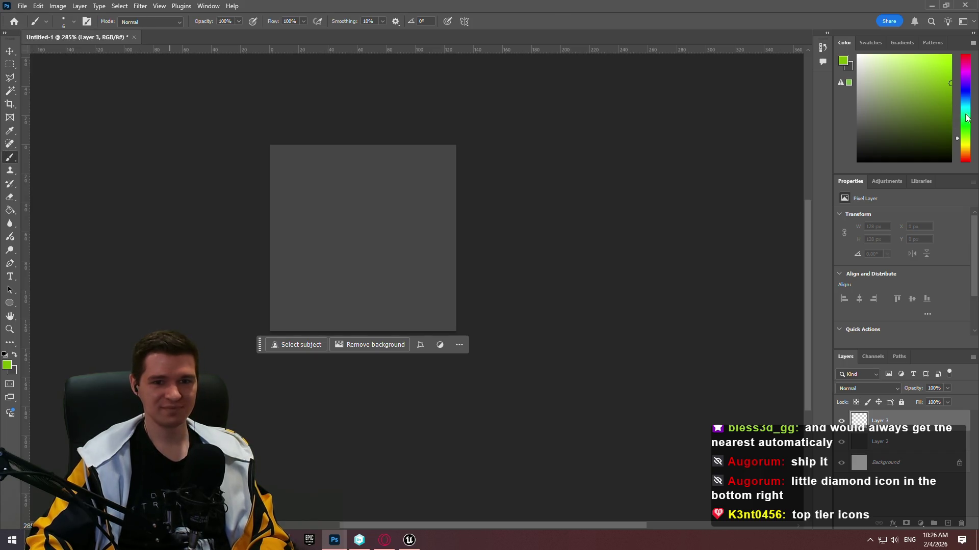
# - Paint three overlapping rectangle outlines in dark blue, blue-violet and lavender
pyautogui.click(969, 90)
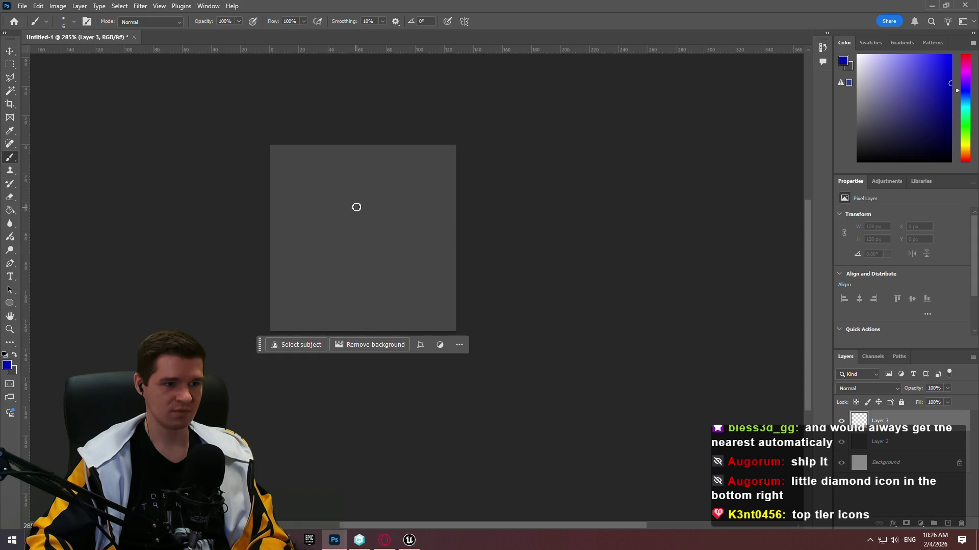
pyautogui.moveTo(360, 203)
pyautogui.mouseDown()
pyautogui.moveTo(352, 301)
pyautogui.moveTo(430, 308)
pyautogui.moveTo(441, 203)
pyautogui.moveTo(363, 195)
pyautogui.mouseUp()
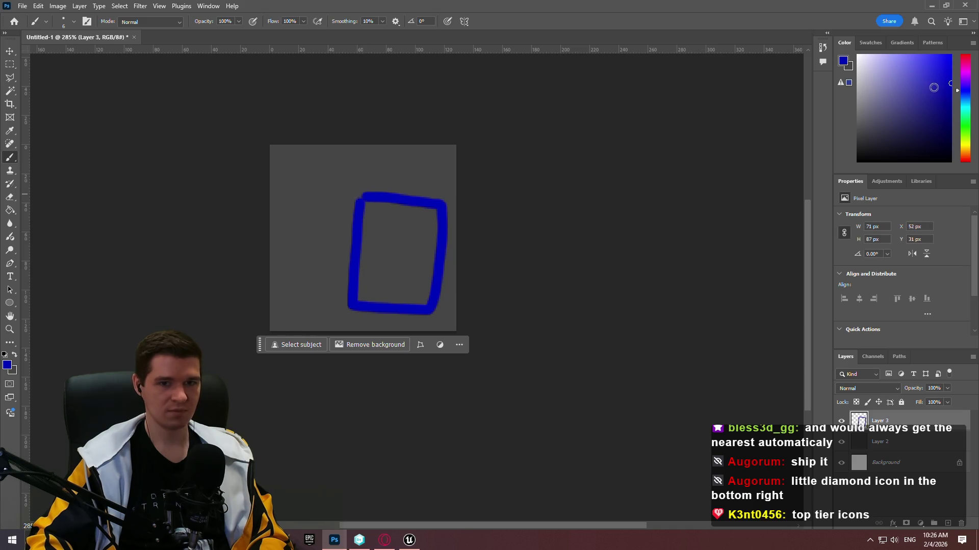
pyautogui.click(915, 66)
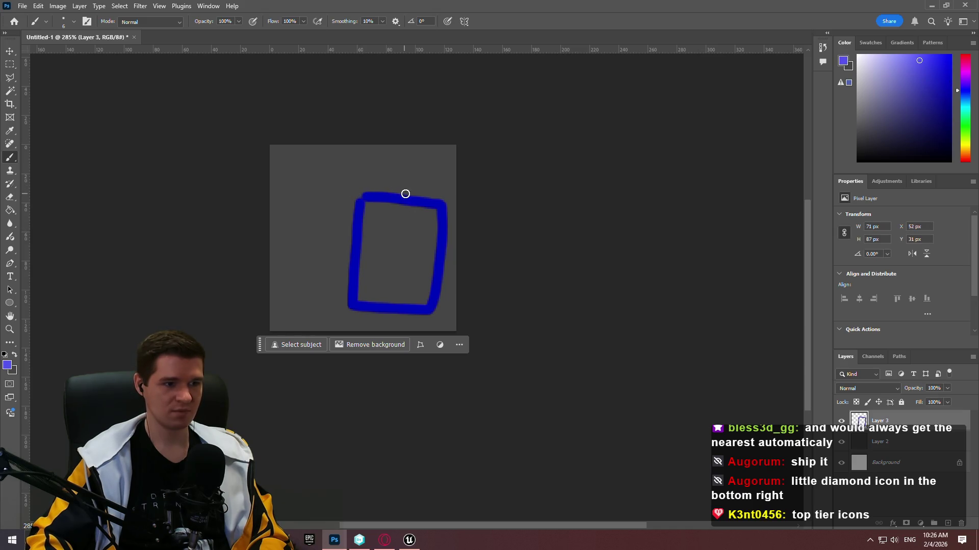
pyautogui.moveTo(406, 184); pyautogui.dragTo(391, 176)
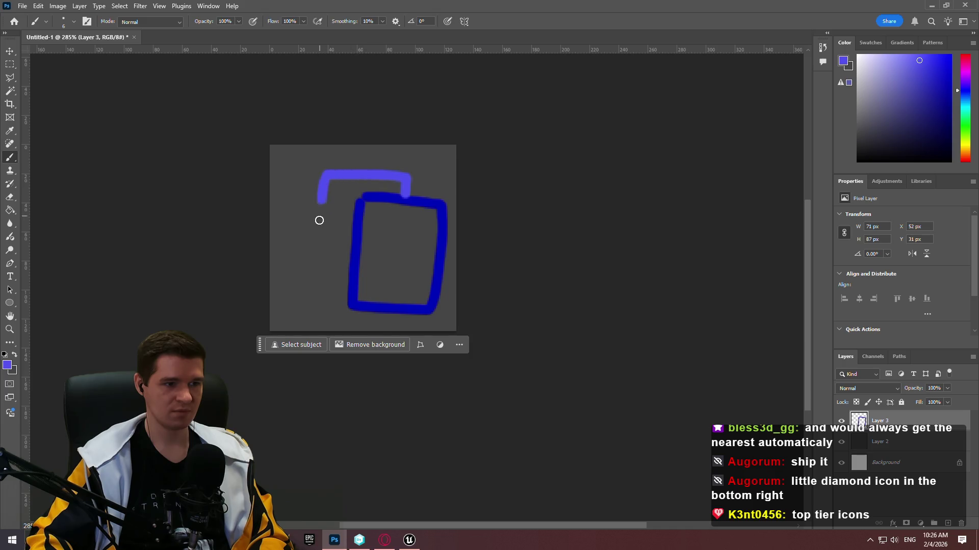
pyautogui.moveTo(319, 220); pyautogui.dragTo(313, 270)
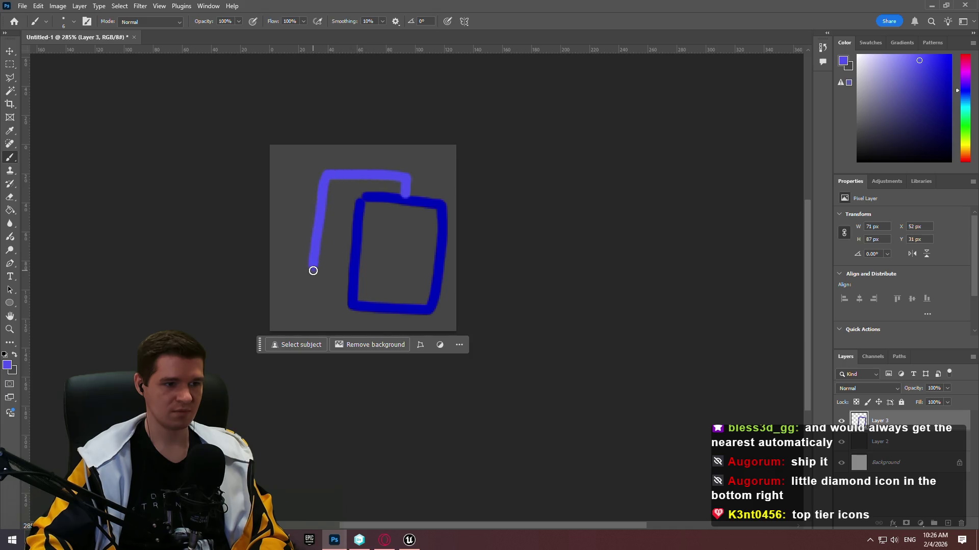
pyautogui.click(890, 58)
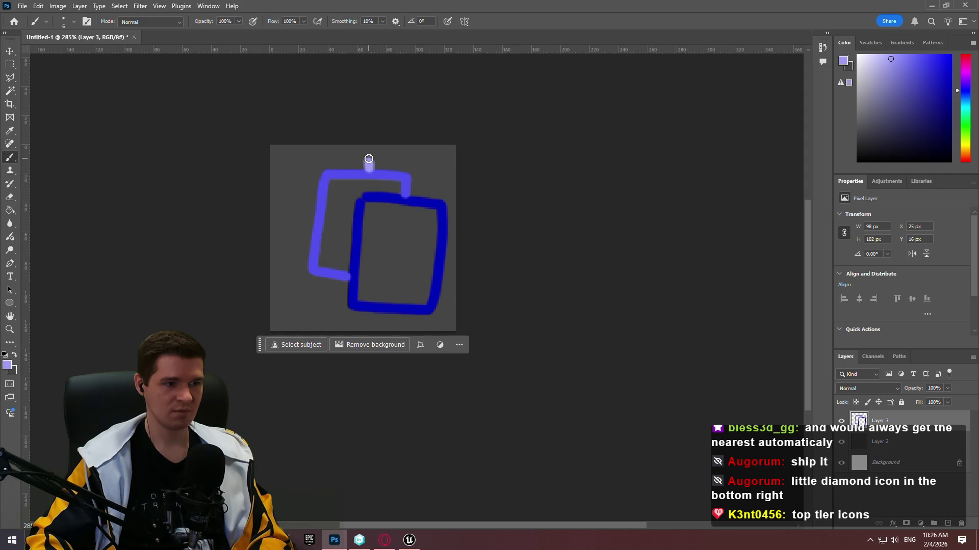
pyautogui.moveTo(369, 159)
pyautogui.mouseDown()
pyautogui.moveTo(305, 159)
pyautogui.moveTo(288, 231)
pyautogui.moveTo(317, 235)
pyautogui.mouseUp()
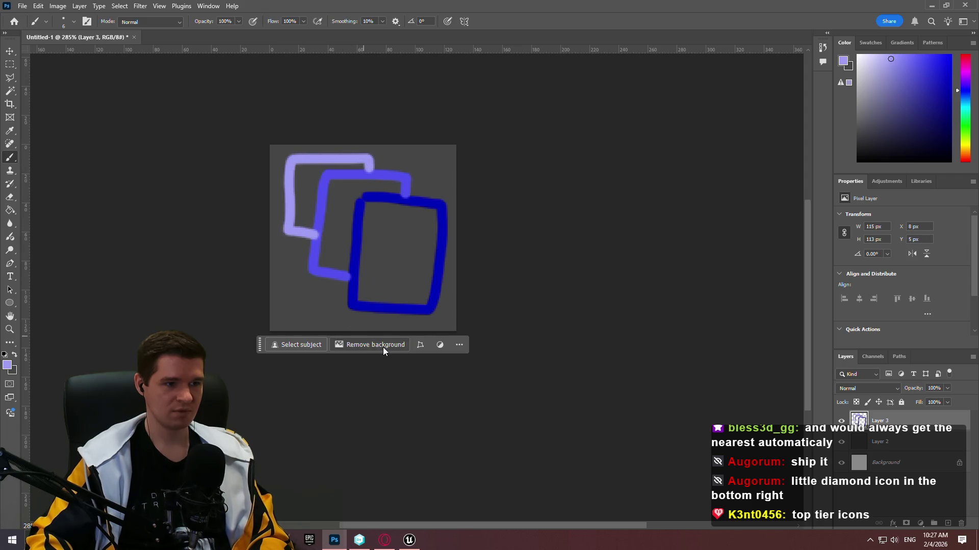
pyautogui.click(22, 5)
# - Quick-export the rectangles drawing as PNG, renaming an existing hazard icon name to T_Hazard_HallucinogenicGas.png
pyautogui.moveTo(77, 185)
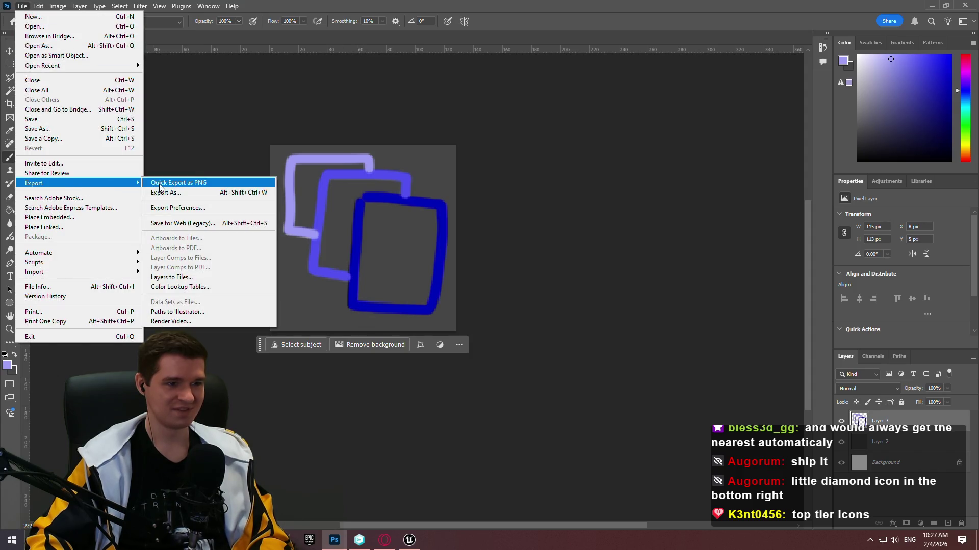
pyautogui.click(159, 185)
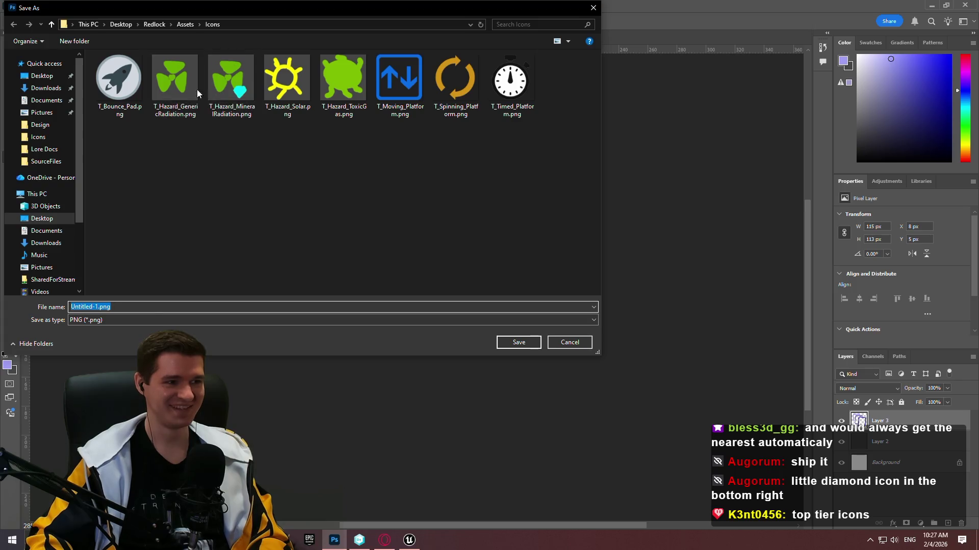
pyautogui.click(230, 84)
pyautogui.click(130, 307)
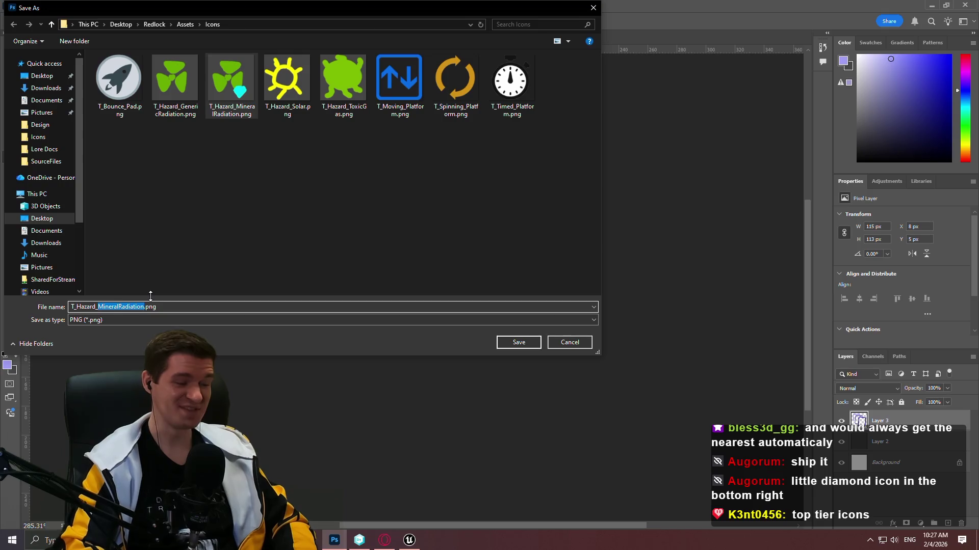
pyautogui.write('Hall')
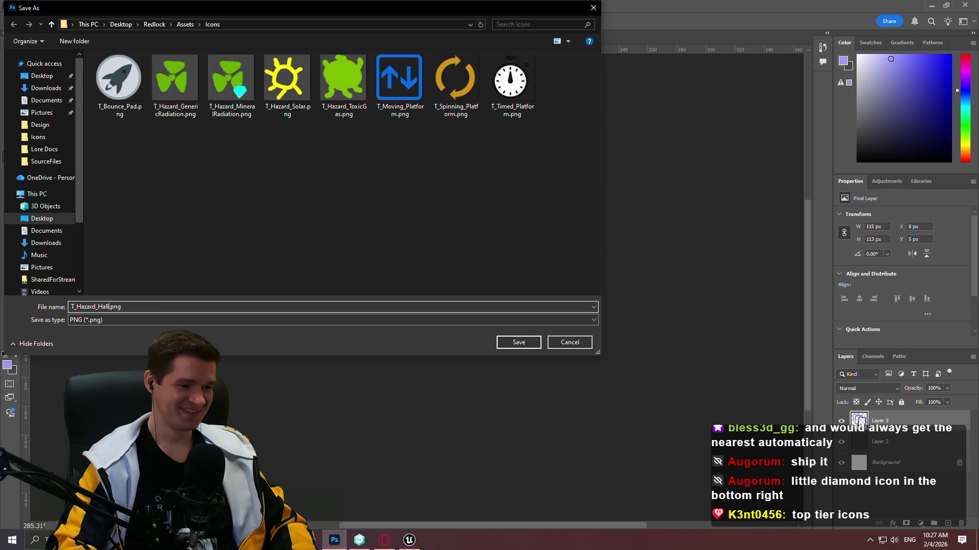
pyautogui.write('ucinogenicGas')
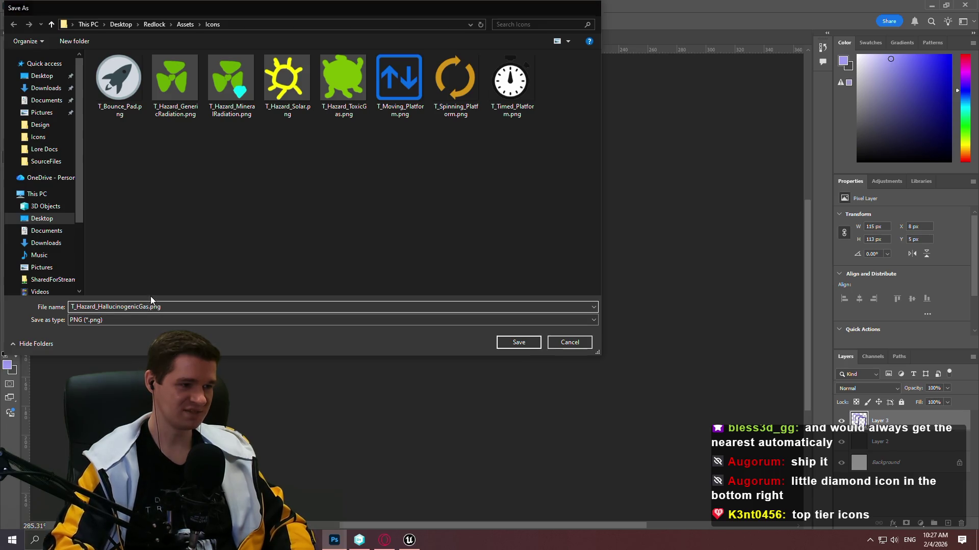
pyautogui.press('Return')
pyautogui.click(408, 540)
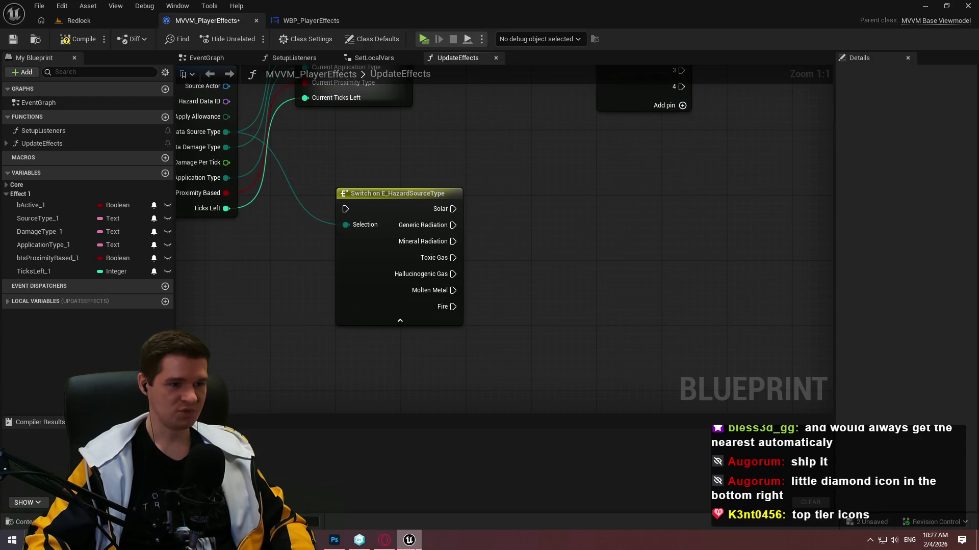
pyautogui.click(411, 541)
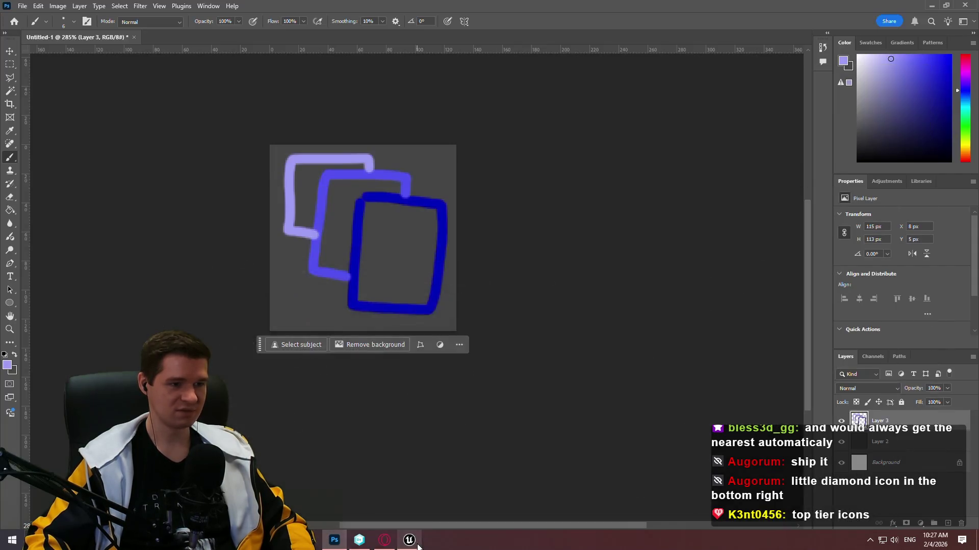
# - Delete the rectangles layer, choose a deep orange-red colour, and add a new layer
pyautogui.press('Delete')
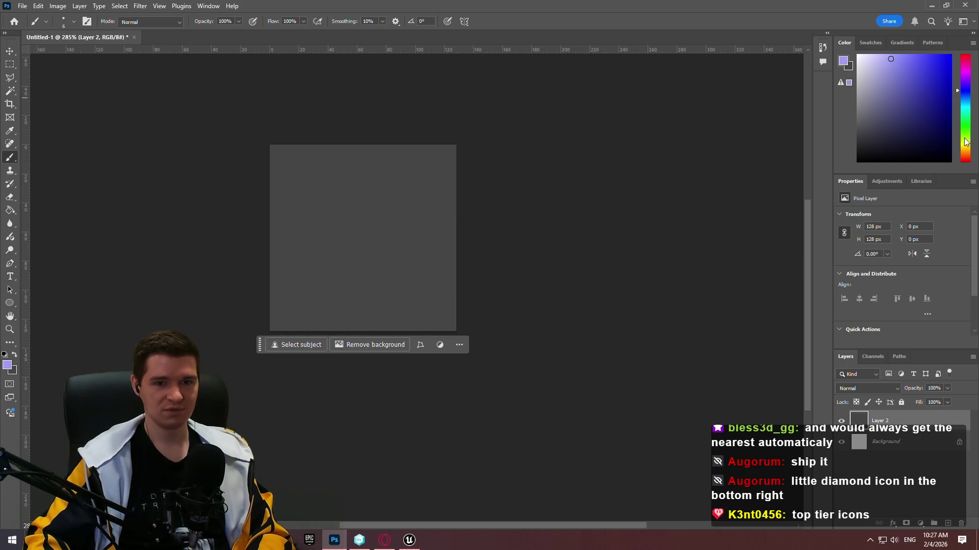
pyautogui.moveTo(967, 144); pyautogui.dragTo(969, 161)
pyautogui.click(948, 74)
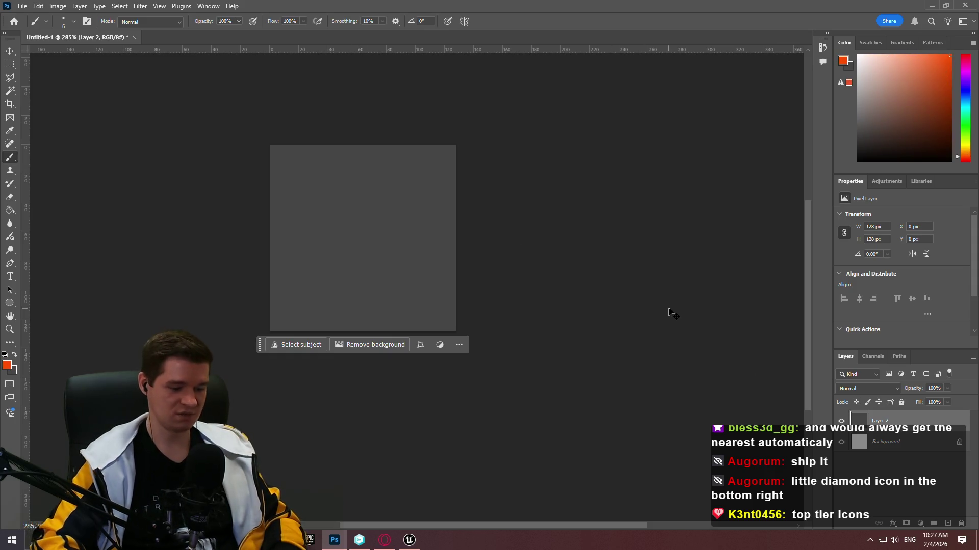
pyautogui.hotkey('ctrl', 'shift', 'n')
pyautogui.press('Return')
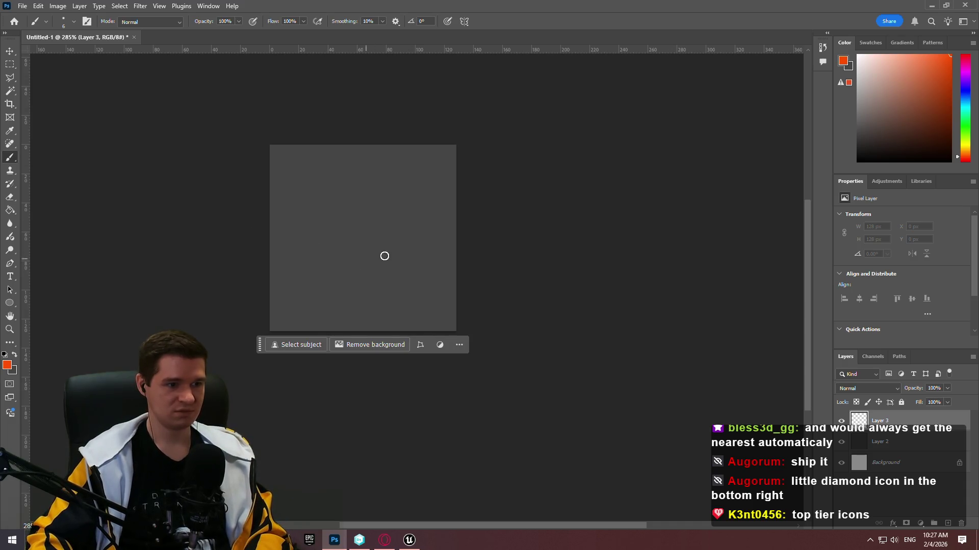
# - Scribble an orange-red blob and add dark brown over its centre
pyautogui.moveTo(409, 250)
pyautogui.mouseDown()
pyautogui.moveTo(277, 282)
pyautogui.moveTo(344, 267)
pyautogui.mouseUp()
pyautogui.moveTo(414, 232)
pyautogui.mouseDown()
pyautogui.moveTo(415, 241)
pyautogui.moveTo(328, 290)
pyautogui.moveTo(301, 236)
pyautogui.moveTo(367, 193)
pyautogui.moveTo(382, 306)
pyautogui.moveTo(326, 294)
pyautogui.mouseUp()
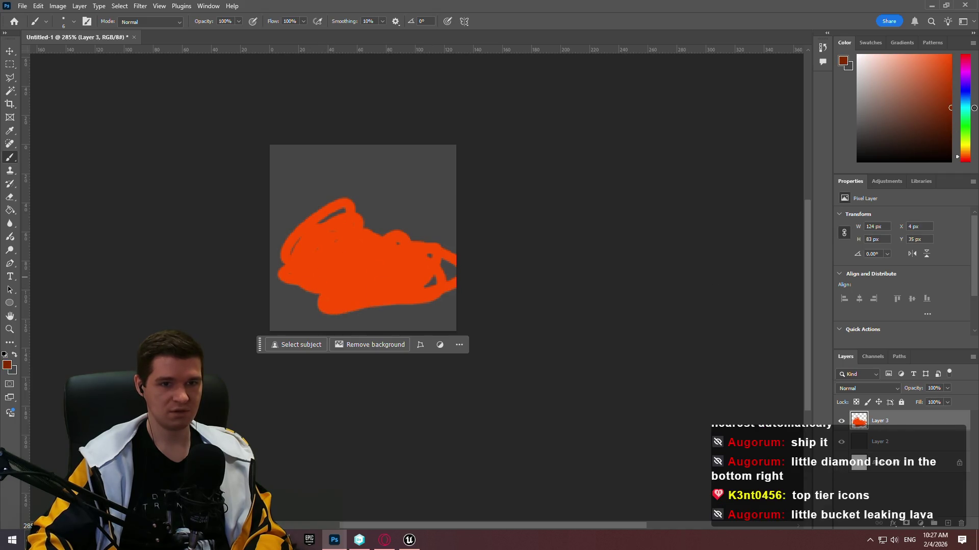
pyautogui.moveTo(348, 286)
pyautogui.mouseDown()
pyautogui.moveTo(321, 238)
pyautogui.moveTo(356, 277)
pyautogui.moveTo(376, 237)
pyautogui.mouseUp()
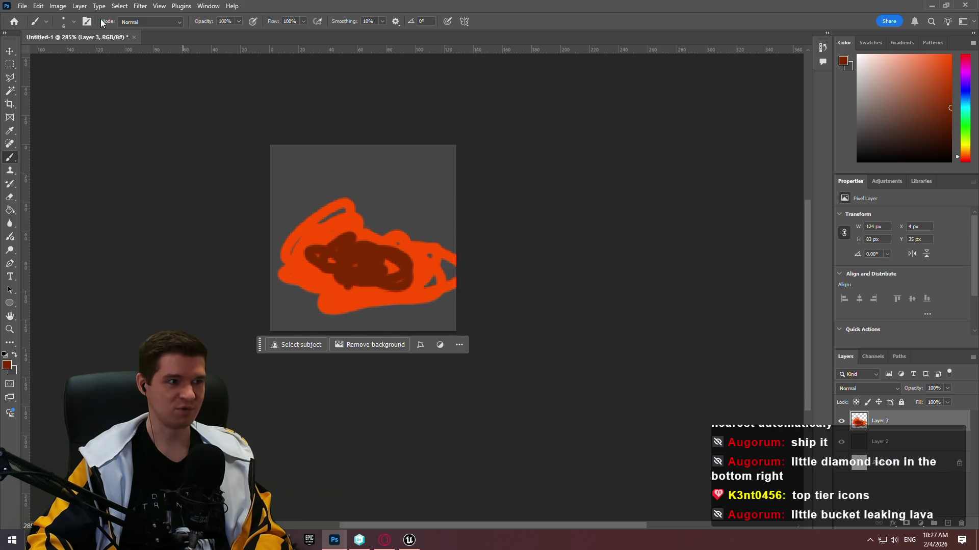
# - Start a Quick Export of the scribble as PNG
pyautogui.click(22, 5)
pyautogui.moveTo(69, 184)
pyautogui.click(179, 182)
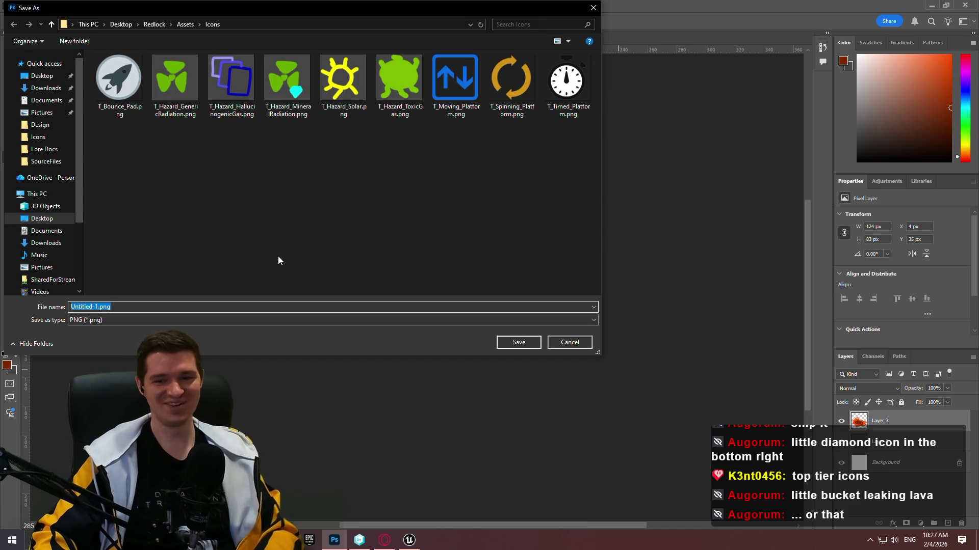
# - Rename the export from T_Hazard_HallucinogenicGas.png to T_Hazard_MoltenMetal.png and save it
pyautogui.click(232, 81)
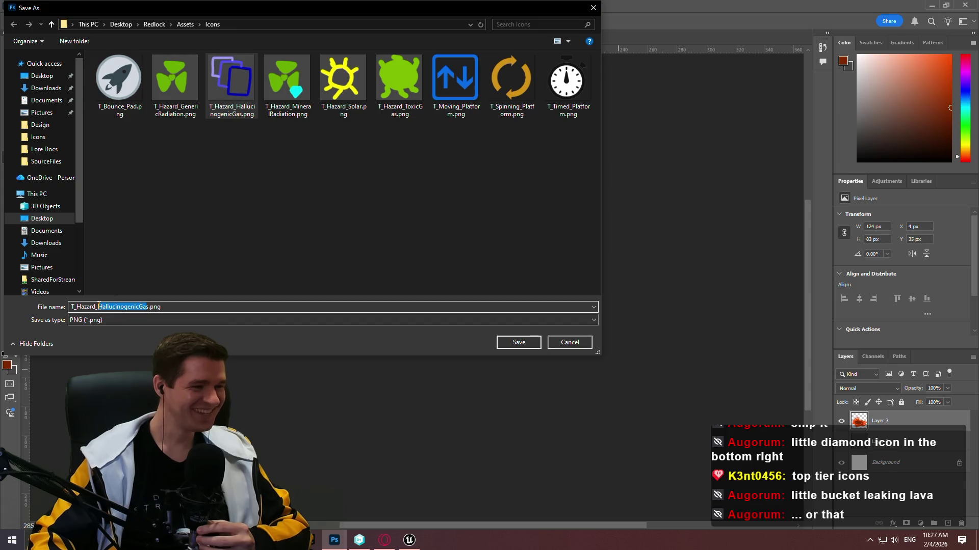
pyautogui.write('MoltenMet')
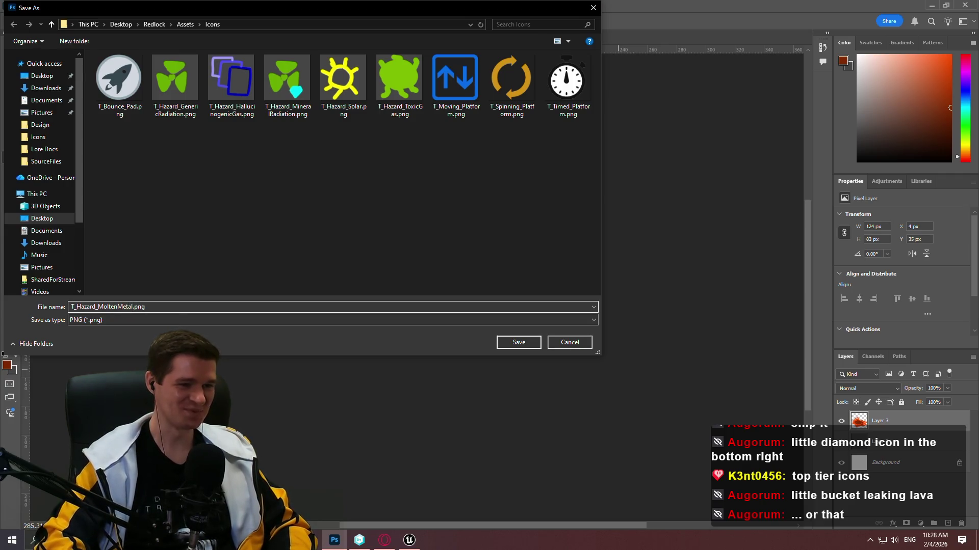
pyautogui.press('Return')
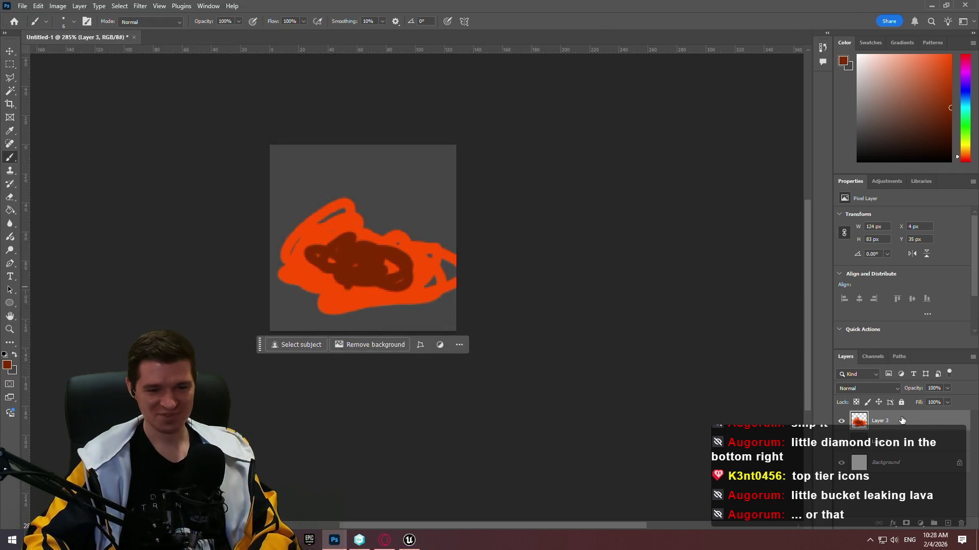
# - Delete the scribble layer, add a new layer, and pick a bright orange paint colour
pyautogui.press('Delete')
pyautogui.hotkey('ctrl', 'shift', 'n')
pyautogui.press('Return')
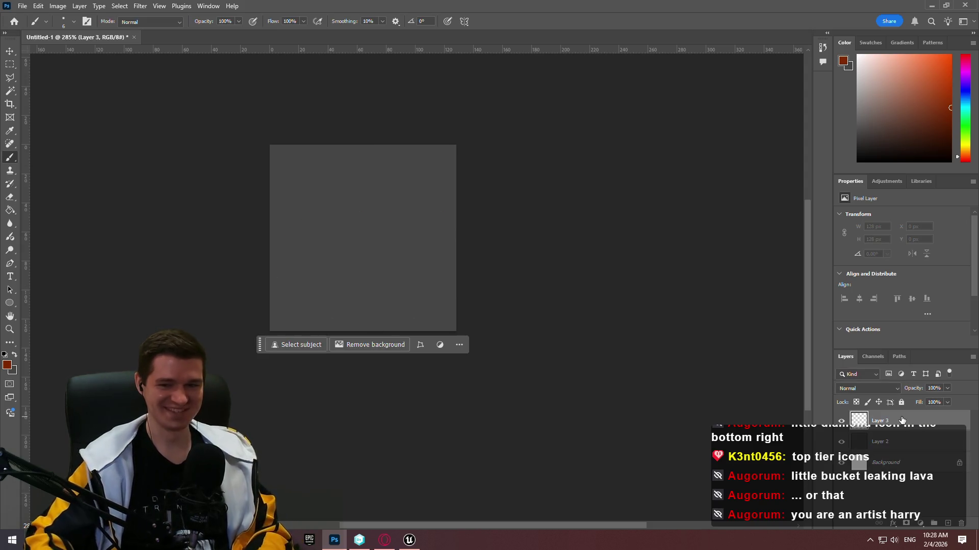
pyautogui.click(964, 151)
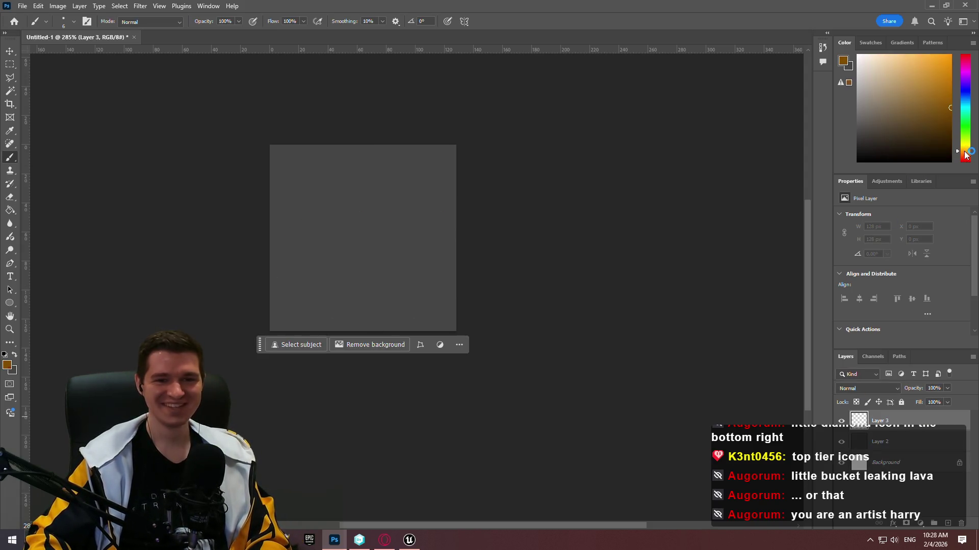
pyautogui.moveTo(965, 147); pyautogui.dragTo(967, 156)
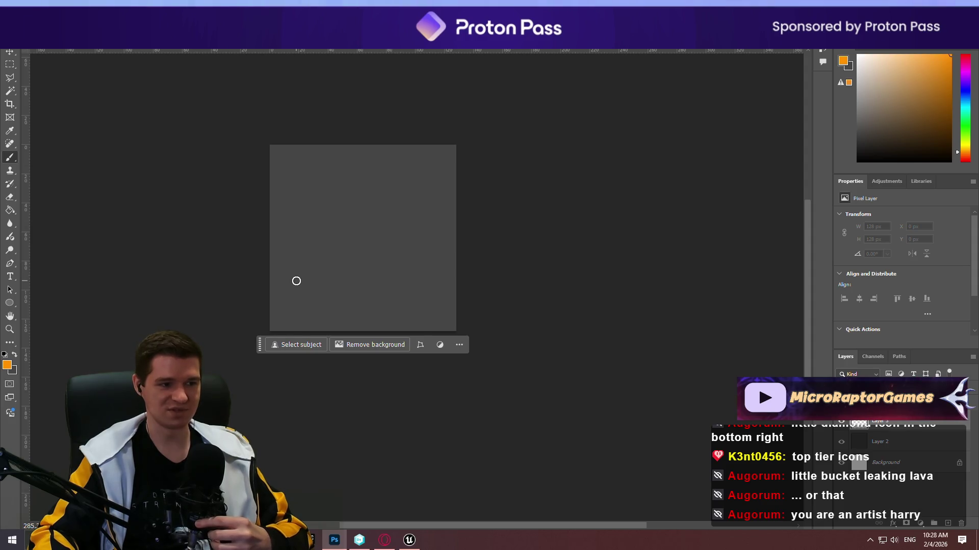
# - Paint the orange flame arch outline and a jagged inner stroke inside it
pyautogui.moveTo(296, 280)
pyautogui.mouseDown()
pyautogui.moveTo(327, 192)
pyautogui.moveTo(400, 170)
pyautogui.moveTo(452, 199)
pyautogui.moveTo(426, 291)
pyautogui.mouseUp()
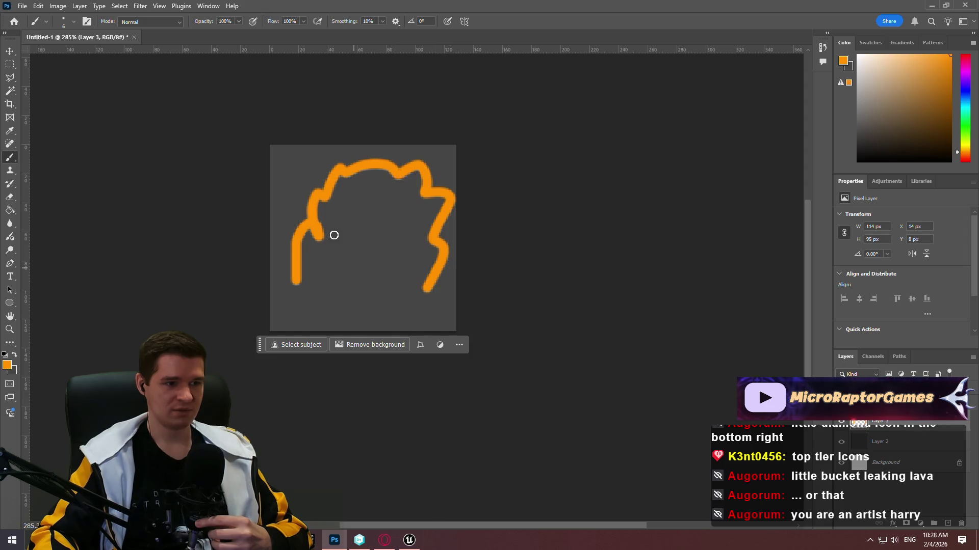
pyautogui.moveTo(335, 286)
pyautogui.mouseDown()
pyautogui.moveTo(338, 258)
pyautogui.moveTo(382, 196)
pyautogui.moveTo(411, 223)
pyautogui.moveTo(410, 286)
pyautogui.mouseUp()
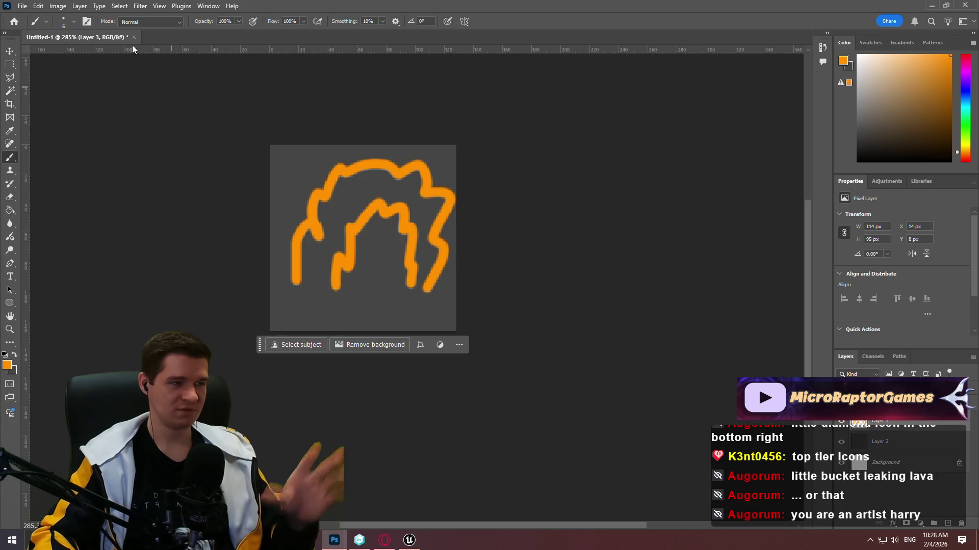
pyautogui.click(22, 6)
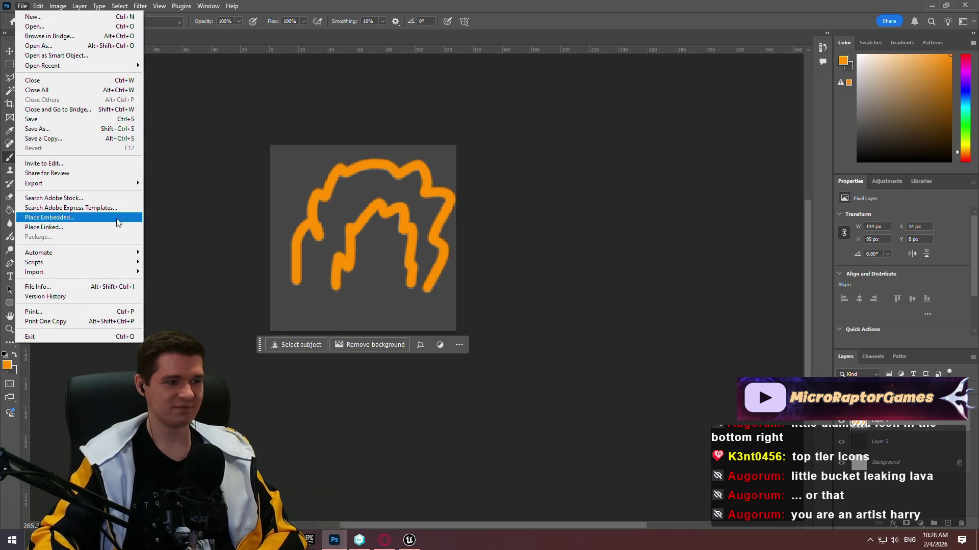
# - Quick-export the flame drawing as a PNG into Assets\Icons, named T_Hazard_Fire.png
pyautogui.moveTo(91, 183)
pyautogui.click(160, 185)
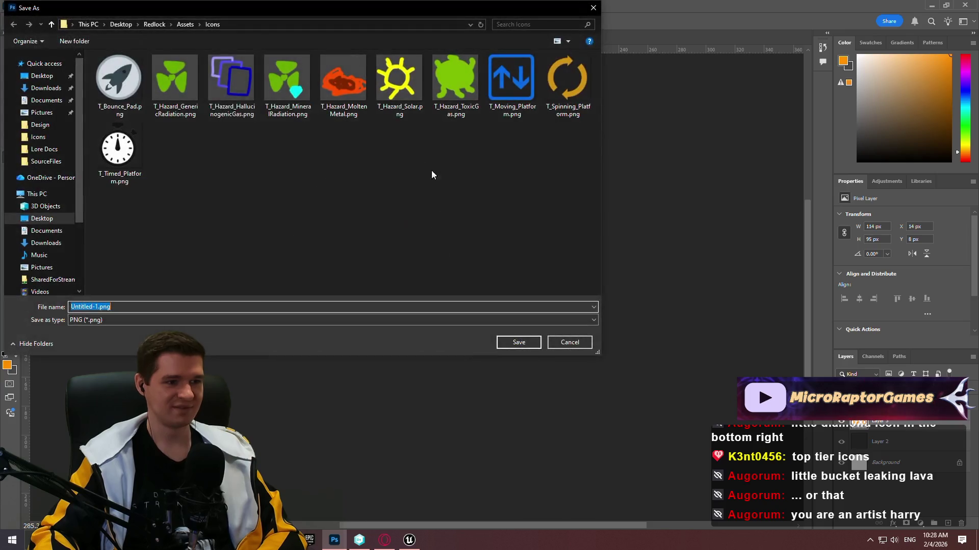
pyautogui.click(175, 82)
pyautogui.click(119, 307)
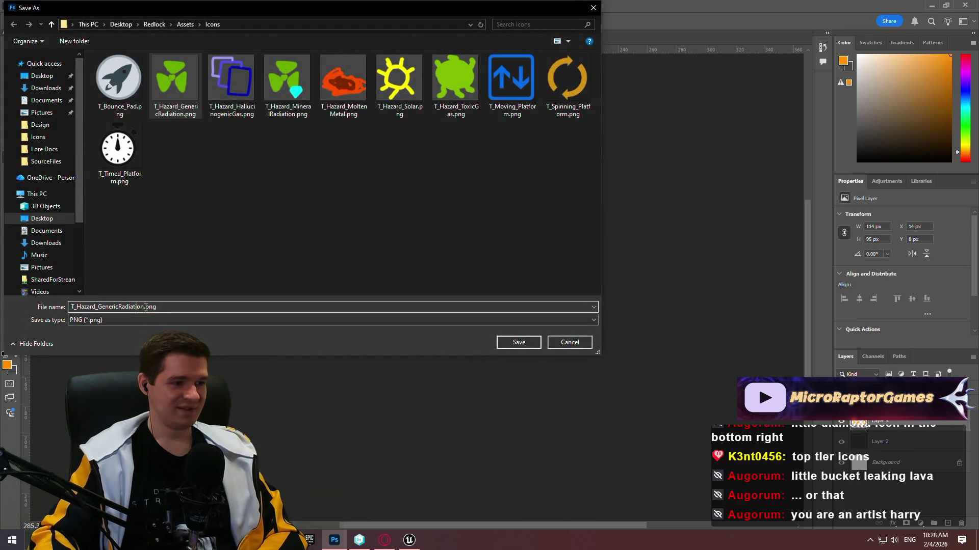
pyautogui.click(409, 541)
pyautogui.click(410, 541)
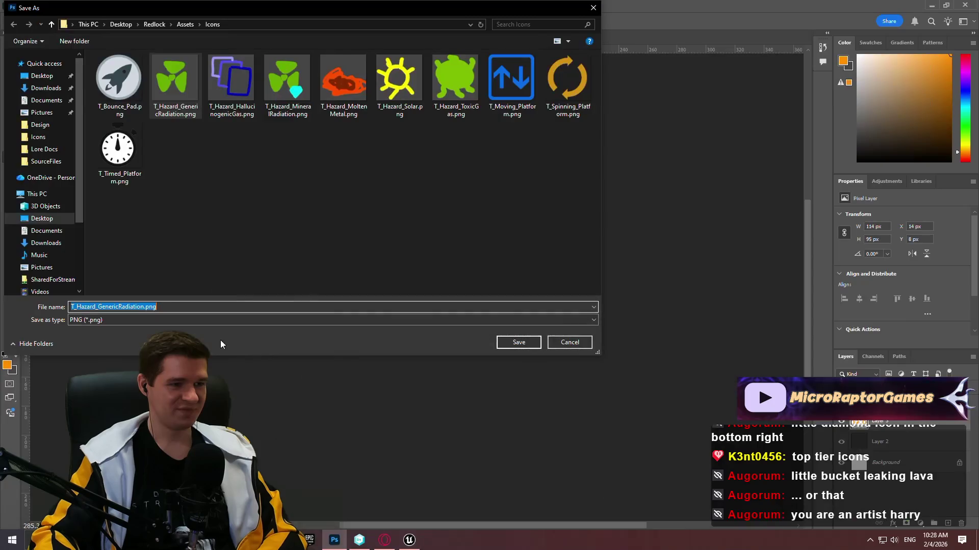
pyautogui.click(144, 307)
pyautogui.doubleClick(142, 307)
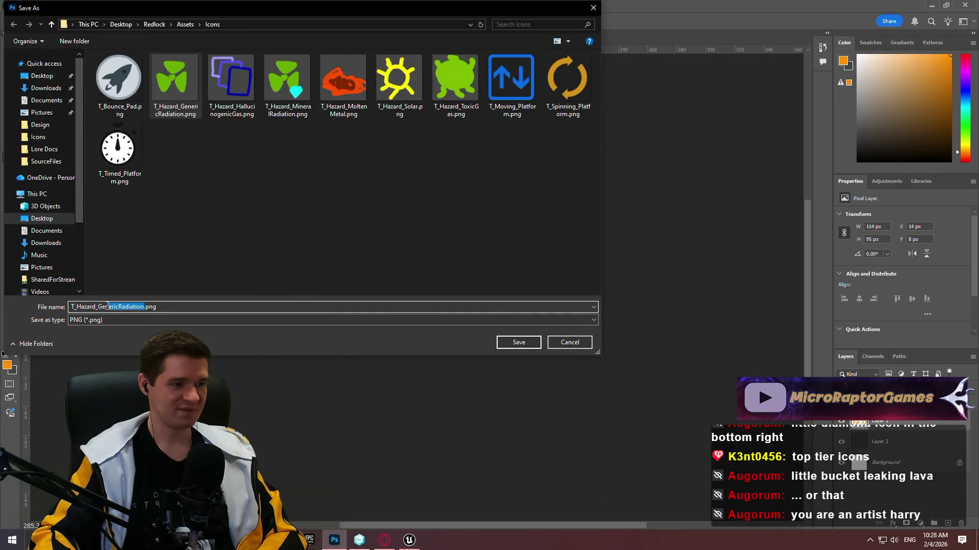
pyautogui.write('Fire')
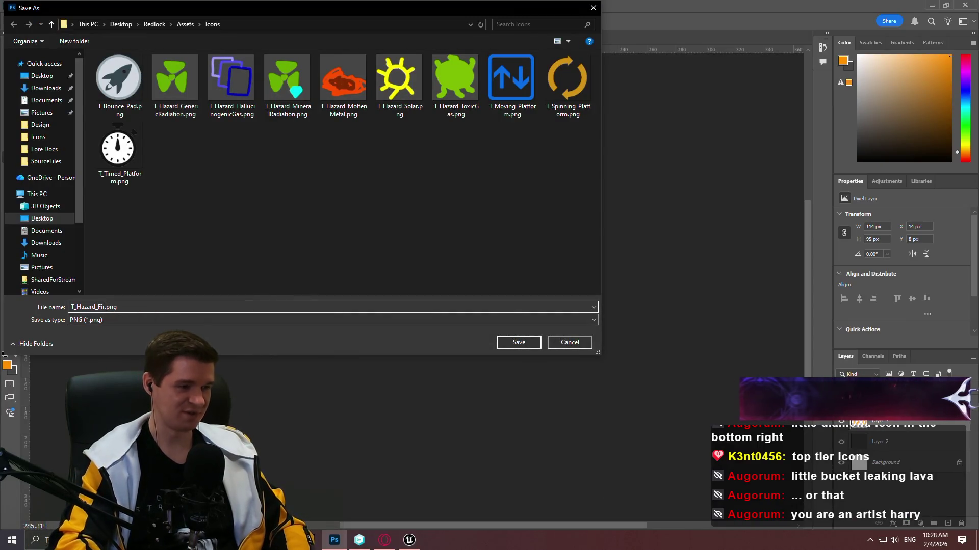
pyautogui.press('Return')
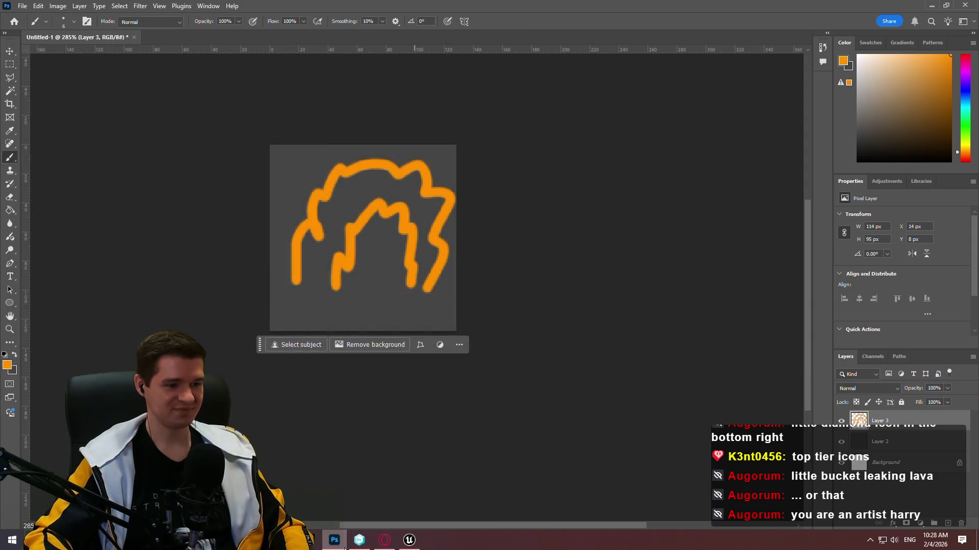
pyautogui.click(409, 540)
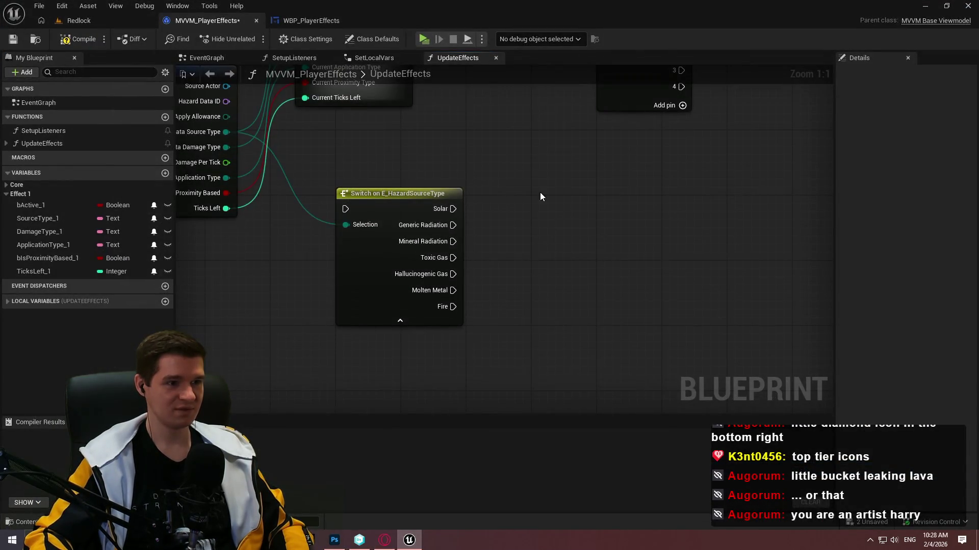
# - Delete the Switch on E_HazardSourceType node and recompile the viewmodel
pyautogui.scroll(-3, 540, 191)
pyautogui.click(517, 275)
pyautogui.press('Delete')
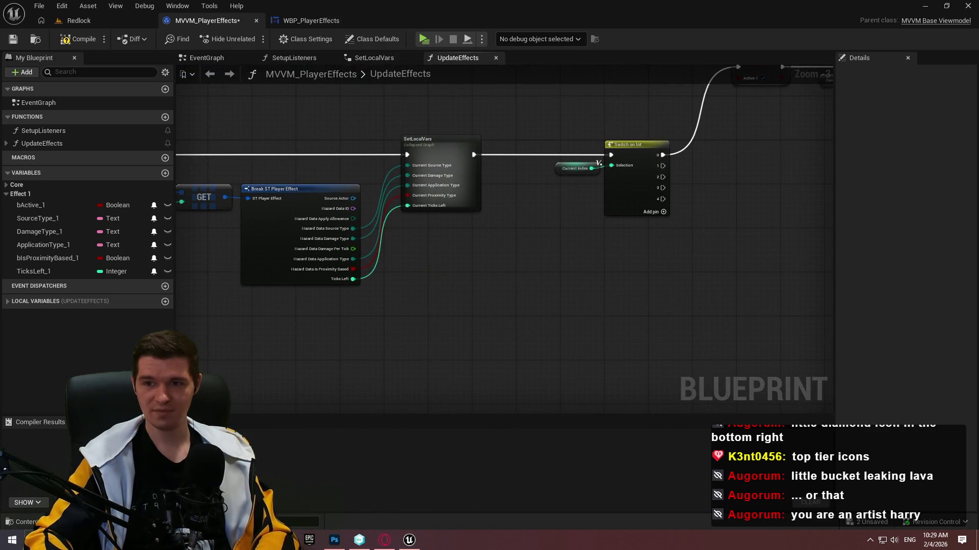
pyautogui.click(79, 39)
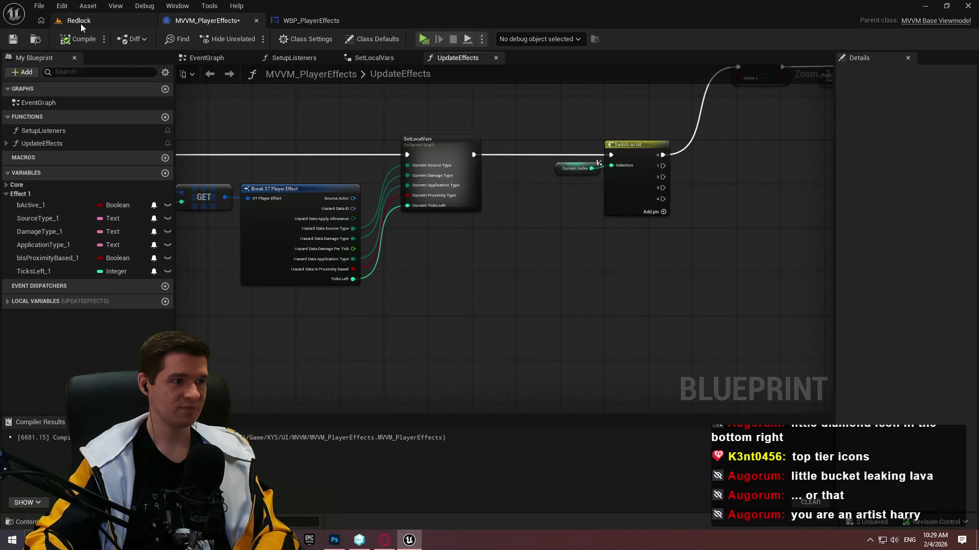
# - In the Redlock level's Content Browser, go up to the KYS content folder
pyautogui.click(79, 20)
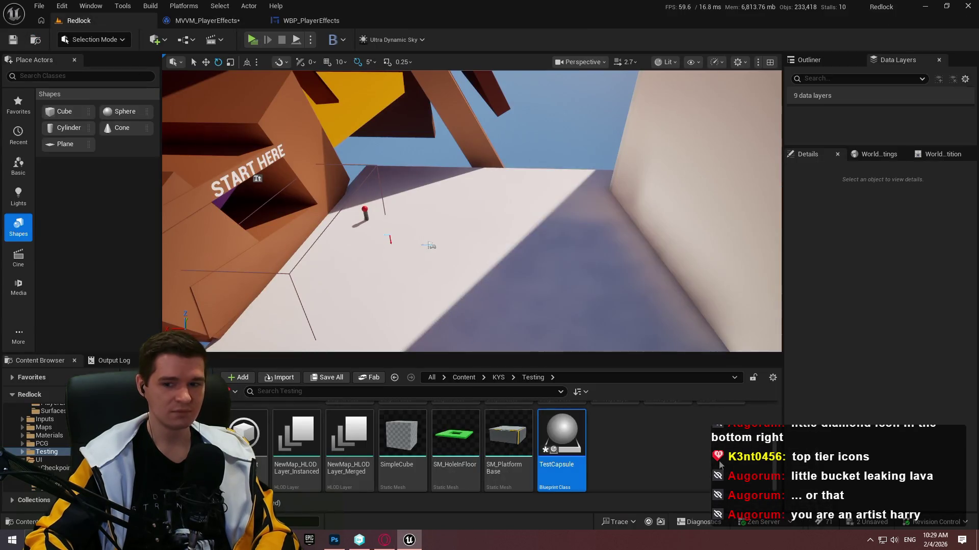
pyautogui.click(497, 377)
pyautogui.click(720, 439)
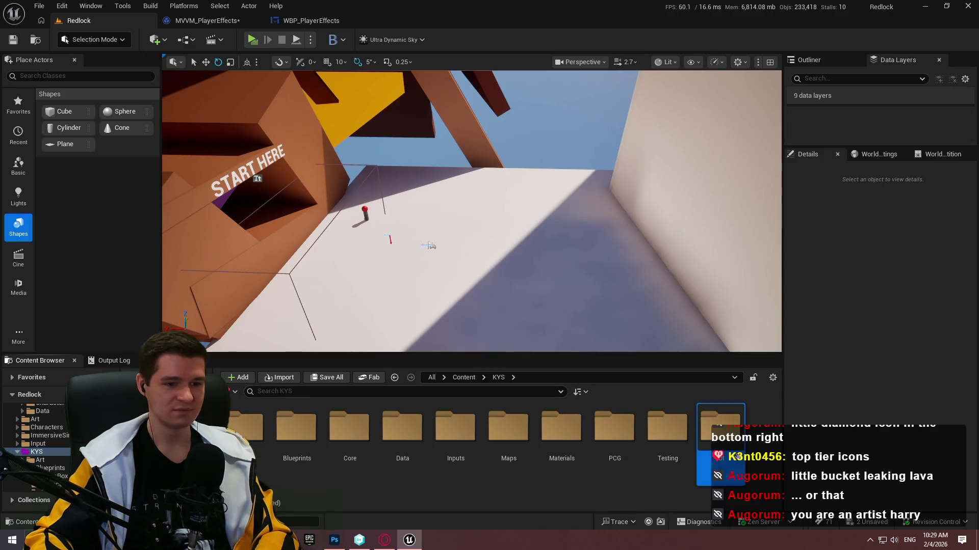
pyautogui.click(759, 451)
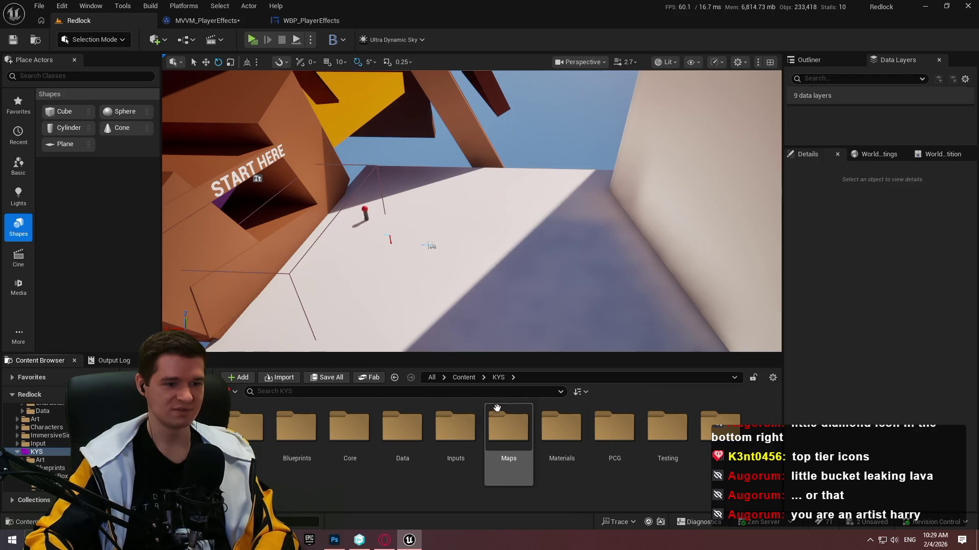
pyautogui.click(198, 22)
pyautogui.click(106, 20)
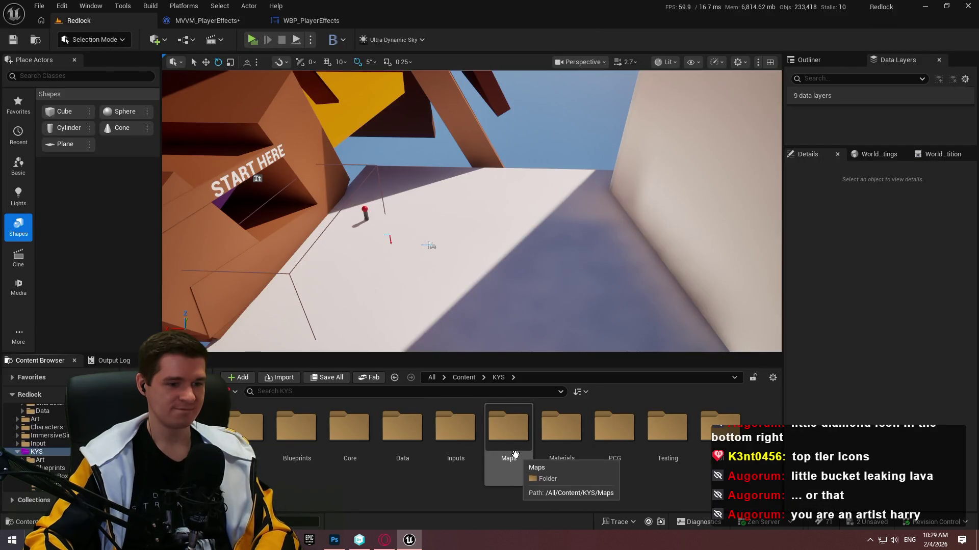
# - Create a new folder named Hazards inside KYS > Art
pyautogui.doubleClick(265, 454)
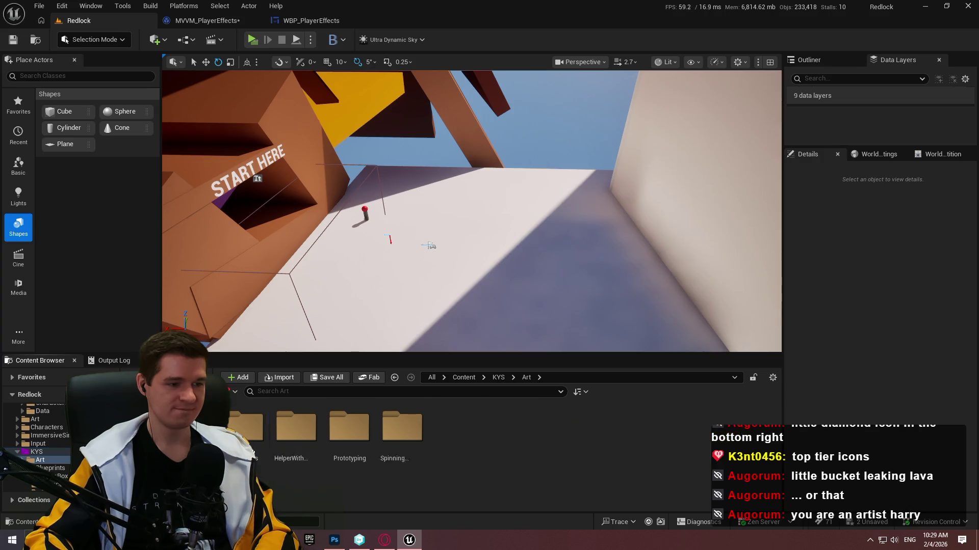
pyautogui.rightClick(459, 449)
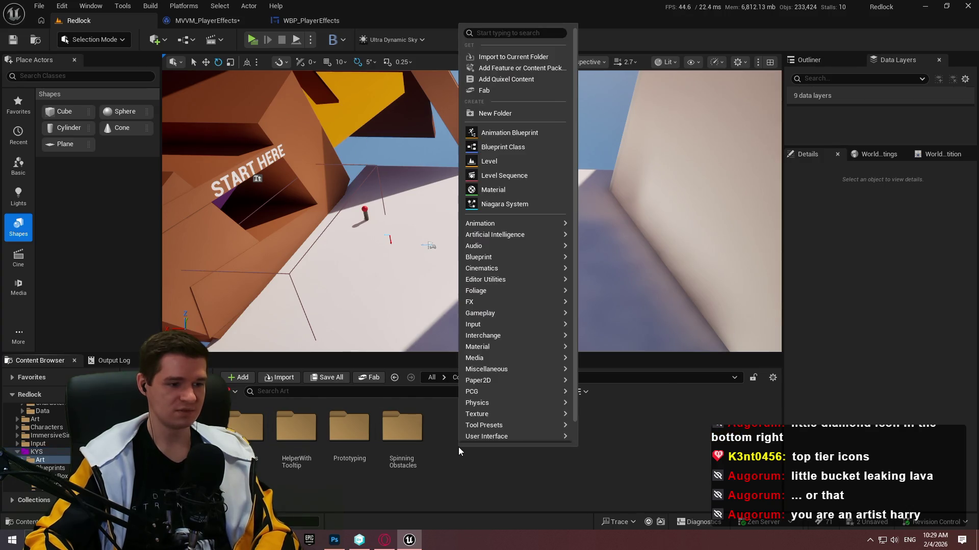
pyautogui.click(450, 454)
pyautogui.rightClick(449, 451)
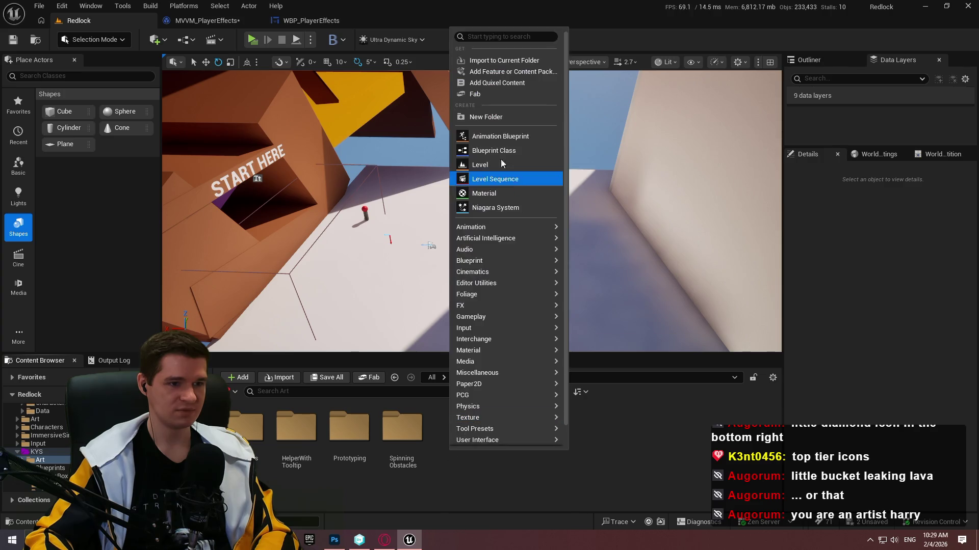
pyautogui.click(489, 117)
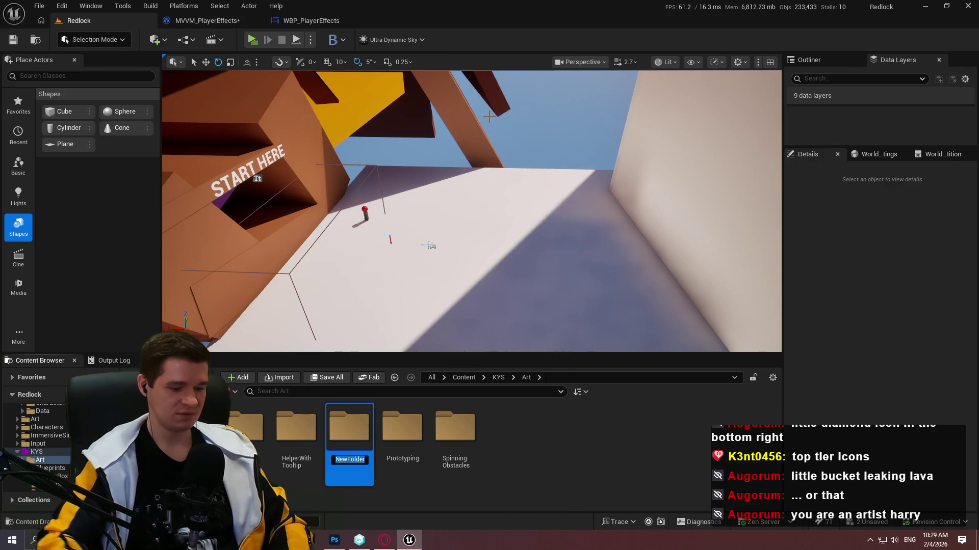
pyautogui.write('Hazards')
pyautogui.press('Return')
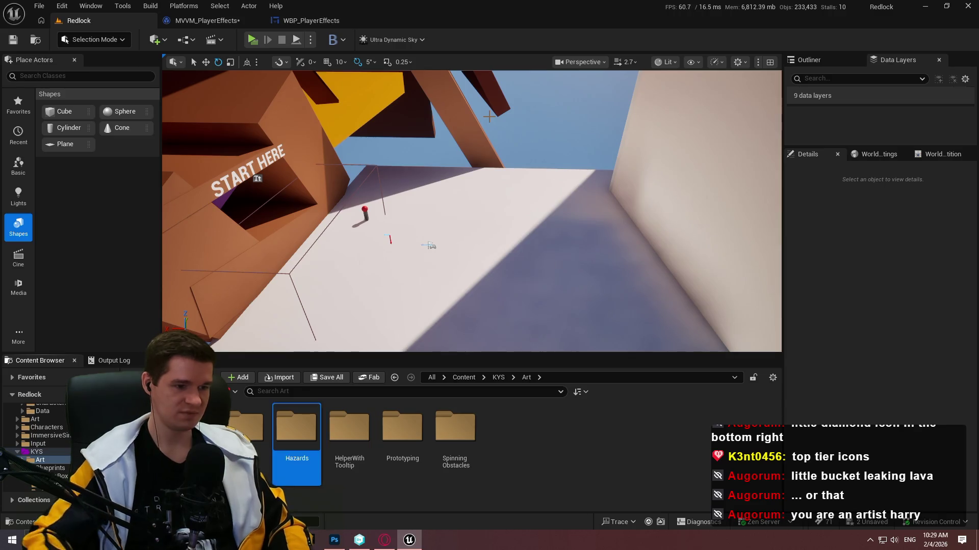
# - Create an Icons subfolder inside the Hazards folder
pyautogui.doubleClick(296, 431)
pyautogui.rightClick(297, 442)
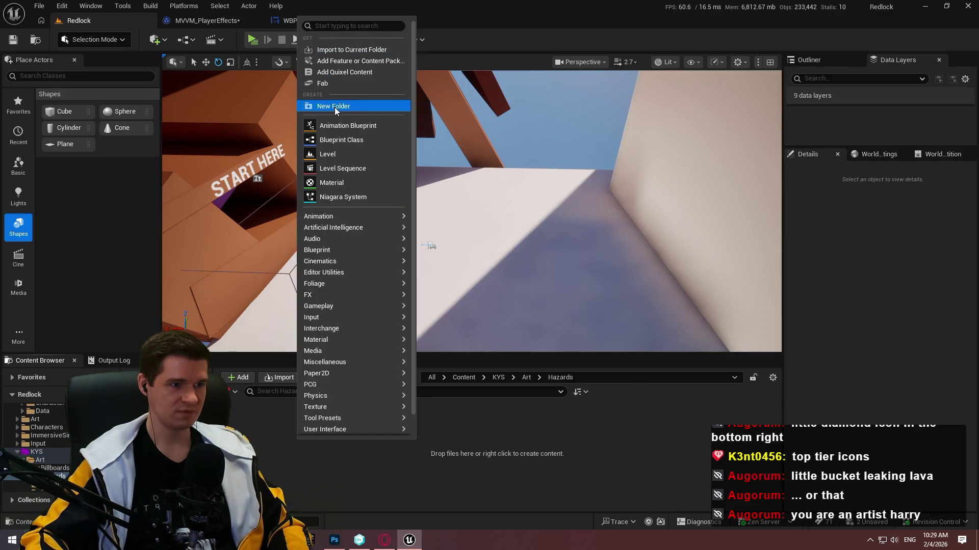
pyautogui.click(334, 106)
pyautogui.write('Icons')
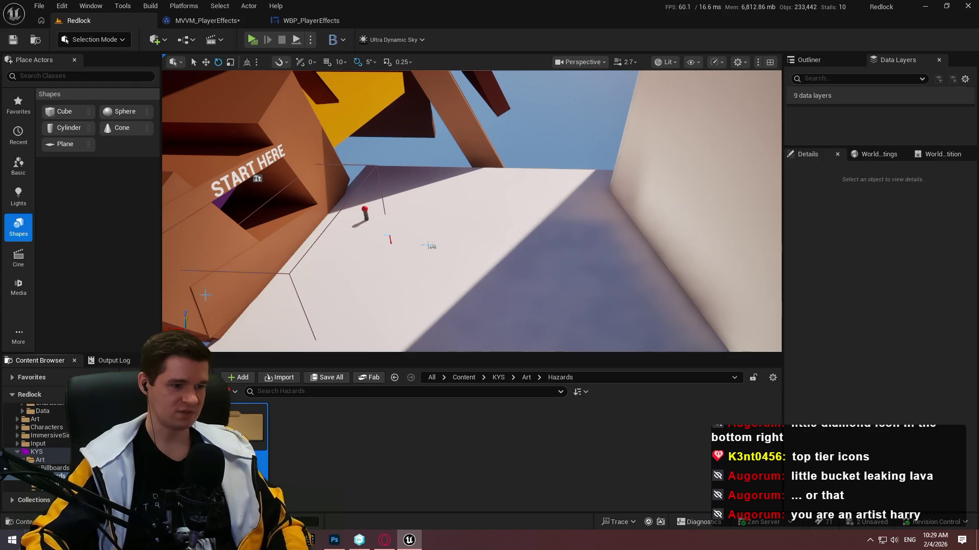
pyautogui.press('Return')
pyautogui.press('Return')
pyautogui.press('super+e')
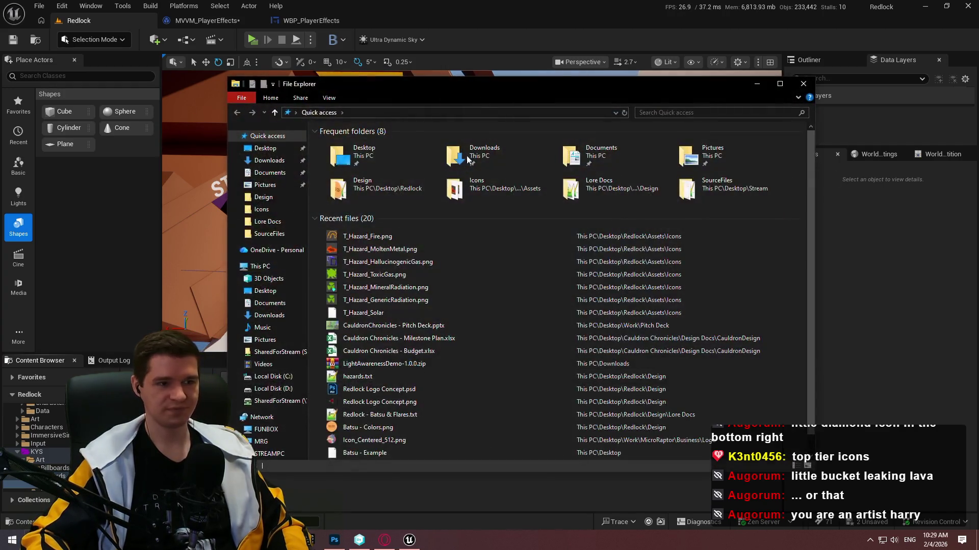
# - Drag the seven T_Hazard PNGs, excluding T_Timed_Platform, into Hazards/Icons and save the textures
pyautogui.rightClick(400, 249)
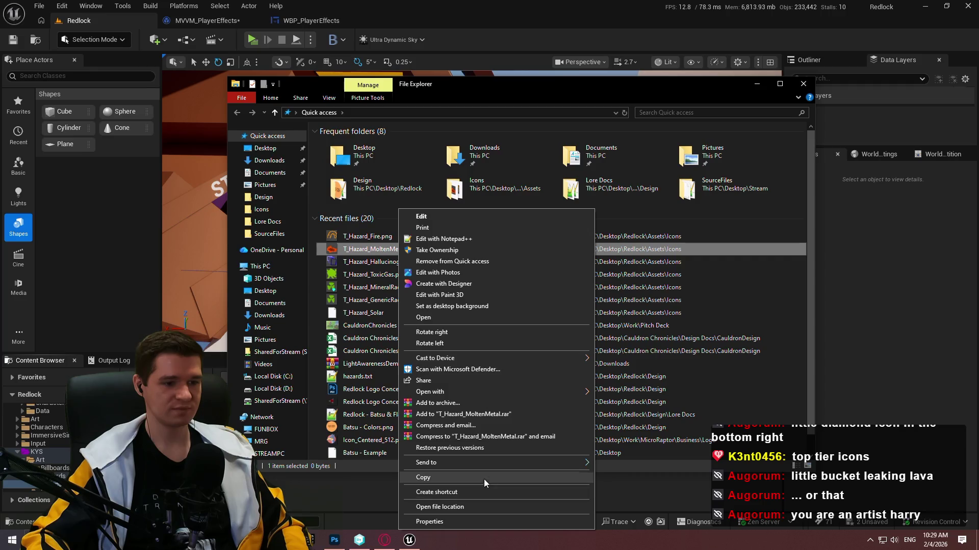
pyautogui.click(484, 507)
pyautogui.moveTo(731, 196)
pyautogui.mouseDown()
pyautogui.moveTo(433, 229)
pyautogui.moveTo(408, 246)
pyautogui.mouseUp()
pyautogui.keyDown('ctrl'); pyautogui.click(408, 247); pyautogui.keyUp('ctrl')
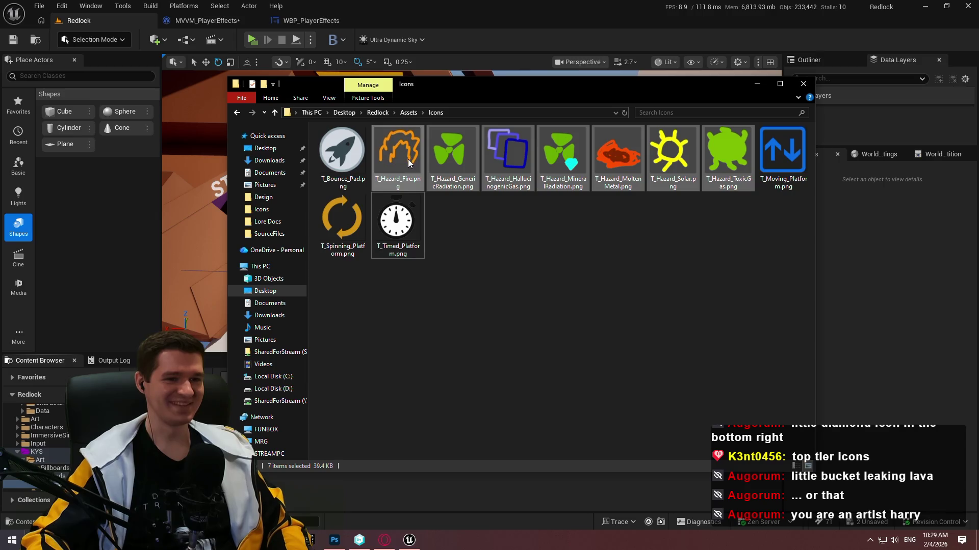
pyautogui.moveTo(404, 155); pyautogui.dragTo(585, 491)
pyautogui.click(462, 494)
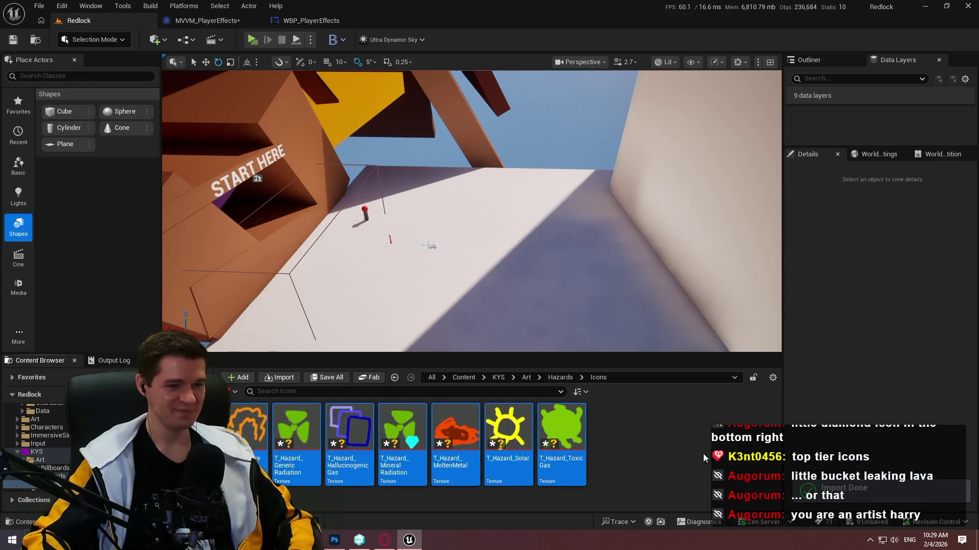
pyautogui.hotkey('ctrl', 's')
pyautogui.click(637, 436)
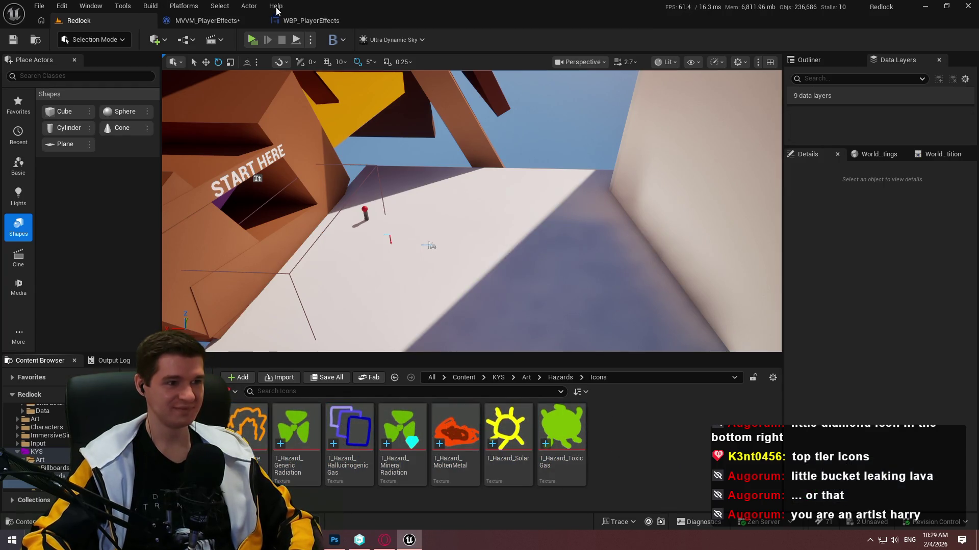
pyautogui.click(204, 20)
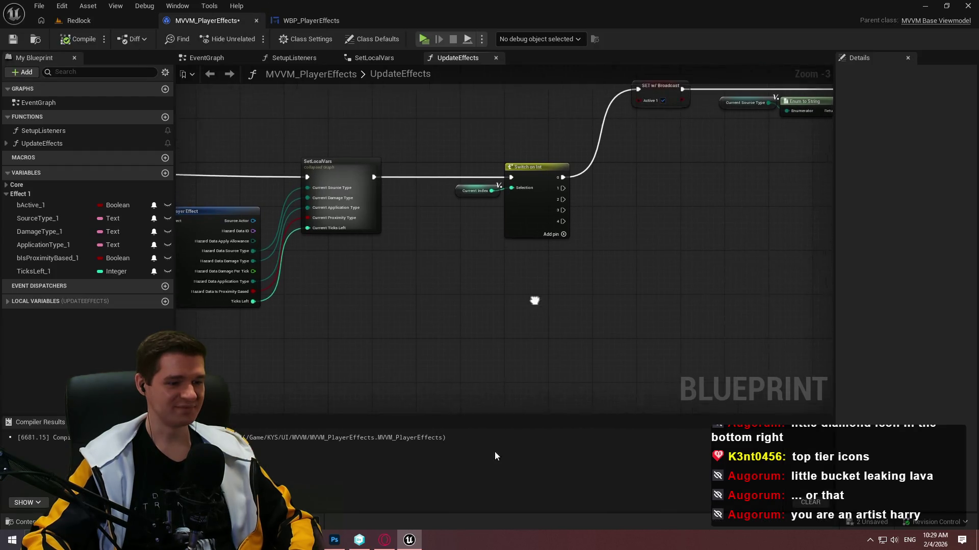
# - Read the SourceType/DamageType binding notes in Notepad++, then expand the blueprint's Local Variables
pyautogui.hotkey('alt', 'Tab')
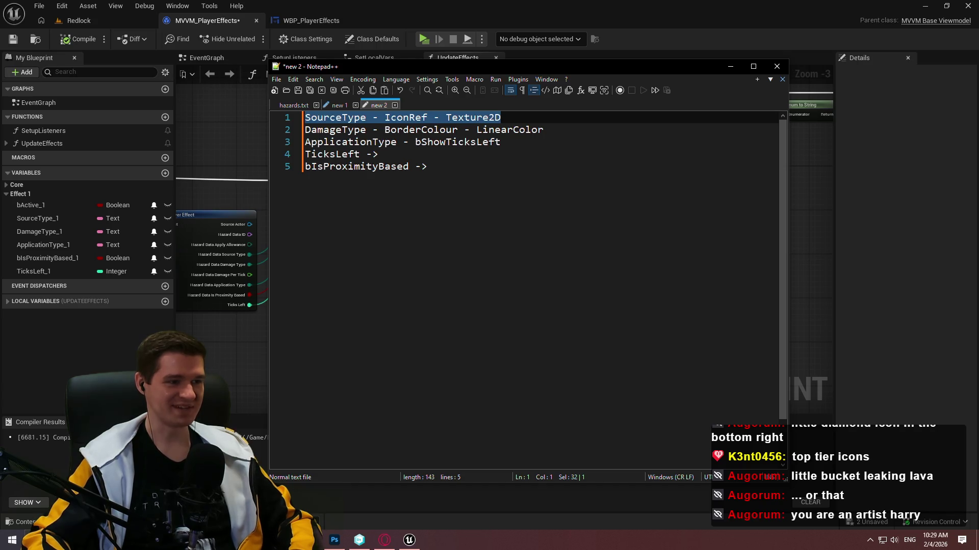
pyautogui.click(241, 326)
pyautogui.click(8, 302)
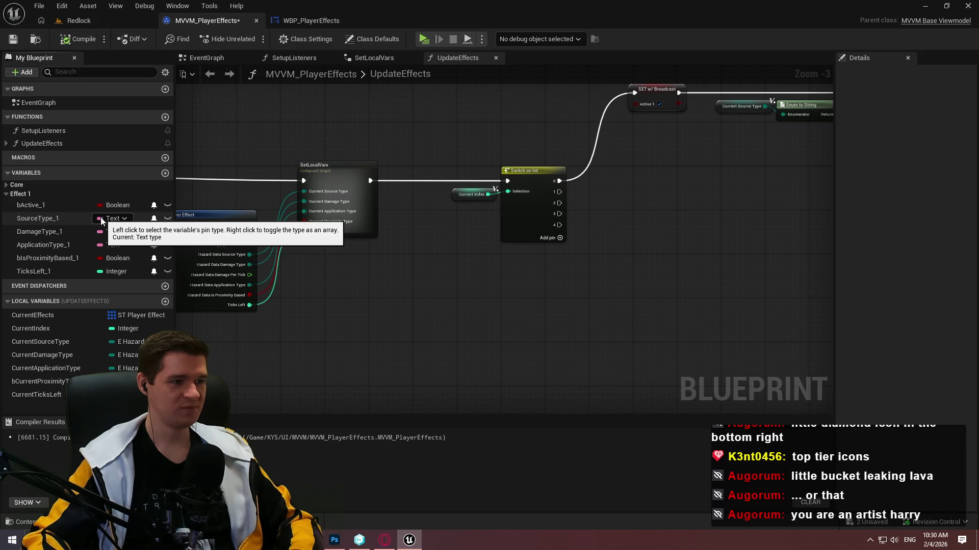
# - Change SourceType_1 to a Texture 2D Object Reference, then compile and save the viewmodel
pyautogui.click(99, 220)
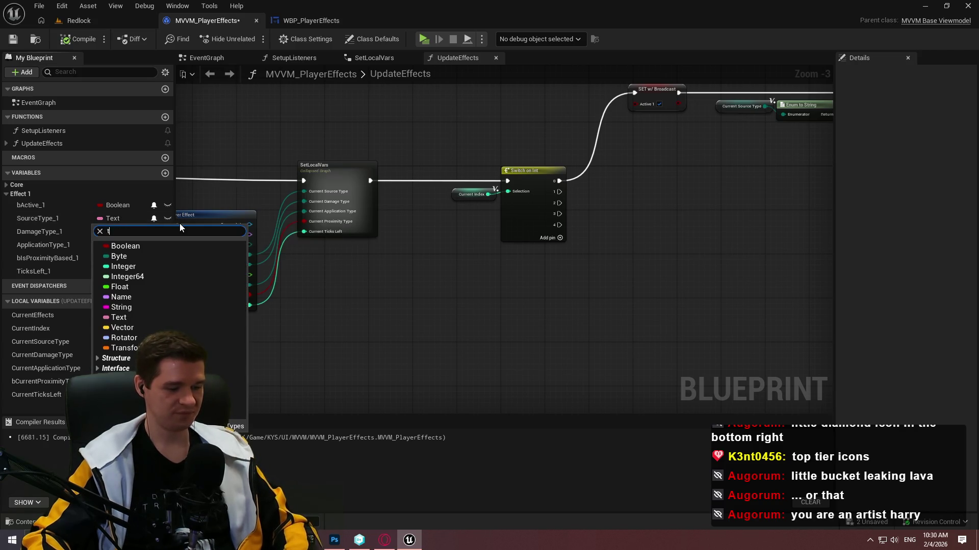
pyautogui.write('texture')
pyautogui.moveTo(178, 346)
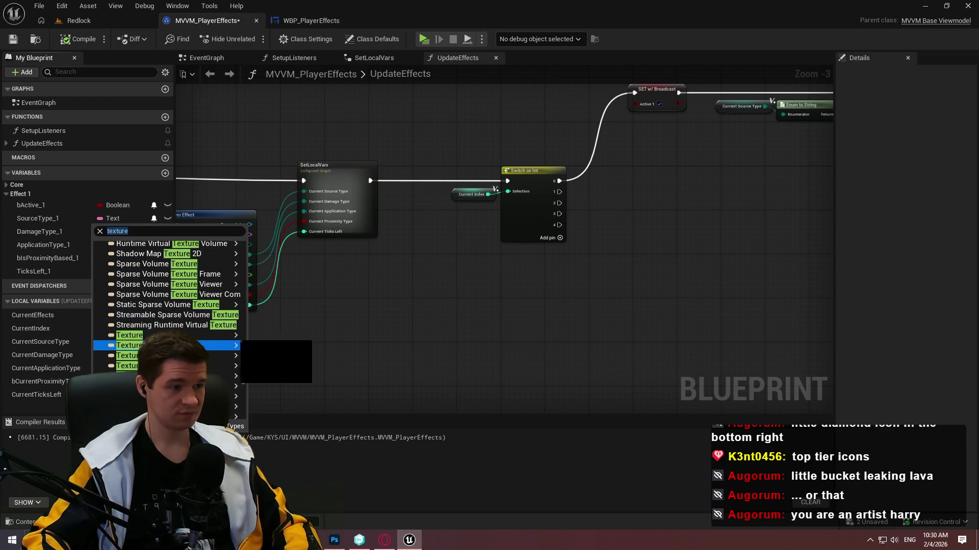
pyautogui.click(260, 347)
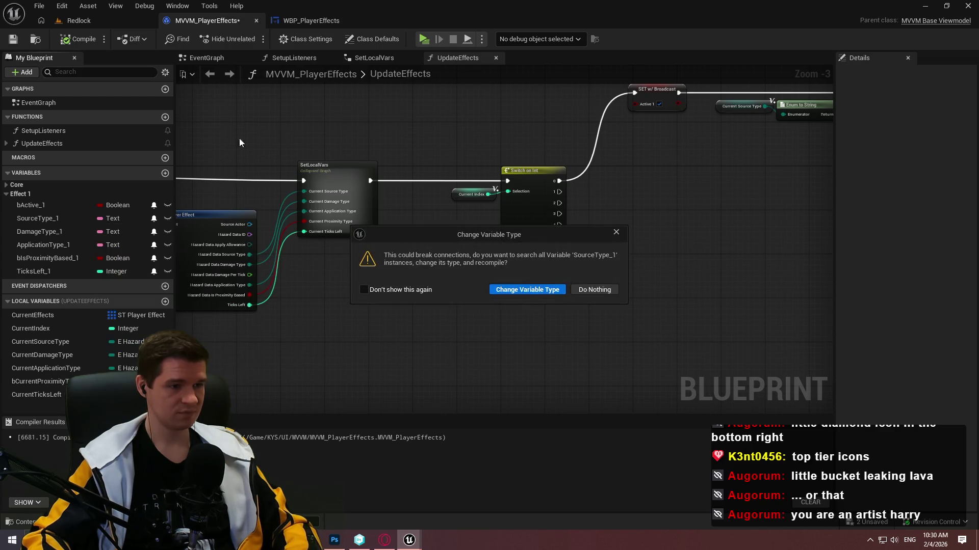
pyautogui.click(525, 289)
pyautogui.click(60, 42)
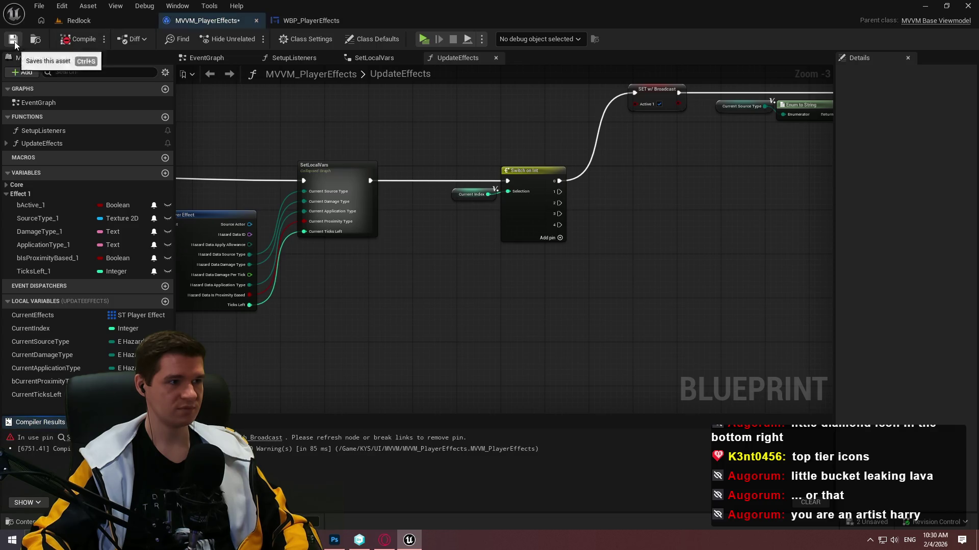
pyautogui.hotkey('ctrl', 's')
pyautogui.click(501, 380)
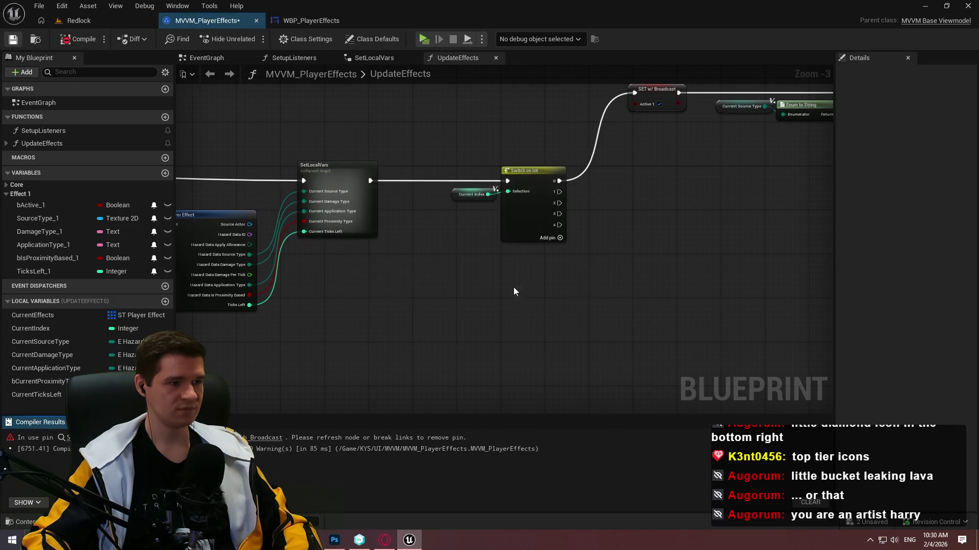
# - Add a SourceType_1 Set node to the UpdateEffects graph
pyautogui.moveTo(38, 218)
pyautogui.mouseDown()
pyautogui.moveTo(598, 274)
pyautogui.moveTo(619, 266)
pyautogui.moveTo(623, 275)
pyautogui.mouseUp()
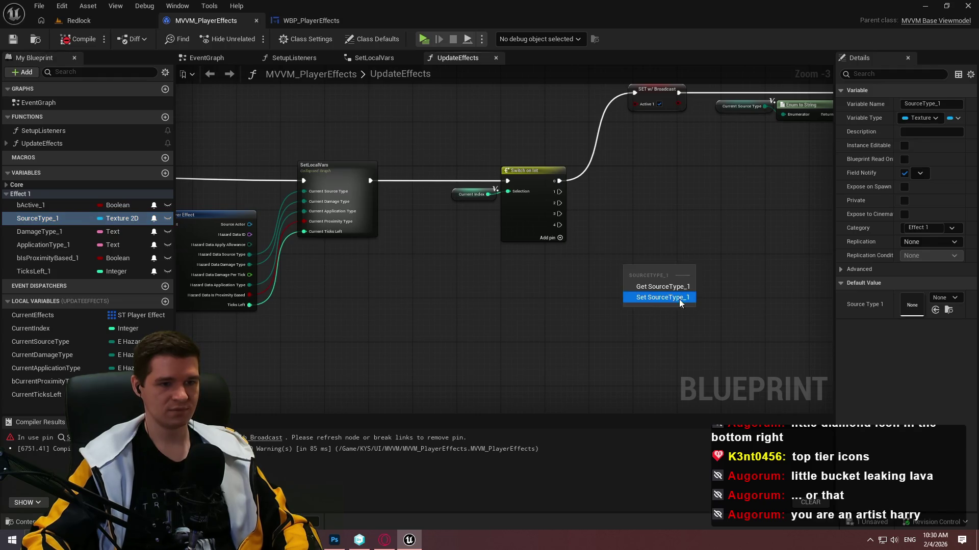
pyautogui.click(662, 300)
pyautogui.moveTo(448, 288)
pyautogui.mouseDown()
pyautogui.moveTo(591, 265)
pyautogui.moveTo(476, 295)
pyautogui.mouseUp()
pyautogui.click(475, 298)
pyautogui.scroll(2, 519, 252)
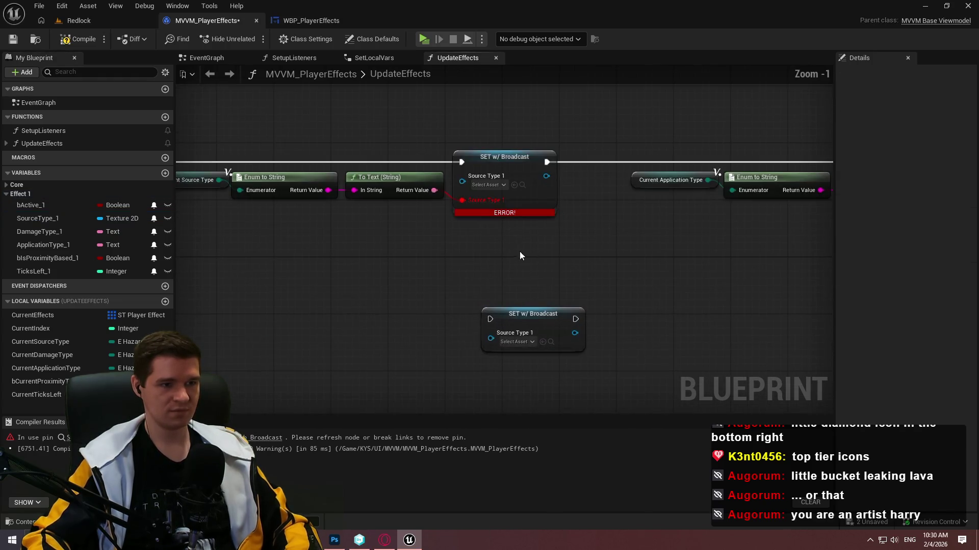
# - Delete the Enum to String and To Text nodes and the spare Source Type setter
pyautogui.moveTo(508, 148); pyautogui.dragTo(393, 190)
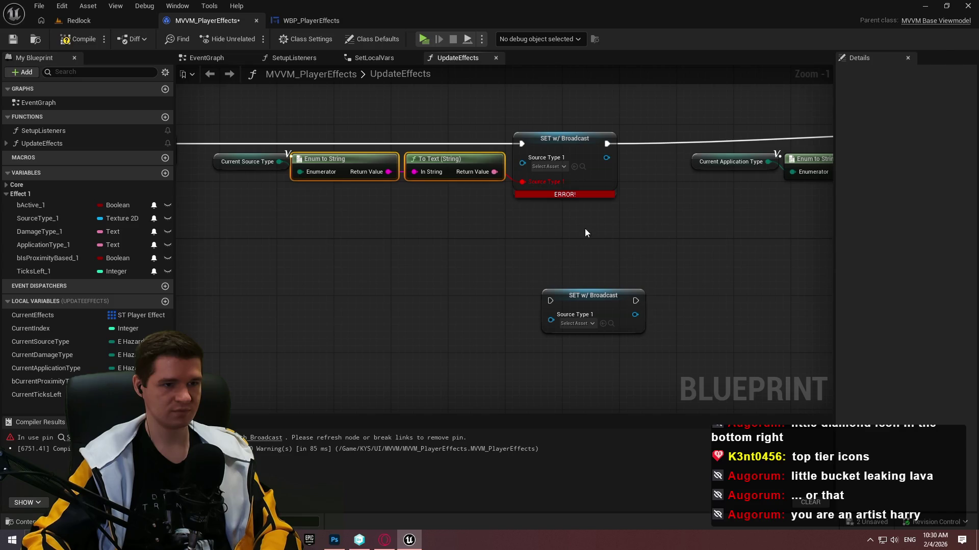
pyautogui.press('Delete')
pyautogui.click(593, 296)
pyautogui.press('Delete')
pyautogui.moveTo(539, 265); pyautogui.dragTo(548, 288)
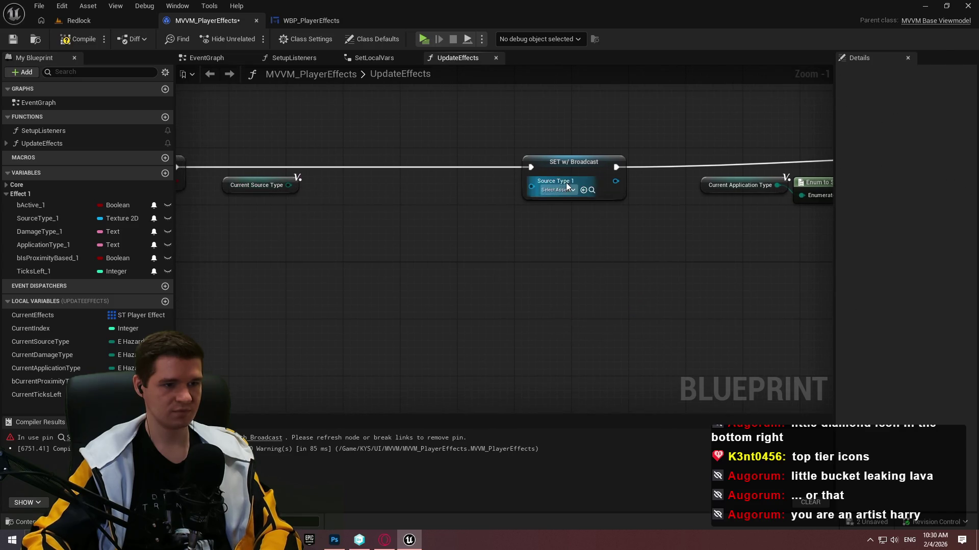
# - Feed Source Type 1 from a new Select node indexed by Current Source Type
pyautogui.moveTo(531, 187); pyautogui.dragTo(494, 216)
pyautogui.write('select')
pyautogui.press('Return')
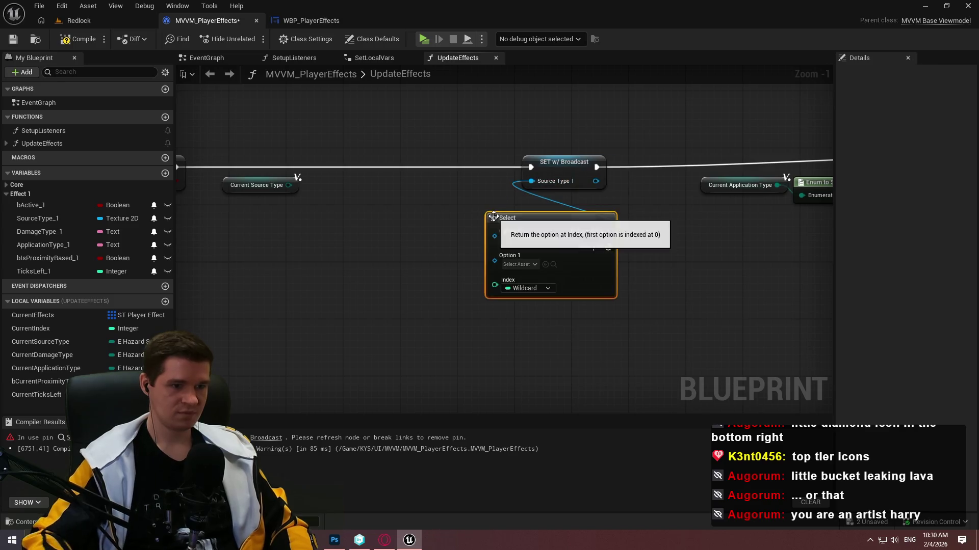
pyautogui.moveTo(495, 285)
pyautogui.mouseDown()
pyautogui.moveTo(249, 171)
pyautogui.moveTo(264, 181)
pyautogui.mouseUp()
pyautogui.moveTo(526, 216); pyautogui.dragTo(423, 183)
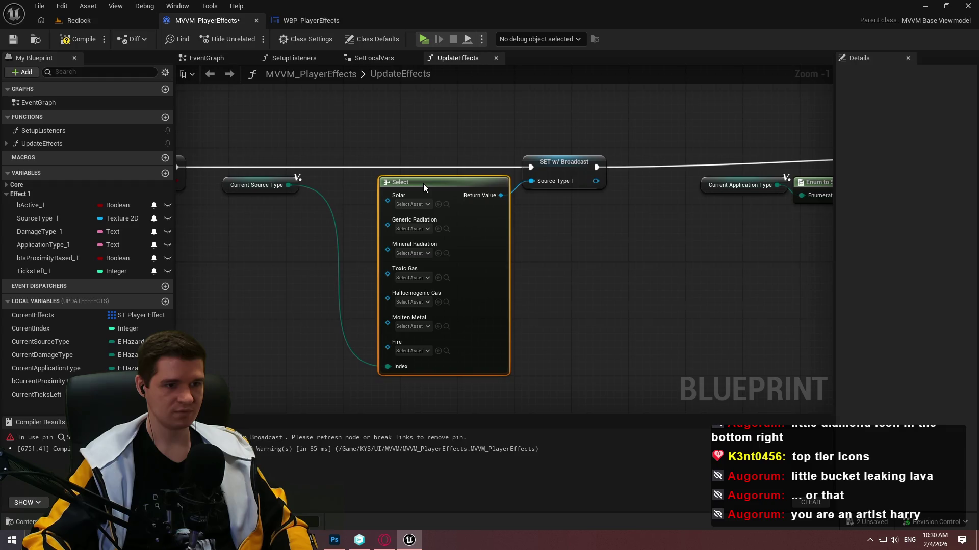
pyautogui.moveTo(293, 178)
pyautogui.mouseDown()
pyautogui.moveTo(358, 335)
pyautogui.moveTo(358, 364)
pyautogui.mouseUp()
pyautogui.click(540, 292)
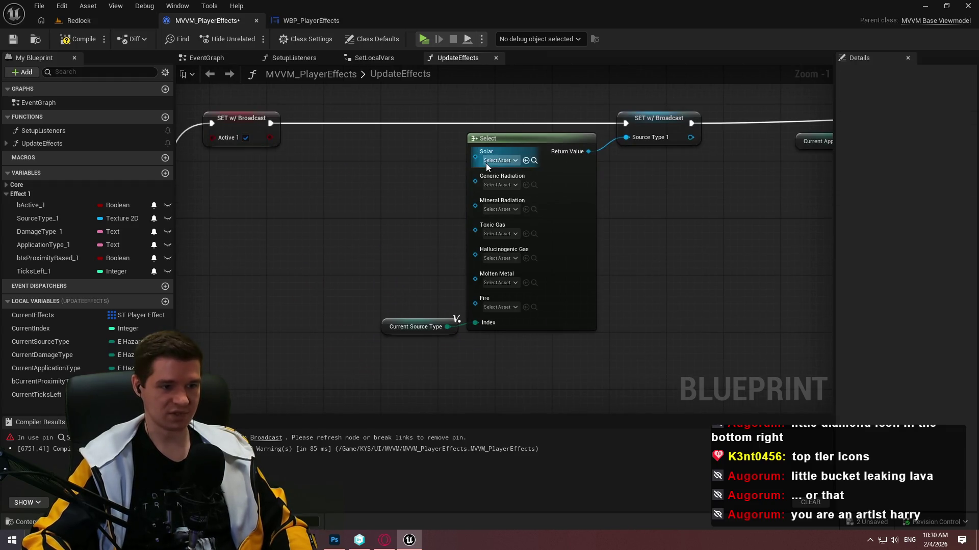
pyautogui.scroll(2, 674, 250)
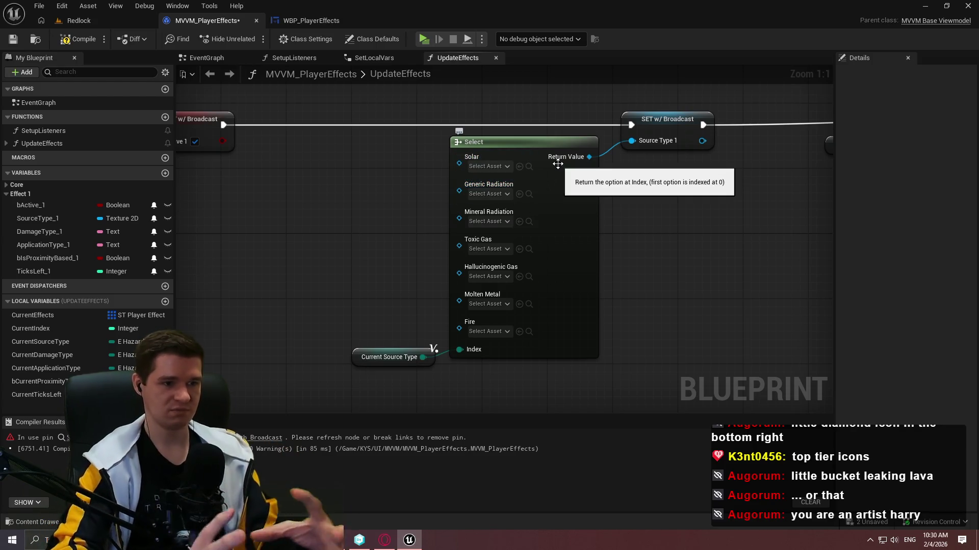
# - Assign T_Hazard textures to the Solar, Generic Radiation, Mineral Radiation and Toxic Gas options
pyautogui.click(496, 169)
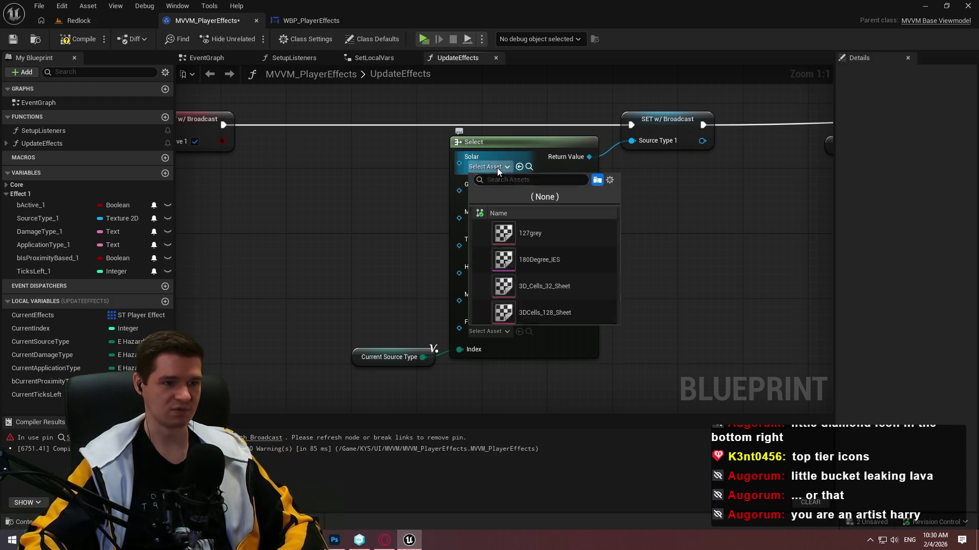
pyautogui.write('solar')
pyautogui.click(545, 241)
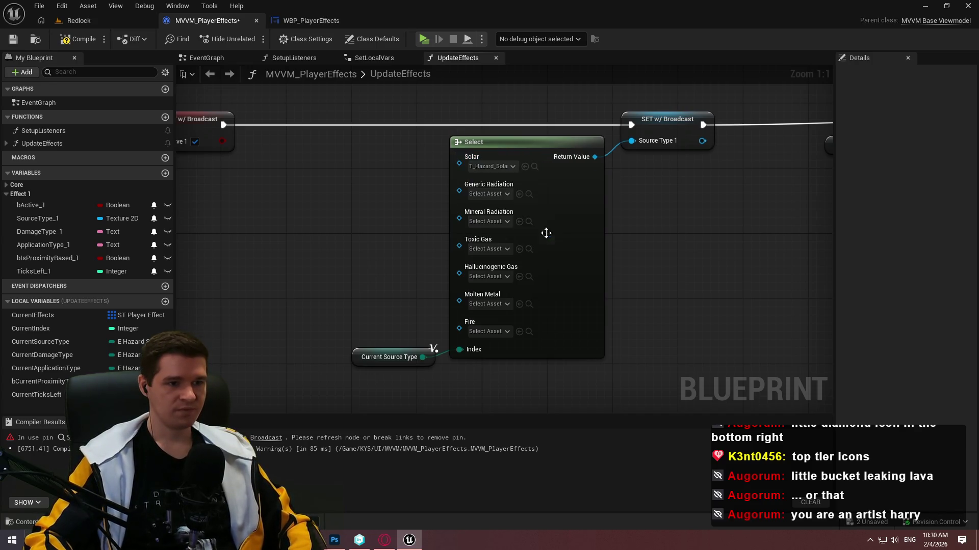
pyautogui.click(491, 194)
pyautogui.write('g')
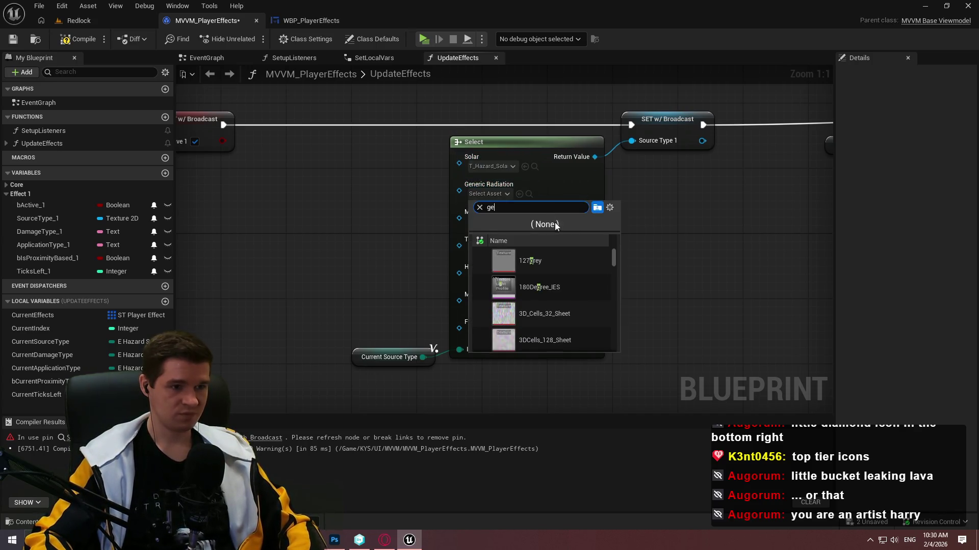
pyautogui.write('ener')
pyautogui.click(559, 284)
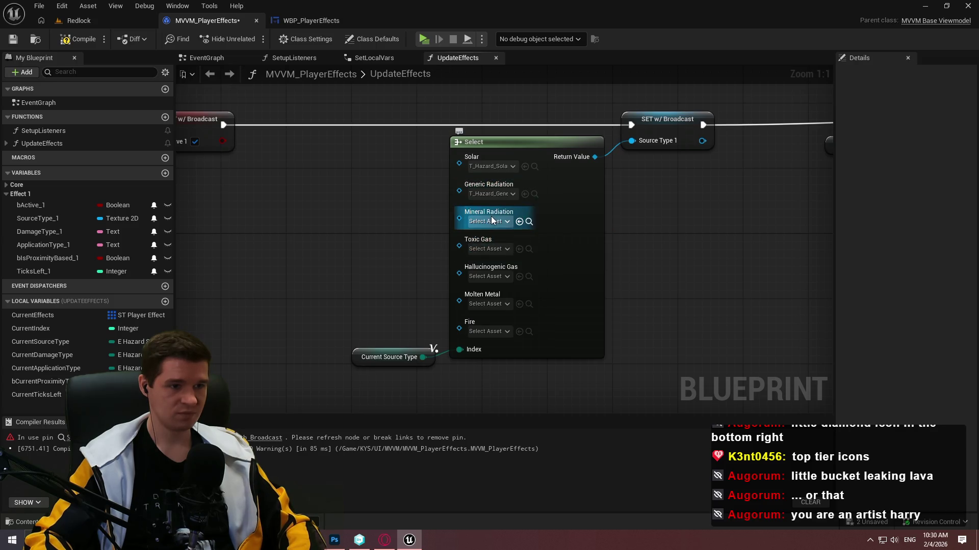
pyautogui.click(491, 219)
pyautogui.write('miner')
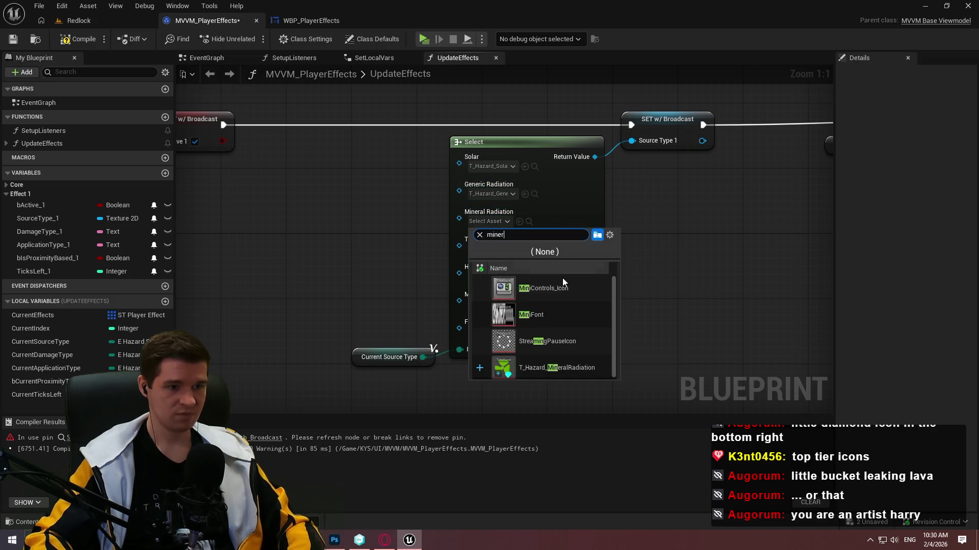
pyautogui.write('e')
pyautogui.click(554, 294)
pyautogui.click(488, 249)
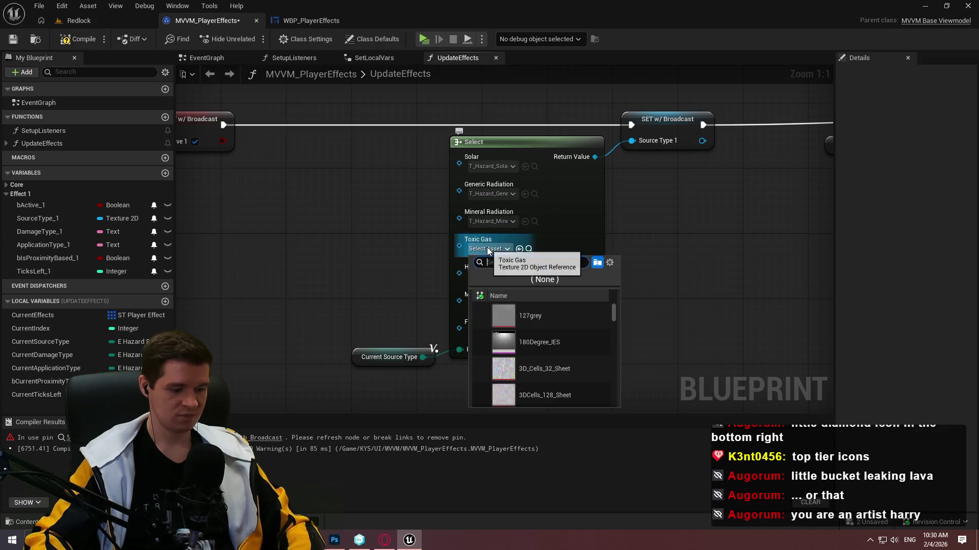
pyautogui.write('tox')
pyautogui.click(561, 317)
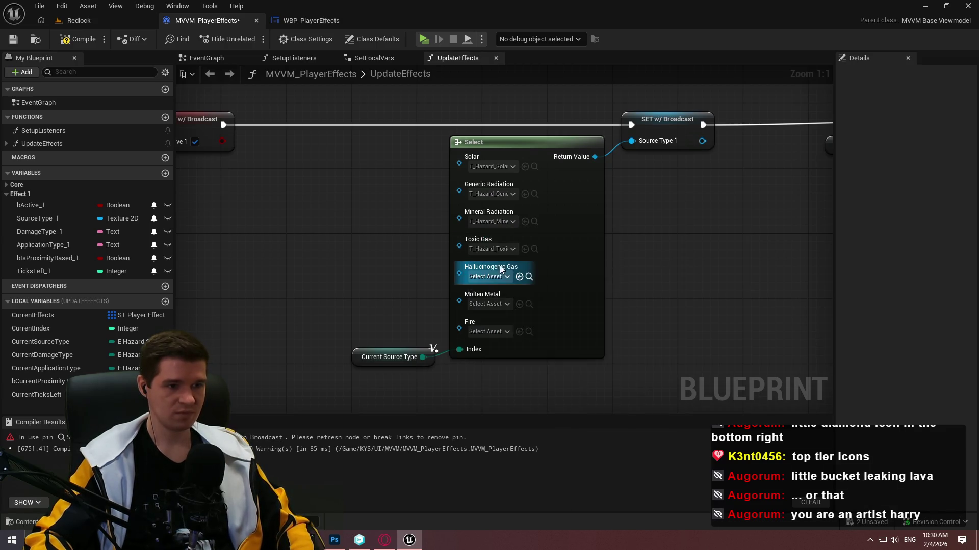
# - Assign T_Hazard textures to Hallucinogenic Gas and Molten Metal, leaving Fire unassigned
pyautogui.click(489, 277)
pyautogui.write('hall')
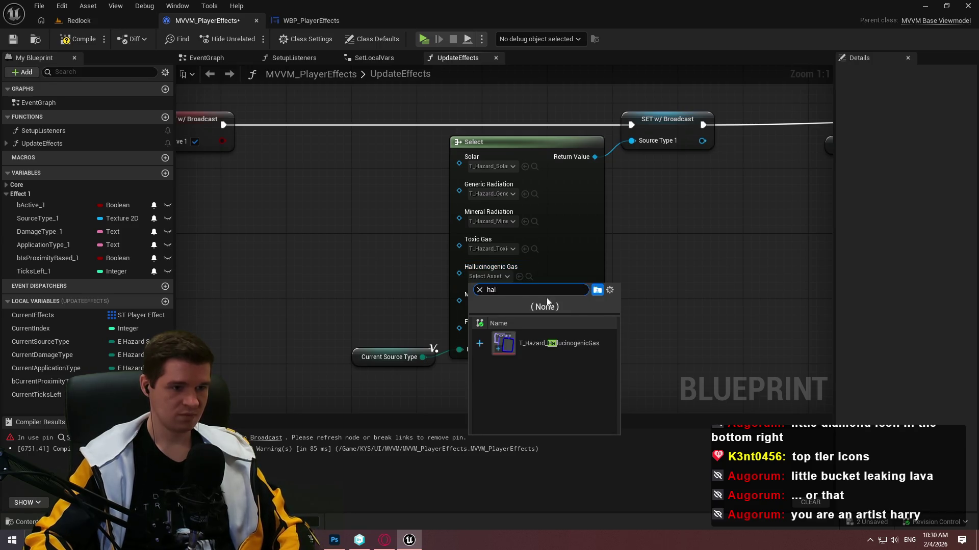
pyautogui.click(560, 347)
pyautogui.click(497, 304)
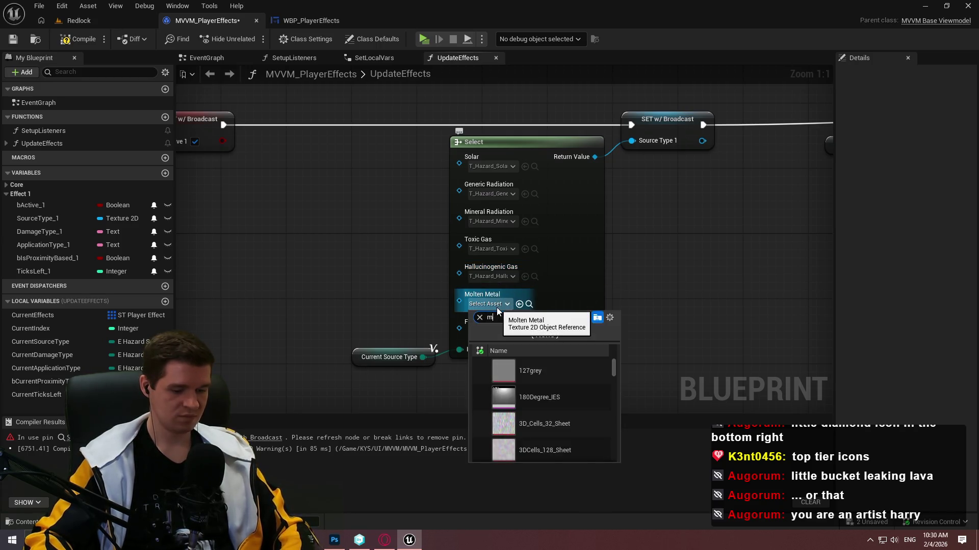
pyautogui.write('mol')
pyautogui.click(557, 366)
pyautogui.click(488, 332)
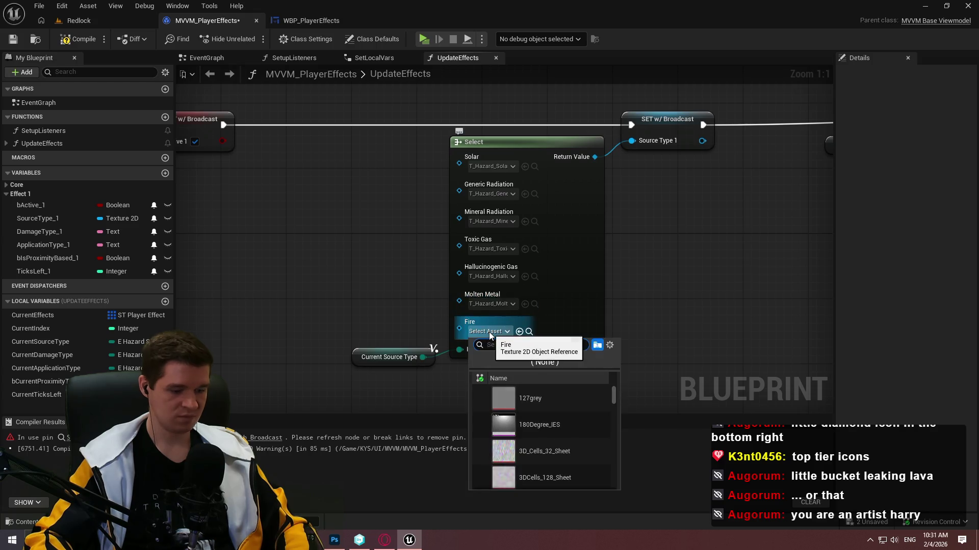
pyautogui.write('fire')
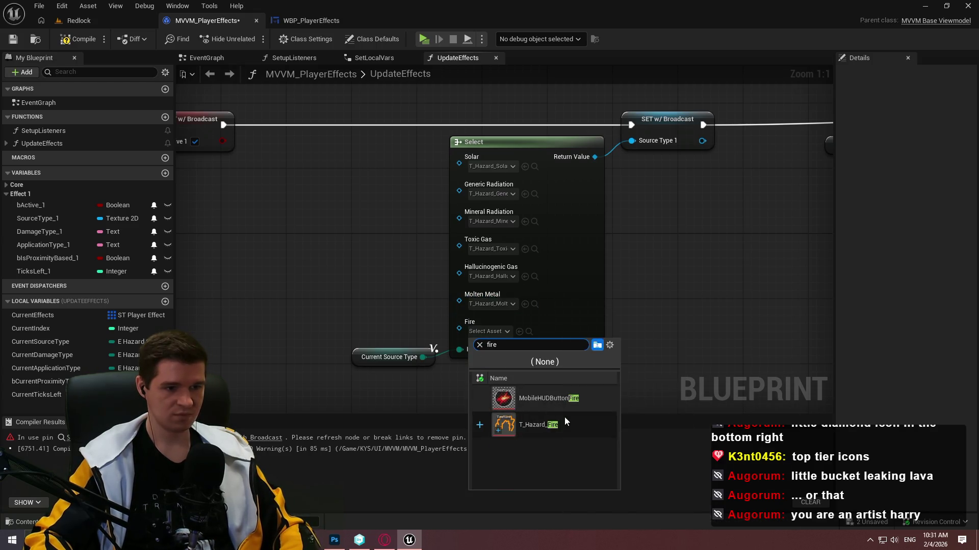
pyautogui.click(646, 334)
pyautogui.scroll(-5, 714, 255)
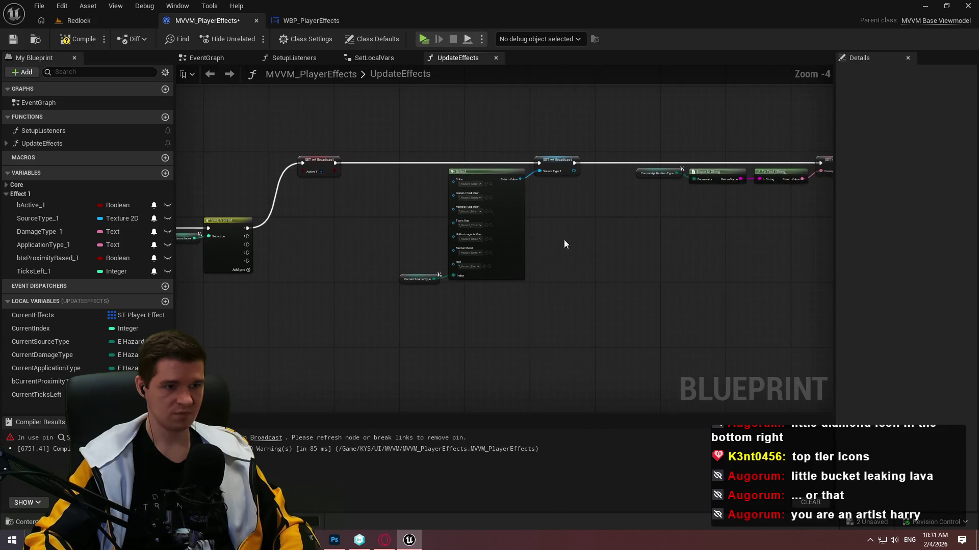
# - Recompile the viewmodel and check the variable mapping notes
pyautogui.scroll(2, 595, 228)
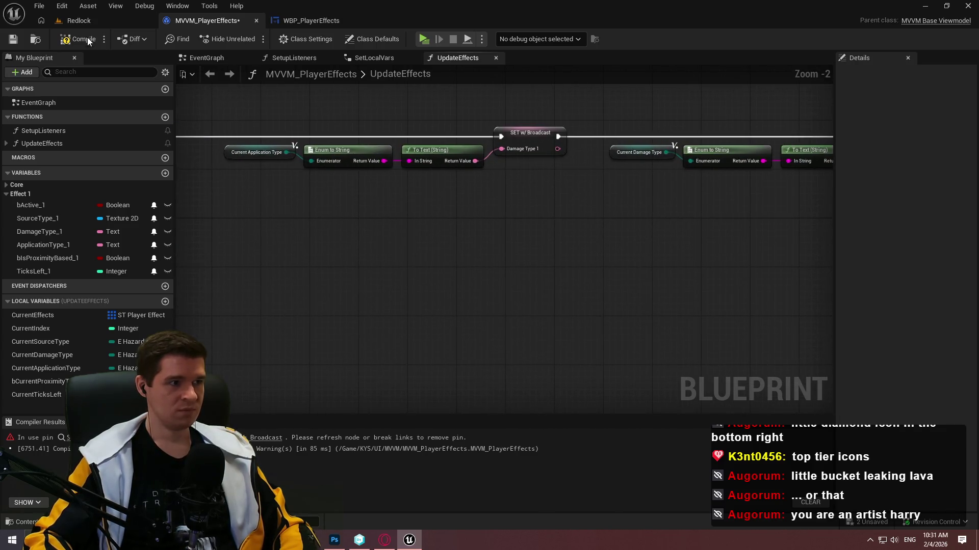
pyautogui.click(13, 40)
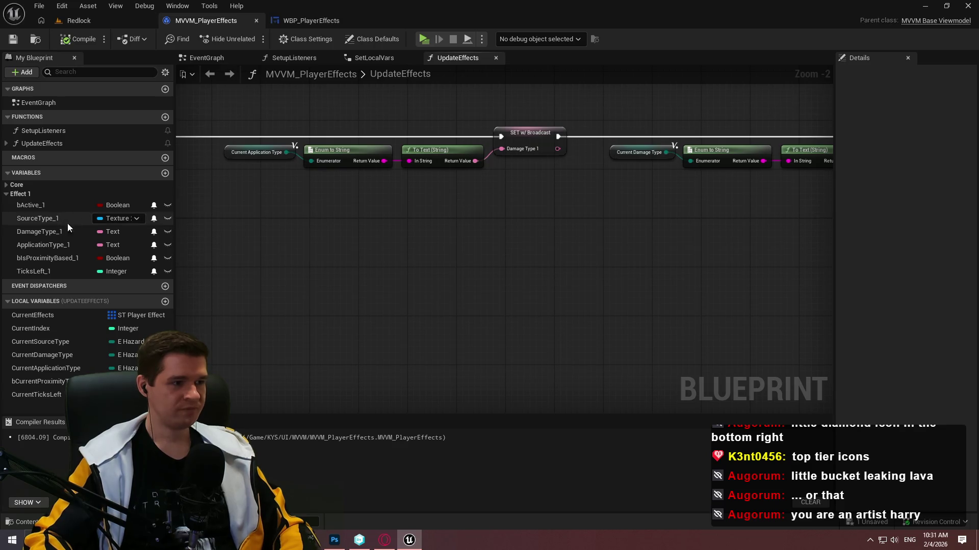
pyautogui.hotkey('alt', 'Tab')
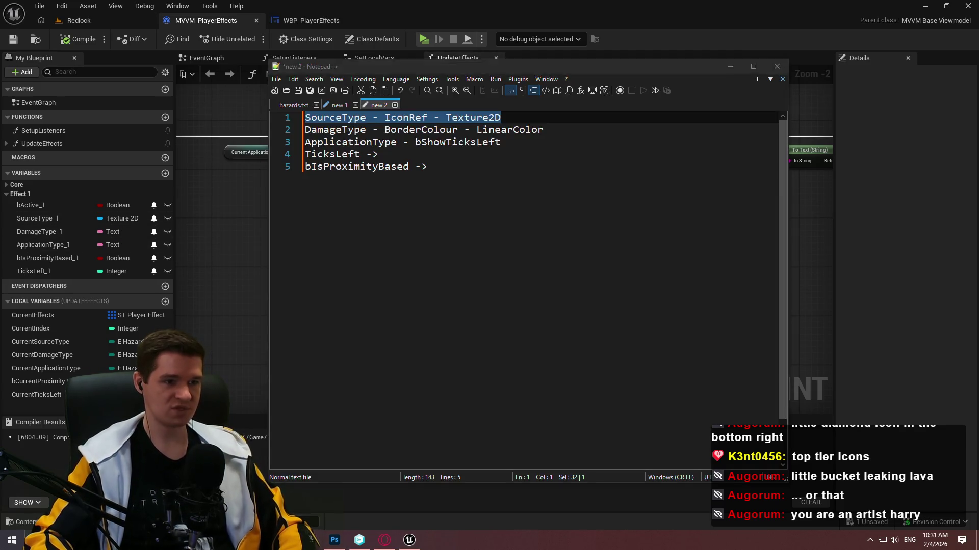
pyautogui.hotkey('alt', 'Tab')
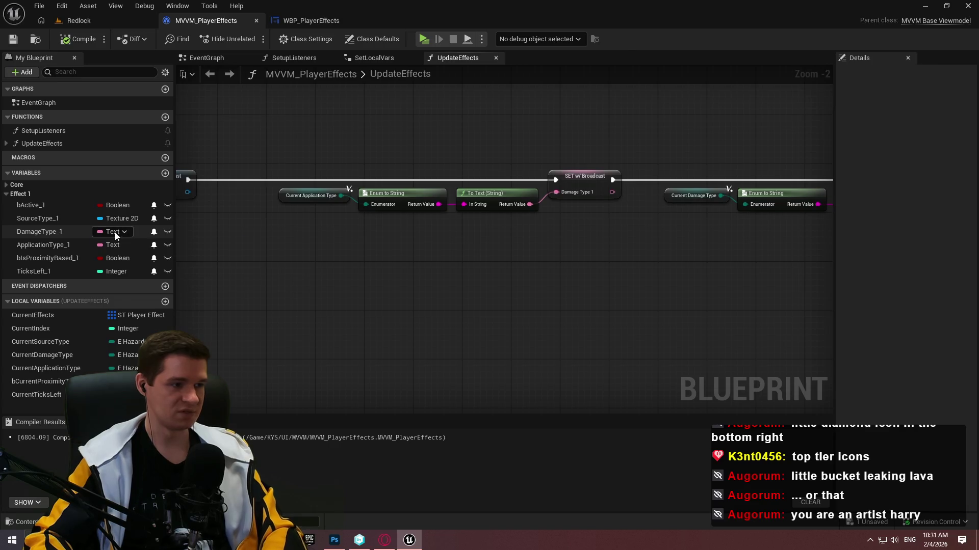
# - Change DamageType_1 to Linear Color and delete its old enum-to-text conversion nodes
pyautogui.click(115, 231)
pyautogui.write('lien')
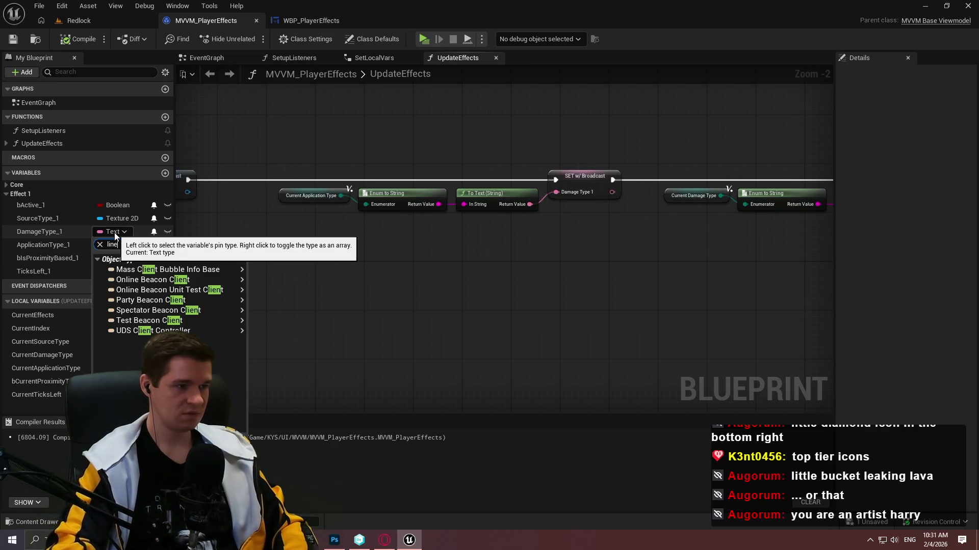
pyautogui.write('ar')
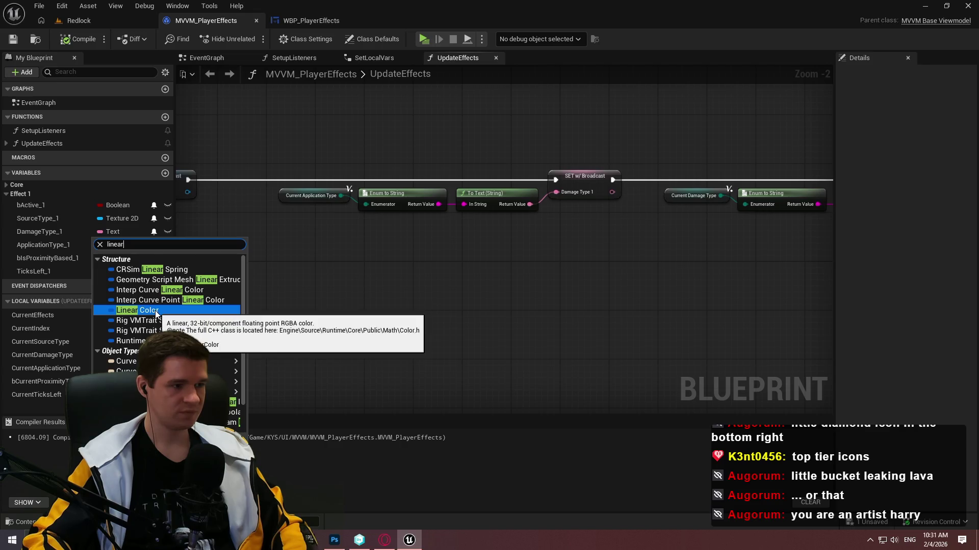
pyautogui.click(137, 310)
pyautogui.press('Return')
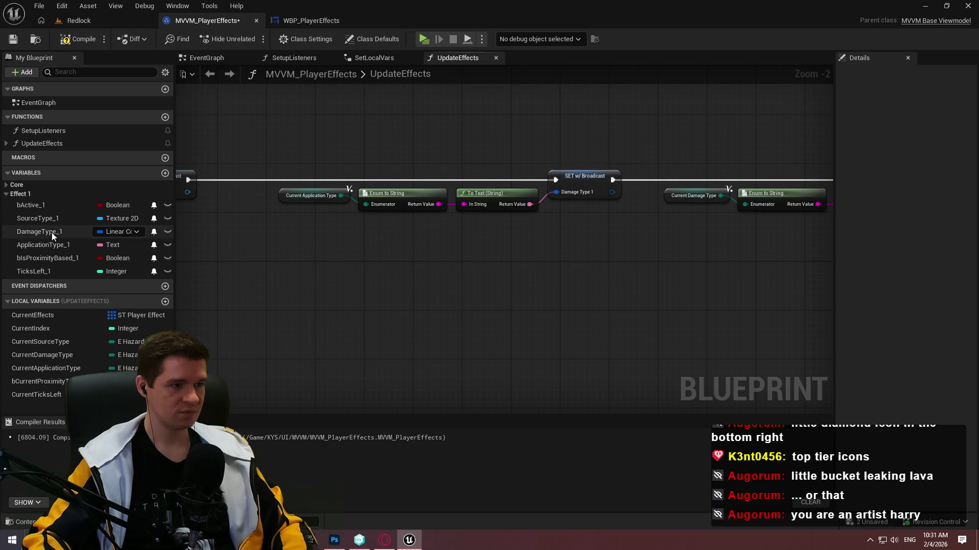
pyautogui.press('Delete')
pyautogui.moveTo(555, 193); pyautogui.dragTo(532, 237)
# - Wire a Select node indexed by Current Application Type into Damage Type 1, discarding a stray Select Color
pyautogui.write('select')
pyautogui.press('Return')
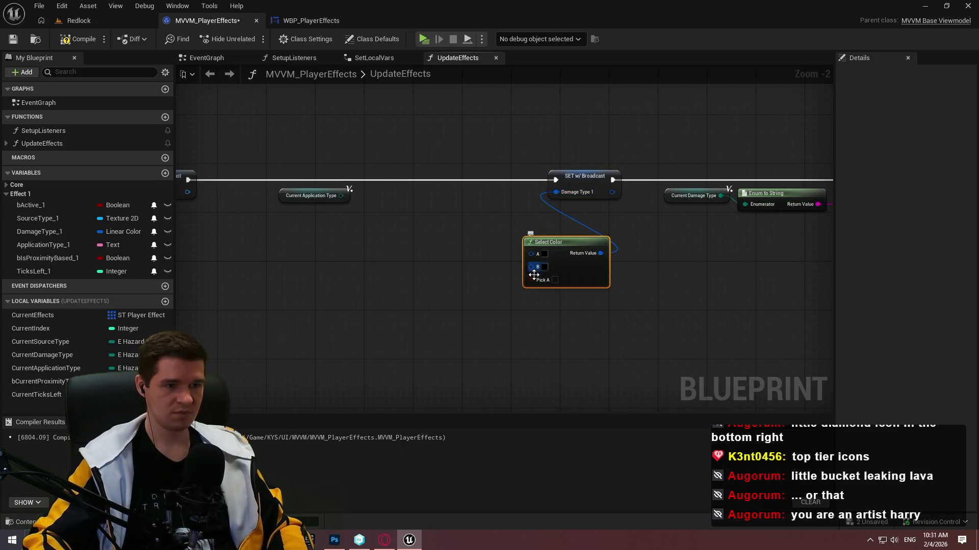
pyautogui.press('Delete')
pyautogui.moveTo(555, 192); pyautogui.dragTo(500, 231)
pyautogui.write('s')
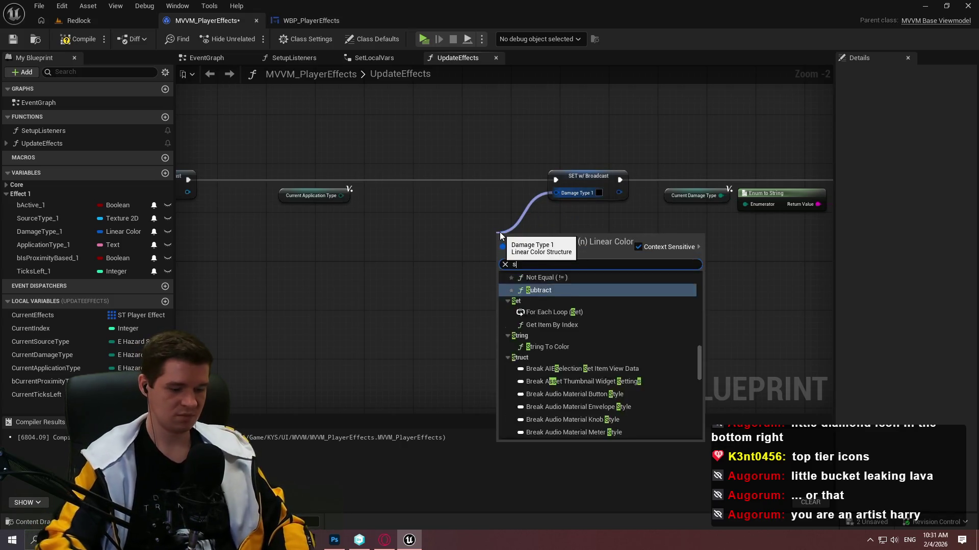
pyautogui.write('elect')
pyautogui.click(531, 354)
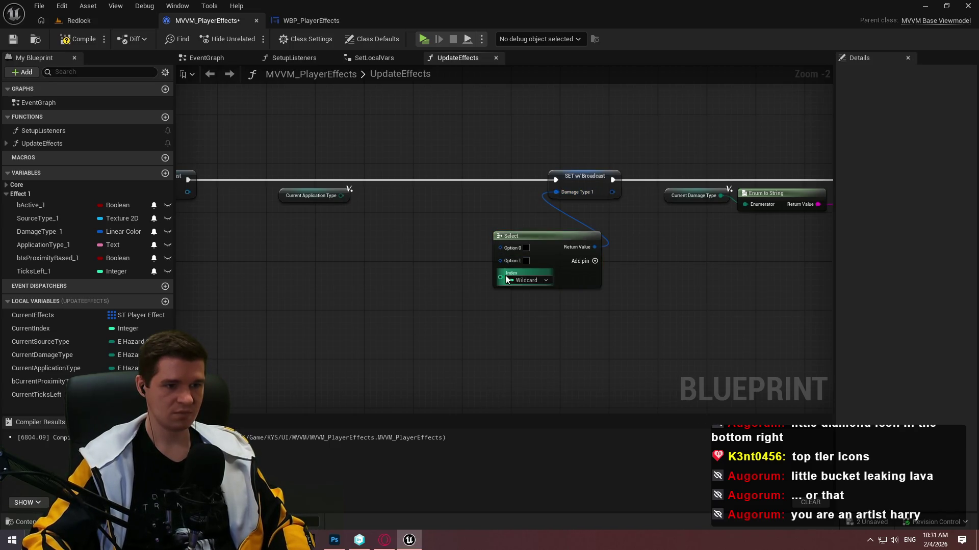
pyautogui.moveTo(506, 279)
pyautogui.mouseDown()
pyautogui.moveTo(320, 188)
pyautogui.moveTo(329, 195)
pyautogui.mouseUp()
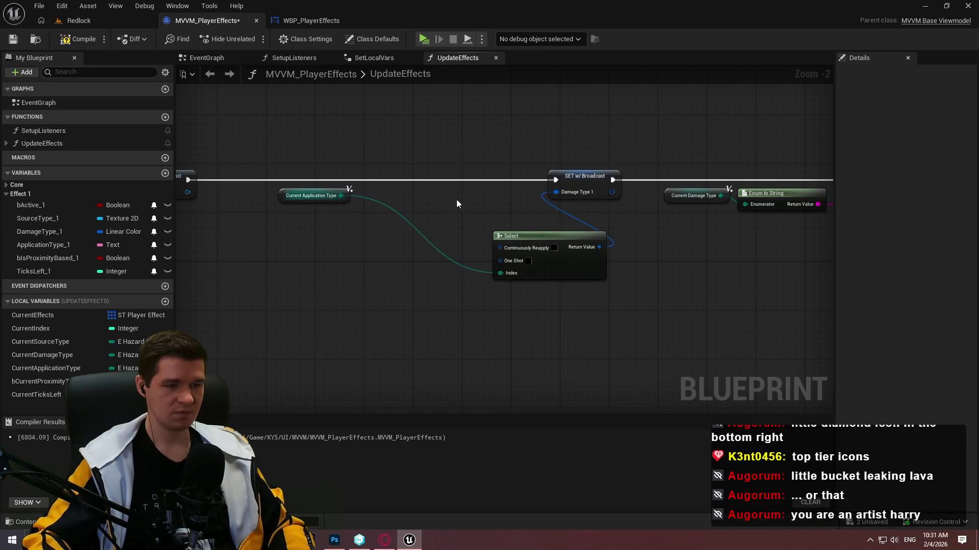
pyautogui.moveTo(530, 239)
pyautogui.mouseDown()
pyautogui.moveTo(439, 198)
pyautogui.moveTo(463, 198)
pyautogui.mouseUp()
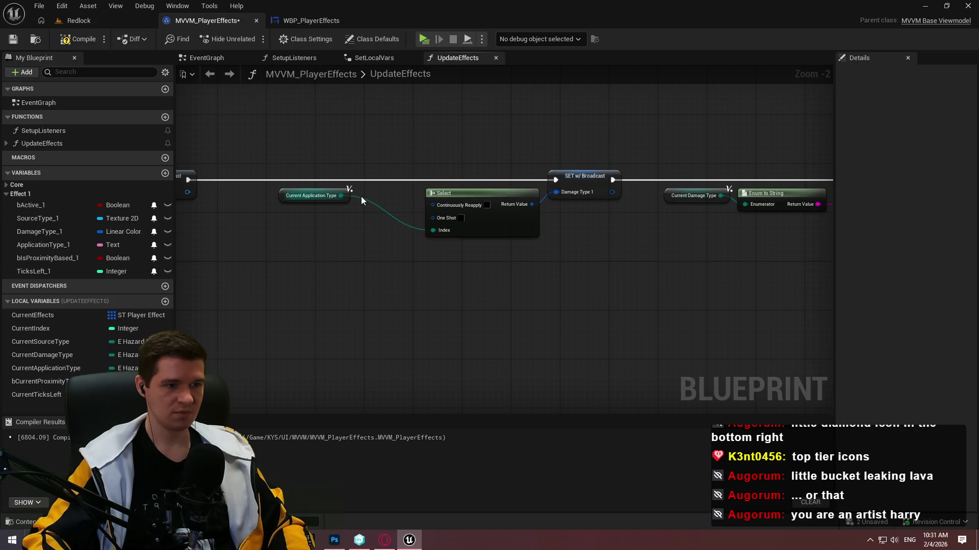
pyautogui.moveTo(356, 198)
pyautogui.mouseDown()
pyautogui.moveTo(387, 229)
pyautogui.moveTo(425, 232)
pyautogui.mouseUp()
# - Try wiring the Select output into Damage Type 1, then delete the misplaced Select and undo
pyautogui.scroll(2, 459, 260)
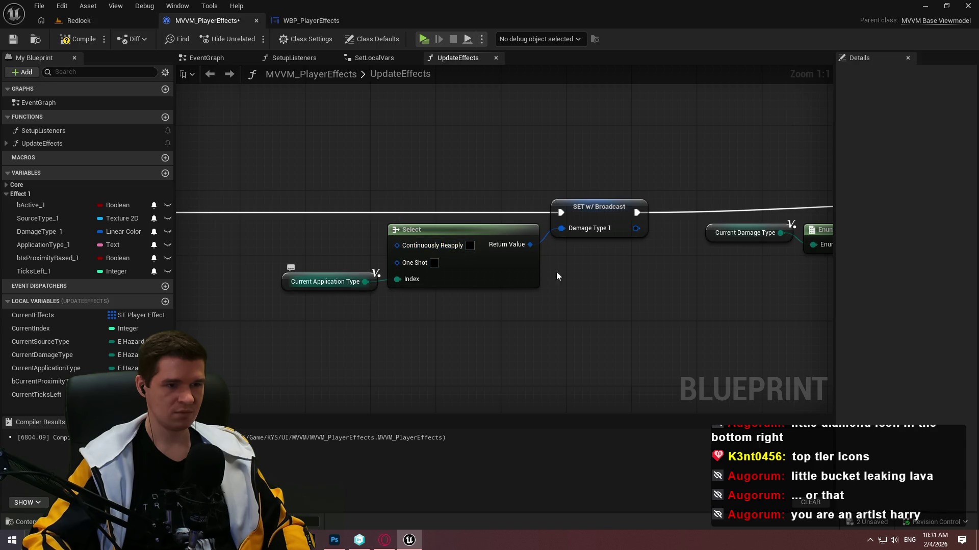
pyautogui.moveTo(726, 261)
pyautogui.mouseDown()
pyautogui.moveTo(826, 251)
pyautogui.moveTo(245, 320)
pyautogui.mouseUp()
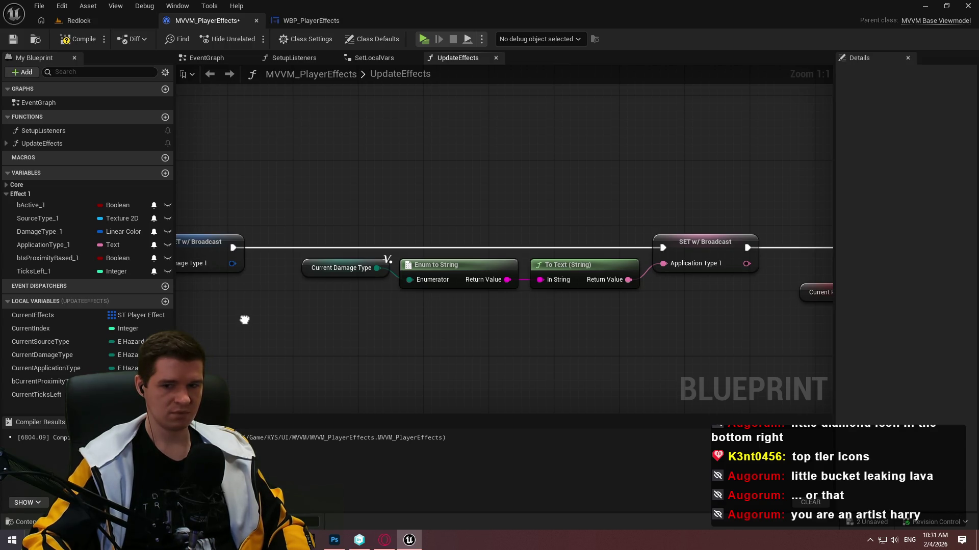
pyautogui.moveTo(245, 320)
pyautogui.mouseDown()
pyautogui.moveTo(730, 318)
pyautogui.moveTo(390, 316)
pyautogui.mouseUp()
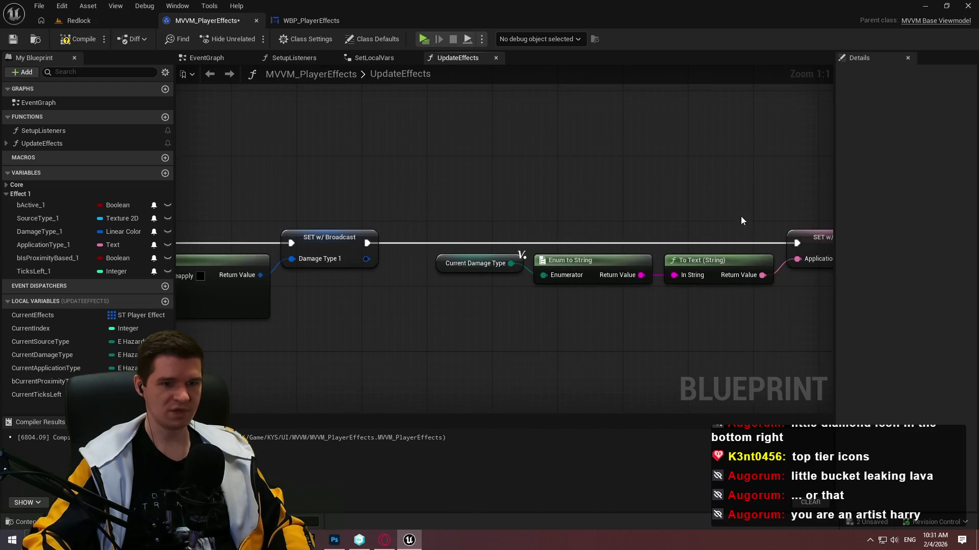
pyautogui.moveTo(494, 278); pyautogui.dragTo(403, 247)
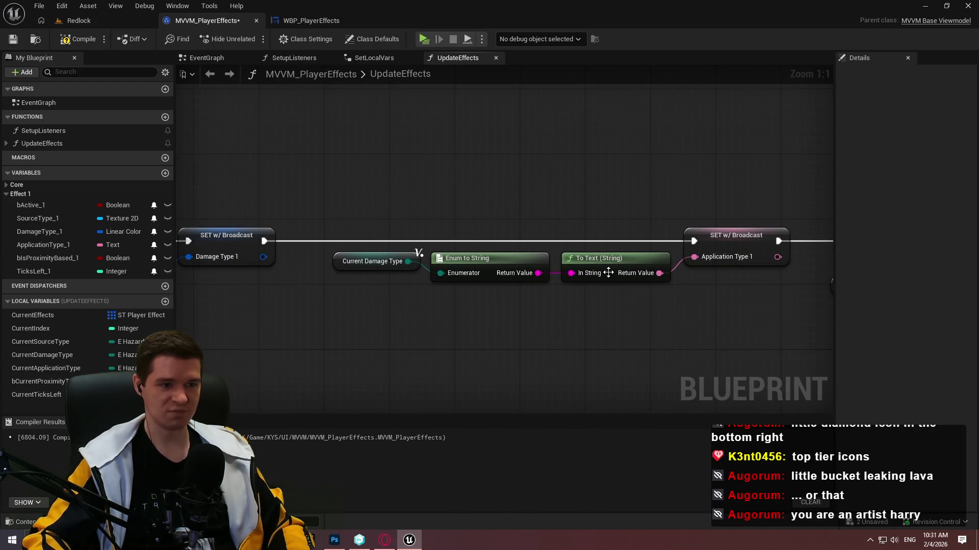
pyautogui.moveTo(301, 306); pyautogui.dragTo(741, 284)
pyautogui.moveTo(540, 251)
pyautogui.mouseDown()
pyautogui.moveTo(688, 292)
pyautogui.moveTo(647, 289)
pyautogui.mouseUp()
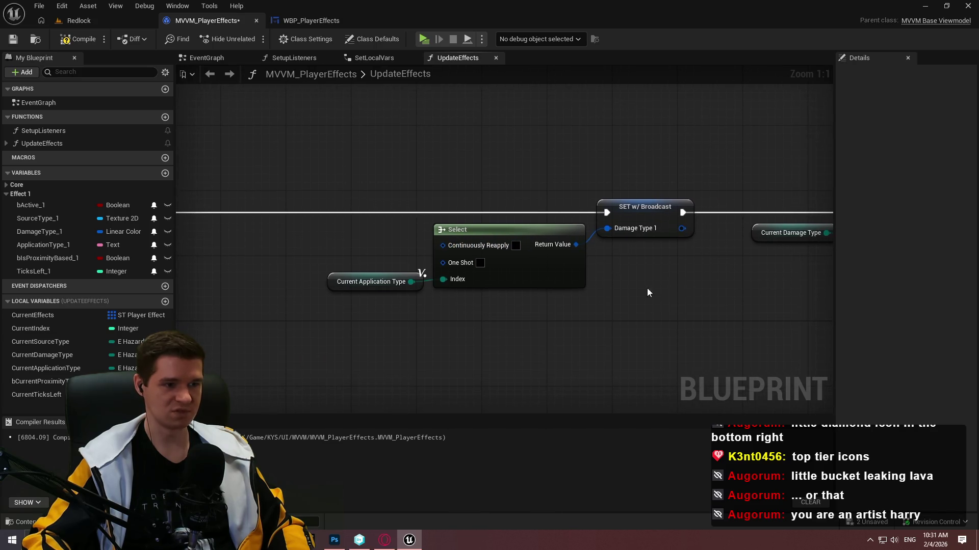
pyautogui.rightClick(507, 326)
pyautogui.click(499, 322)
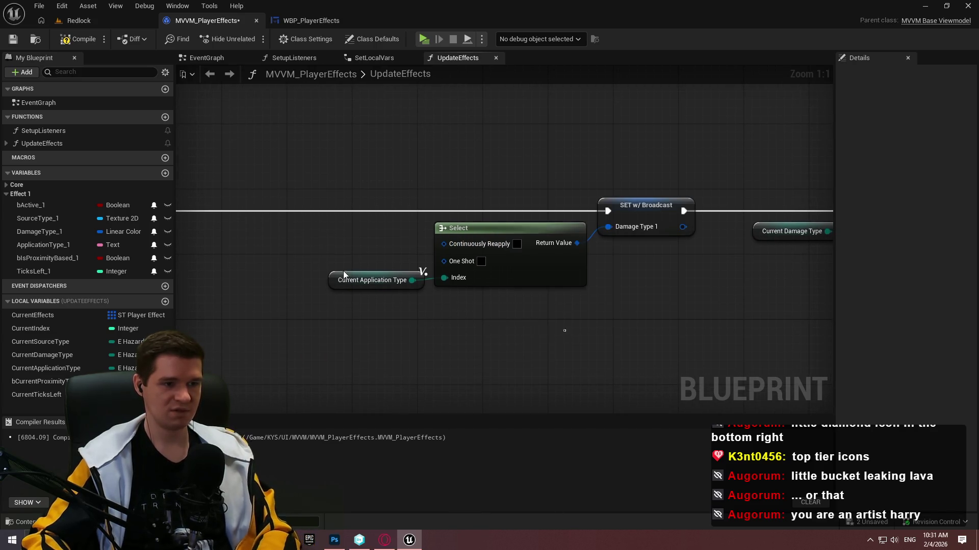
pyautogui.moveTo(564, 331)
pyautogui.mouseDown()
pyautogui.moveTo(409, 300)
pyautogui.moveTo(367, 282)
pyautogui.mouseUp()
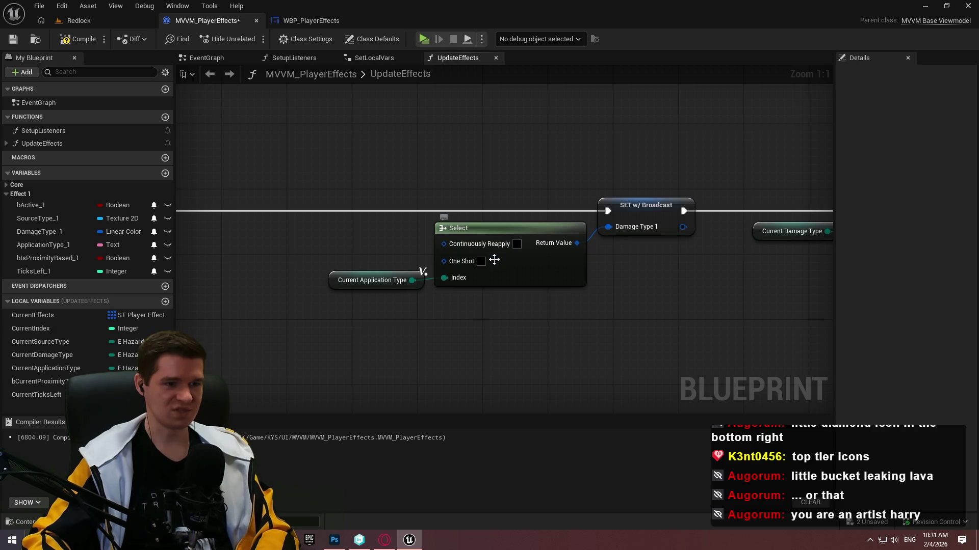
pyautogui.moveTo(521, 328); pyautogui.dragTo(377, 264)
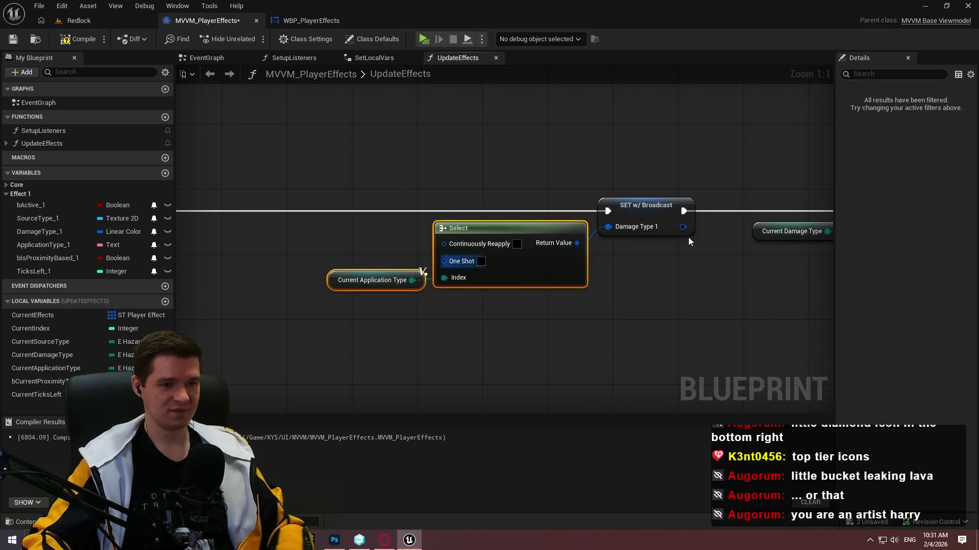
pyautogui.moveTo(606, 232); pyautogui.dragTo(576, 243)
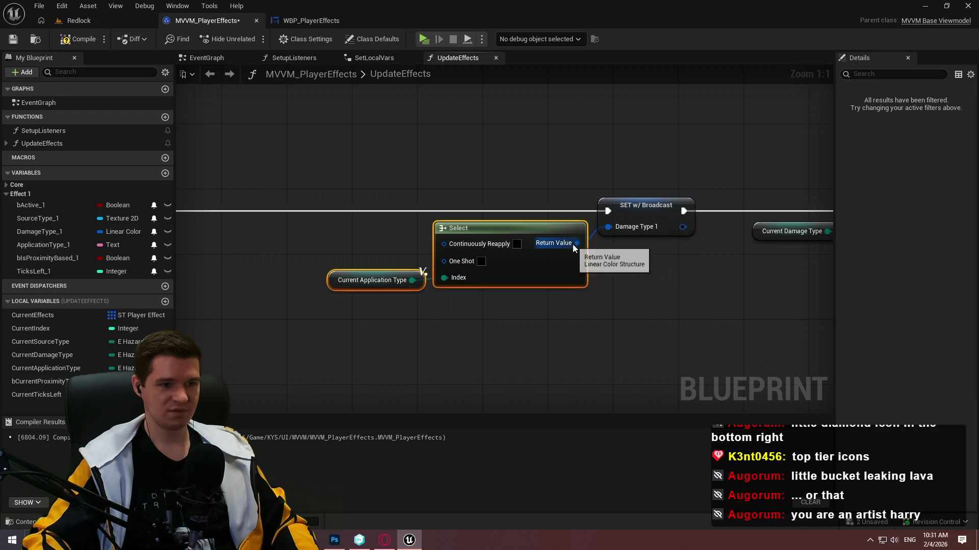
pyautogui.moveTo(553, 333)
pyautogui.mouseDown()
pyautogui.moveTo(496, 295)
pyautogui.moveTo(365, 259)
pyautogui.moveTo(470, 255)
pyautogui.mouseUp()
pyautogui.press('Delete')
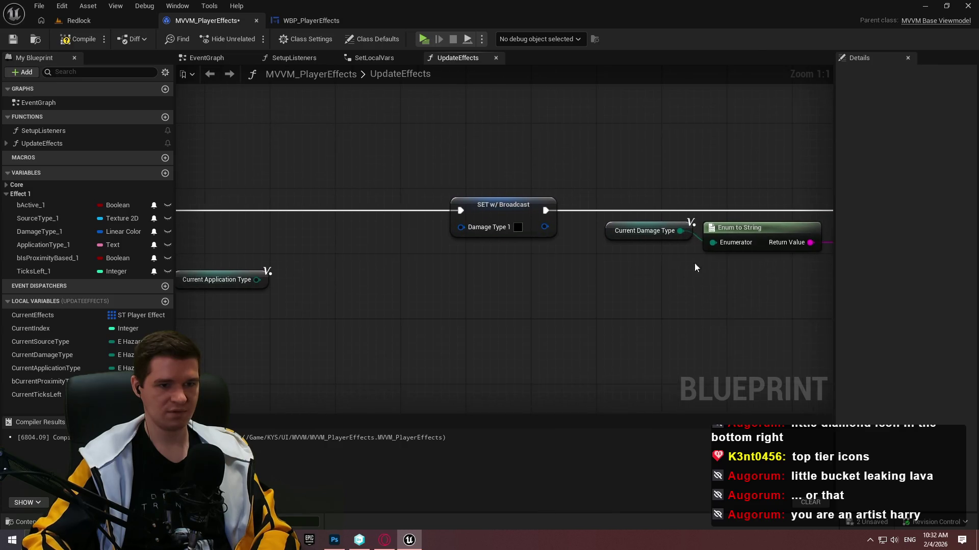
pyautogui.hotkey('ctrl', 'z')
pyautogui.hotkey('ctrl', 'z')
pyautogui.hotkey('ctrl', 'z')
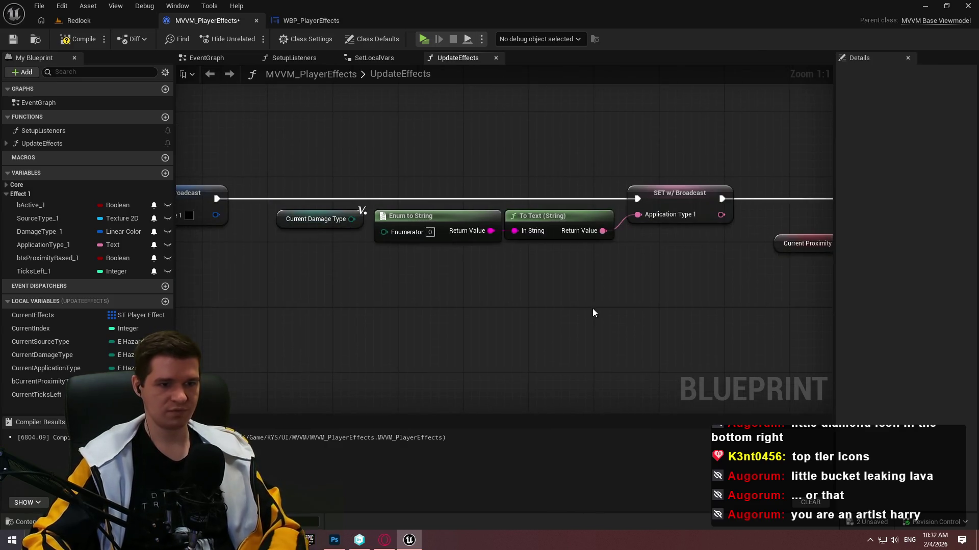
# - Place the Current Damage Type getter beside the Damage Type 1 setter
pyautogui.moveTo(584, 173); pyautogui.dragTo(218, 220)
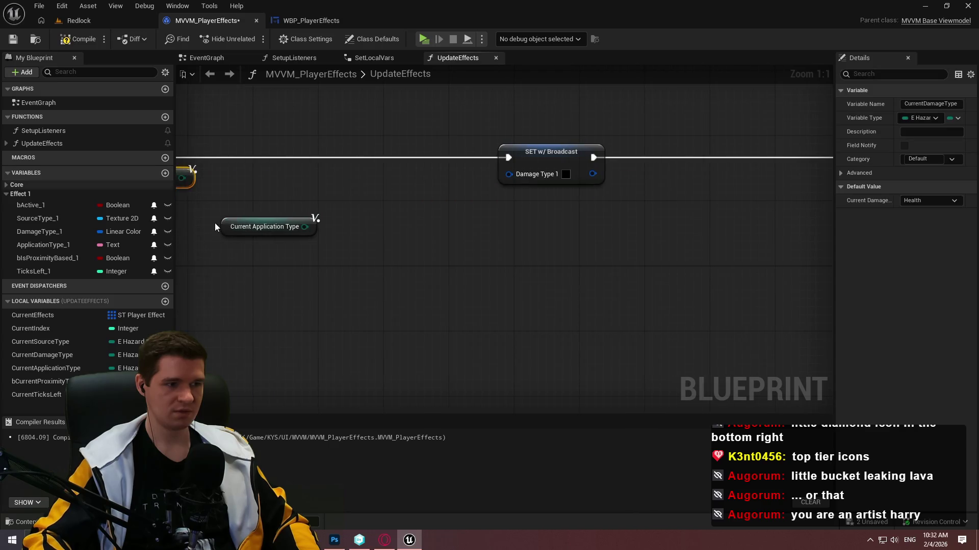
pyautogui.moveTo(318, 221); pyautogui.dragTo(819, 205)
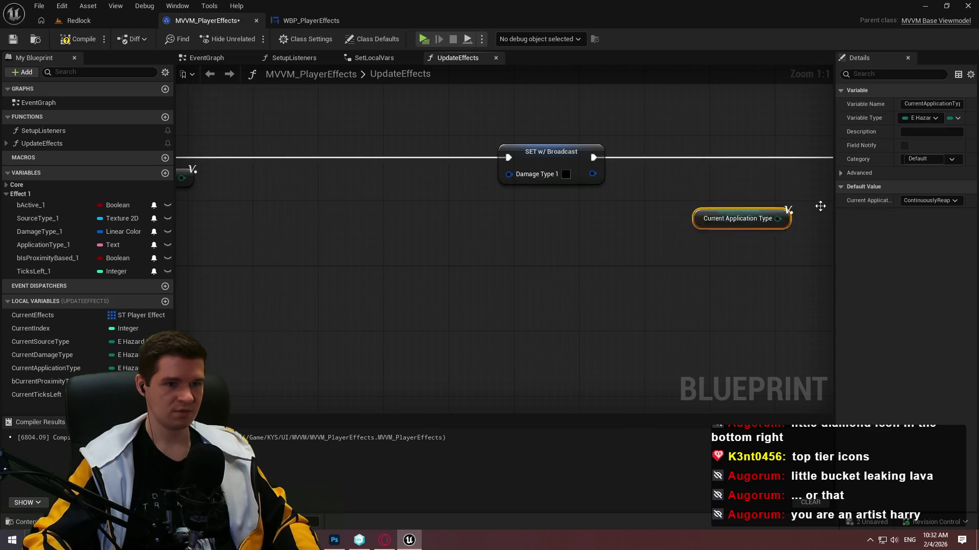
pyautogui.click(540, 225)
pyautogui.moveTo(732, 183); pyautogui.dragTo(698, 208)
# - Feed Damage Type 1 from a Select node indexed by Current Damage Type
pyautogui.write('selec')
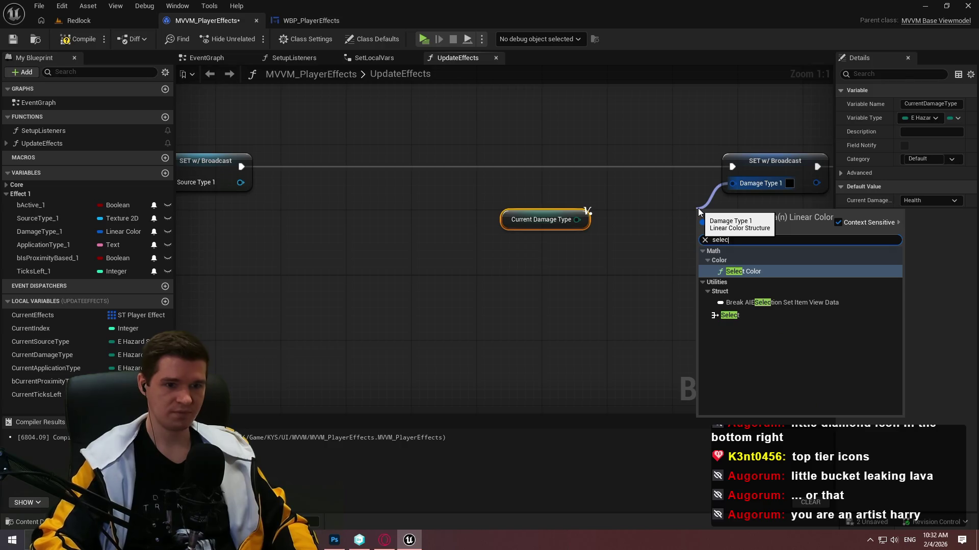
pyautogui.write('t')
pyautogui.press('Return')
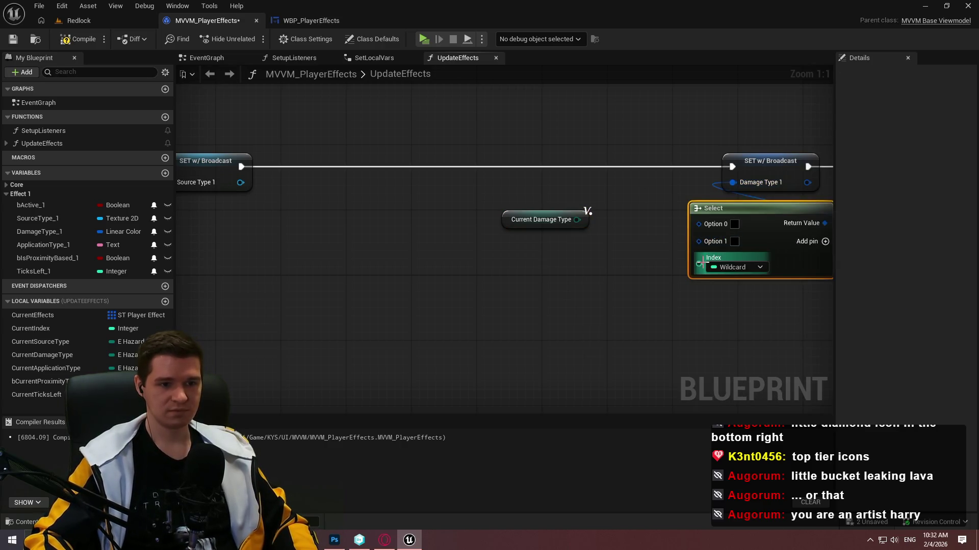
pyautogui.moveTo(699, 263); pyautogui.dragTo(577, 220)
pyautogui.moveTo(735, 209); pyautogui.dragTo(629, 194)
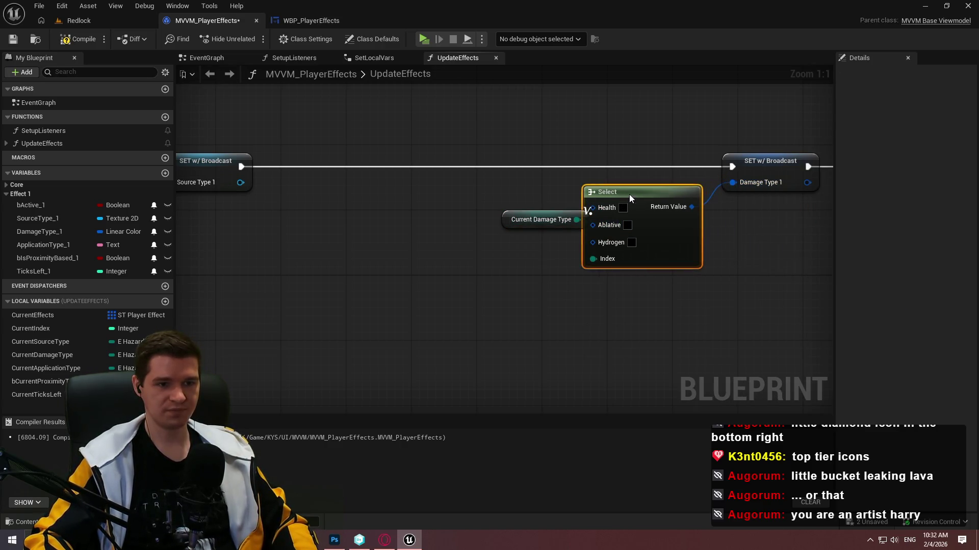
# - Set the Select's Health option colour to pure red
pyautogui.click(622, 208)
pyautogui.moveTo(719, 289); pyautogui.dragTo(759, 286)
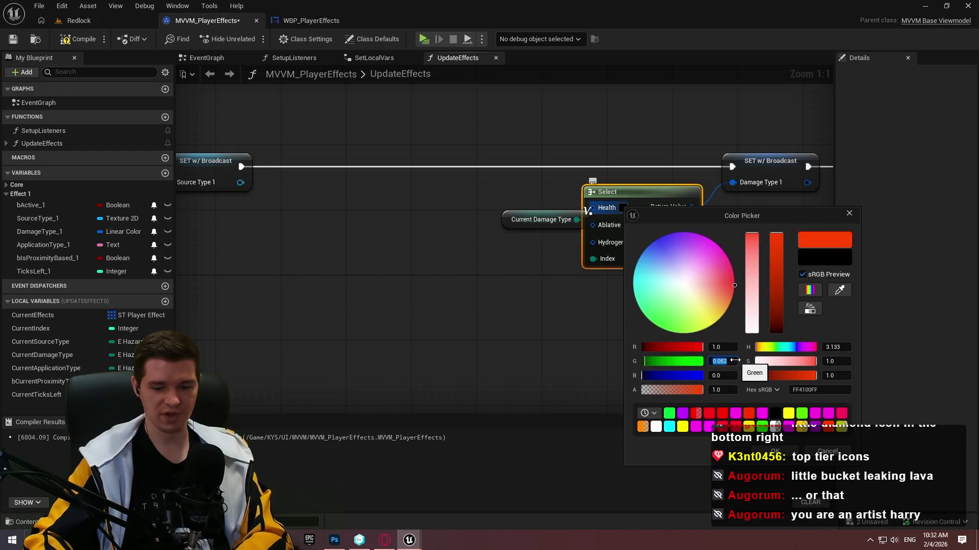
pyautogui.write('0')
pyautogui.press('Return')
pyautogui.click(775, 451)
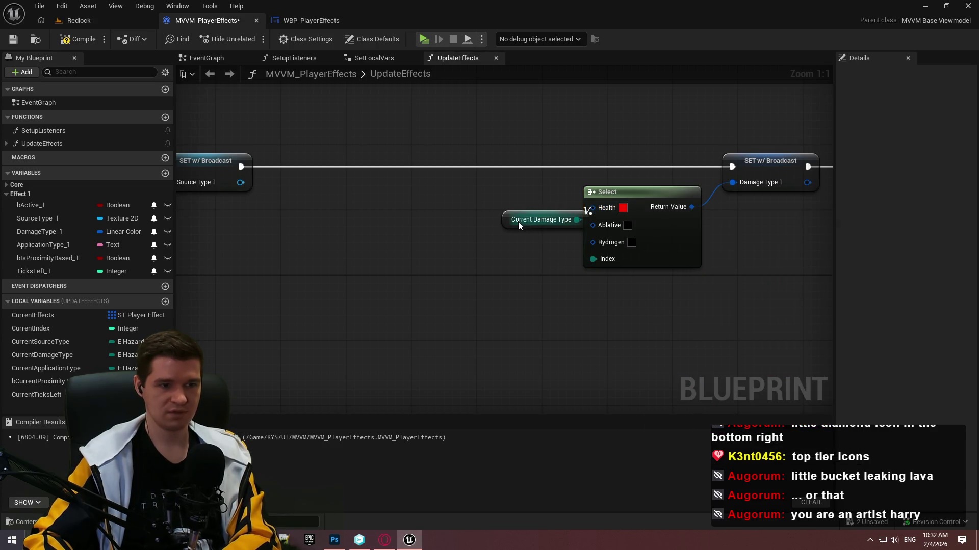
pyautogui.moveTo(502, 223); pyautogui.dragTo(476, 273)
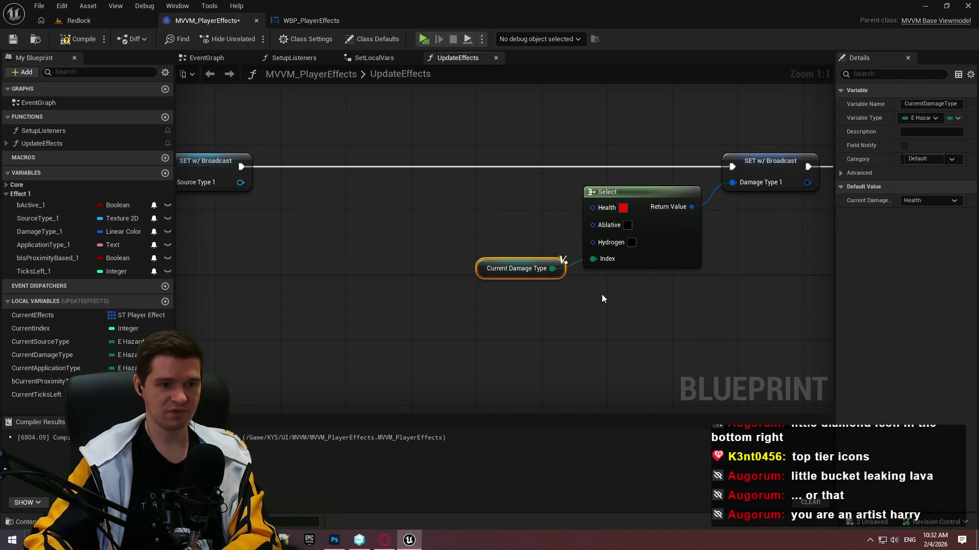
# - Set Hydrogen to light blue and Ablative to pale yellow
pyautogui.click(632, 243)
pyautogui.moveTo(727, 323); pyautogui.dragTo(655, 295)
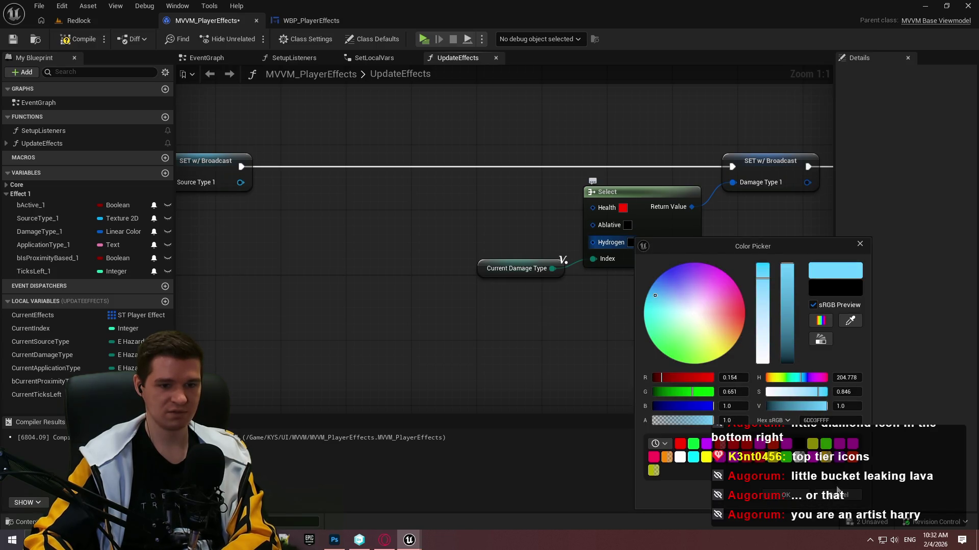
pyautogui.click(785, 496)
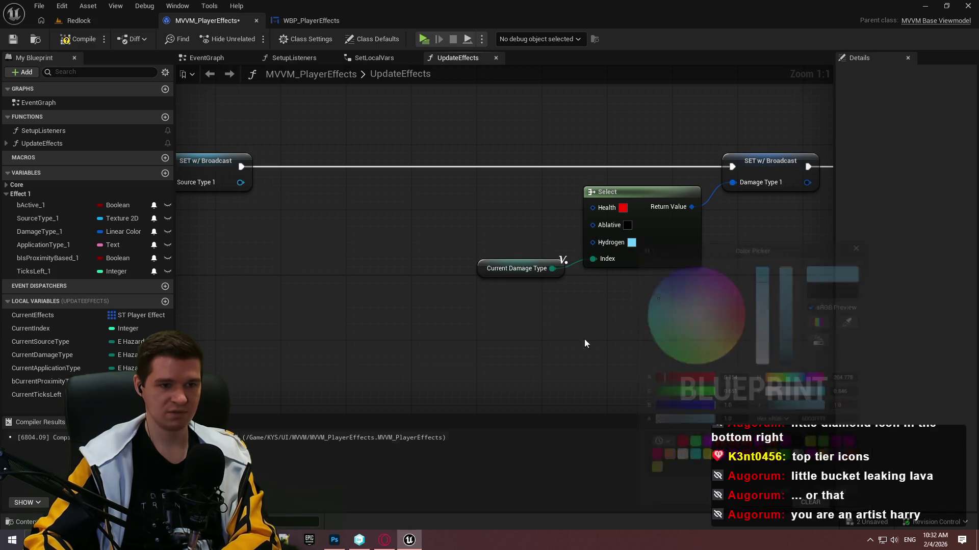
pyautogui.click(628, 227)
pyautogui.moveTo(689, 327); pyautogui.dragTo(712, 342)
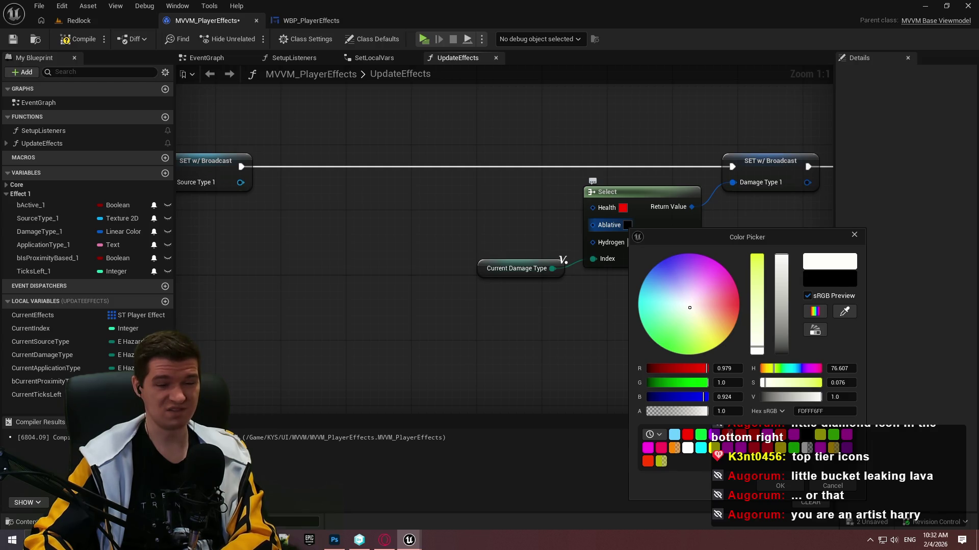
pyautogui.moveTo(690, 307); pyautogui.dragTo(699, 320)
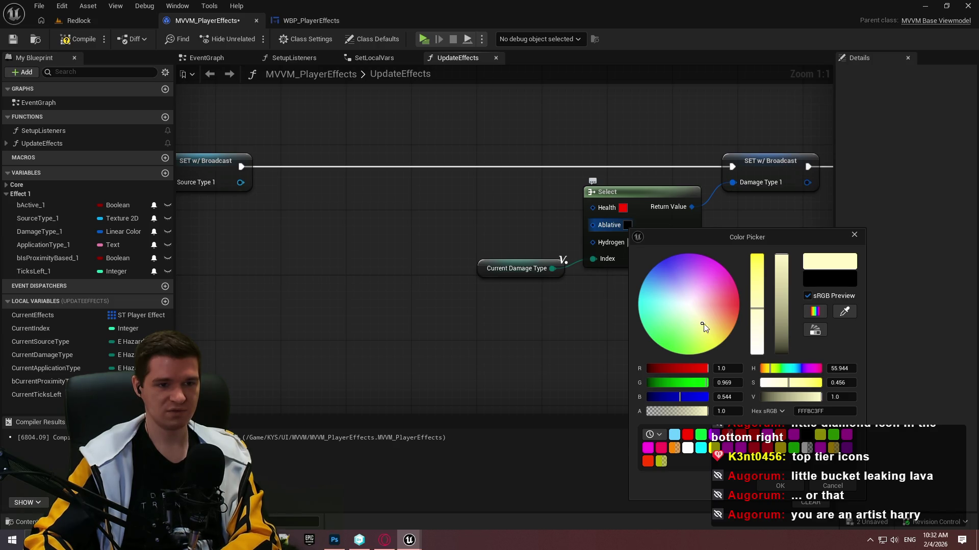
pyautogui.click(779, 485)
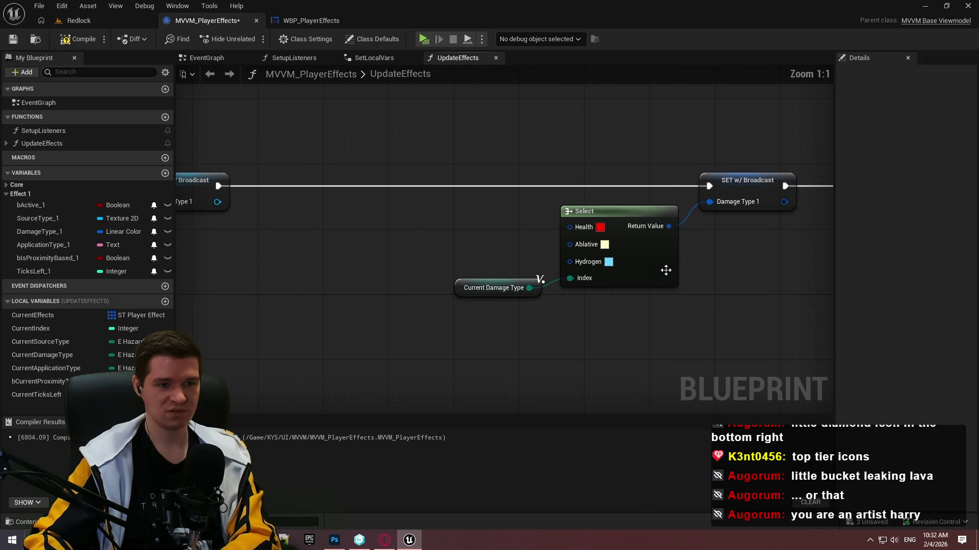
# - Tidy the Select node and Current Damage Type getter next to each other
pyautogui.moveTo(663, 267); pyautogui.dragTo(672, 259)
pyautogui.click(601, 349)
pyautogui.moveTo(538, 289); pyautogui.dragTo(562, 273)
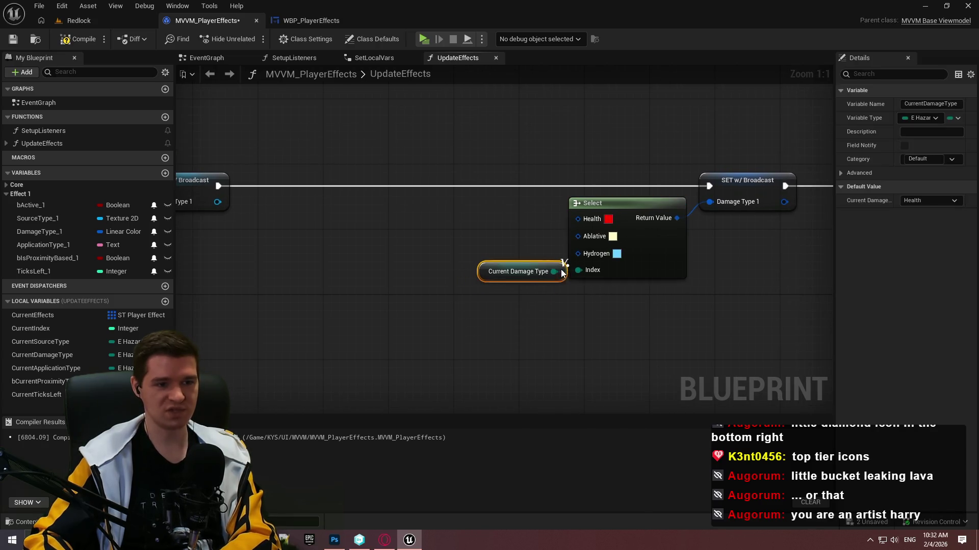
pyautogui.click(643, 310)
pyautogui.moveTo(823, 315)
pyautogui.mouseDown()
pyautogui.moveTo(615, 320)
pyautogui.moveTo(546, 277)
pyautogui.moveTo(688, 280)
pyautogui.moveTo(275, 248)
pyautogui.moveTo(509, 247)
pyautogui.moveTo(486, 247)
pyautogui.mouseUp()
# - Arrange the damage and application type nodes so each setter sits near its getter
pyautogui.scroll(-2, 784, 292)
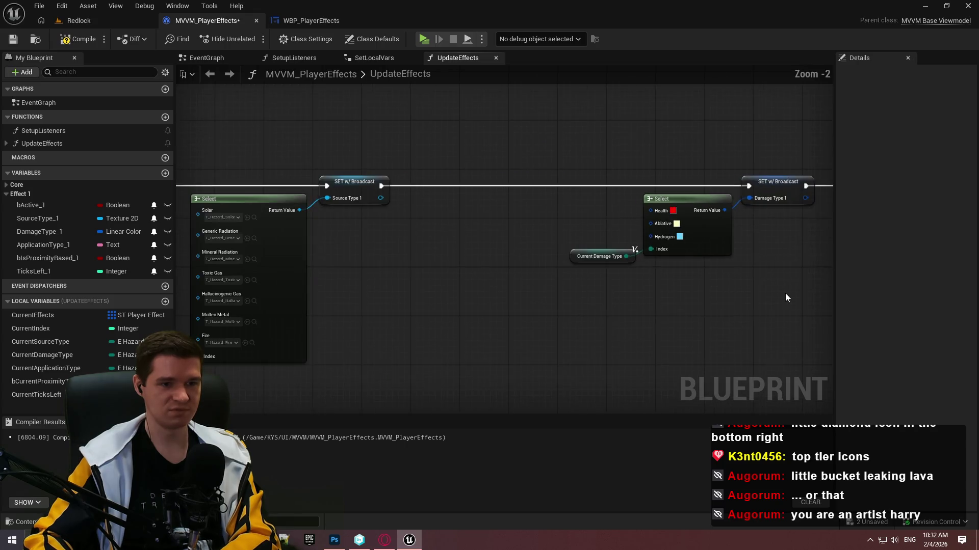
pyautogui.moveTo(719, 253)
pyautogui.mouseDown()
pyautogui.moveTo(802, 189)
pyautogui.moveTo(668, 184)
pyautogui.moveTo(693, 186)
pyautogui.mouseUp()
pyautogui.moveTo(738, 311)
pyautogui.mouseDown()
pyautogui.moveTo(968, 300)
pyautogui.moveTo(644, 286)
pyautogui.moveTo(546, 268)
pyautogui.mouseUp()
pyautogui.click(644, 286)
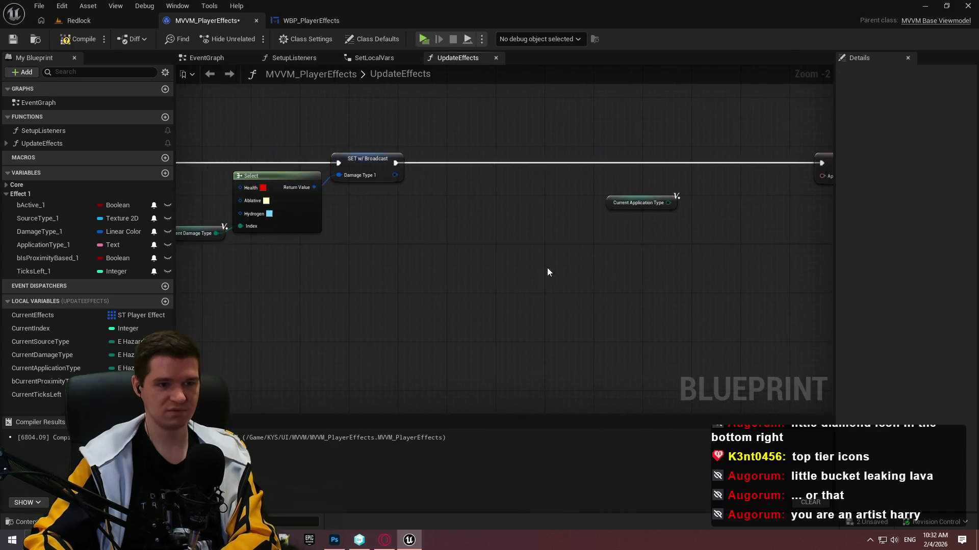
pyautogui.scroll(2, 390, 284)
pyautogui.moveTo(652, 163); pyautogui.dragTo(481, 167)
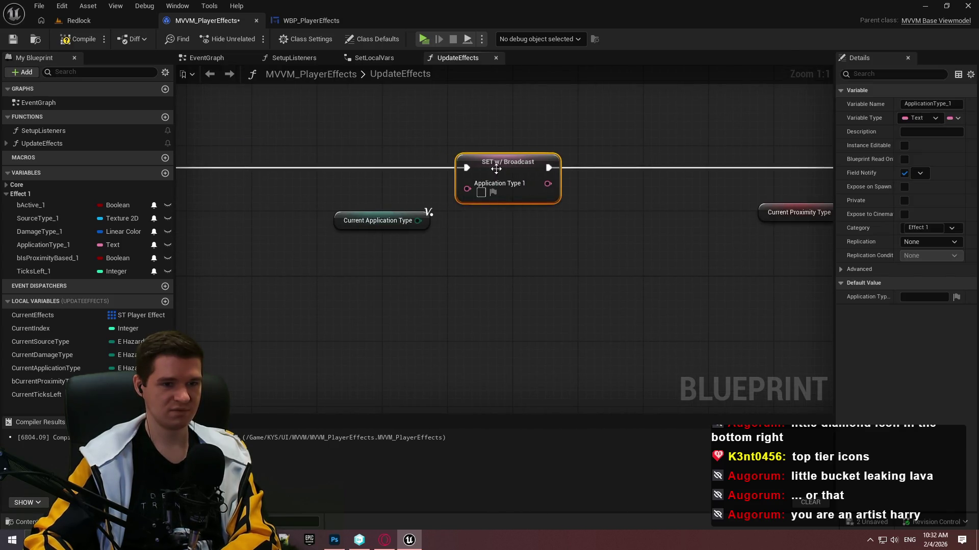
pyautogui.moveTo(540, 278)
pyautogui.mouseDown()
pyautogui.moveTo(248, 291)
pyautogui.moveTo(663, 287)
pyautogui.mouseUp()
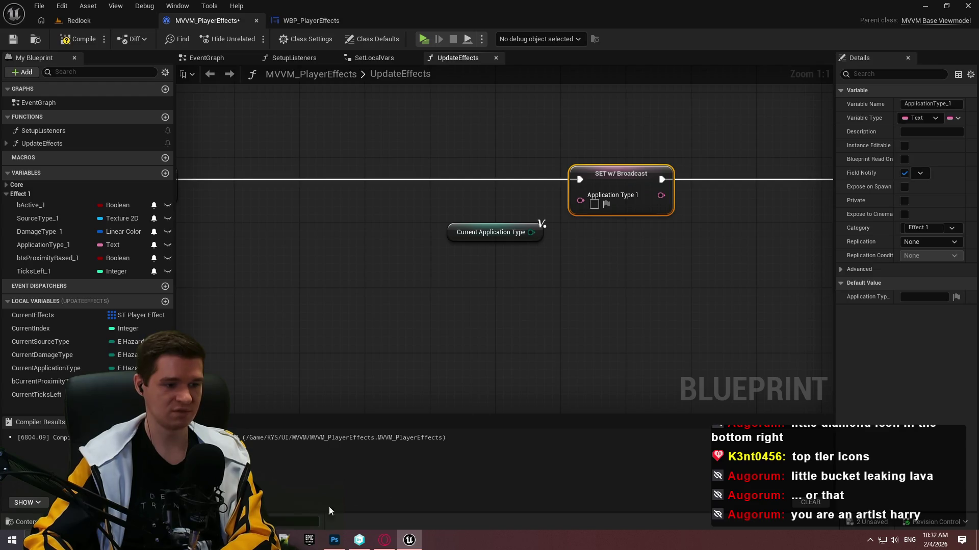
pyautogui.hotkey('alt', 'Tab')
pyautogui.hotkey('alt', 'Tab')
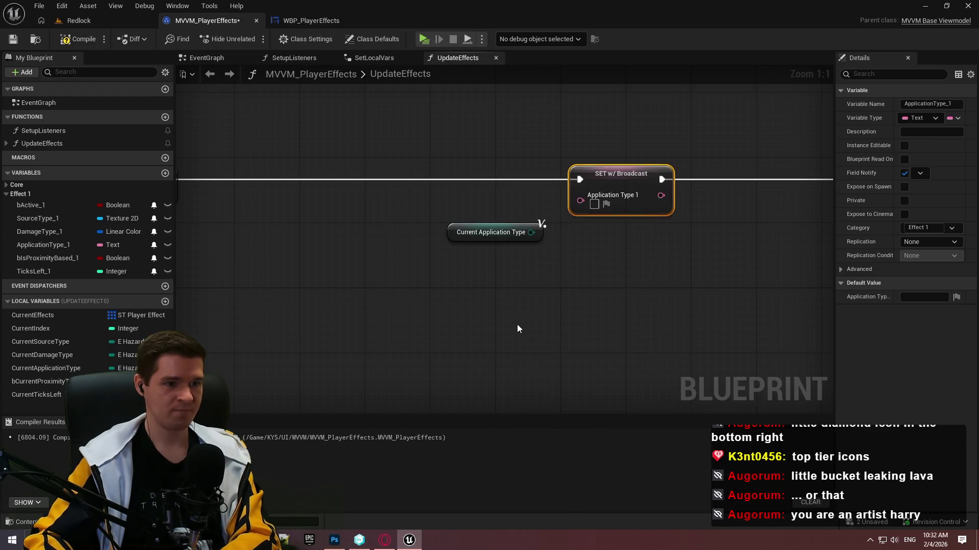
pyautogui.click(517, 324)
pyautogui.moveTo(538, 234); pyautogui.dragTo(469, 251)
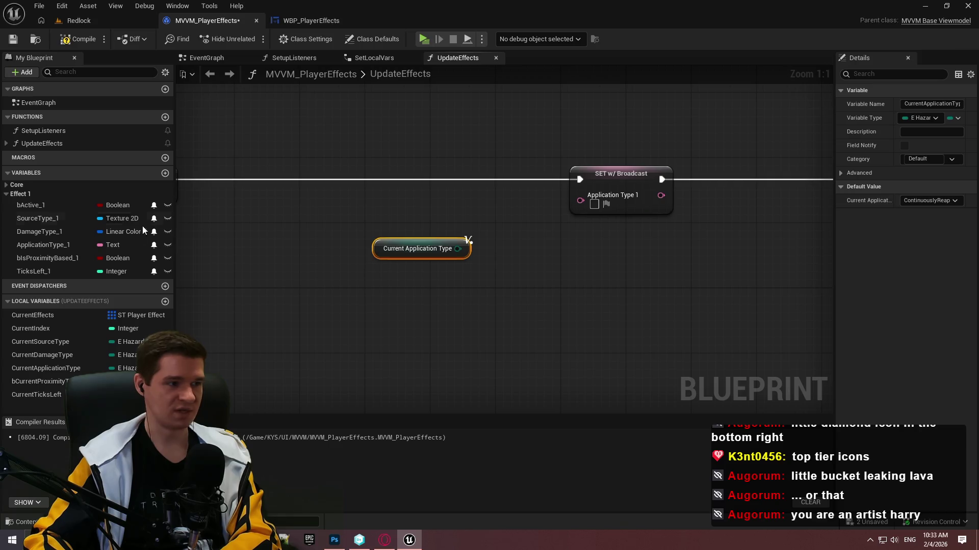
# - Change ApplicationType_1's variable type to Boolean
pyautogui.click(117, 245)
pyautogui.click(119, 274)
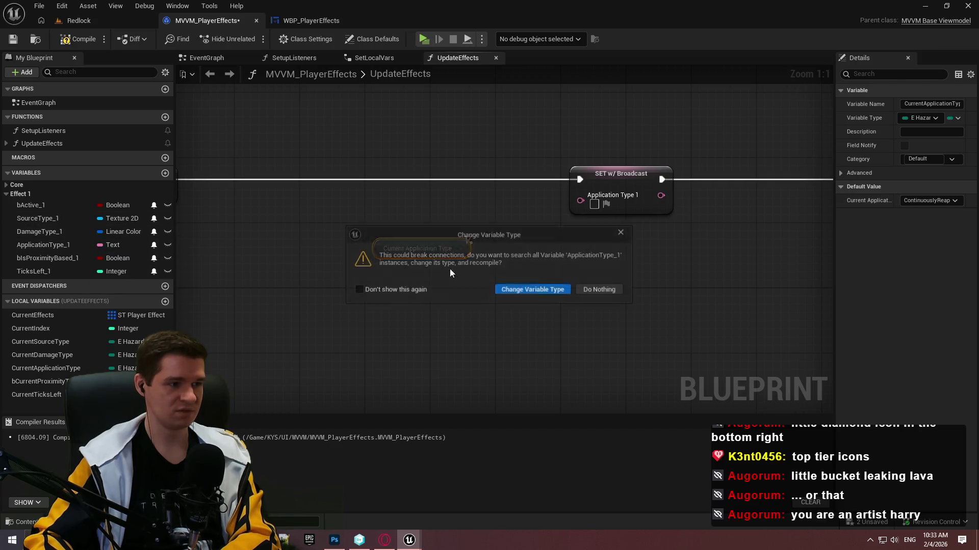
pyautogui.click(528, 289)
pyautogui.click(509, 314)
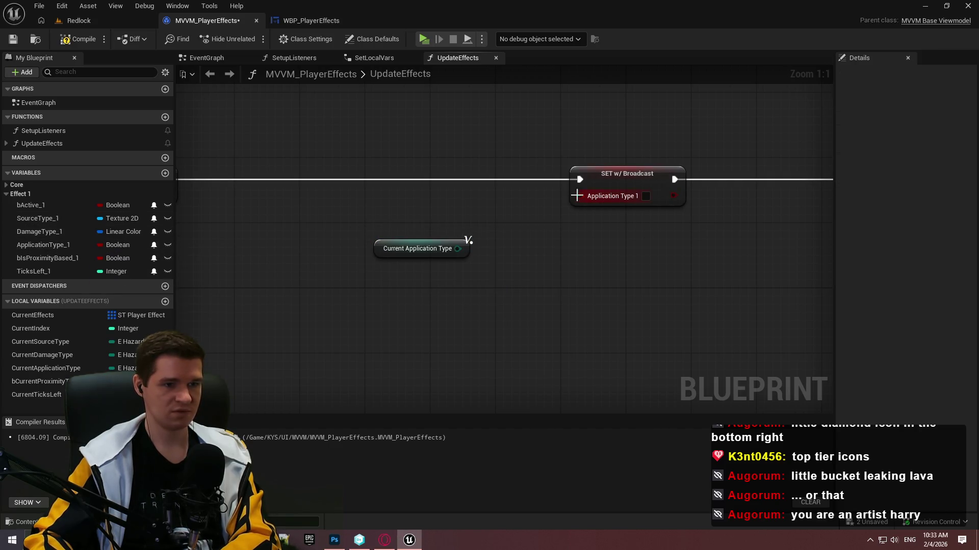
# - Feed Application Type 1 from a Select on Current Application Type, One Shot true
pyautogui.moveTo(577, 195); pyautogui.dragTo(521, 257)
pyautogui.write('selec')
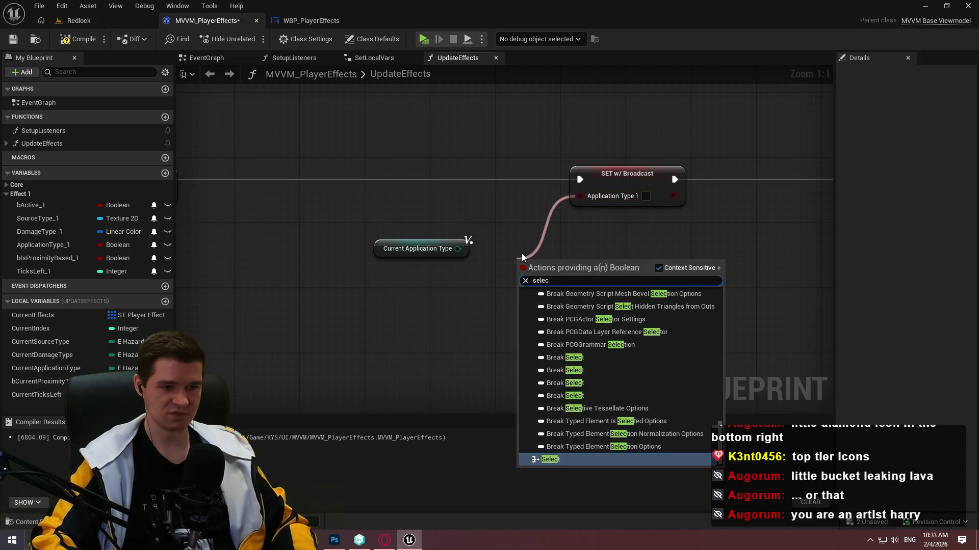
pyautogui.press('Return')
pyautogui.moveTo(522, 311)
pyautogui.mouseDown()
pyautogui.moveTo(453, 241)
pyautogui.moveTo(458, 249)
pyautogui.mouseUp()
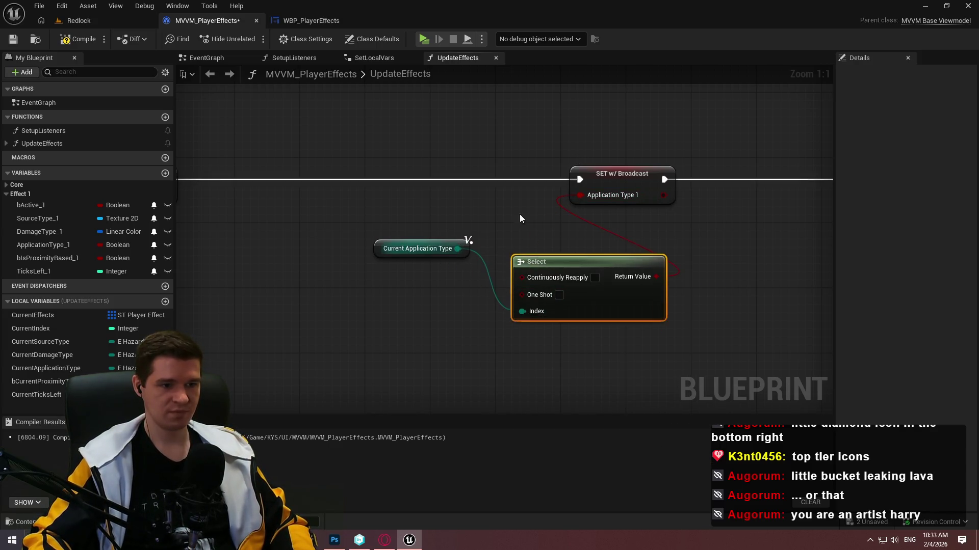
pyautogui.click(520, 219)
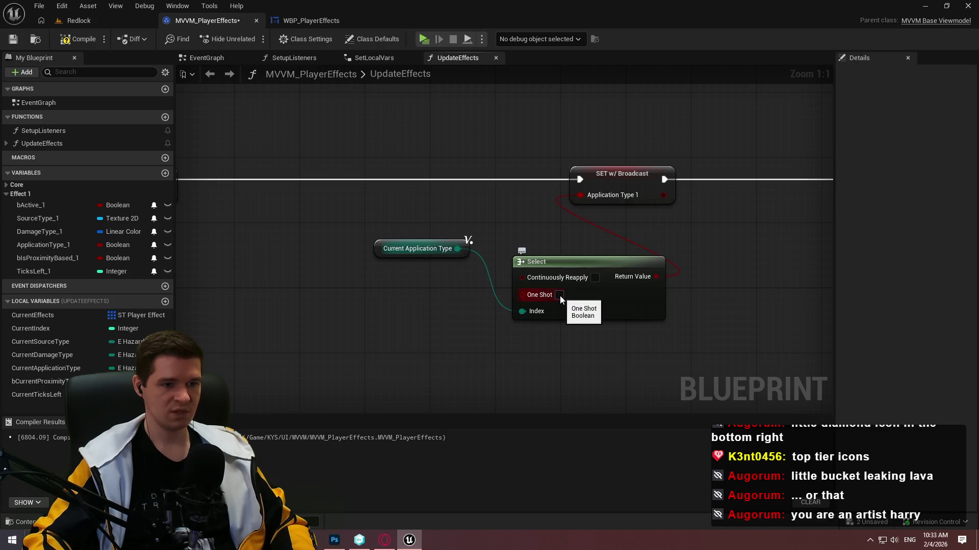
pyautogui.click(559, 295)
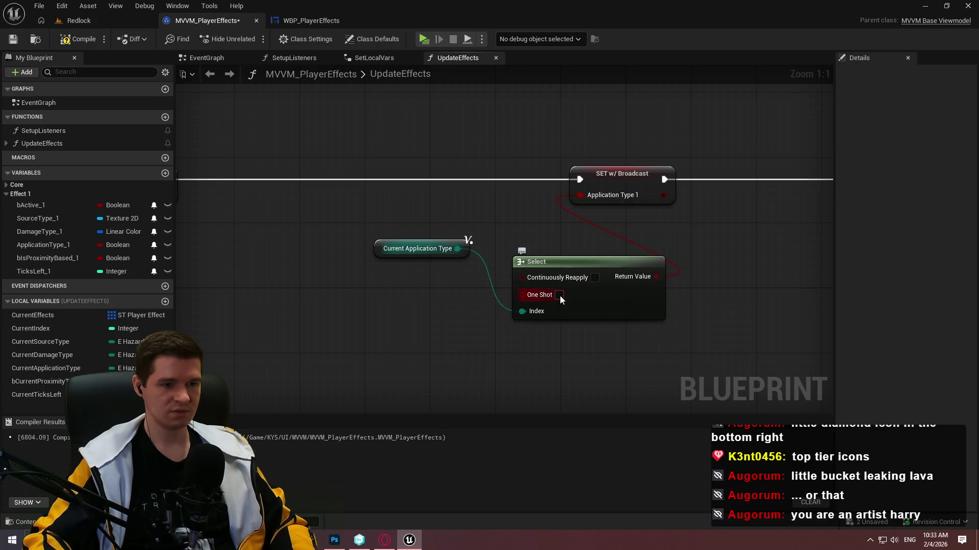
# - Move the Select node and Current Application Type getter together into place
pyautogui.moveTo(467, 250)
pyautogui.mouseDown()
pyautogui.moveTo(490, 316)
pyautogui.moveTo(500, 317)
pyautogui.mouseUp()
pyautogui.keyDown('ctrl'); pyautogui.click(618, 317); pyautogui.keyUp('ctrl')
pyautogui.moveTo(618, 317)
pyautogui.mouseDown()
pyautogui.moveTo(464, 240)
pyautogui.moveTo(482, 243)
pyautogui.mouseUp()
pyautogui.click(546, 275)
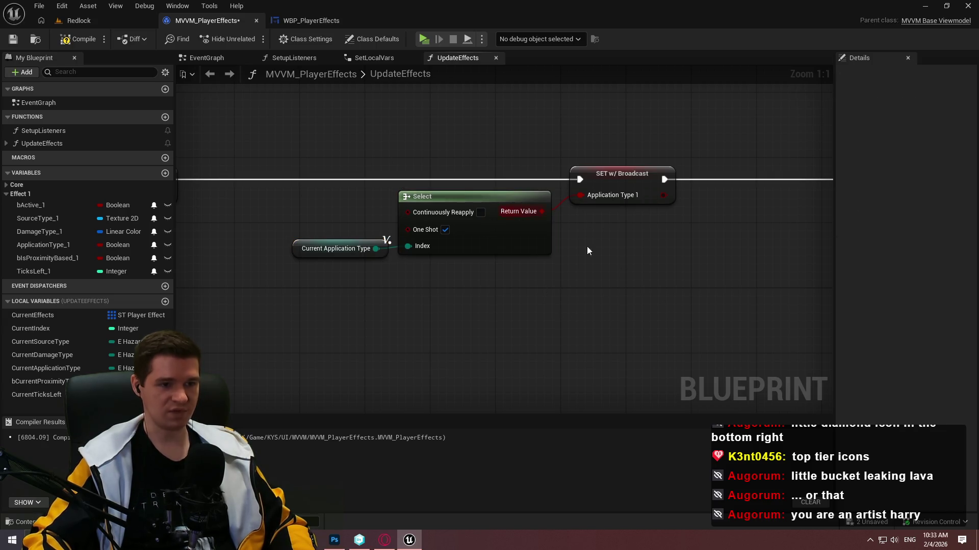
pyautogui.scroll(-7, 586, 247)
pyautogui.scroll(3, 591, 245)
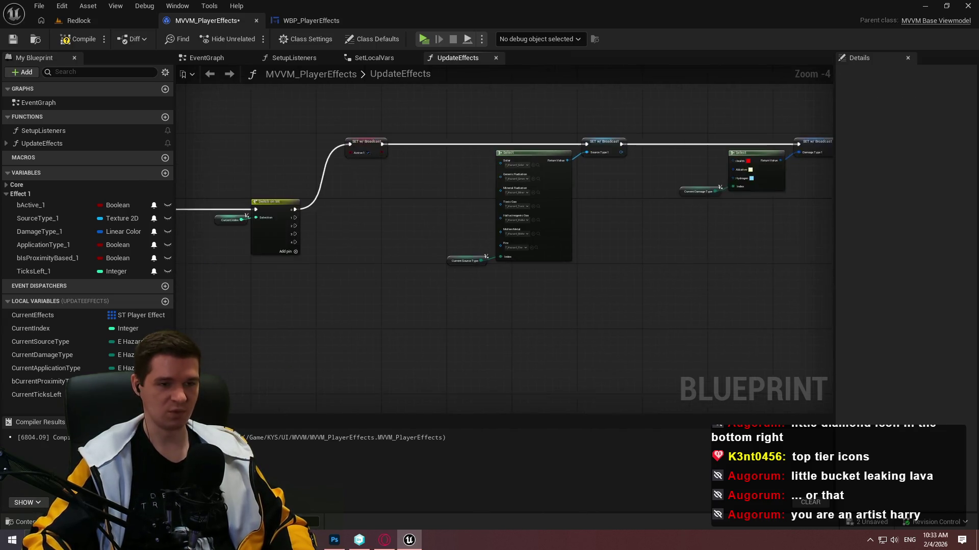
# - Save the viewmodel blueprint
pyautogui.scroll(3, 781, 246)
pyautogui.click(494, 249)
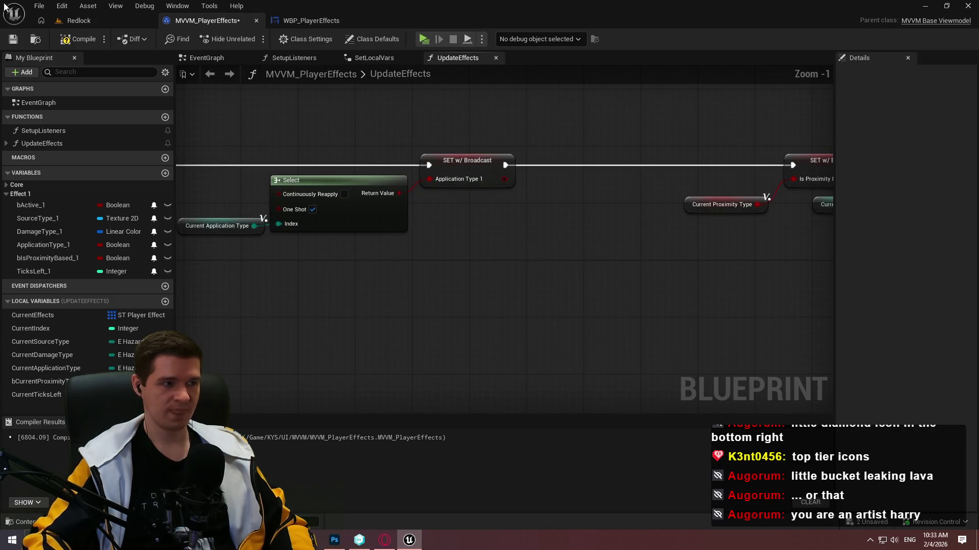
pyautogui.click(12, 39)
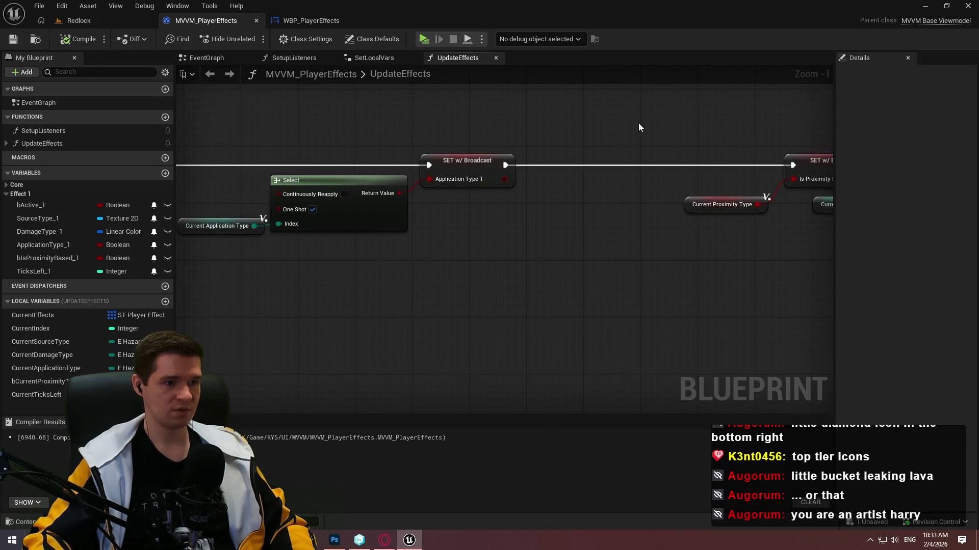
# - Align the Is Proximity Based 1 and Ticks Left 1 setter nodes along the chain
pyautogui.moveTo(684, 254)
pyautogui.mouseDown()
pyautogui.moveTo(405, 263)
pyautogui.moveTo(400, 162)
pyautogui.mouseUp()
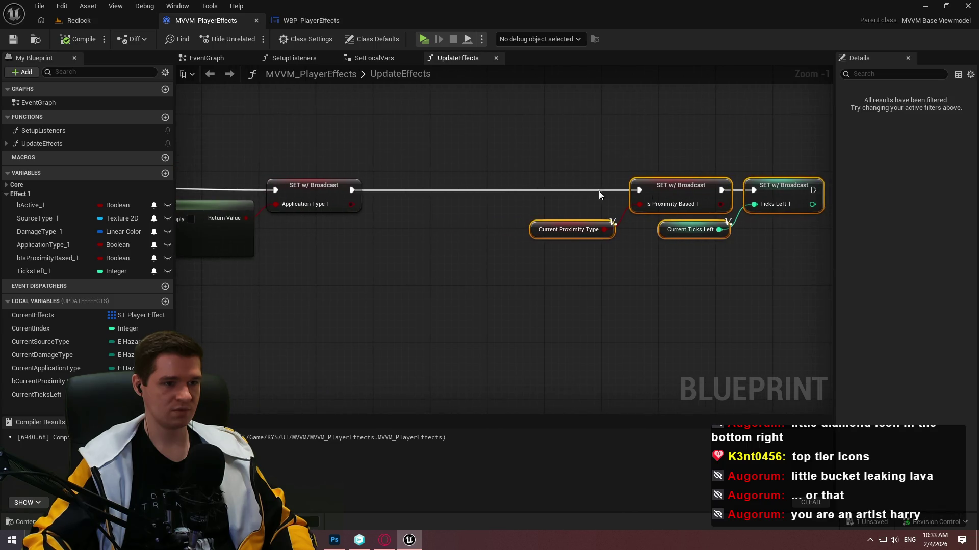
pyautogui.moveTo(682, 192)
pyautogui.mouseDown()
pyautogui.moveTo(545, 191)
pyautogui.moveTo(556, 194)
pyautogui.mouseUp()
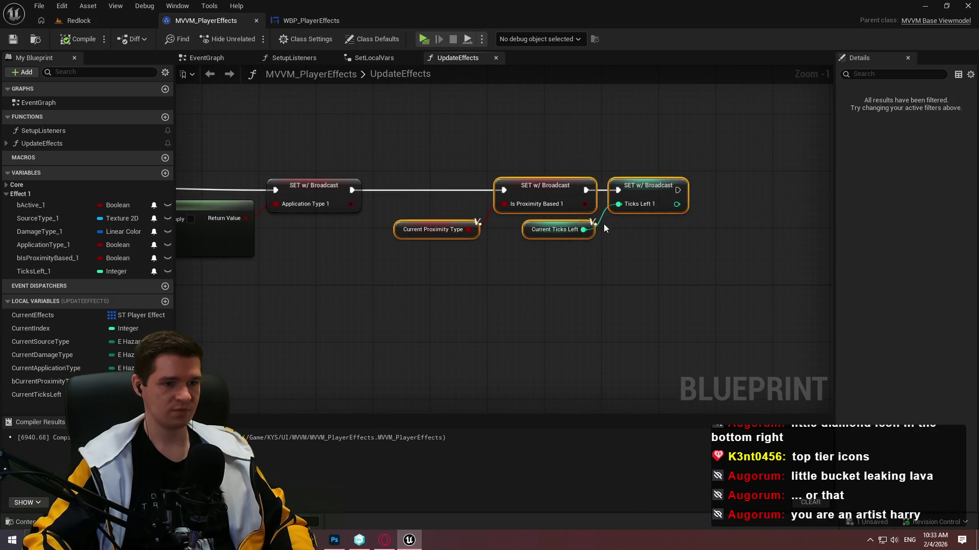
pyautogui.keyDown('ctrl'); pyautogui.click(549, 199); pyautogui.keyUp('ctrl')
pyautogui.moveTo(642, 199)
pyautogui.mouseDown()
pyautogui.moveTo(685, 200)
pyautogui.moveTo(671, 198)
pyautogui.mouseUp()
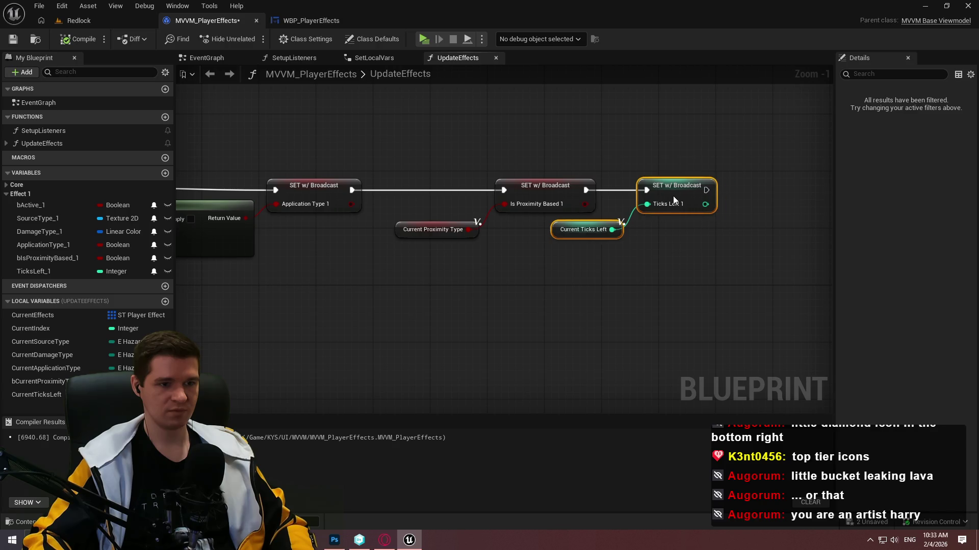
pyautogui.click(683, 231)
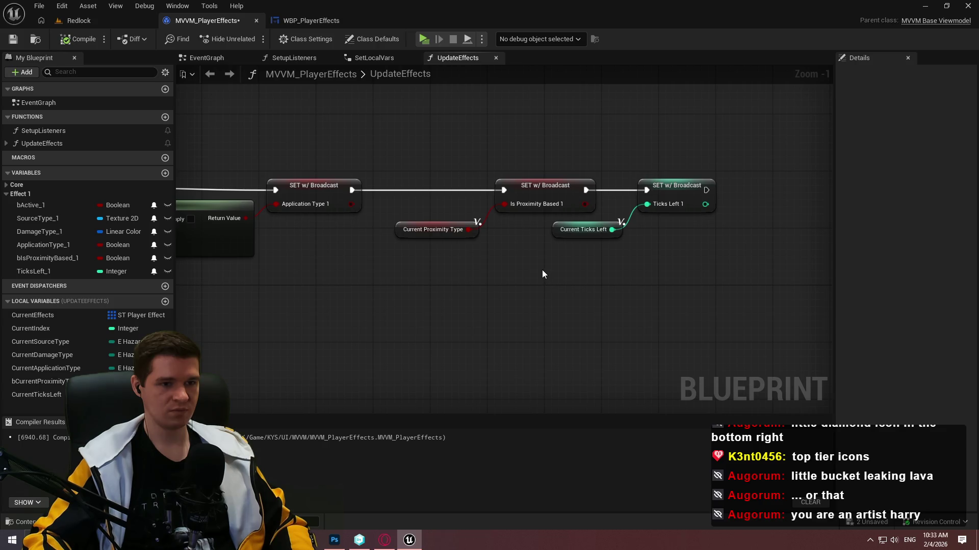
pyautogui.scroll(-2, 541, 265)
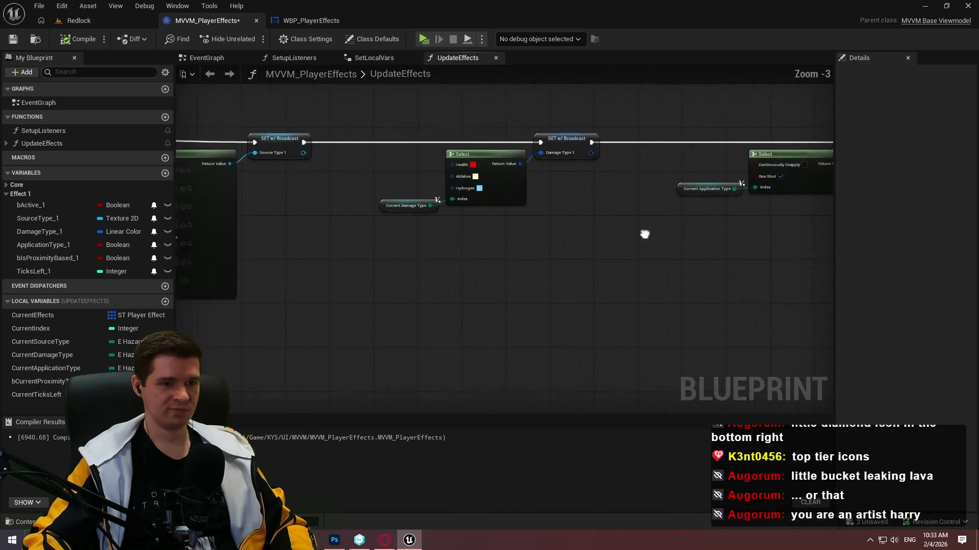
pyautogui.moveTo(530, 153)
pyautogui.mouseDown()
pyautogui.moveTo(705, 200)
pyautogui.moveTo(476, 255)
pyautogui.moveTo(606, 258)
pyautogui.mouseUp()
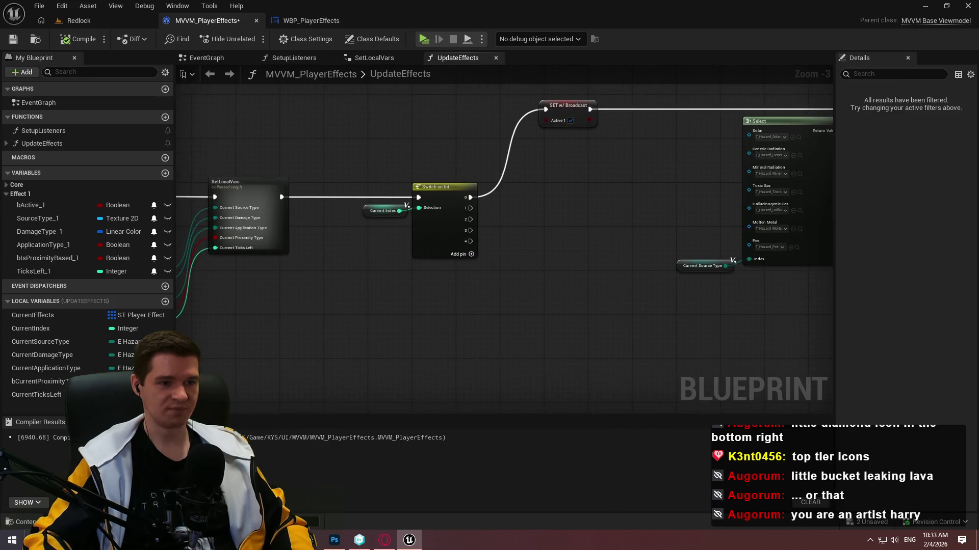
pyautogui.scroll(-5, 607, 258)
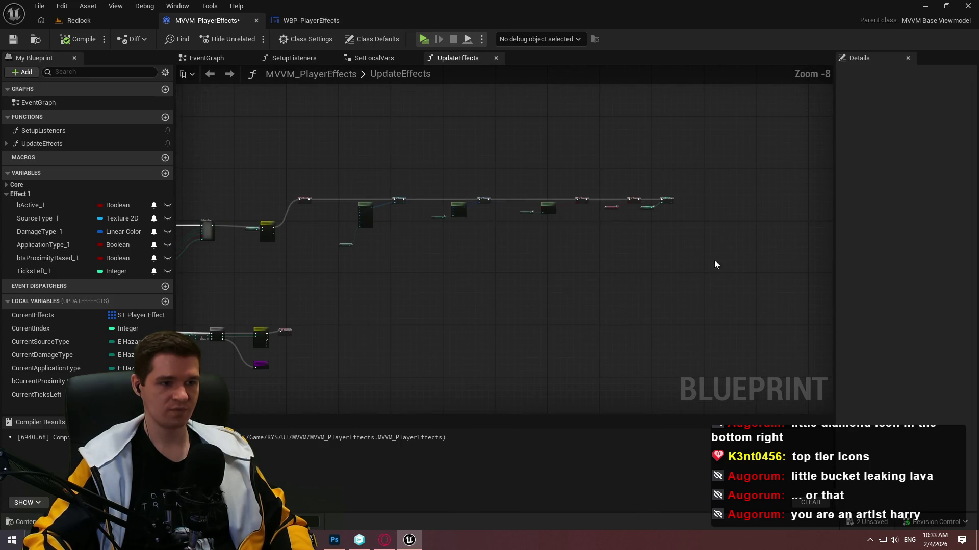
# - Wrap the first effect's nodes in a comment titled 'Effect 1' with its bubble shown
pyautogui.moveTo(719, 261); pyautogui.dragTo(294, 161)
pyautogui.press('c')
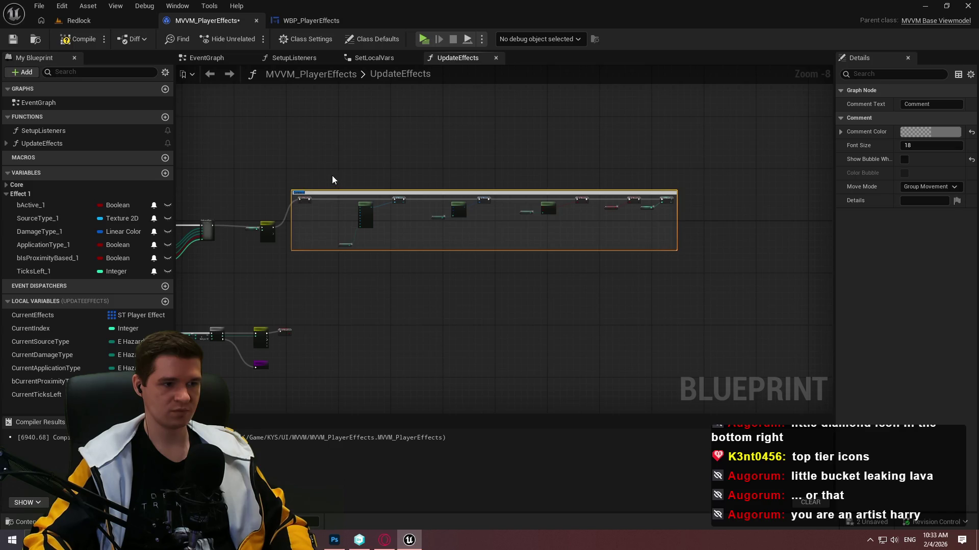
pyautogui.scroll(5, 276, 196)
pyautogui.write('Effect 1')
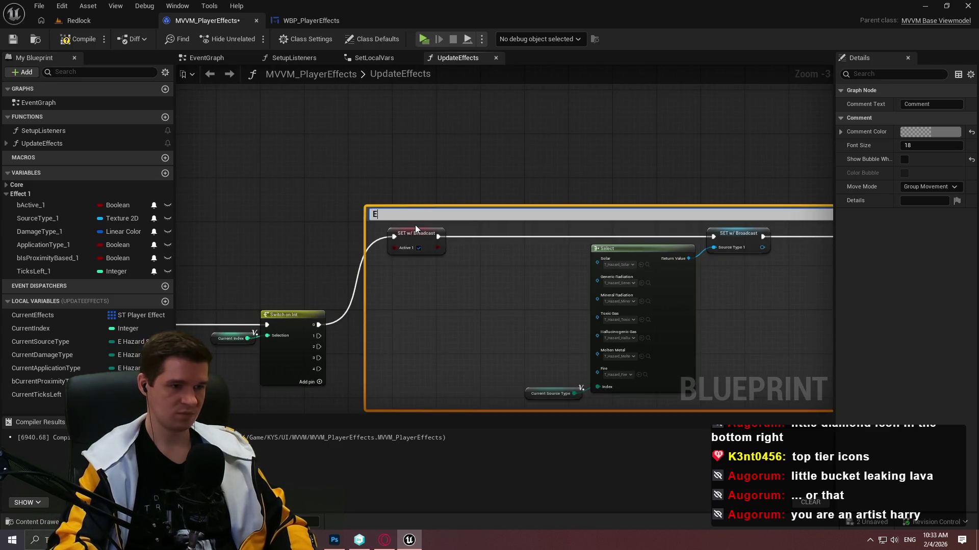
pyautogui.press('Return')
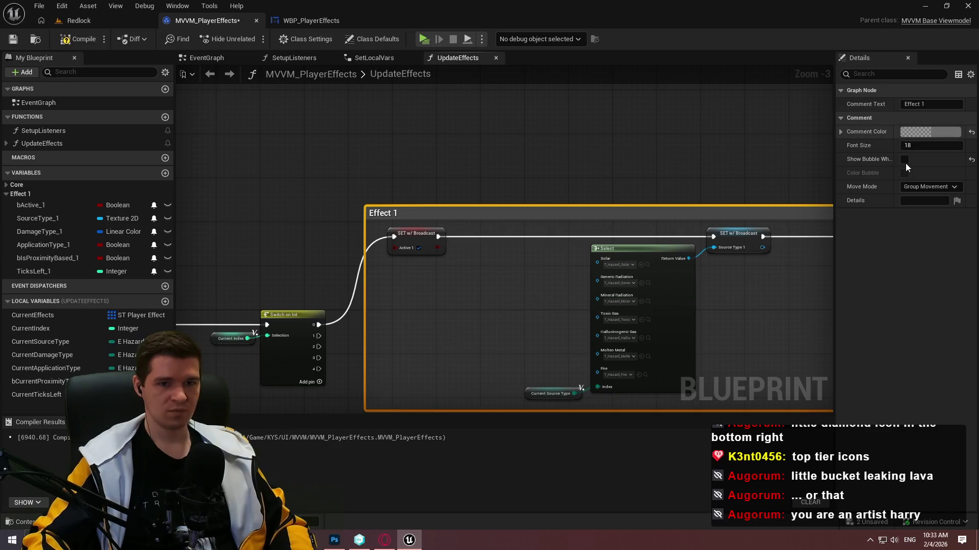
pyautogui.click(904, 159)
# - Reposition the Effect 1 comment, then switch to WBP_PlayerEffects and compile it
pyautogui.moveTo(472, 212); pyautogui.dragTo(490, 93)
pyautogui.scroll(-3, 511, 186)
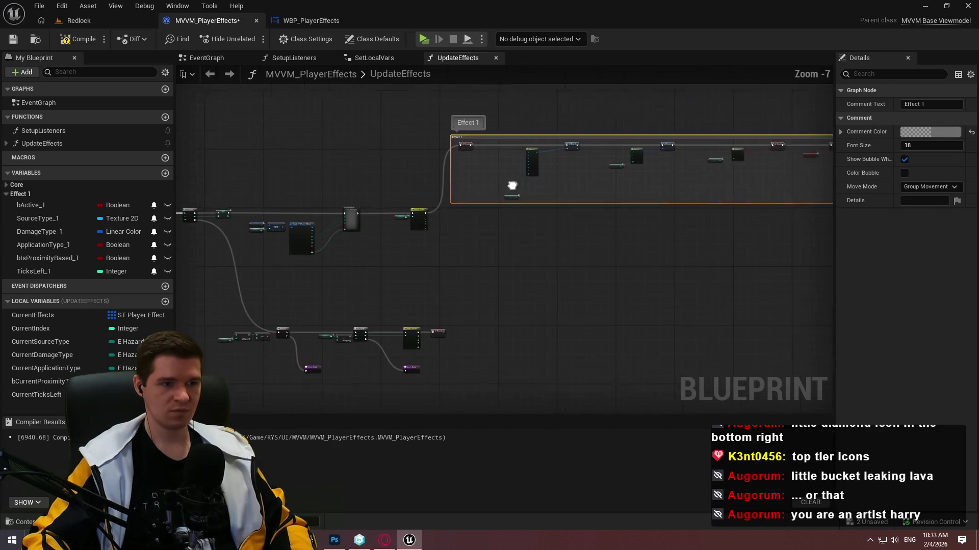
pyautogui.scroll(1, 445, 234)
pyautogui.moveTo(440, 236)
pyautogui.mouseDown()
pyautogui.moveTo(435, 96)
pyautogui.moveTo(472, 65)
pyautogui.moveTo(517, 141)
pyautogui.mouseUp()
pyautogui.click(617, 333)
pyautogui.scroll(-3, 617, 332)
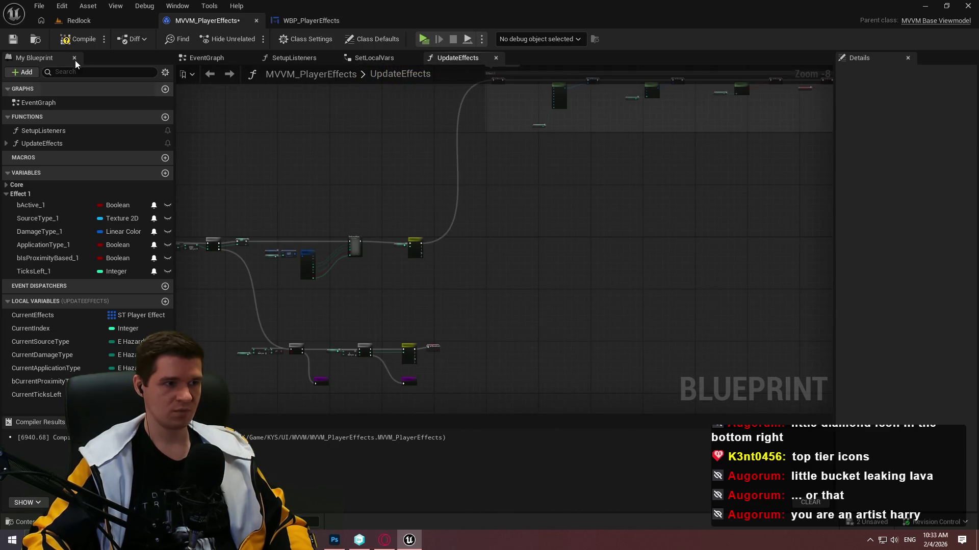
pyautogui.click(294, 21)
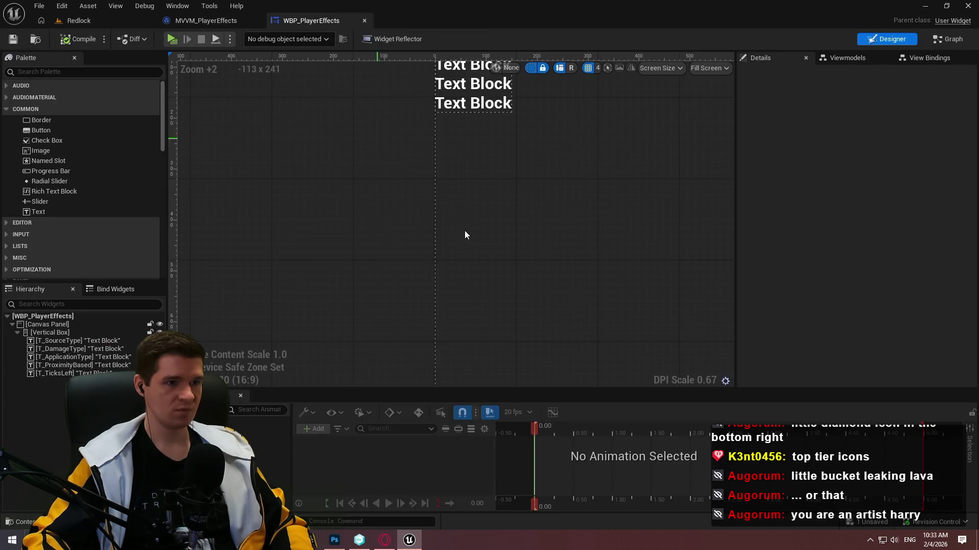
pyautogui.click(79, 39)
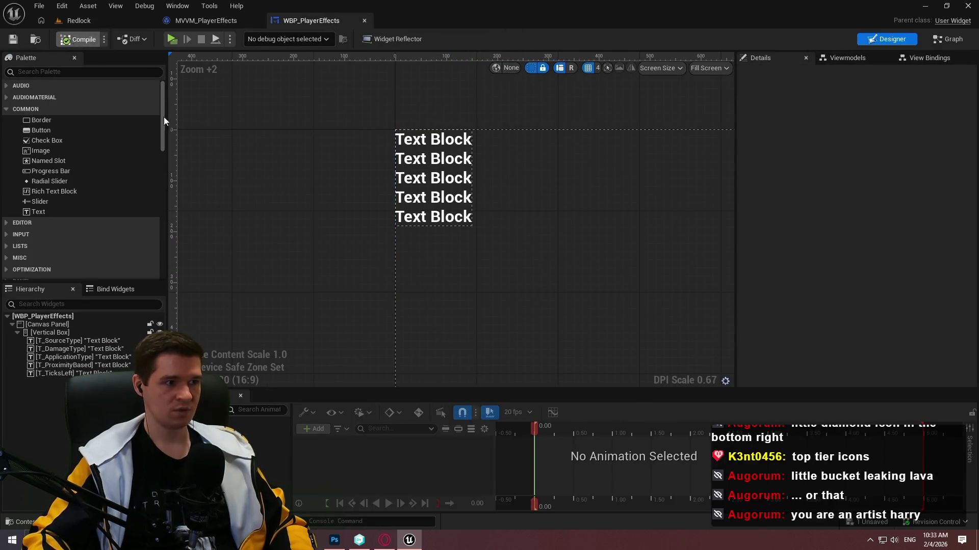
# - Delete the five placeholder text blocks from the widget hierarchy
pyautogui.click(920, 57)
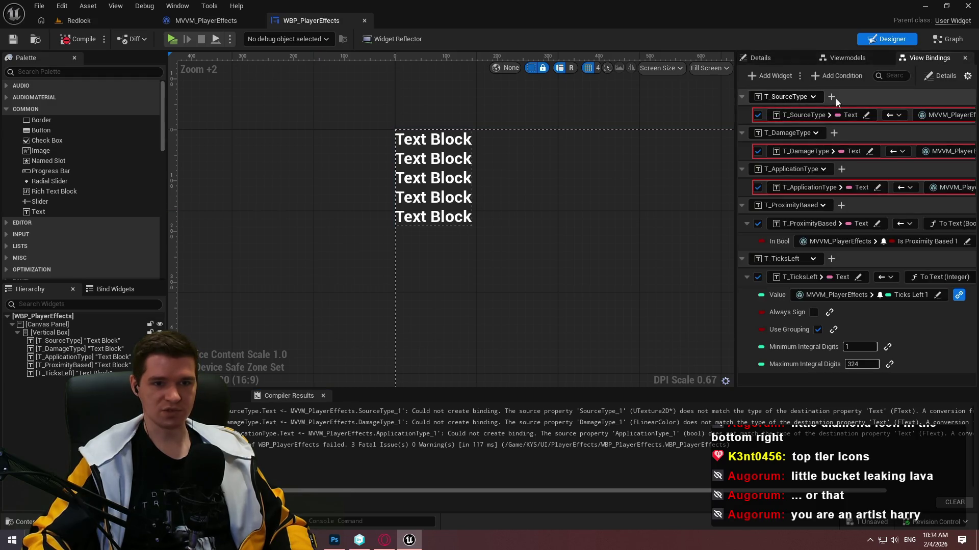
pyautogui.moveTo(736, 82); pyautogui.dragTo(631, 82)
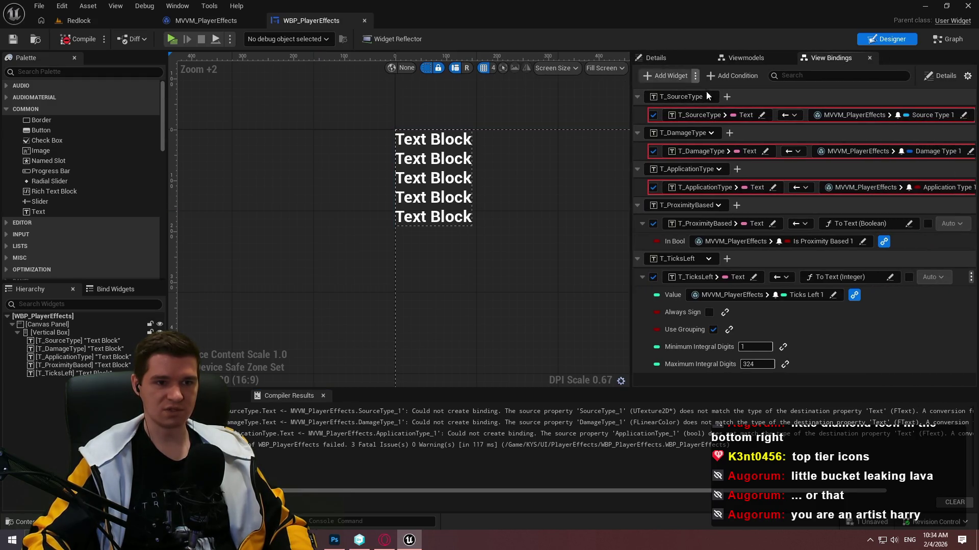
pyautogui.click(72, 373)
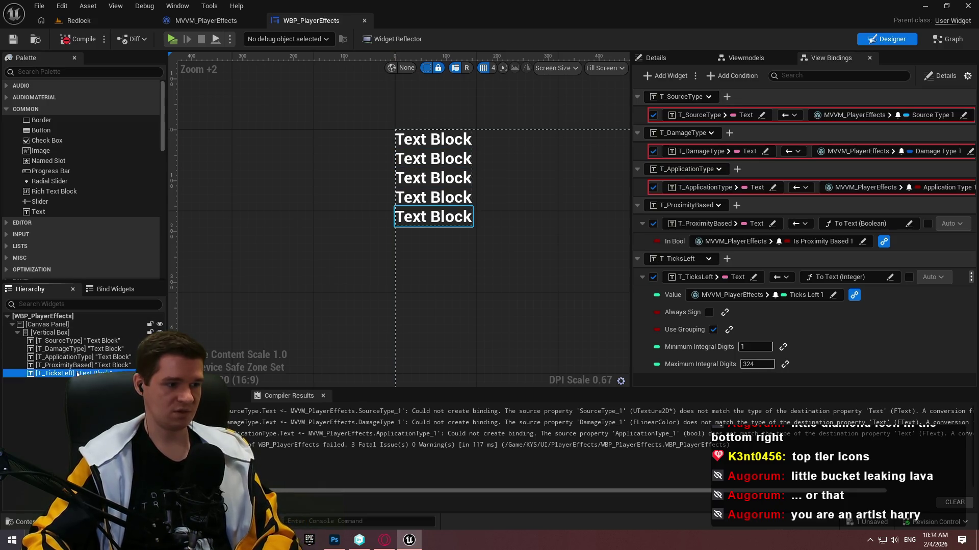
pyautogui.keyDown('shift'); pyautogui.click(81, 341); pyautogui.keyUp('shift')
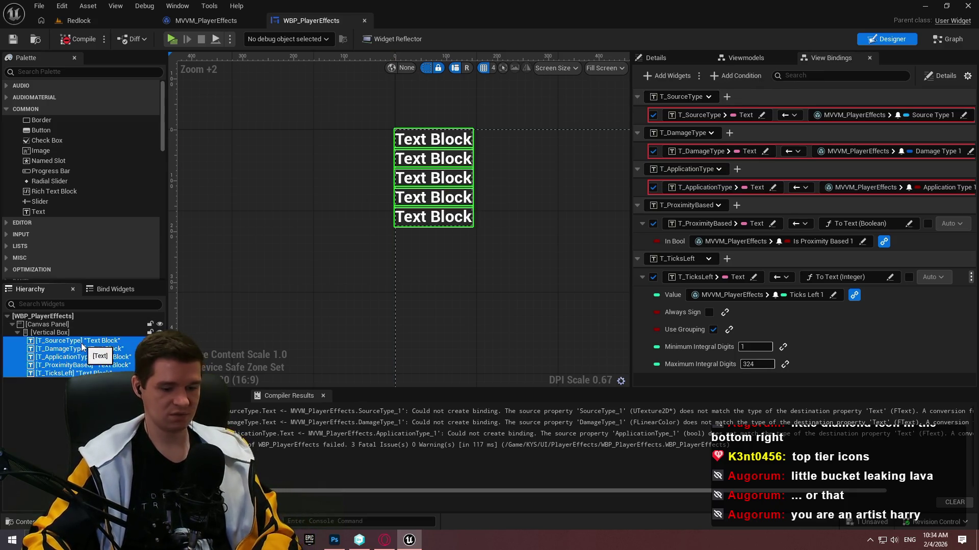
pyautogui.press('Delete')
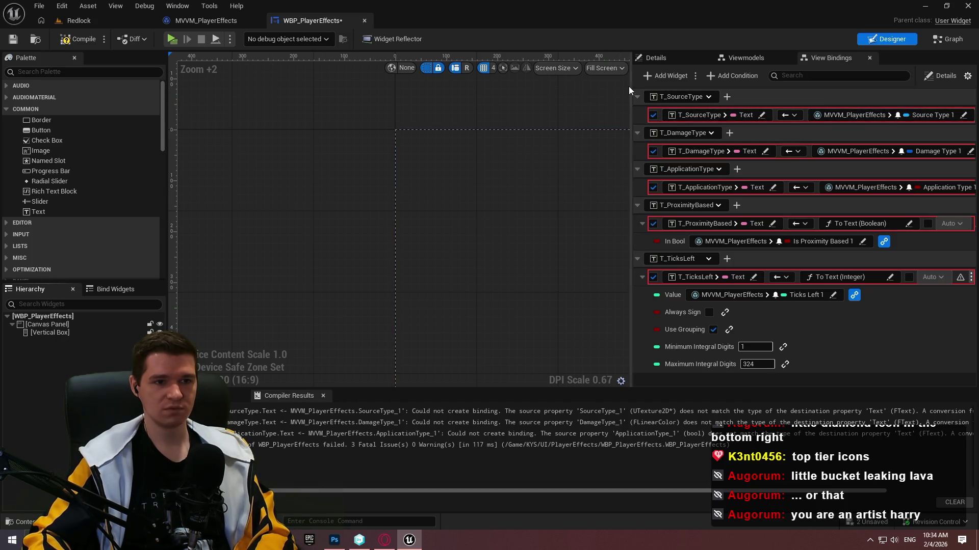
# - Remove the T_SourceType and T_DamageType view bindings
pyautogui.moveTo(623, 87); pyautogui.dragTo(488, 87)
pyautogui.click(971, 114)
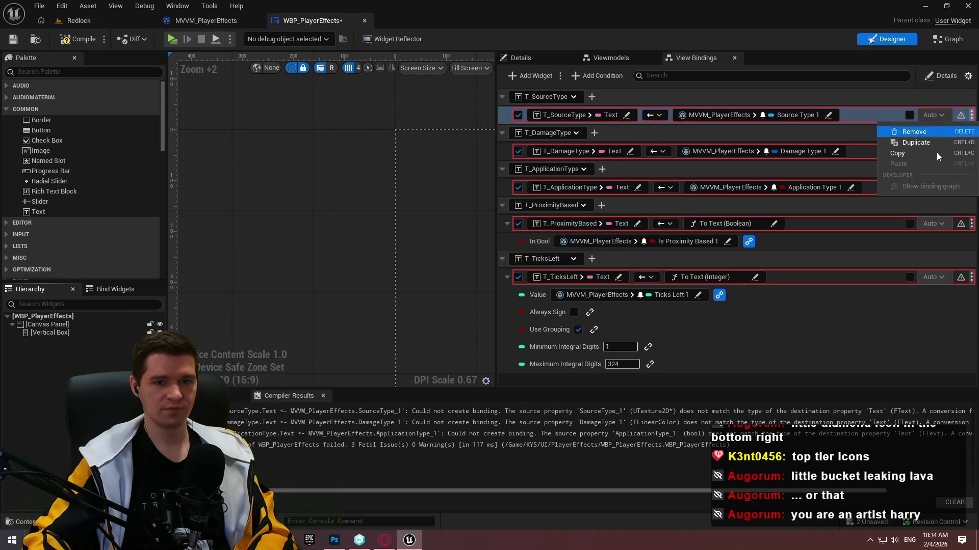
pyautogui.click(927, 132)
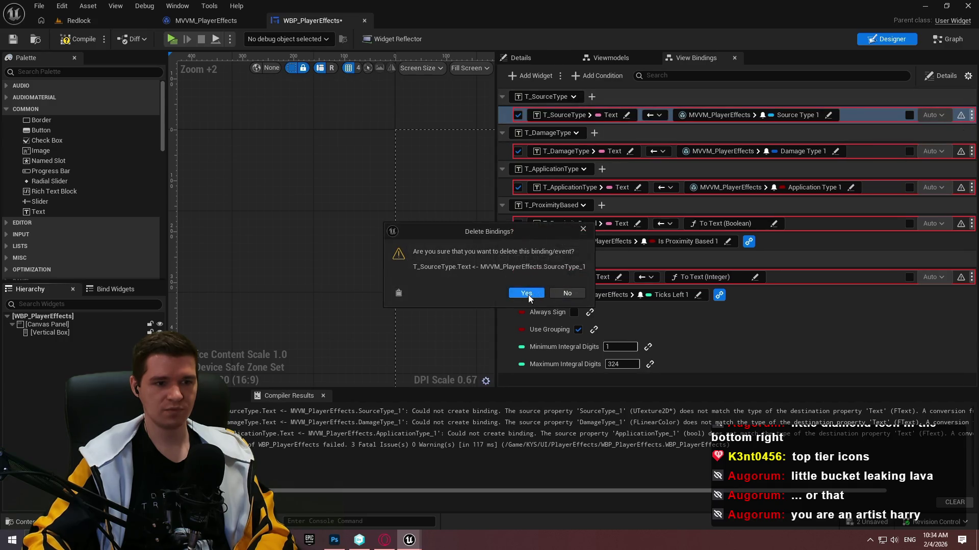
pyautogui.click(526, 294)
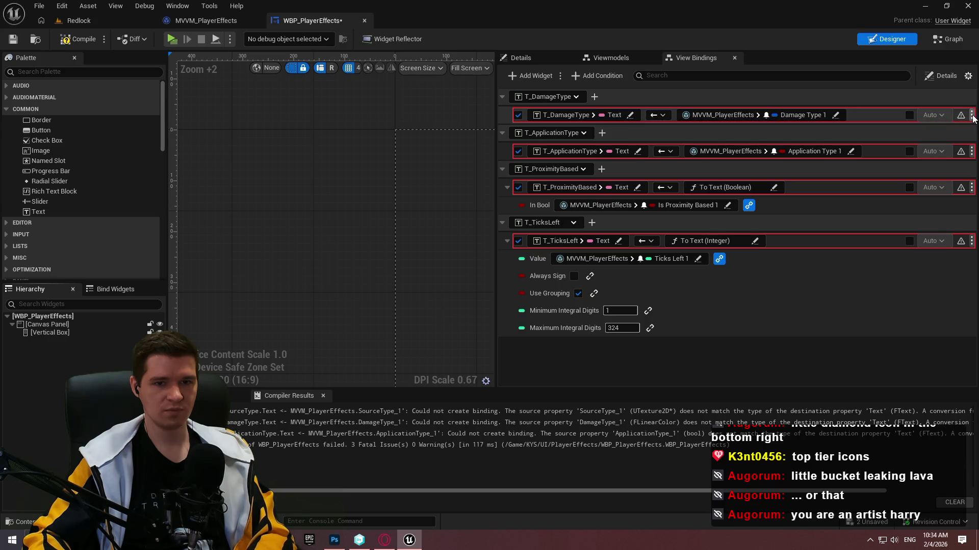
pyautogui.click(972, 115)
pyautogui.click(958, 135)
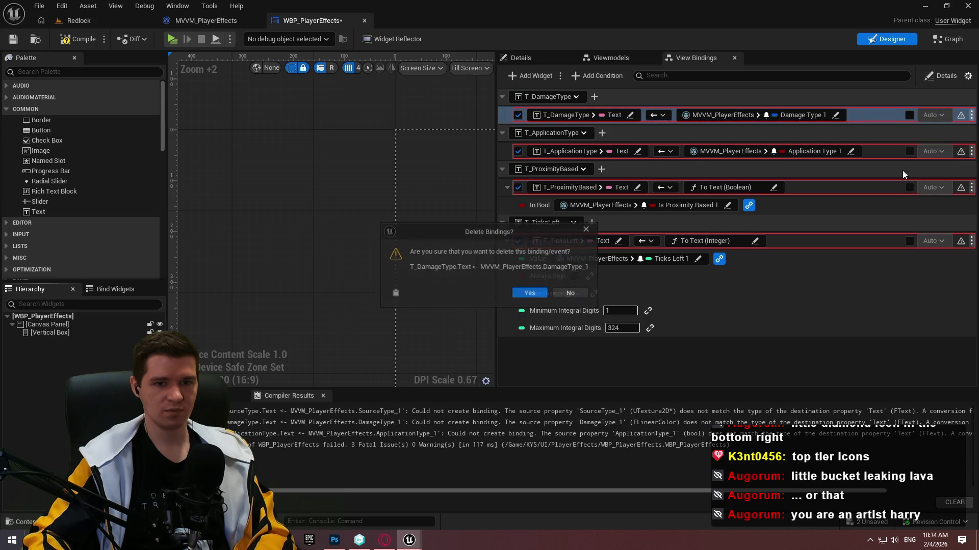
pyautogui.press('Return')
# - Remove the T_ApplicationType, T_ProximityBased and T_TicksLeft view bindings
pyautogui.click(972, 115)
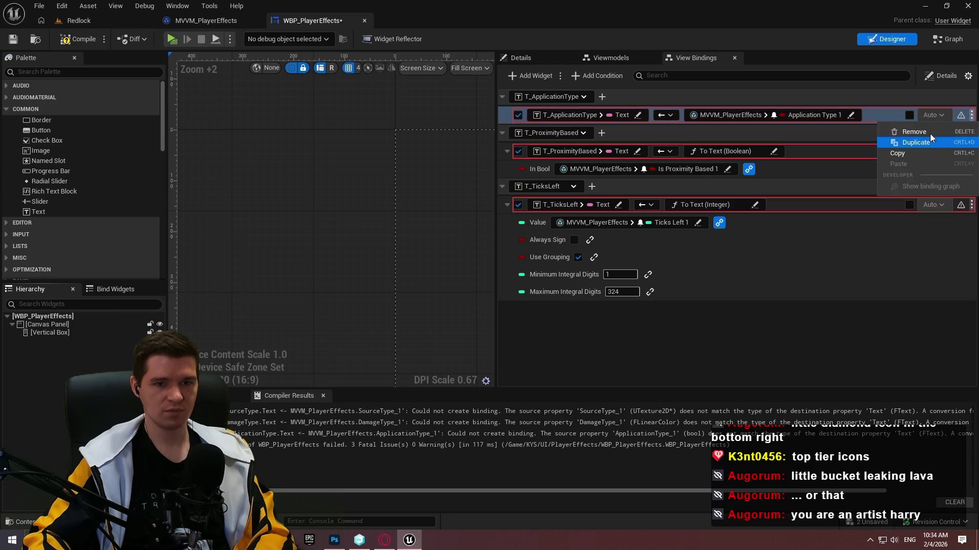
pyautogui.click(959, 134)
pyautogui.press('Return')
pyautogui.click(971, 116)
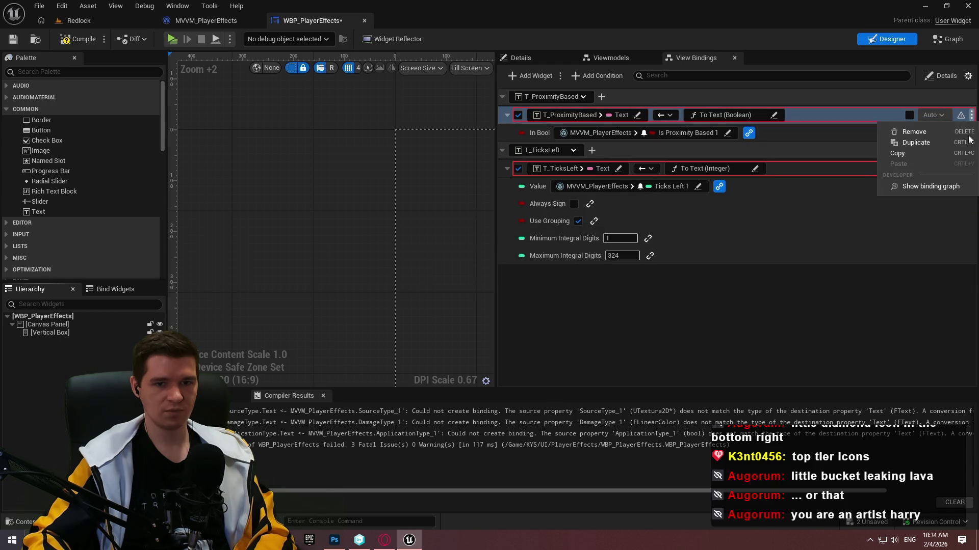
pyautogui.click(959, 134)
pyautogui.press('Return')
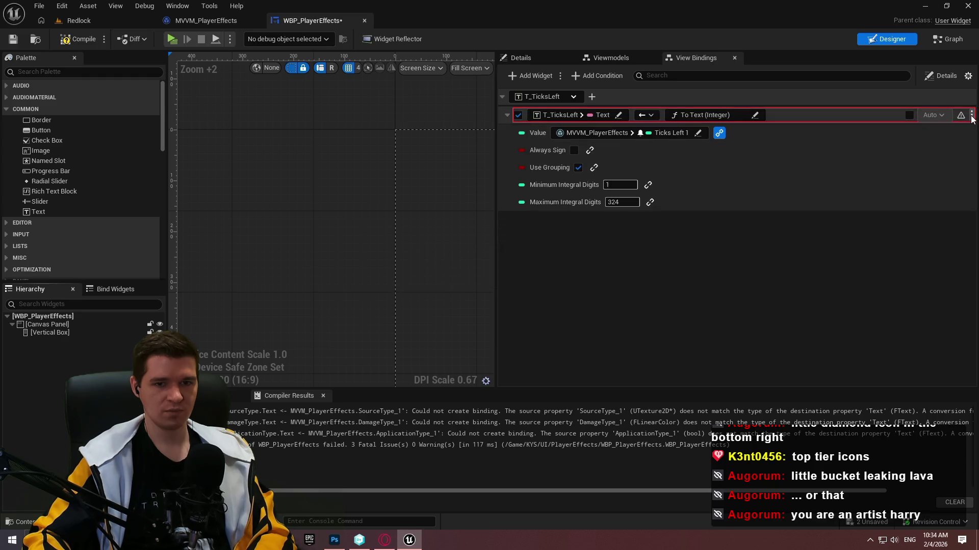
pyautogui.click(971, 115)
pyautogui.click(944, 132)
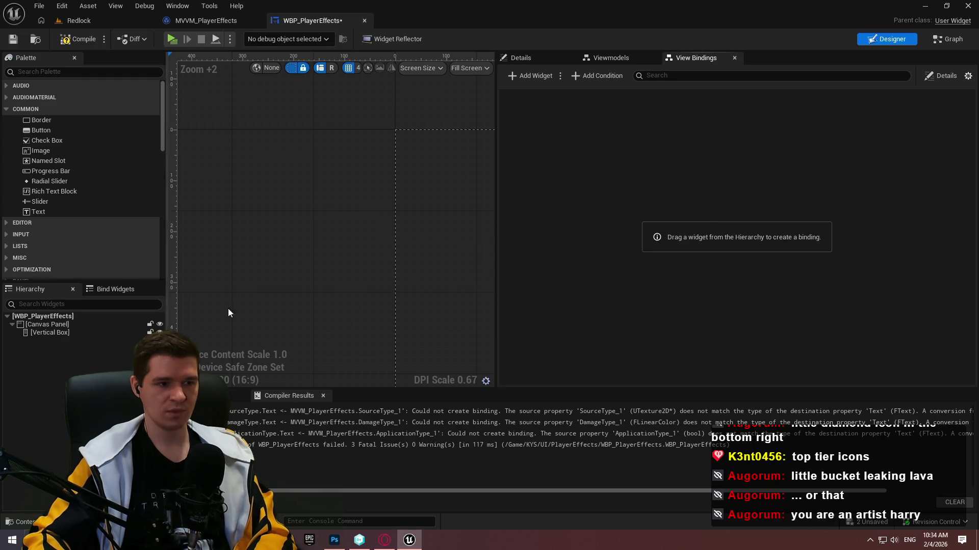
pyautogui.hotkey('alt', 'Tab')
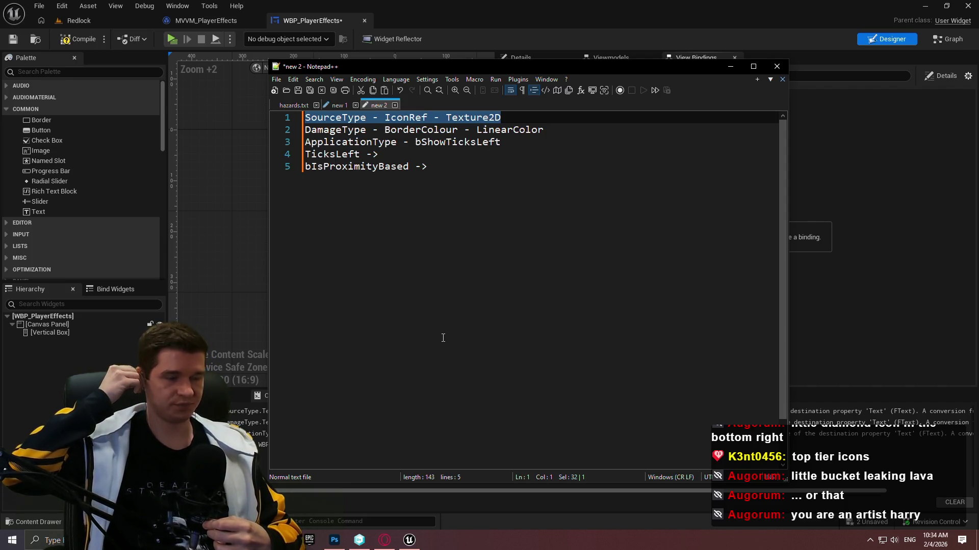
# - Add a Border holding an Image to the vertical box
pyautogui.hotkey('alt', 'Tab')
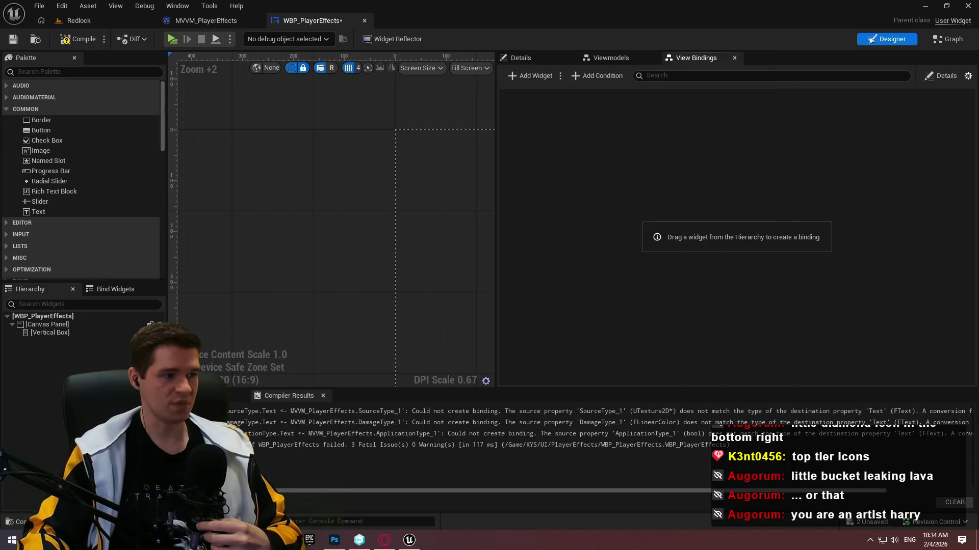
pyautogui.moveTo(34, 124)
pyautogui.mouseDown()
pyautogui.moveTo(42, 353)
pyautogui.moveTo(43, 332)
pyautogui.moveTo(37, 340)
pyautogui.mouseUp()
pyautogui.click(40, 150)
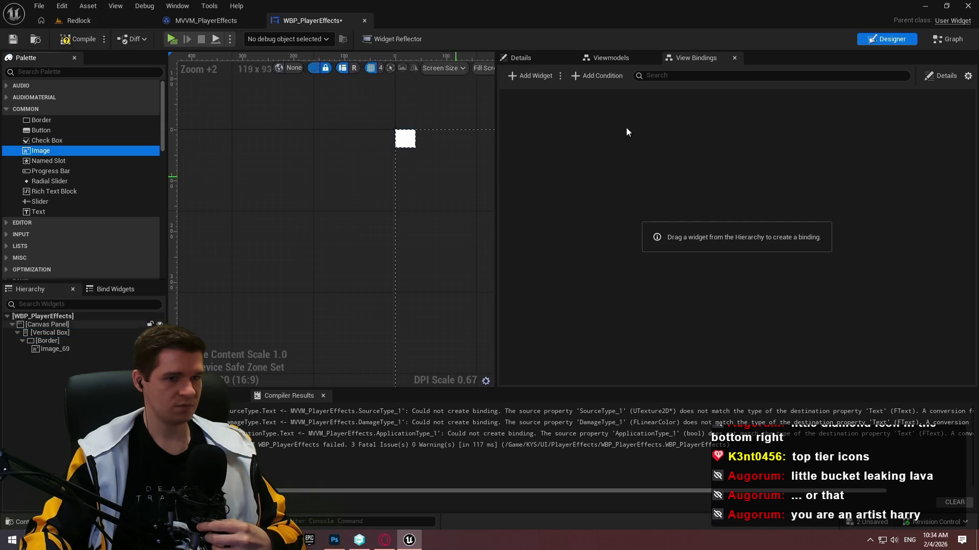
# - Wrap the vertical box in a Horizontal Box
pyautogui.moveTo(497, 120); pyautogui.dragTo(678, 120)
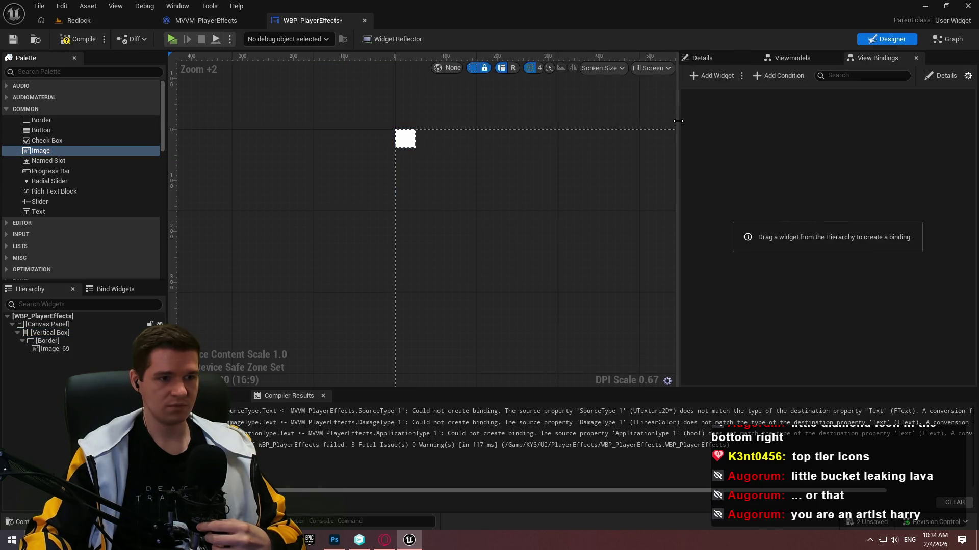
pyautogui.scroll(2, 456, 255)
pyautogui.click(47, 333)
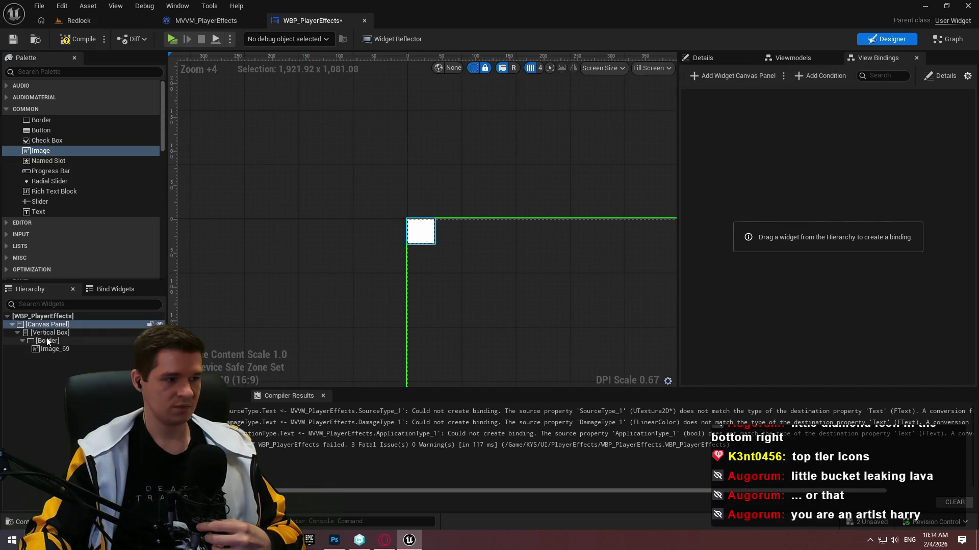
pyautogui.rightClick(47, 334)
pyautogui.moveTo(64, 443)
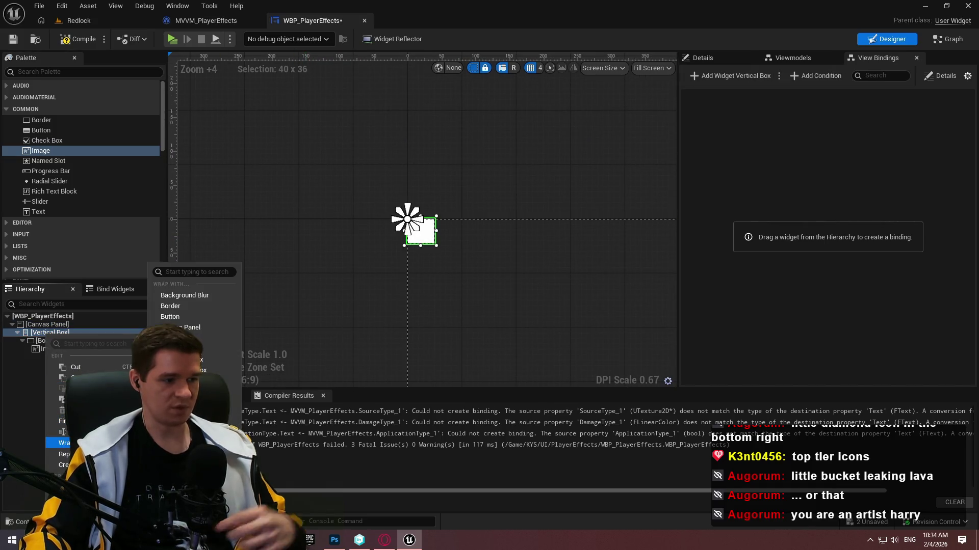
pyautogui.click(201, 363)
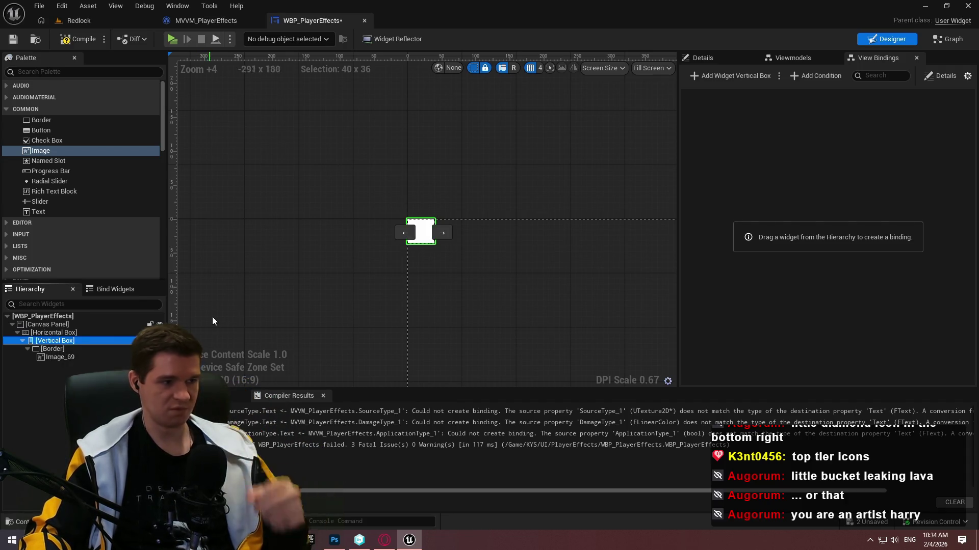
# - Rename the vertical box to Effect1
pyautogui.click(44, 339)
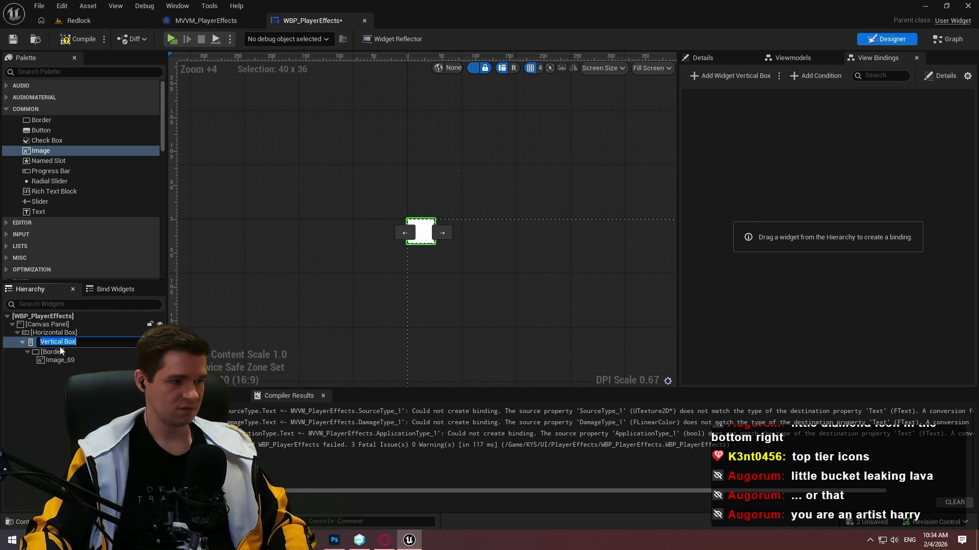
pyautogui.write('Effec')
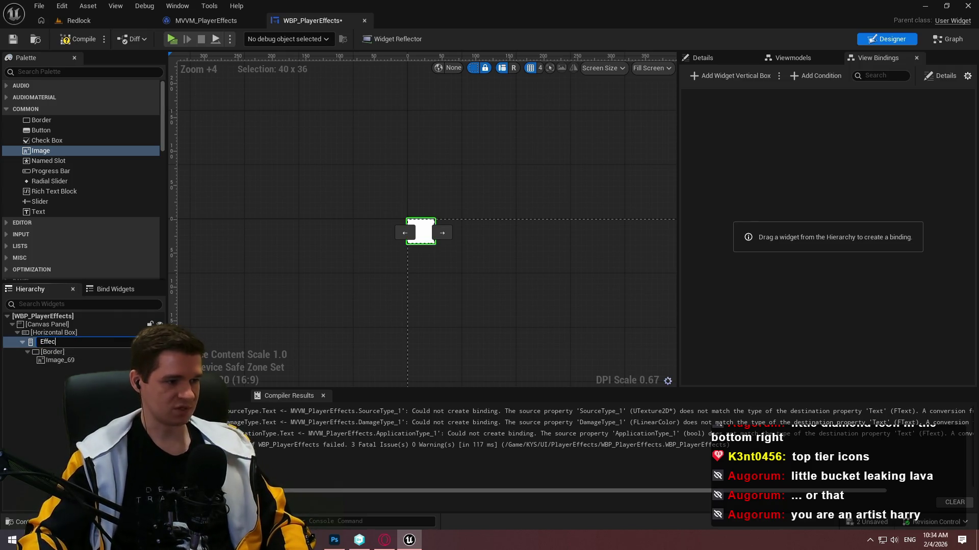
pyautogui.press('Return')
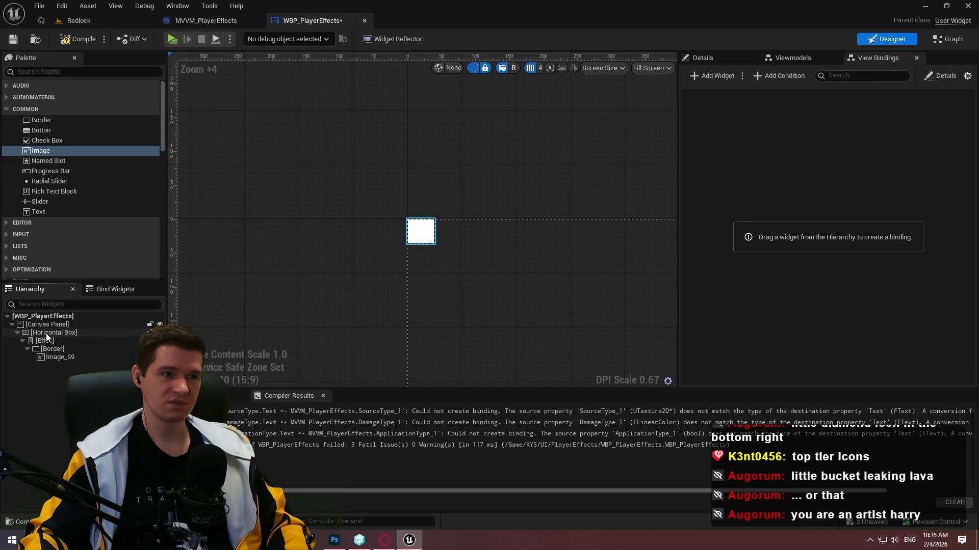
pyautogui.click(49, 341)
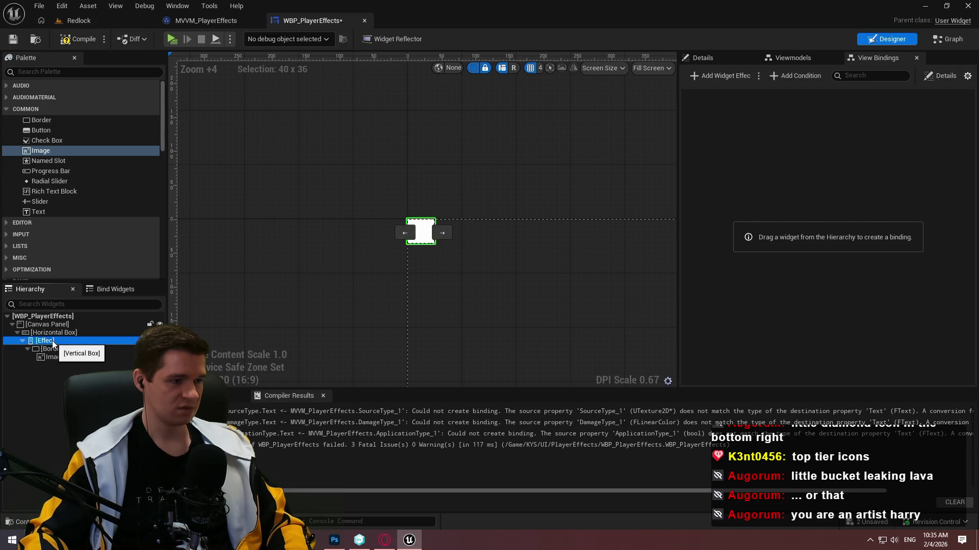
pyautogui.click(53, 341)
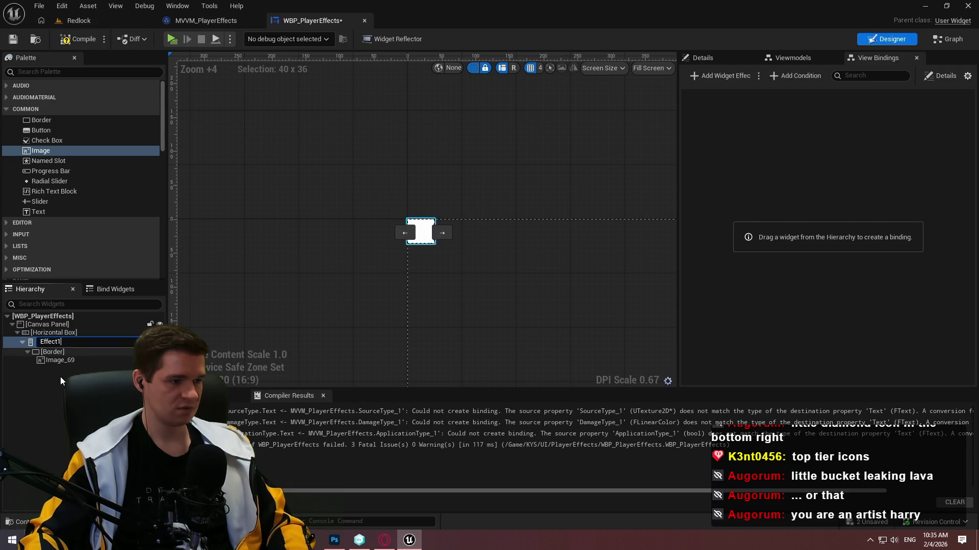
pyautogui.click(60, 374)
pyautogui.click(56, 340)
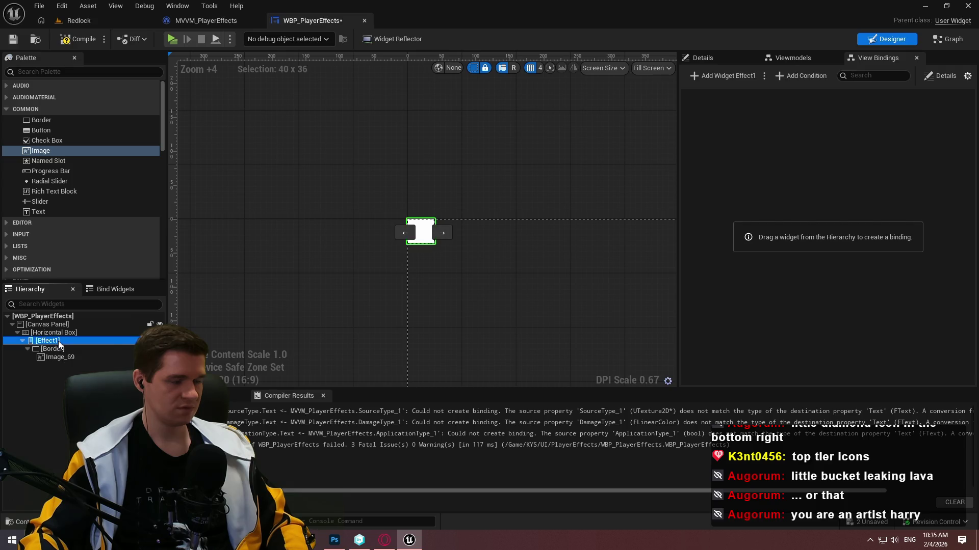
pyautogui.click(58, 380)
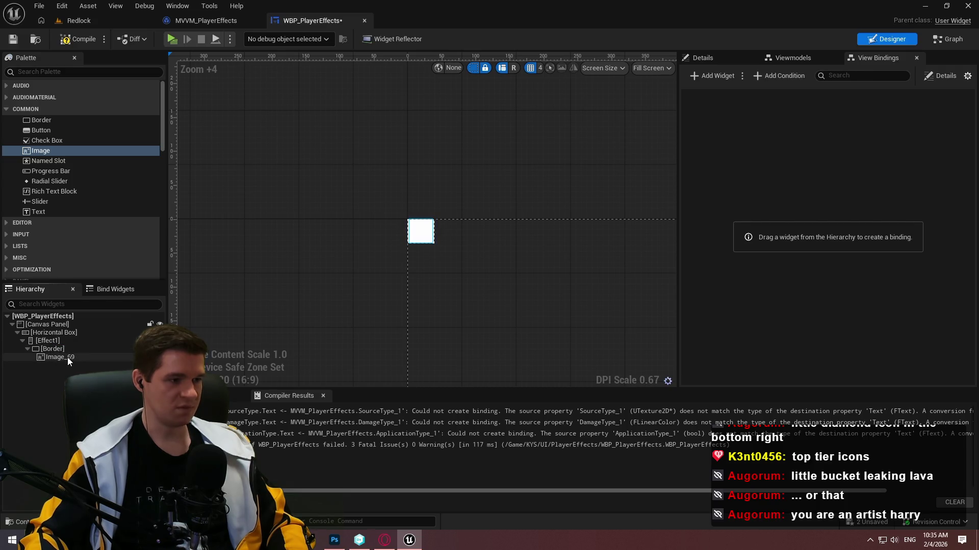
pyautogui.click(700, 58)
pyautogui.click(879, 59)
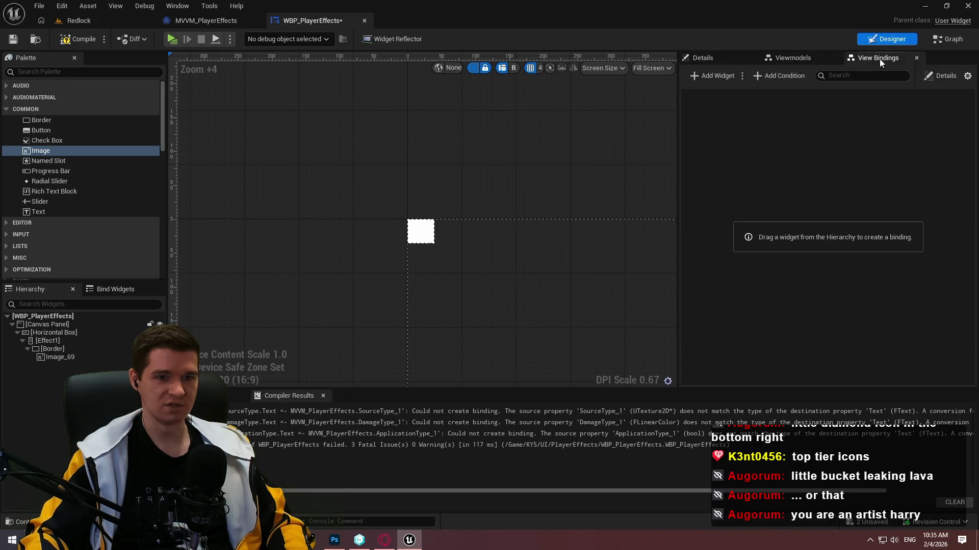
# - Set the border's brush colour to black
pyautogui.scroll(7, 371, 274)
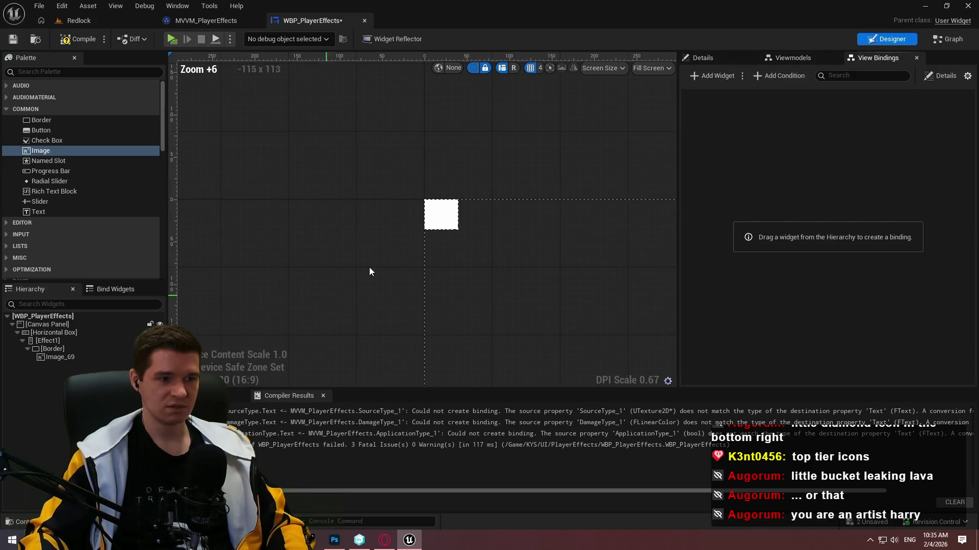
pyautogui.click(410, 237)
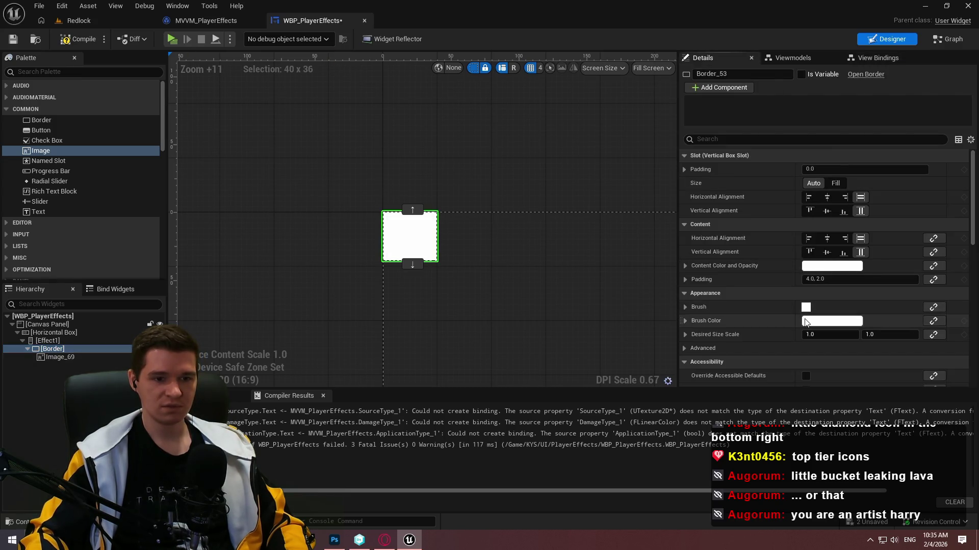
pyautogui.click(809, 321)
pyautogui.moveTo(727, 319); pyautogui.dragTo(724, 364)
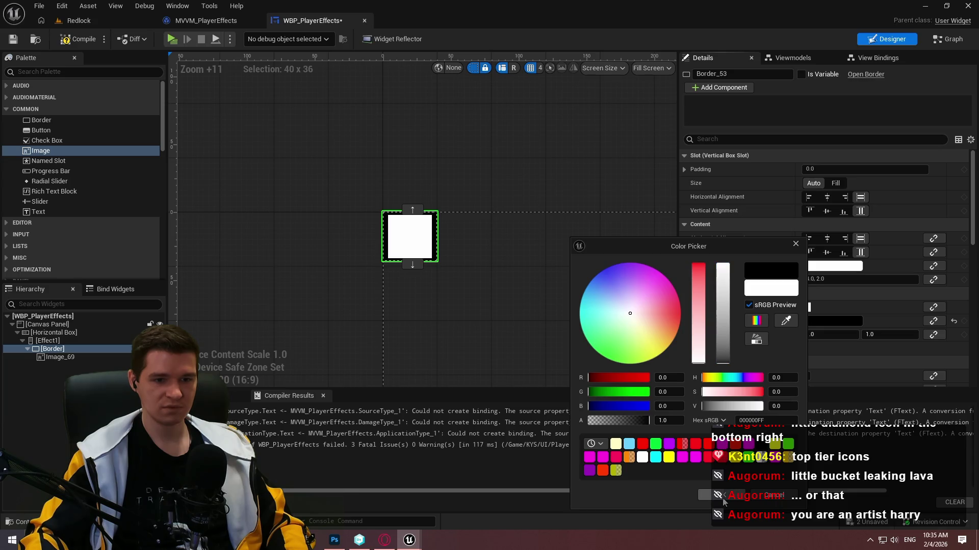
pyautogui.click(720, 496)
# - Give the border a content padding of 2.0
pyautogui.click(847, 281)
pyautogui.write('21')
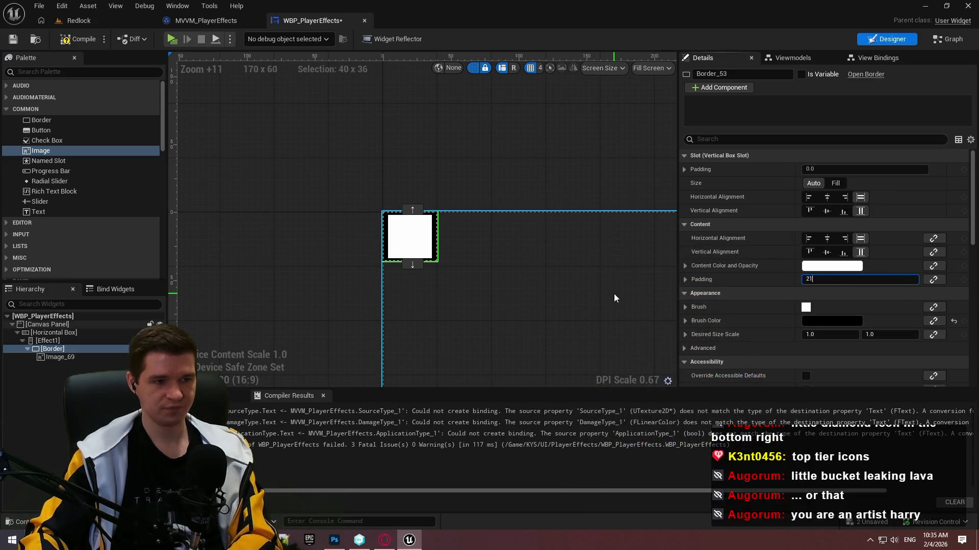
pyautogui.write('2')
pyautogui.press('Return')
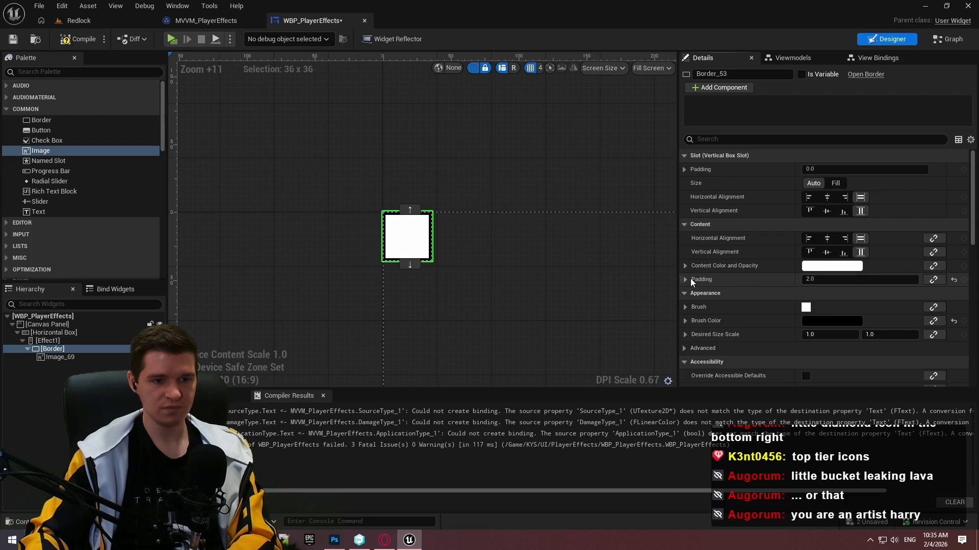
pyautogui.click(686, 279)
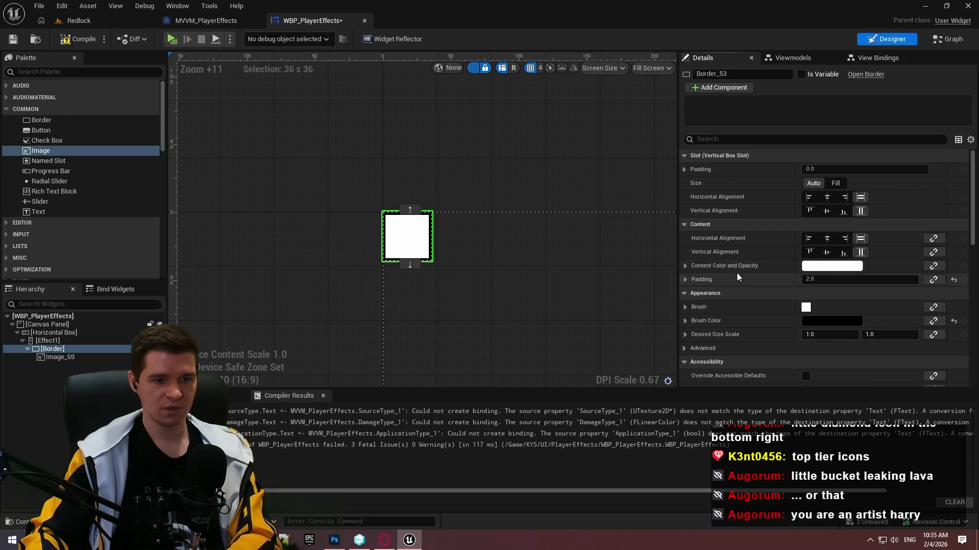
pyautogui.click(685, 280)
# - Inspect the Brush Color binding options, then show the empty View Bindings list
pyautogui.click(705, 308)
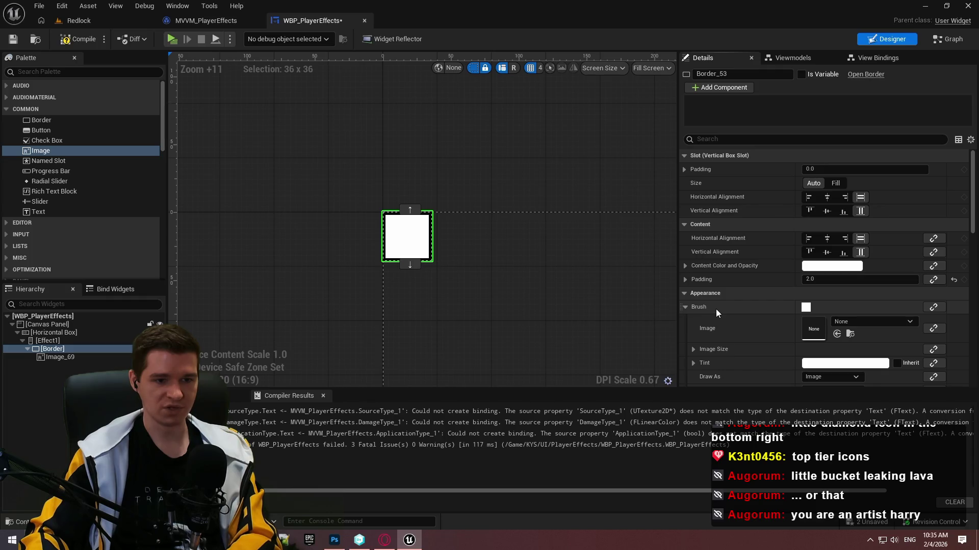
pyautogui.scroll(-3, 766, 337)
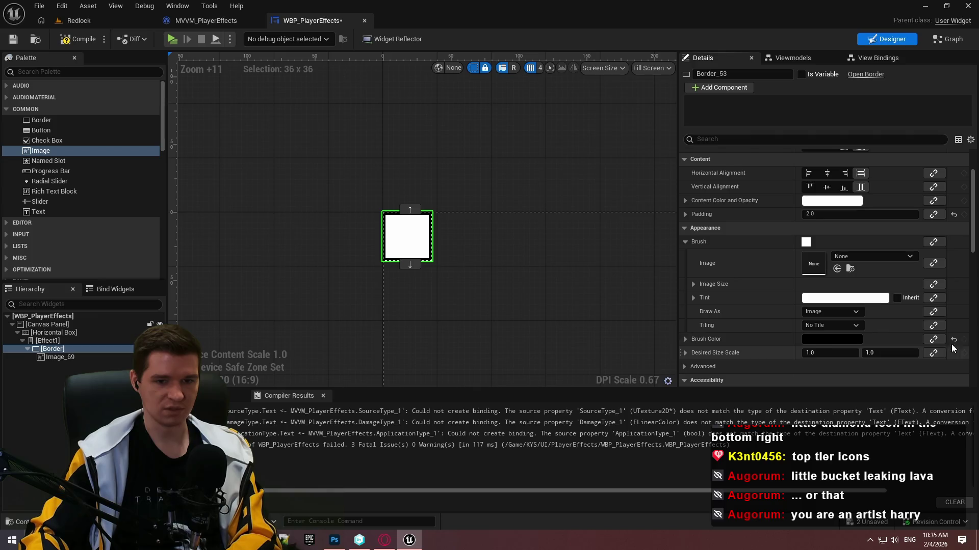
pyautogui.click(931, 339)
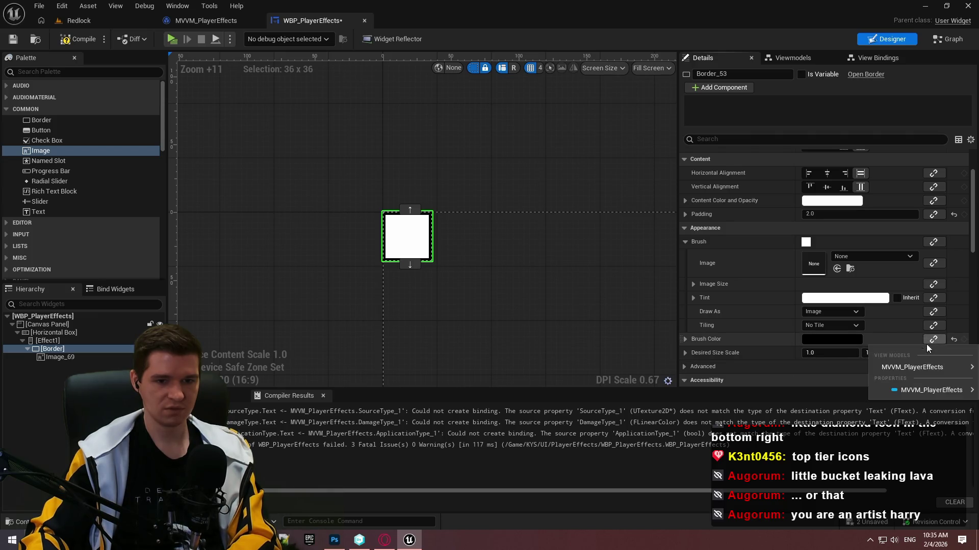
pyautogui.moveTo(921, 368)
pyautogui.click(753, 351)
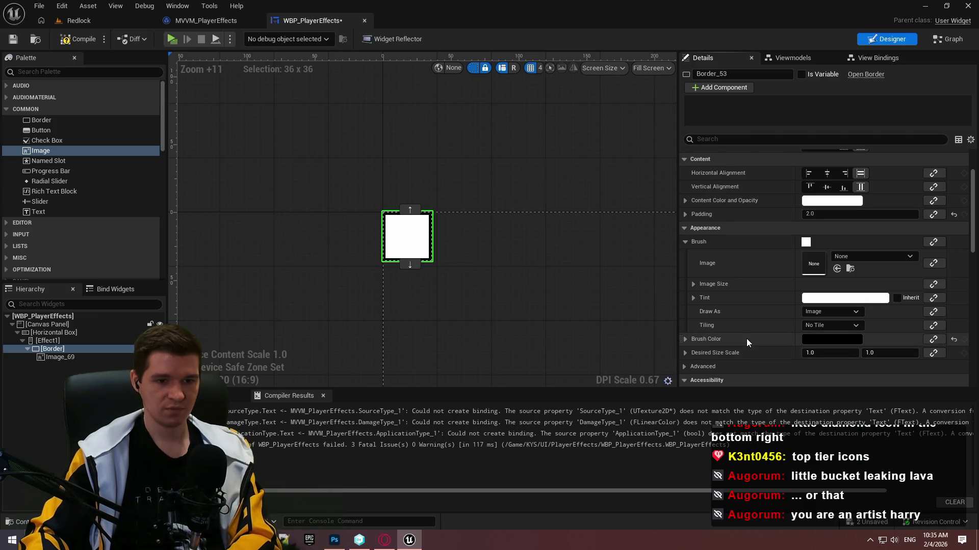
pyautogui.click(877, 58)
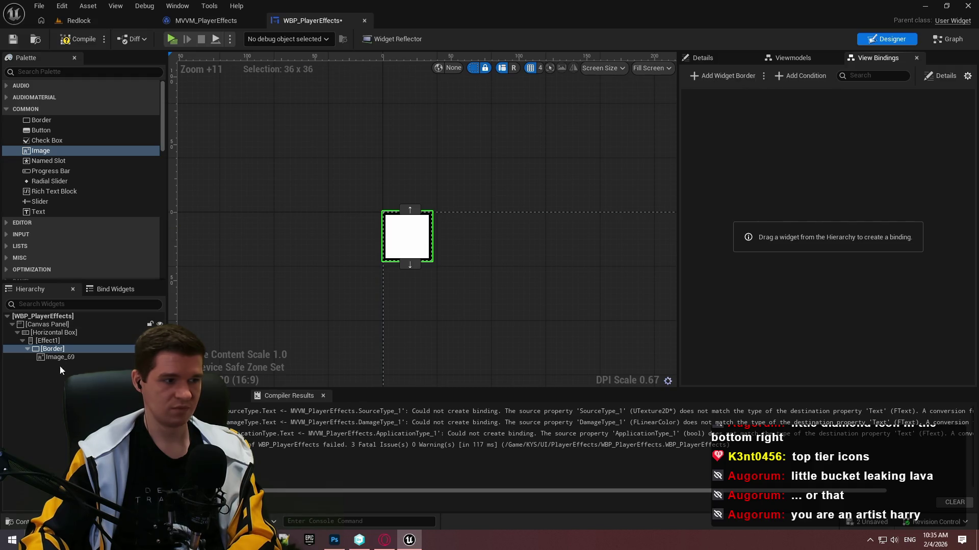
# - Rename the selected border widget to Effect1_Border
pyautogui.click(57, 351)
pyautogui.press('F2')
pyautogui.write('Effect1_Bor')
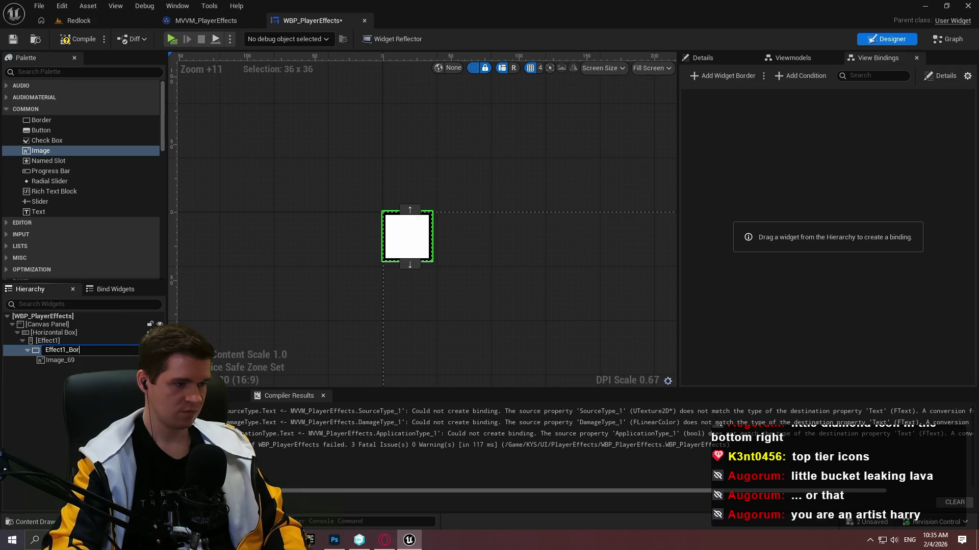
pyautogui.write('der')
pyautogui.press('Return')
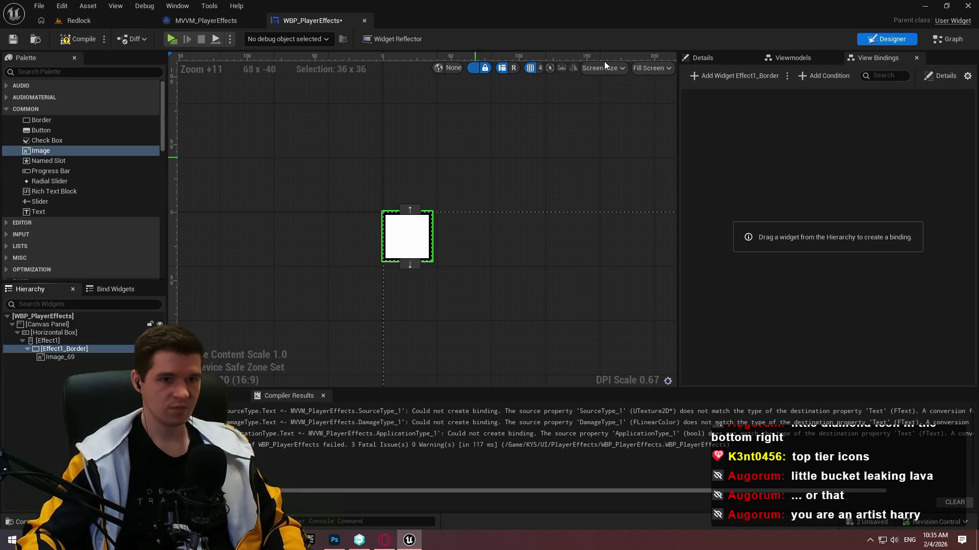
# - Add a view binding from Effect1_Border's Brush Color to MVVM_PlayerEffects Damage Type 1
pyautogui.click(725, 76)
pyautogui.click(739, 115)
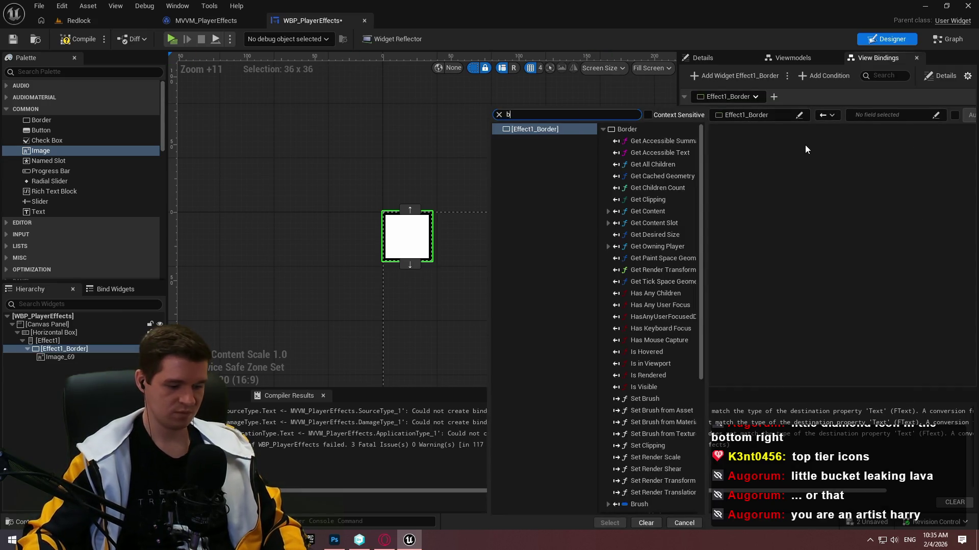
pyautogui.write('bus')
pyautogui.press('BackSpace')
pyautogui.press('BackSpace')
pyautogui.write('rush')
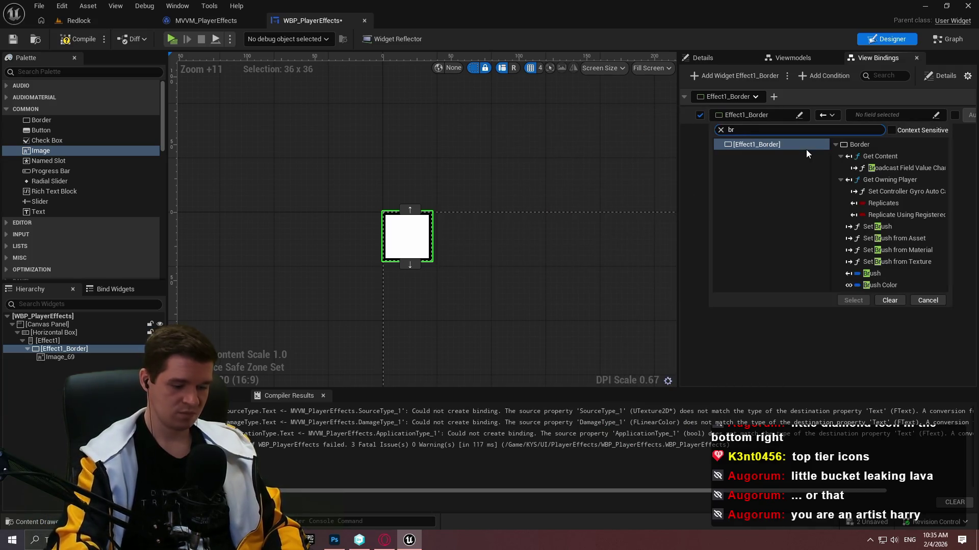
pyautogui.click(860, 214)
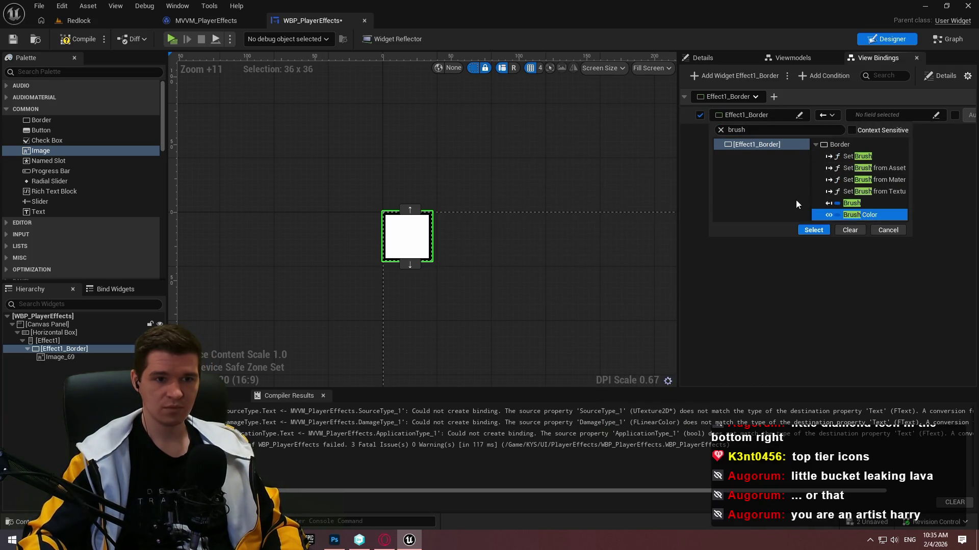
pyautogui.click(821, 231)
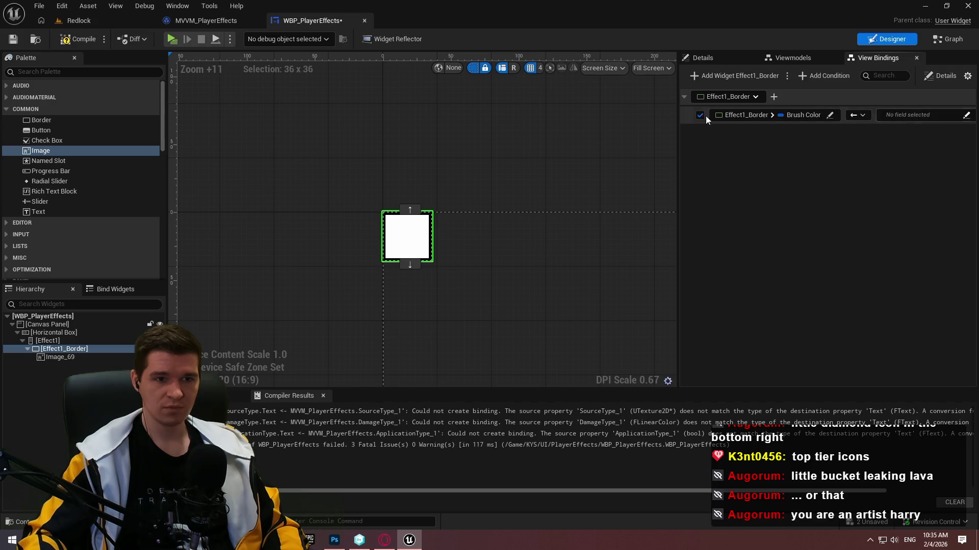
pyautogui.moveTo(679, 122); pyautogui.dragTo(627, 122)
pyautogui.click(878, 113)
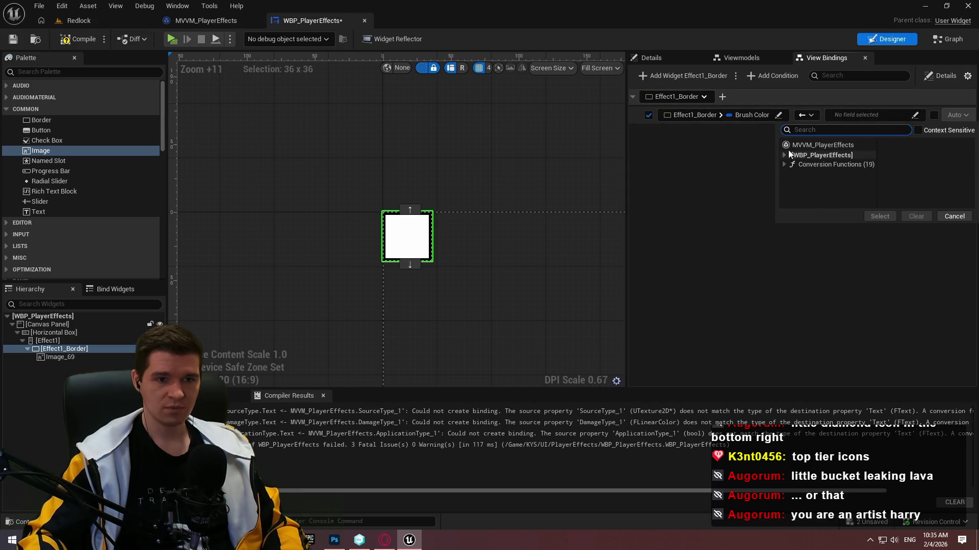
pyautogui.click(807, 147)
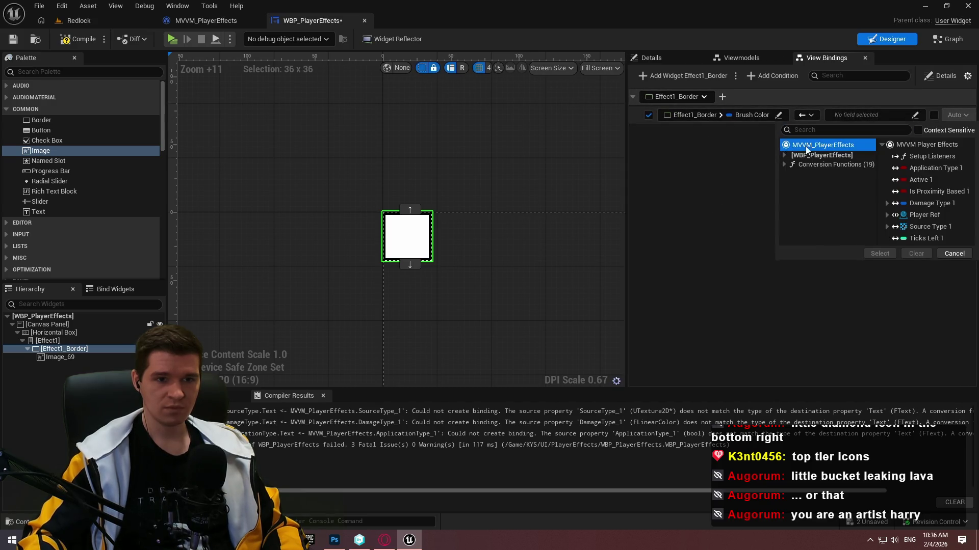
pyautogui.click(936, 204)
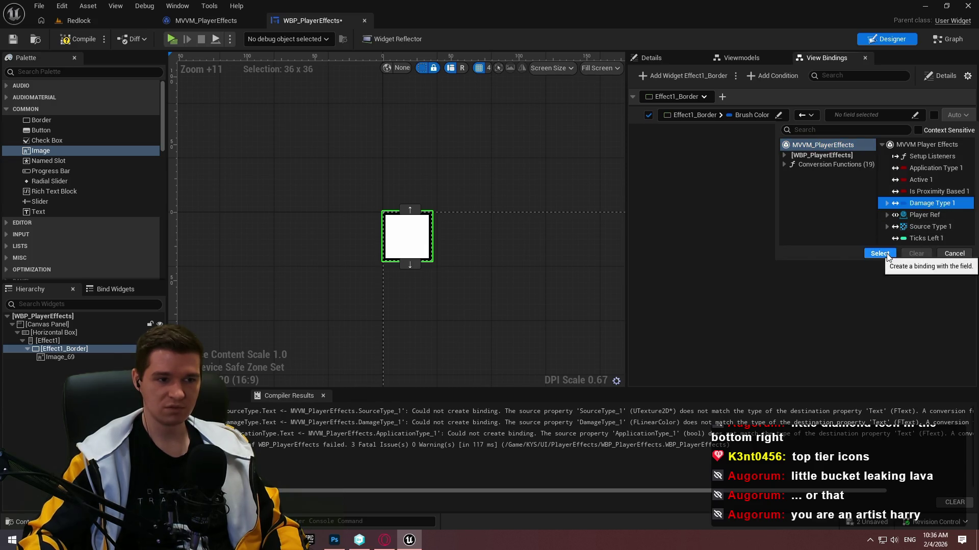
pyautogui.click(880, 254)
# - Compile and save WBP_PlayerEffects, checking out the asset
pyautogui.click(78, 39)
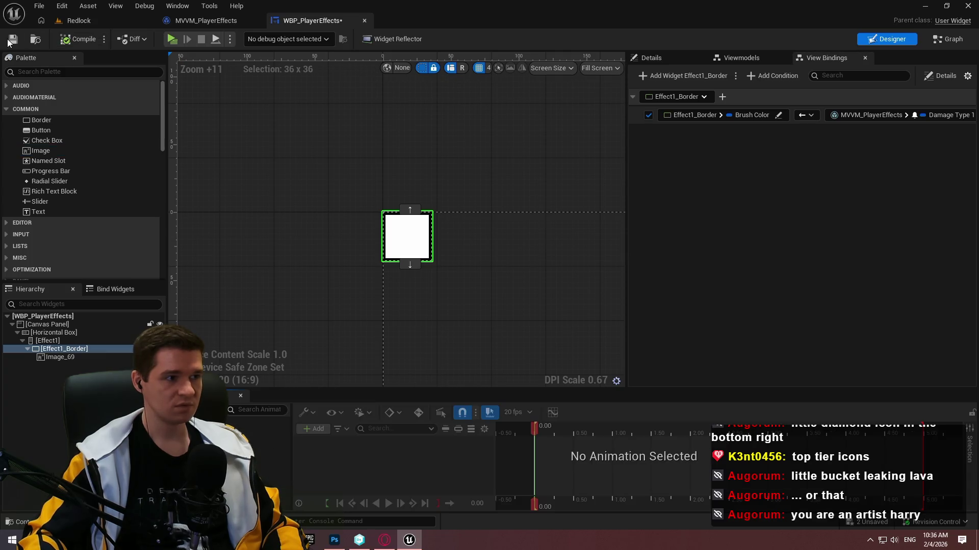
pyautogui.click(13, 39)
pyautogui.click(523, 386)
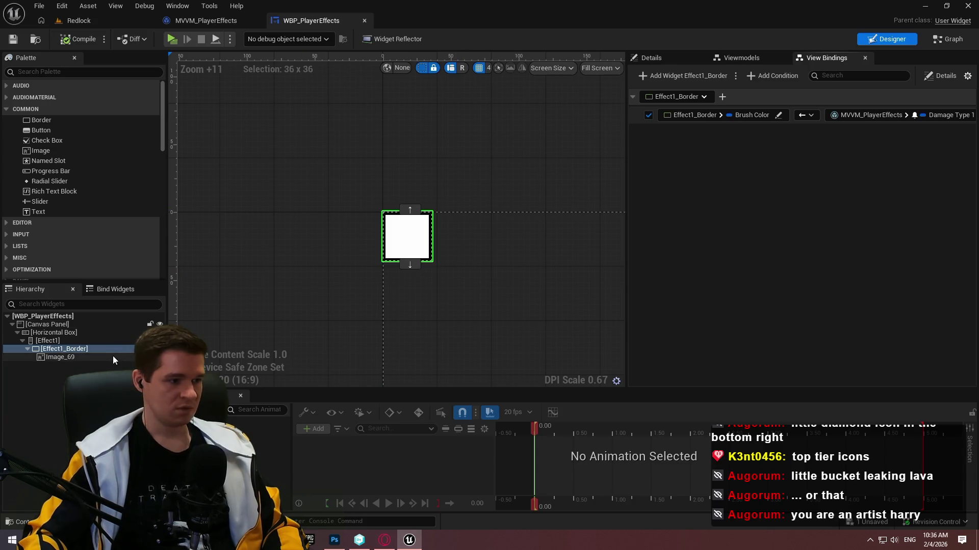
# - Rename Image_69 to Effect1_Icon
pyautogui.click(60, 358)
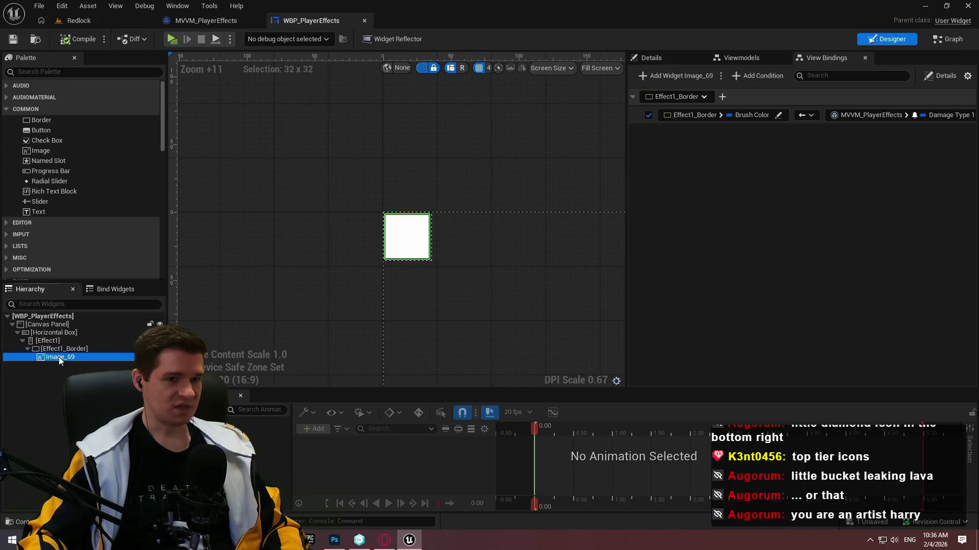
pyautogui.press('F2')
pyautogui.write('Effec')
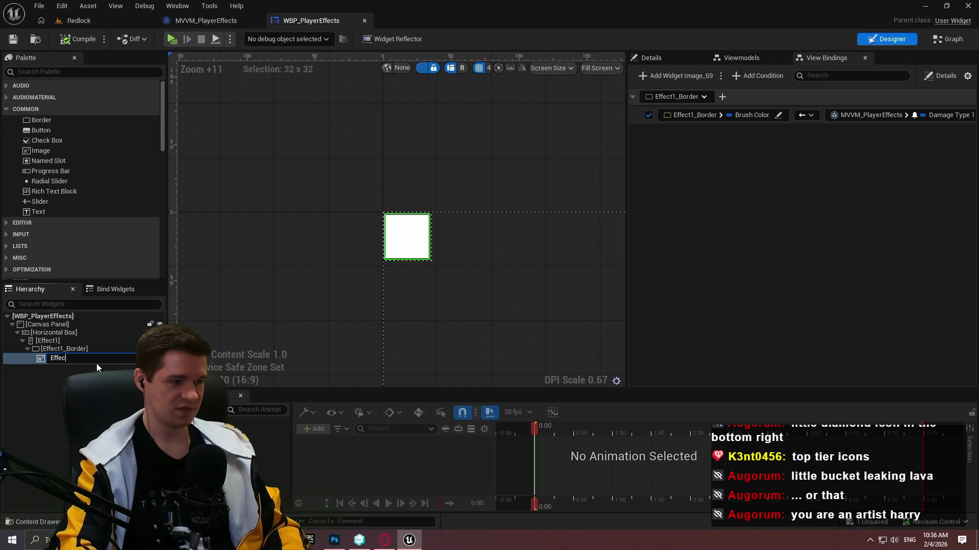
pyautogui.write('t1_Icon')
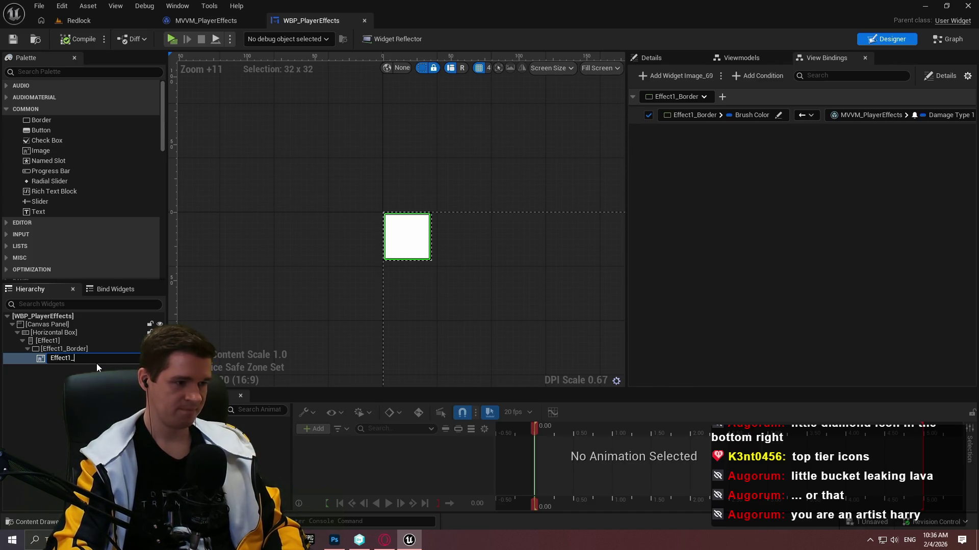
pyautogui.press('Return')
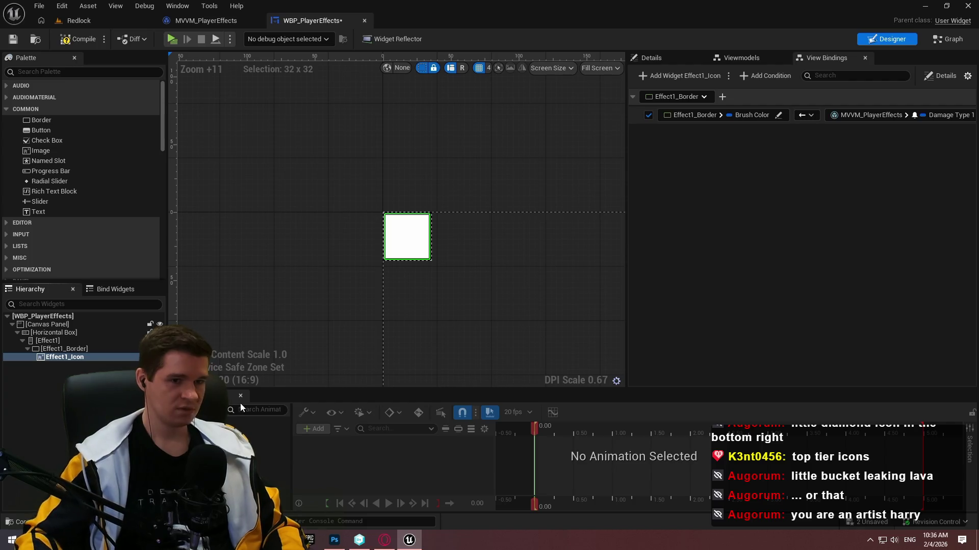
# - Add a view binding from Effect1_Icon's Brush Image to MVVM_PlayerEffects Source Type 1
pyautogui.click(671, 56)
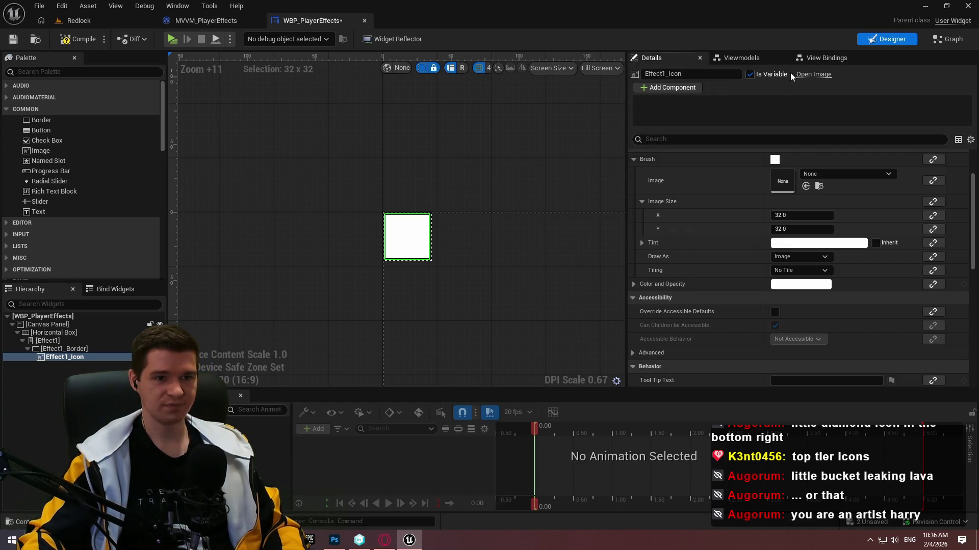
pyautogui.click(828, 58)
pyautogui.click(673, 77)
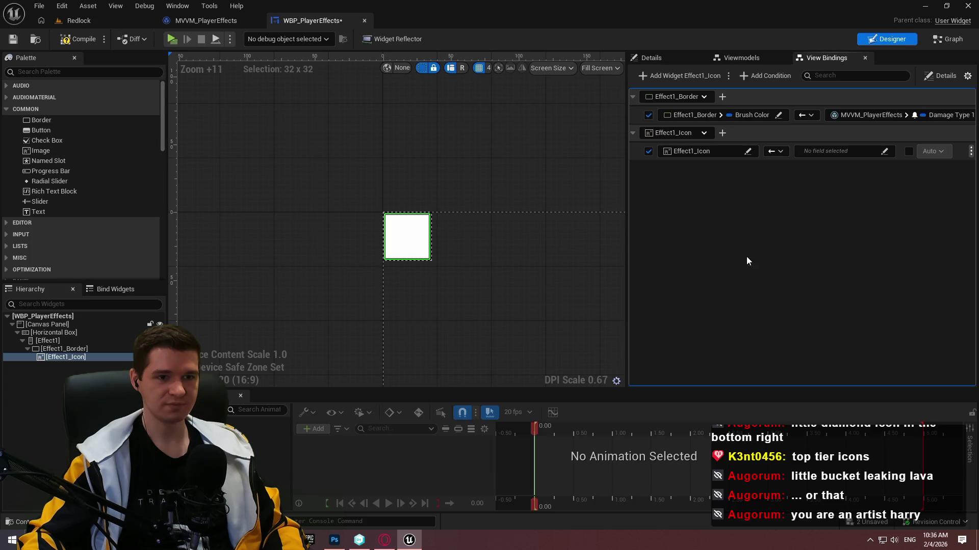
pyautogui.click(648, 58)
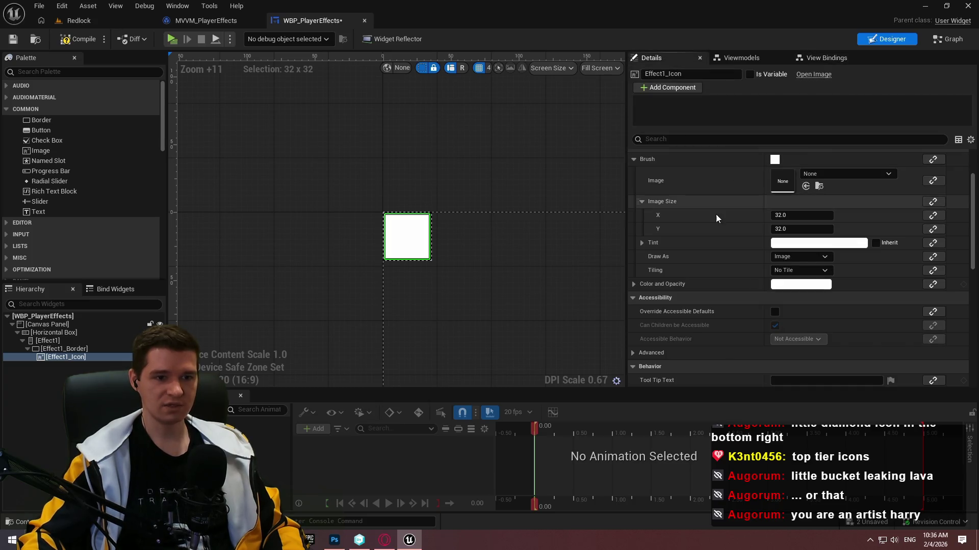
pyautogui.scroll(2, 716, 214)
pyautogui.click(830, 58)
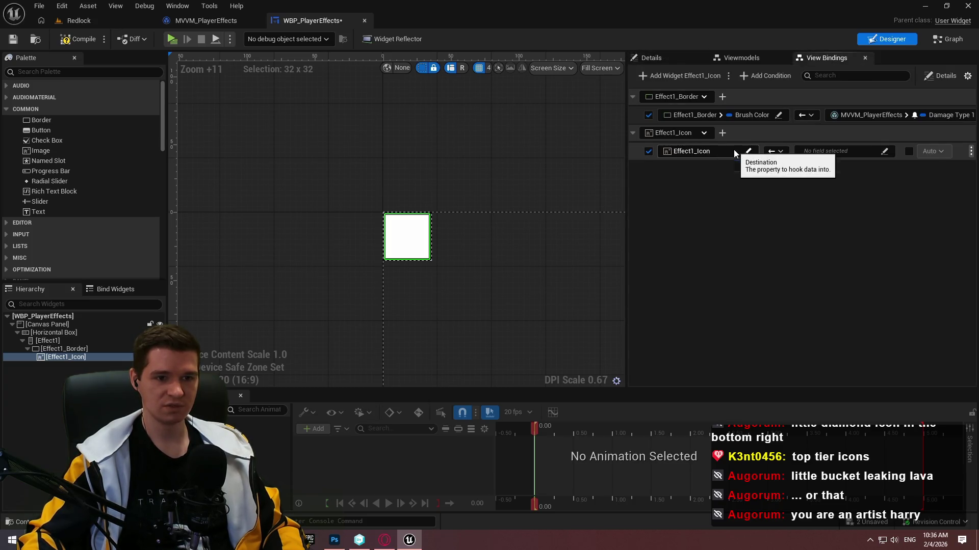
pyautogui.click(747, 151)
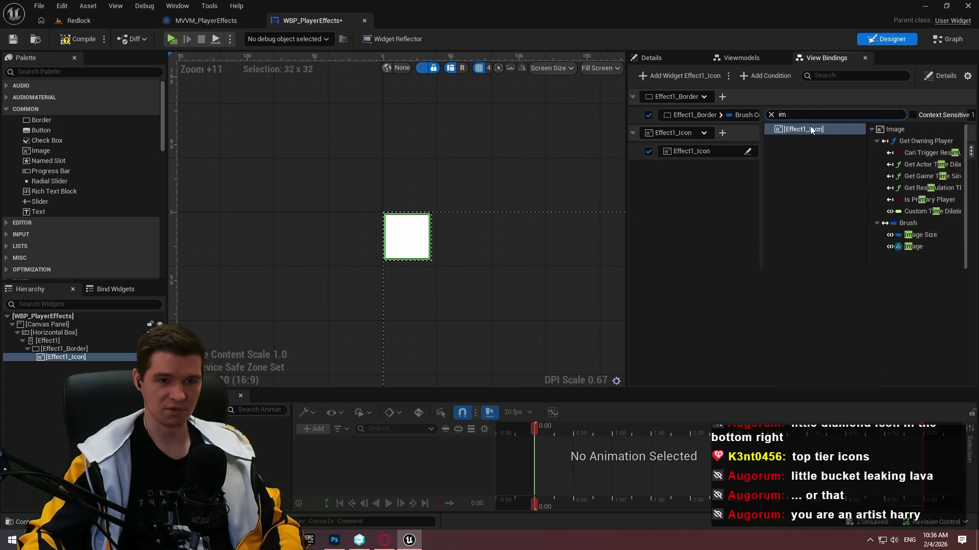
pyautogui.write('ima')
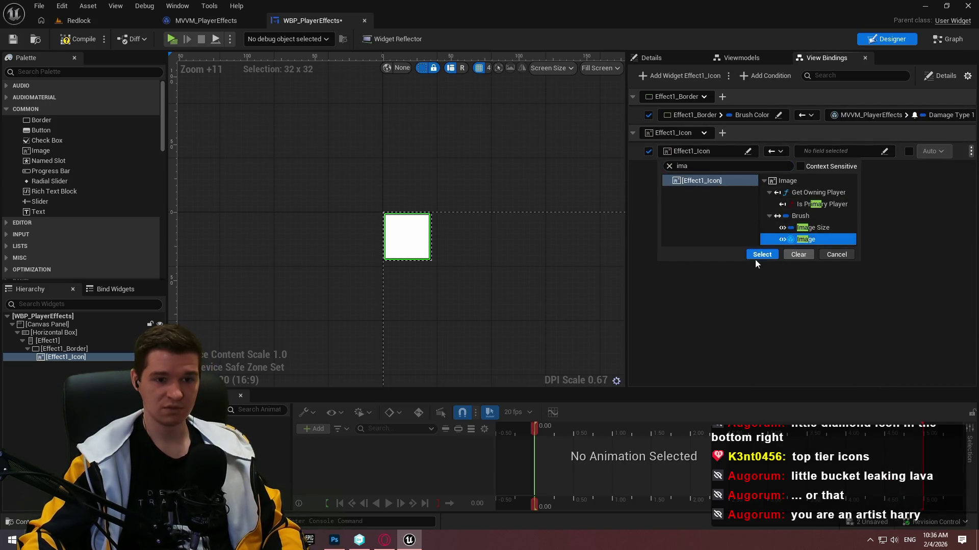
pyautogui.click(756, 257)
pyautogui.click(901, 153)
pyautogui.click(869, 181)
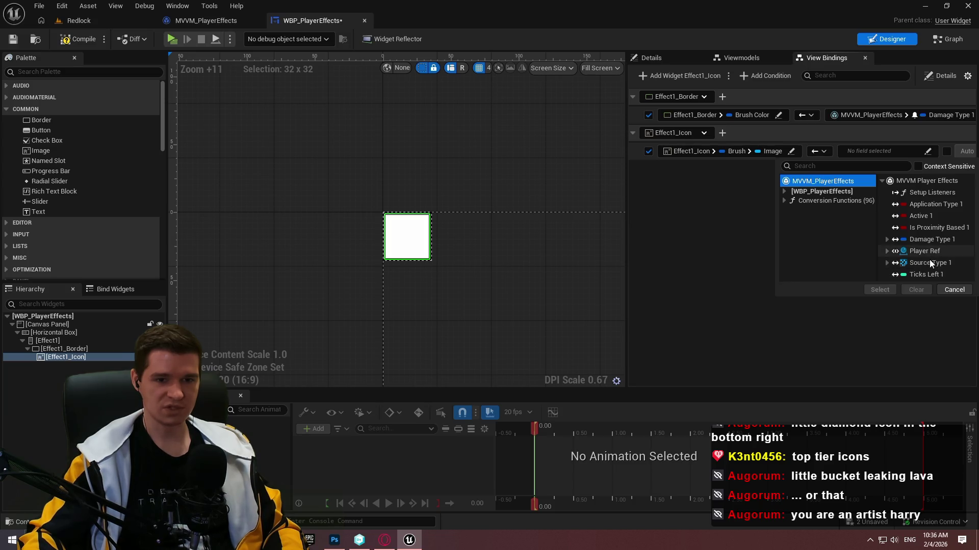
pyautogui.click(925, 263)
pyautogui.click(879, 290)
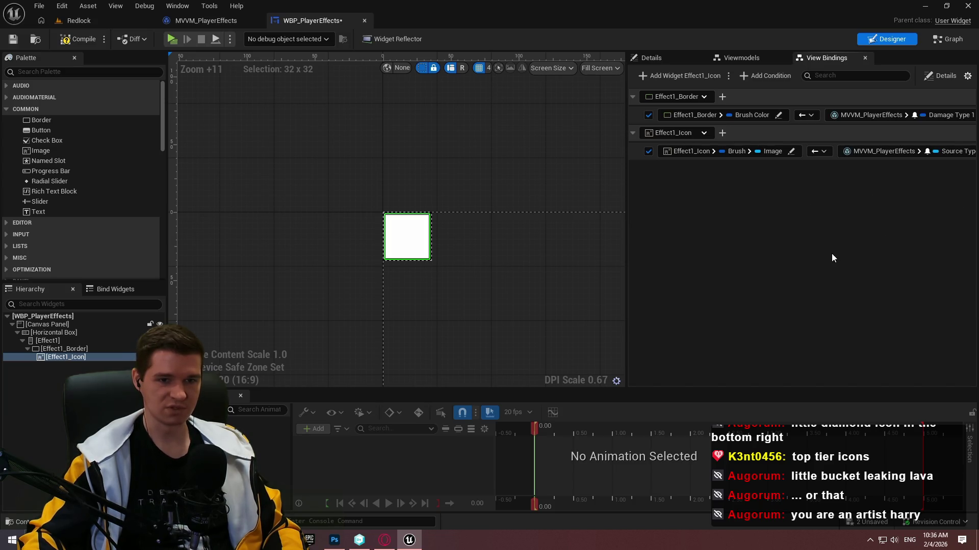
# - Compile, inspect the failing Effect1_Icon binding, then switch to the MVVM_PlayerEffects viewmodel
pyautogui.click(57, 39)
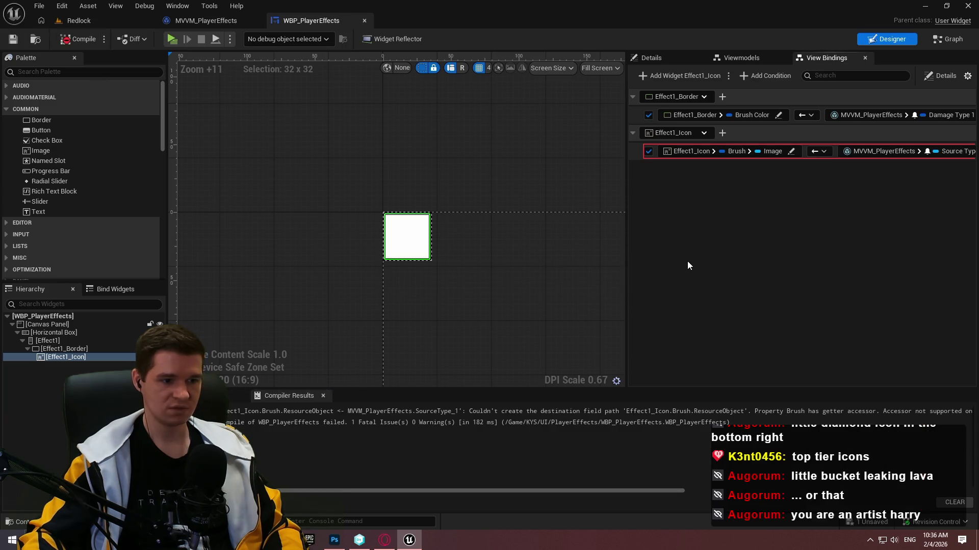
pyautogui.click(656, 58)
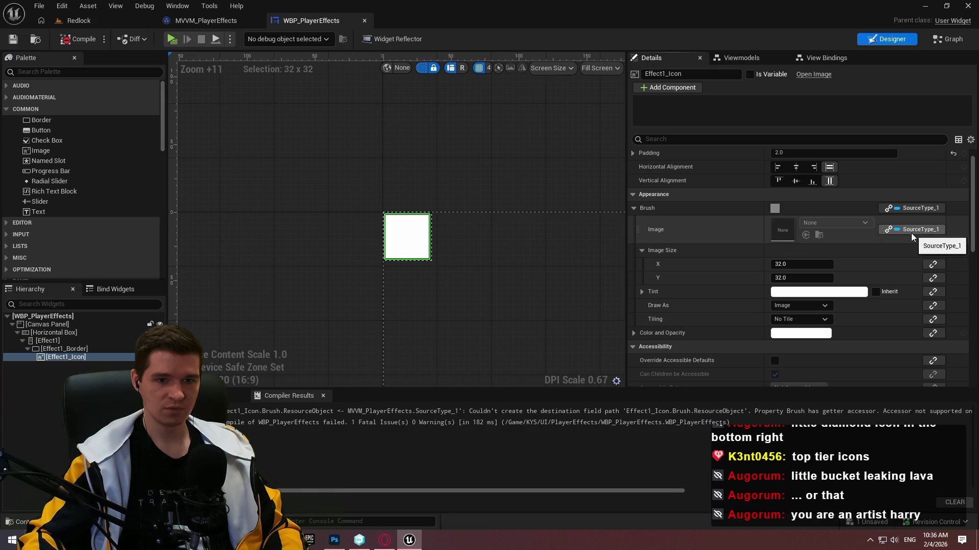
pyautogui.click(815, 62)
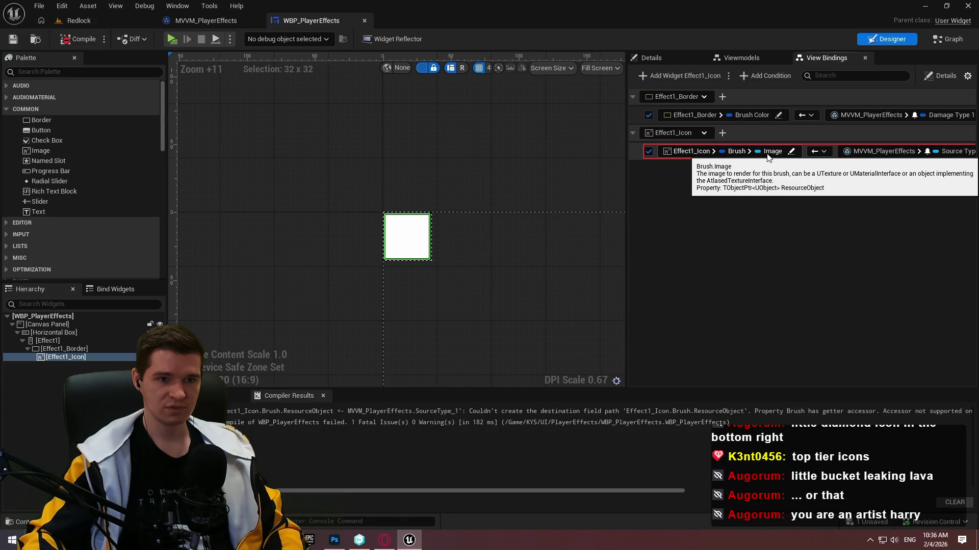
pyautogui.click(202, 21)
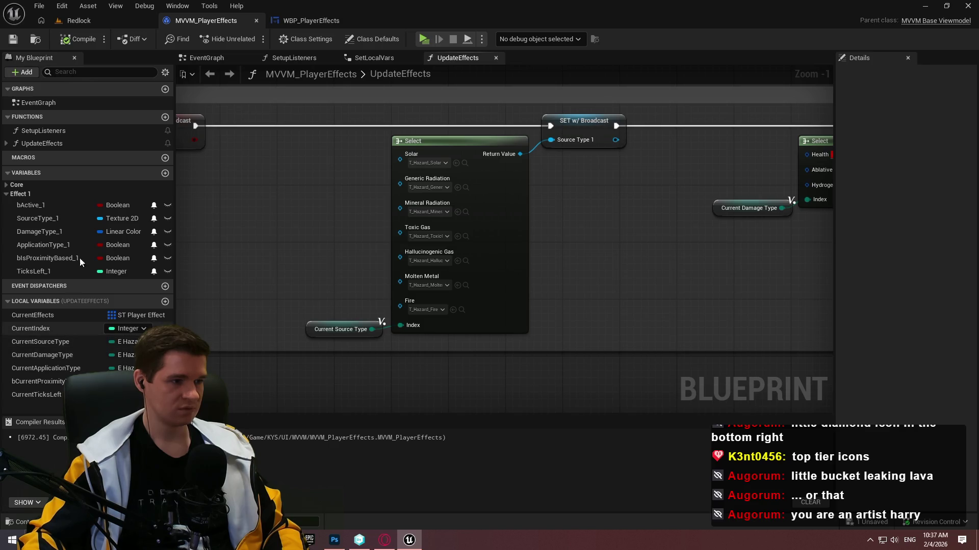
# - Change SourceType_1's variable type from Texture 2D to a Texture object reference
pyautogui.click(56, 220)
pyautogui.click(117, 219)
pyautogui.write('tex')
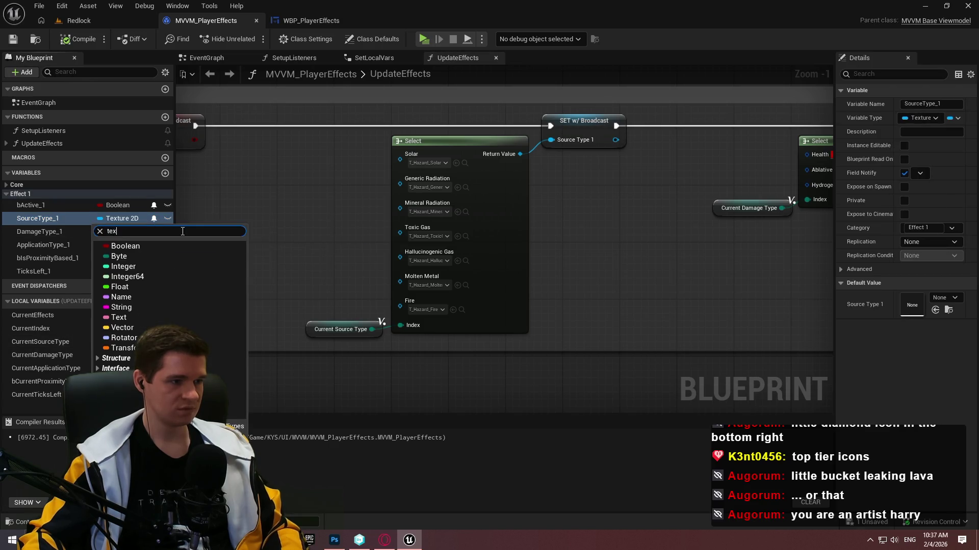
pyautogui.write('ture')
pyautogui.moveTo(179, 335)
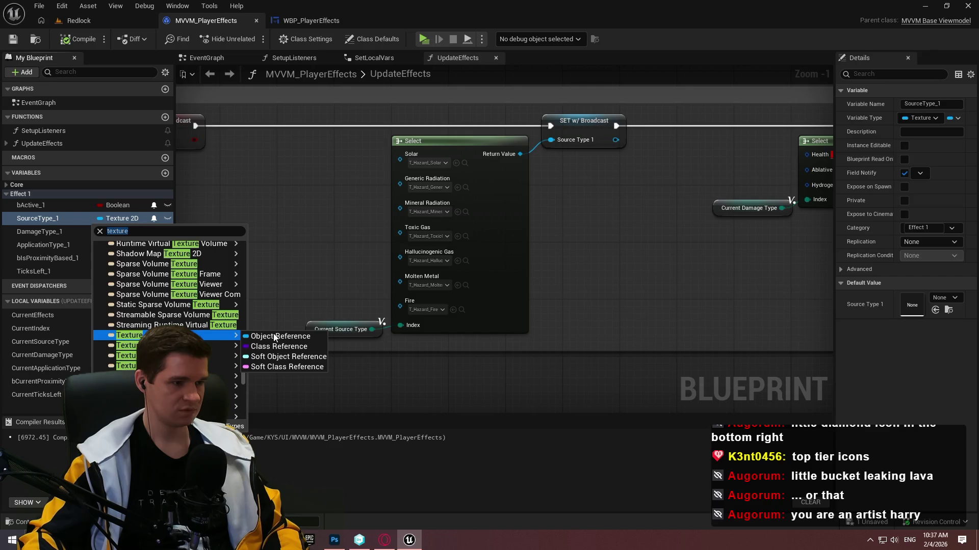
pyautogui.click(274, 337)
pyautogui.click(533, 289)
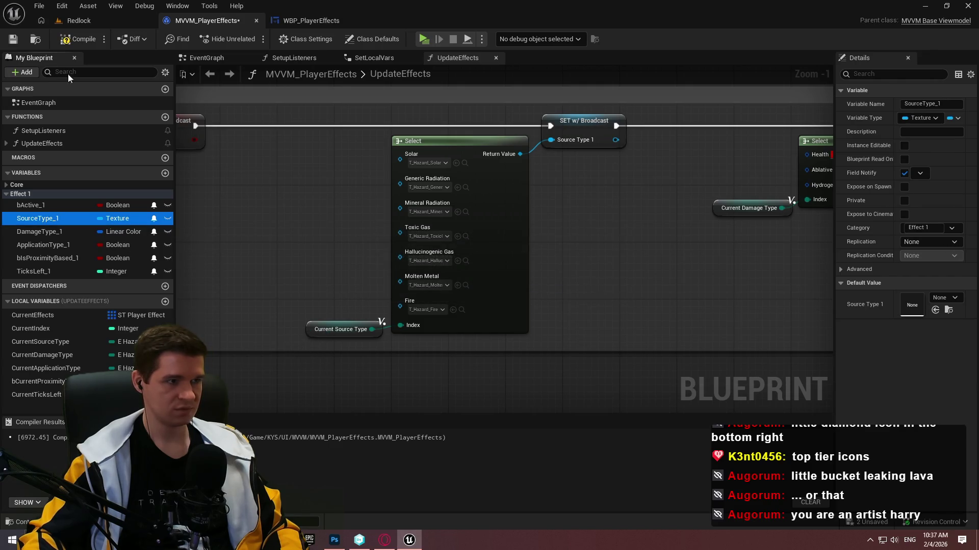
# - Compile and save the viewmodel, then return to WBP_PlayerEffects
pyautogui.click(79, 38)
pyautogui.click(13, 39)
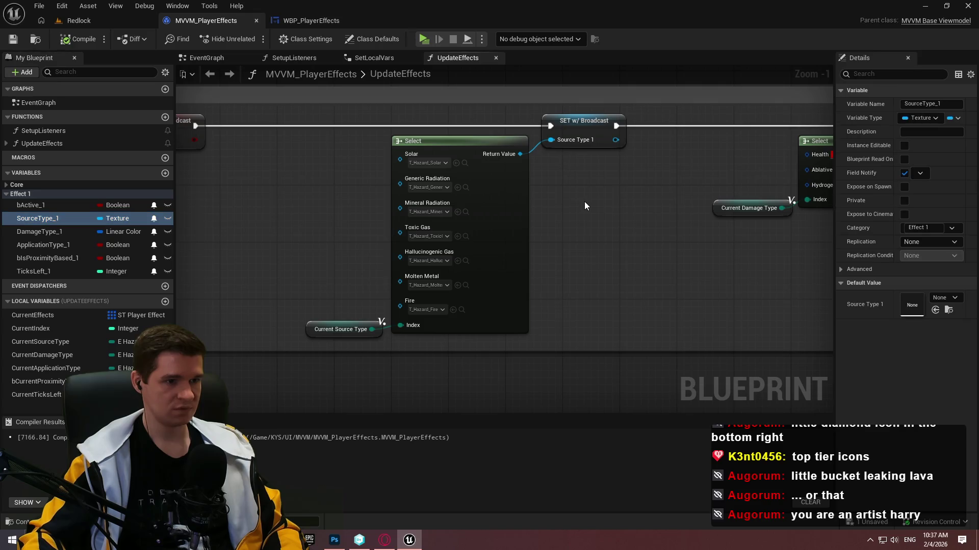
pyautogui.click(326, 21)
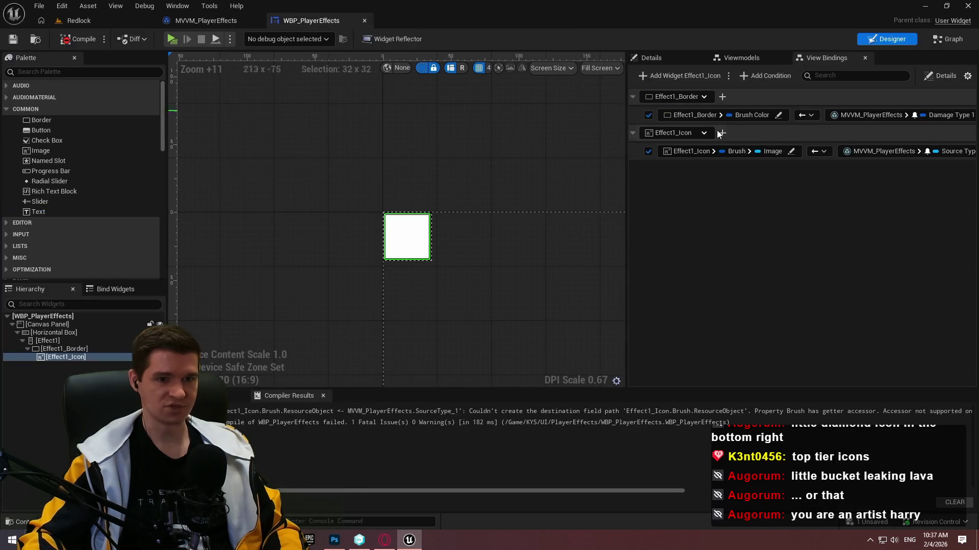
# - Reassign Source Type 1 as the icon binding's source and recompile to check it
pyautogui.click(73, 41)
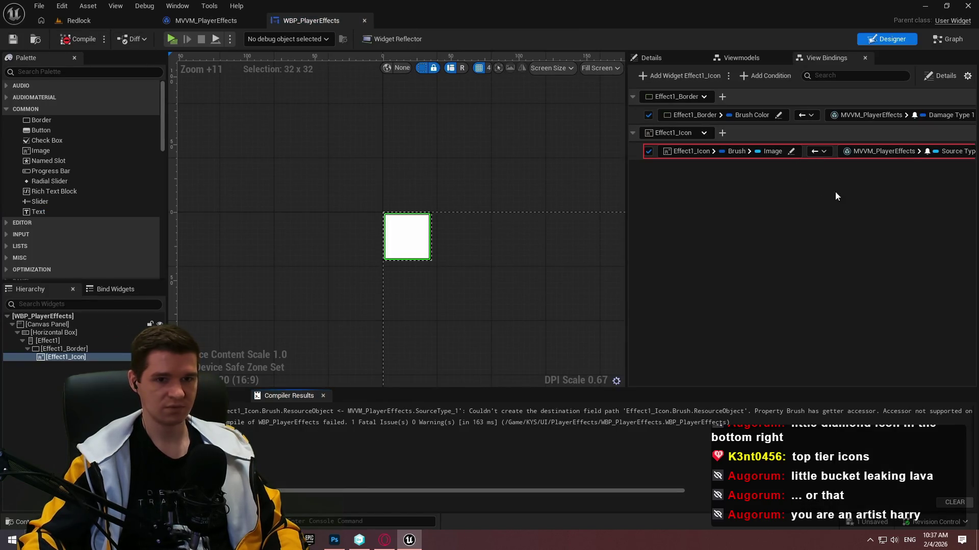
pyautogui.click(904, 151)
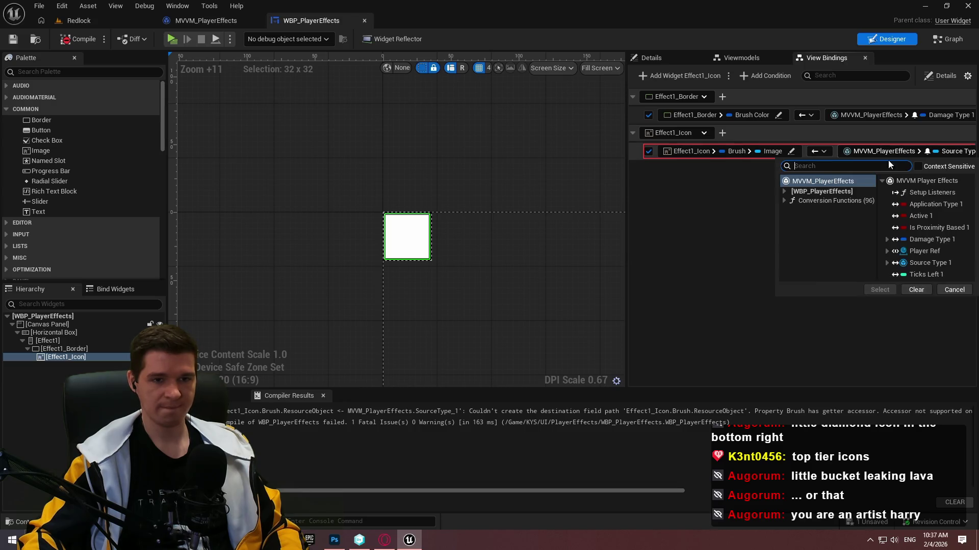
pyautogui.click(926, 261)
pyautogui.click(880, 289)
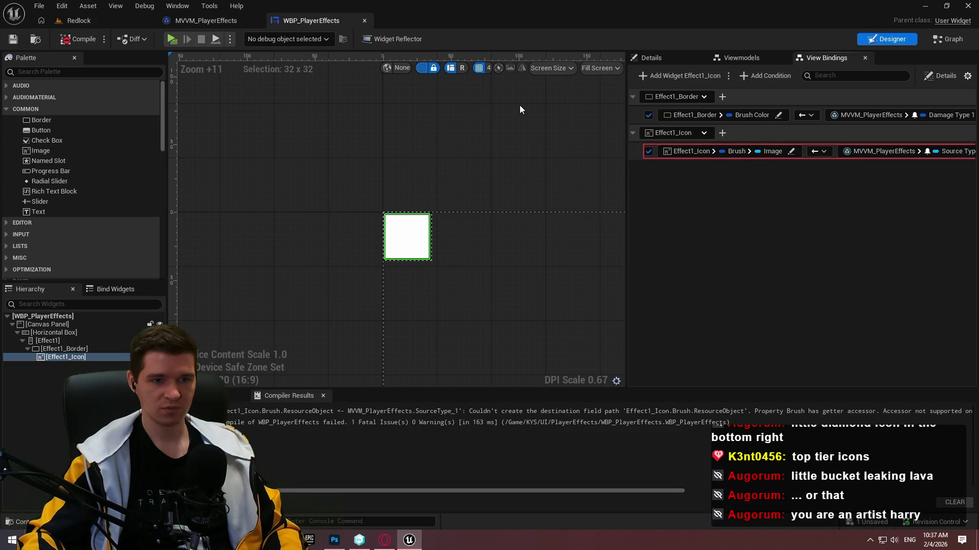
pyautogui.click(73, 43)
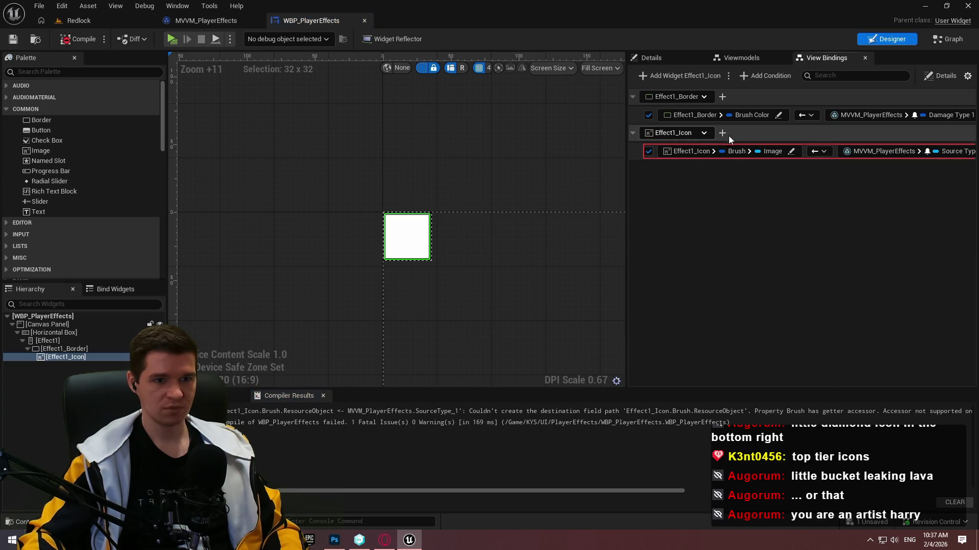
# - Delete the failing Effect1_Icon binding, then compile and save the widget
pyautogui.moveTo(625, 133); pyautogui.dragTo(329, 141)
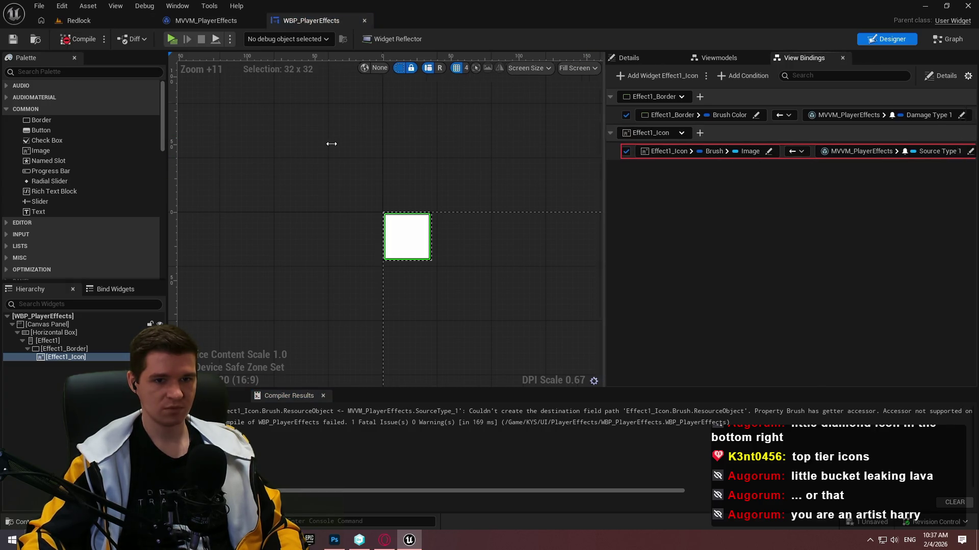
pyautogui.click(659, 151)
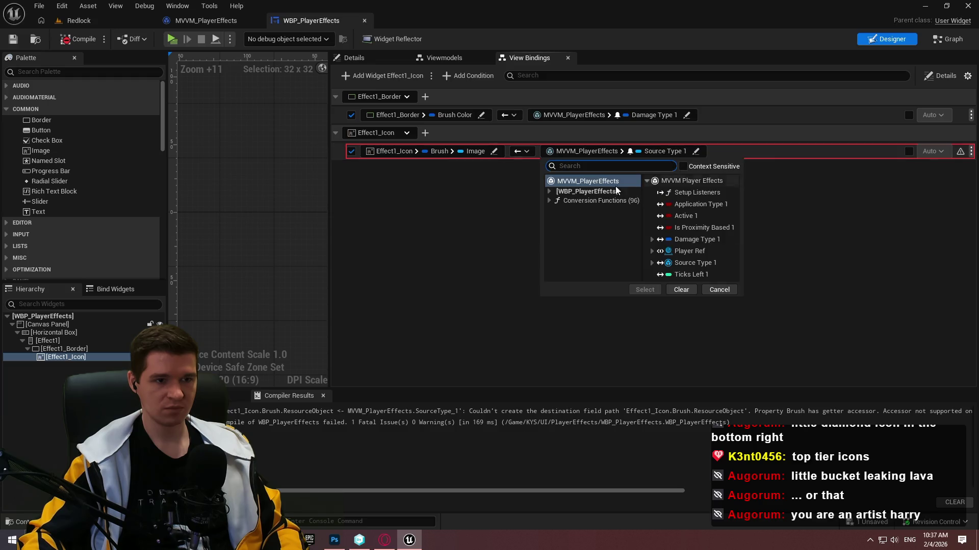
pyautogui.click(873, 201)
pyautogui.click(971, 151)
pyautogui.click(943, 169)
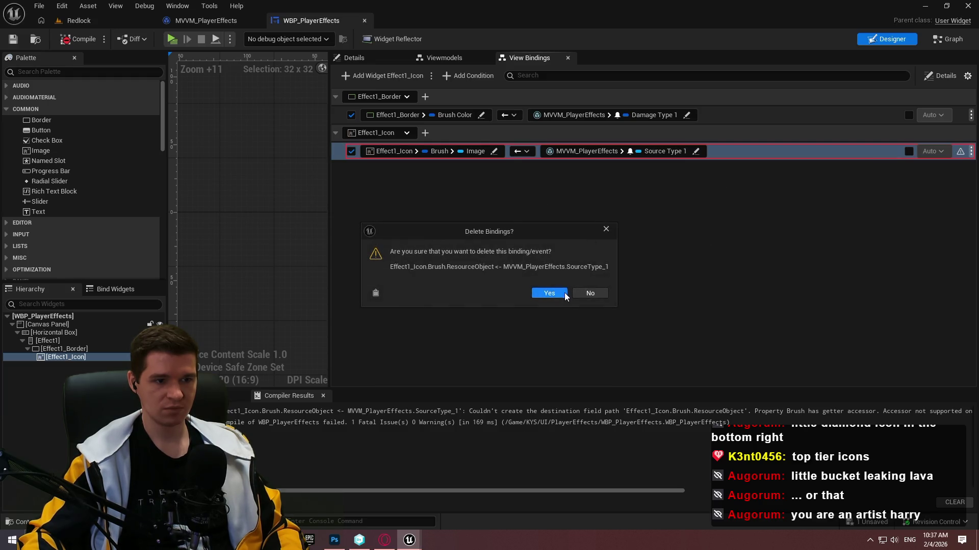
pyautogui.click(547, 292)
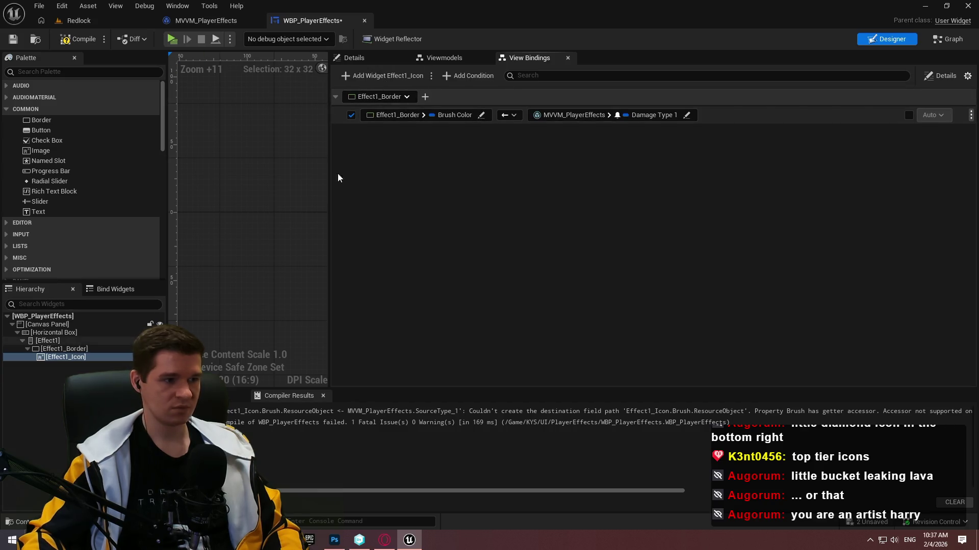
pyautogui.click(76, 40)
pyautogui.hotkey('ctrl', 's')
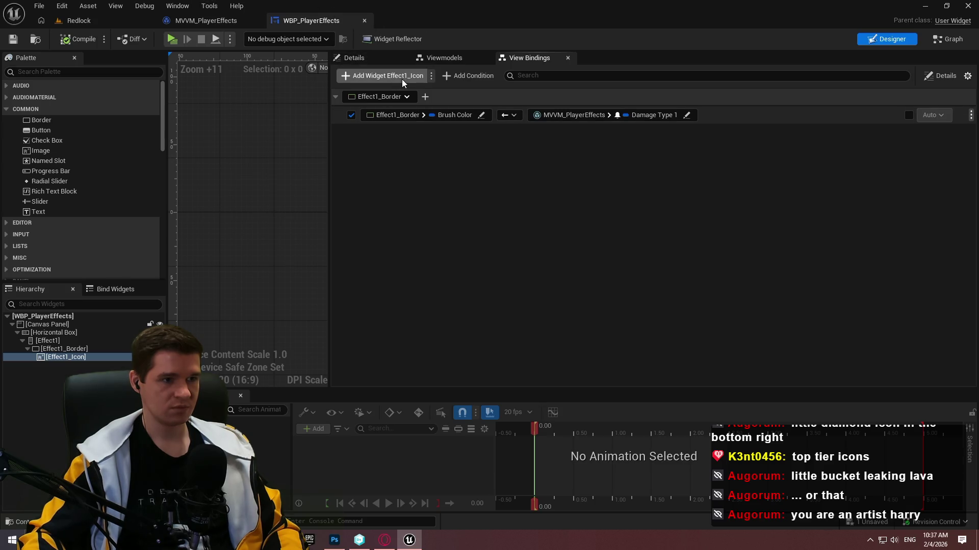
# - Add a new Effect1_Icon binding sourced from MVVM_PlayerEffects Source Type 1 and compile
pyautogui.click(388, 75)
pyautogui.click(553, 151)
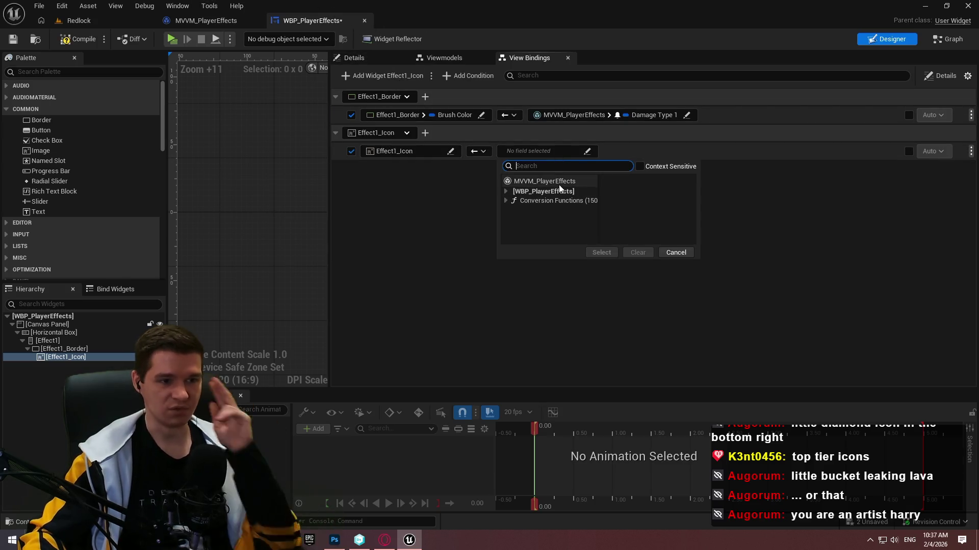
pyautogui.click(544, 181)
pyautogui.click(656, 264)
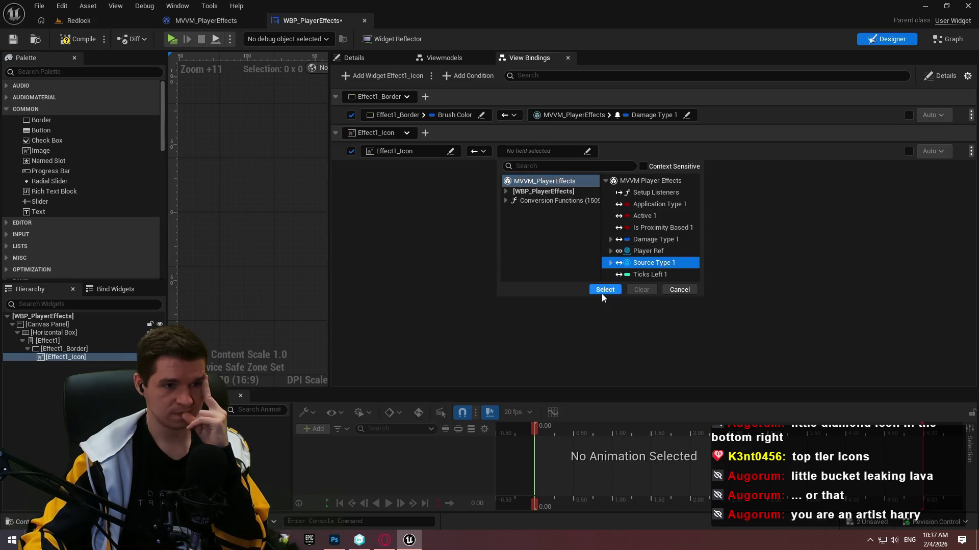
pyautogui.click(605, 289)
pyautogui.click(79, 39)
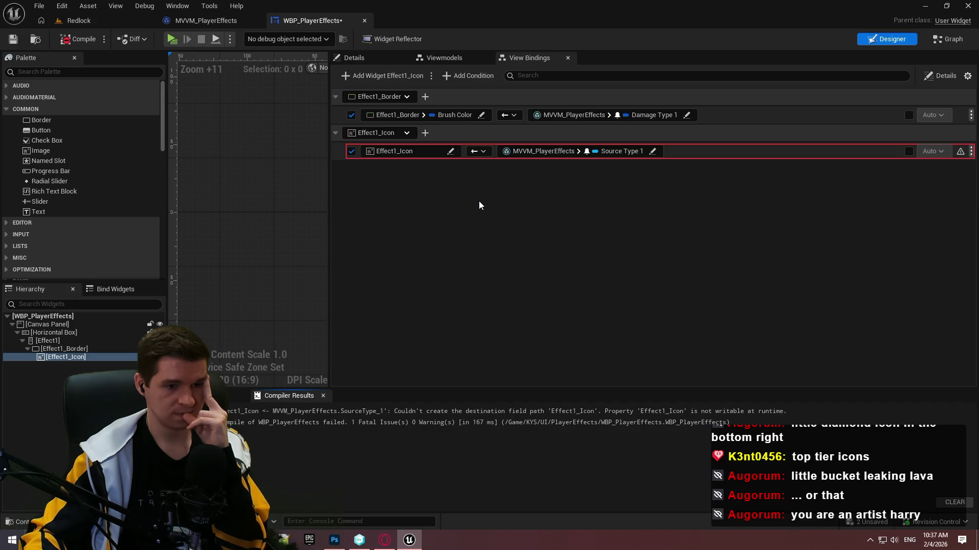
# - Set the binding's widget property to Brush > Image, then recompile and save
pyautogui.click(450, 151)
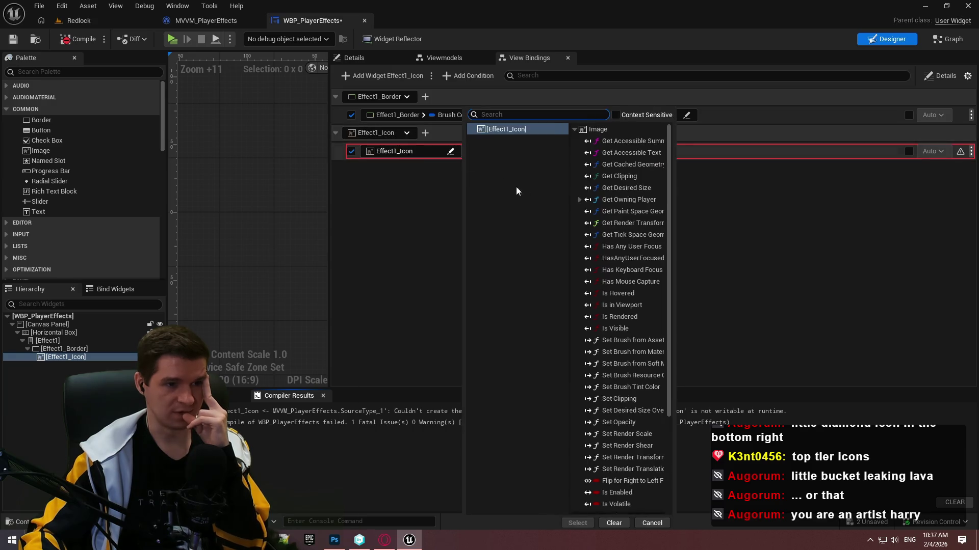
pyautogui.scroll(-5, 637, 306)
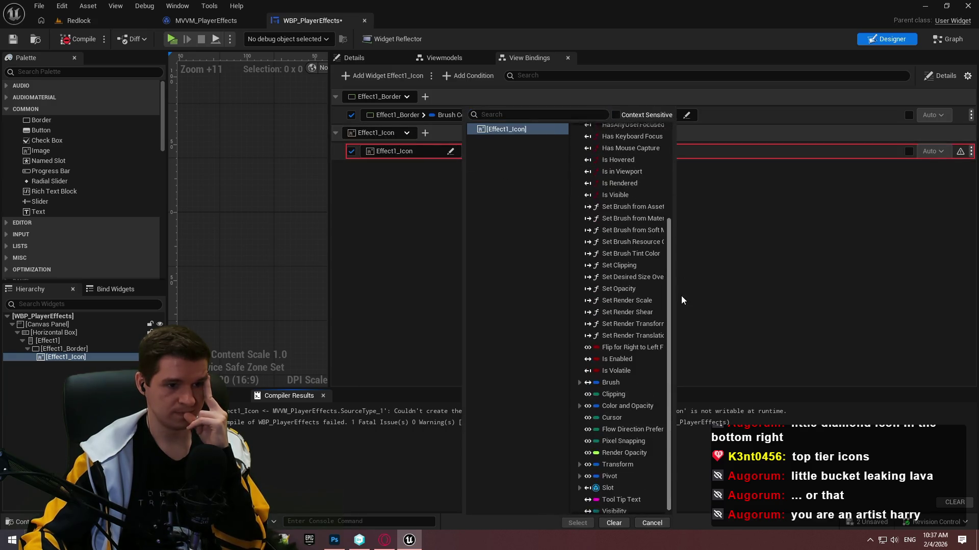
pyautogui.click(580, 379)
pyautogui.click(616, 449)
pyautogui.click(578, 523)
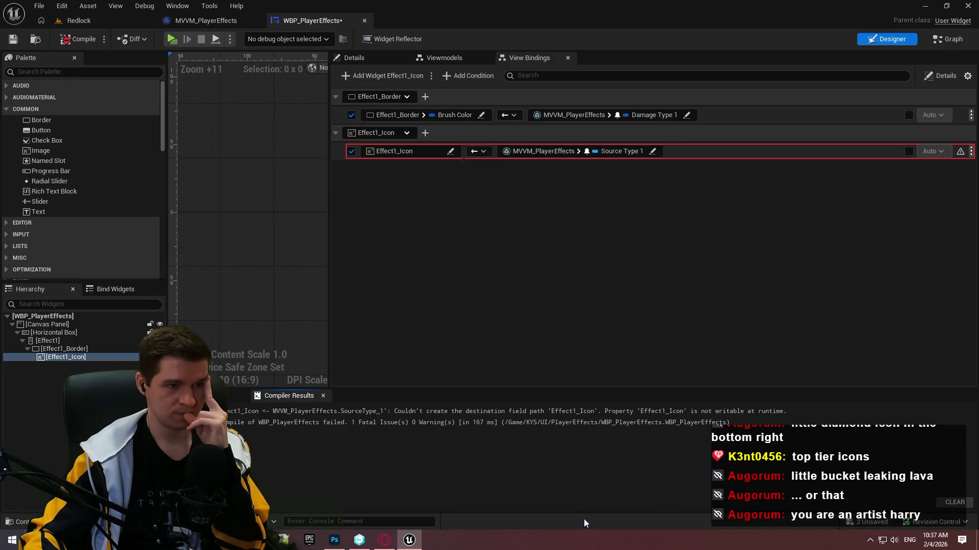
pyautogui.click(78, 39)
pyautogui.click(13, 40)
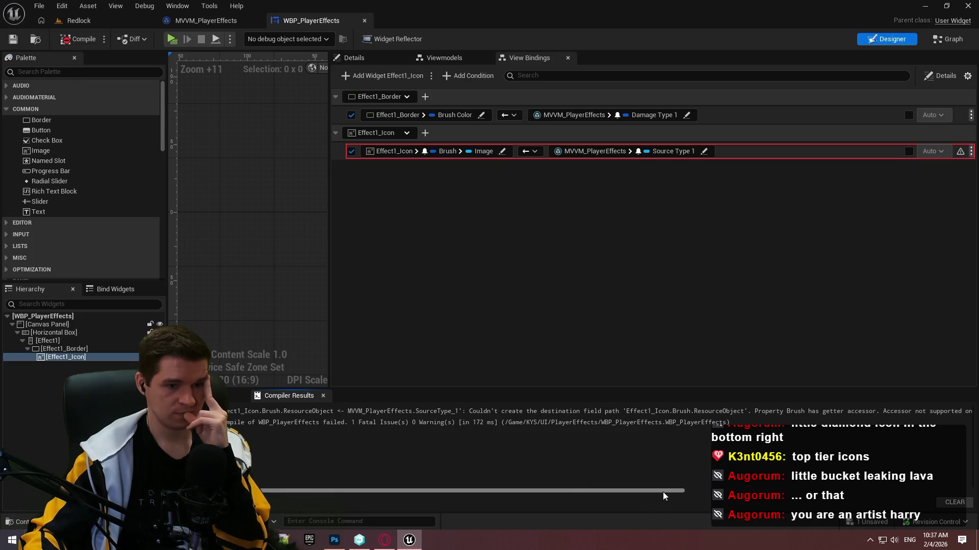
pyautogui.moveTo(663, 496); pyautogui.dragTo(957, 499)
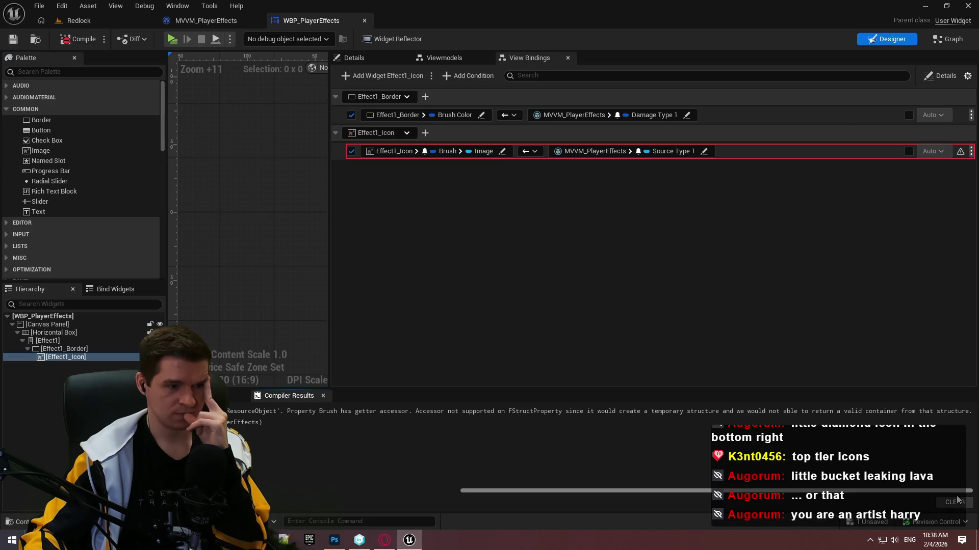
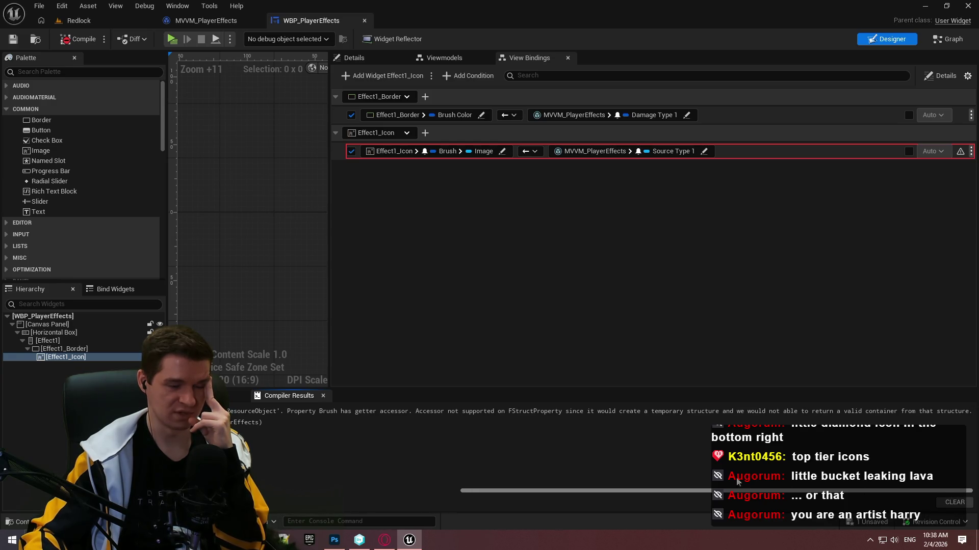
# - Show Effect1_Icon's Details, where Brush and Image are bound to SourceType_1
pyautogui.moveTo(737, 482); pyautogui.dragTo(526, 472)
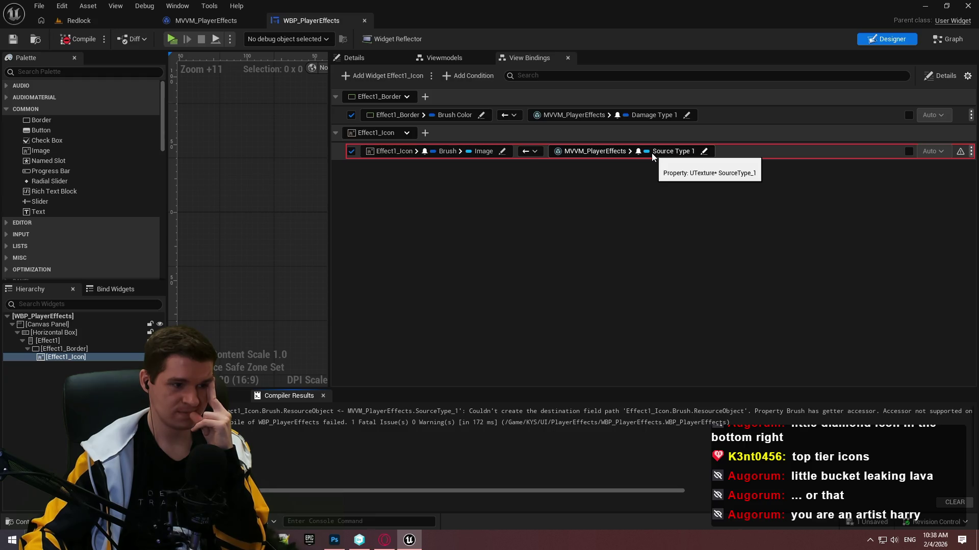
pyautogui.click(354, 58)
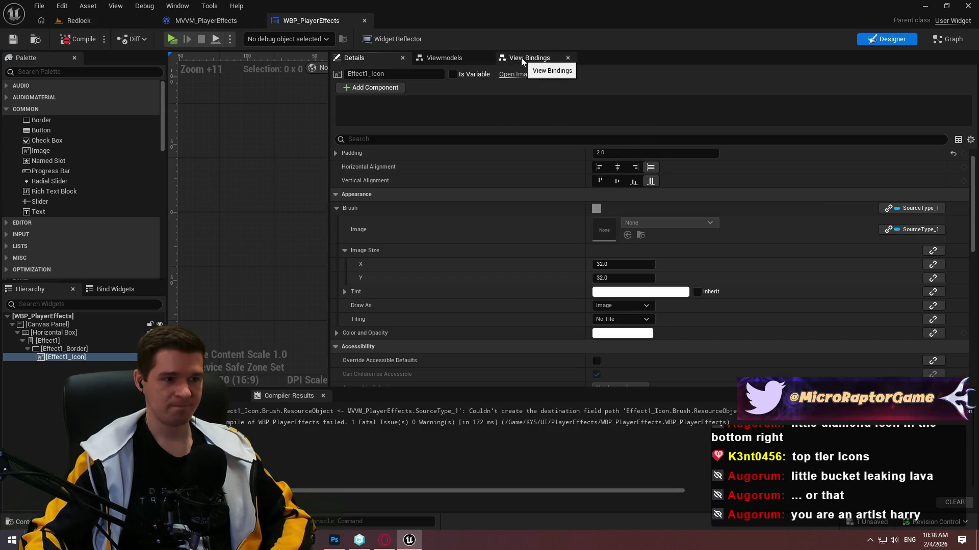
# - Remove the SourceType_1 binding from Effect1_Icon's Brush in WBP_PlayerEffects
pyautogui.click(95, 19)
pyautogui.click(311, 21)
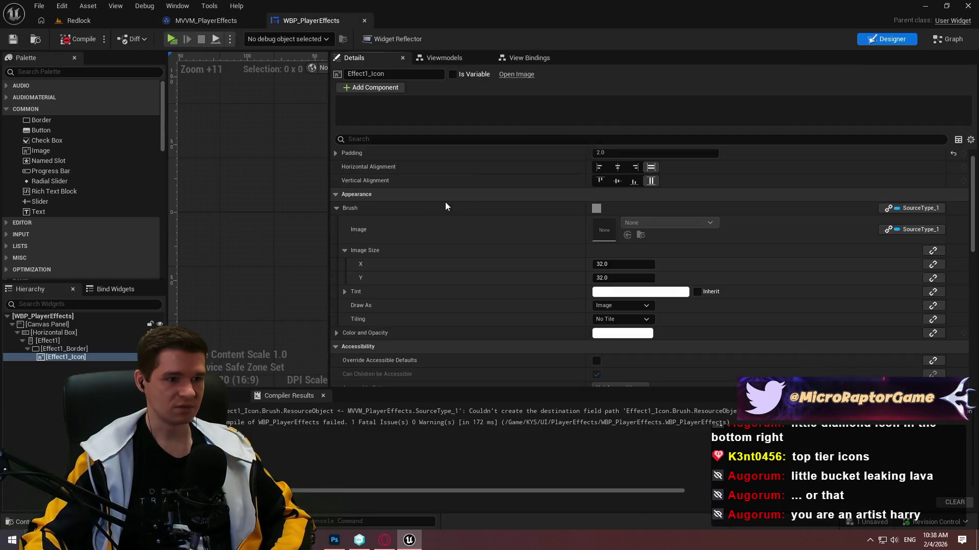
pyautogui.click(911, 209)
pyautogui.click(913, 236)
pyautogui.click(932, 209)
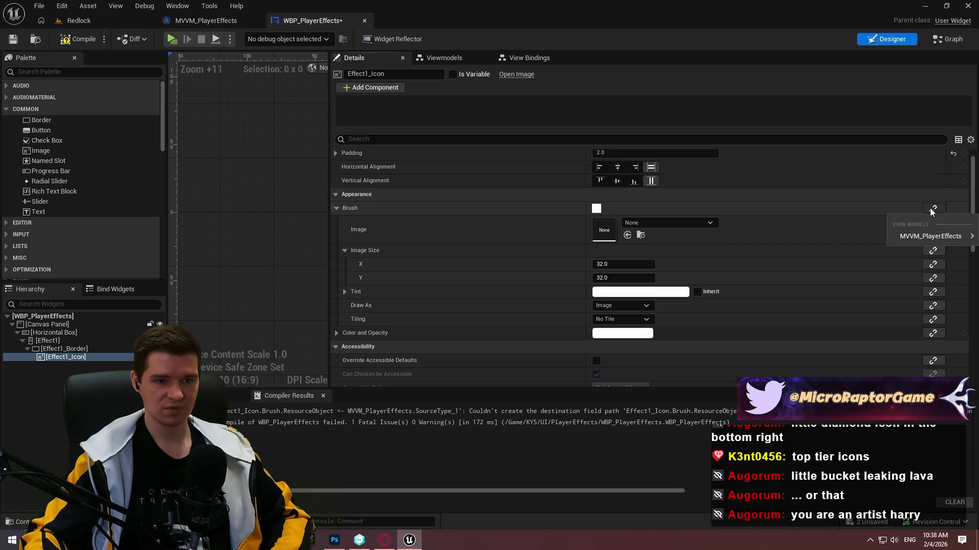
pyautogui.moveTo(913, 236)
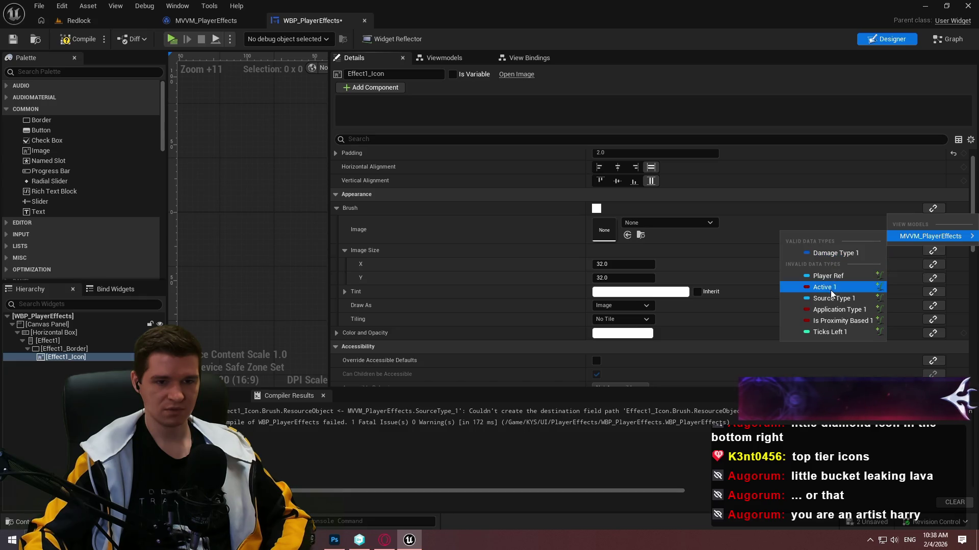
# - Review which MVVM_PlayerEffects fields can bind to Image, leave it unbound, and open UpdateEffects
pyautogui.click(188, 23)
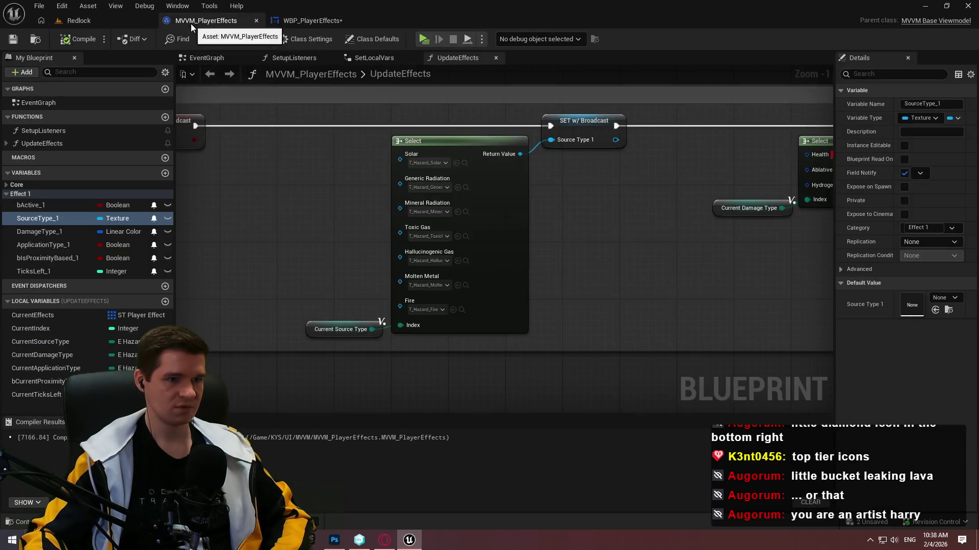
pyautogui.click(308, 25)
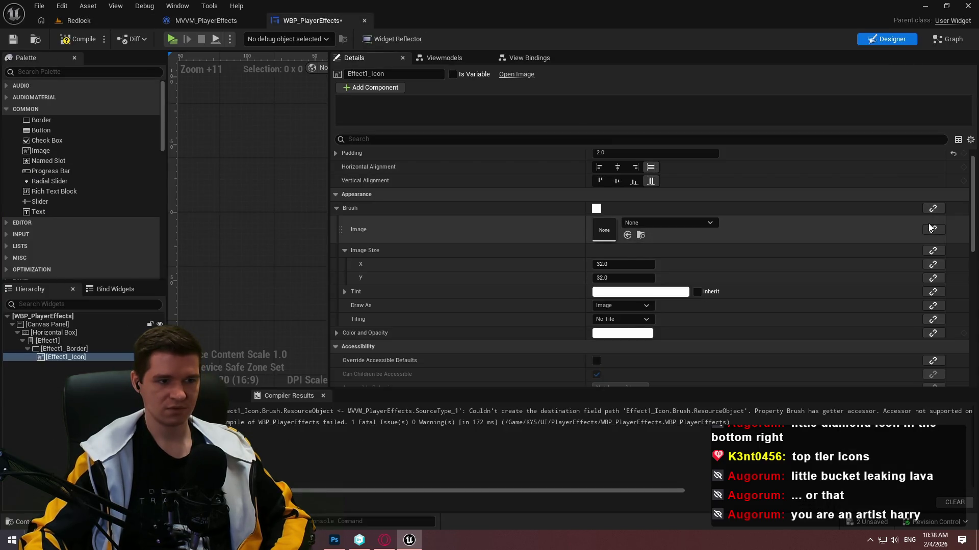
pyautogui.click(930, 228)
pyautogui.moveTo(928, 258)
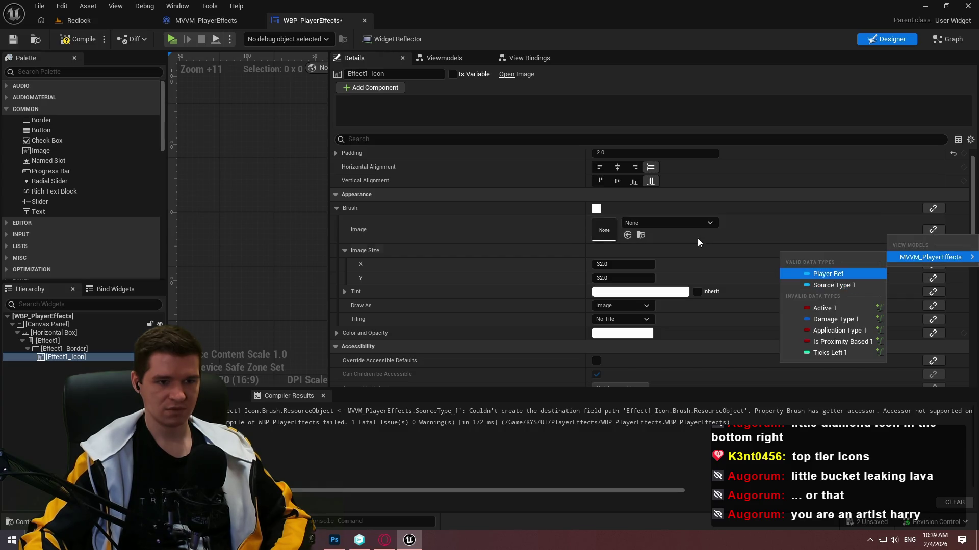
pyautogui.click(794, 230)
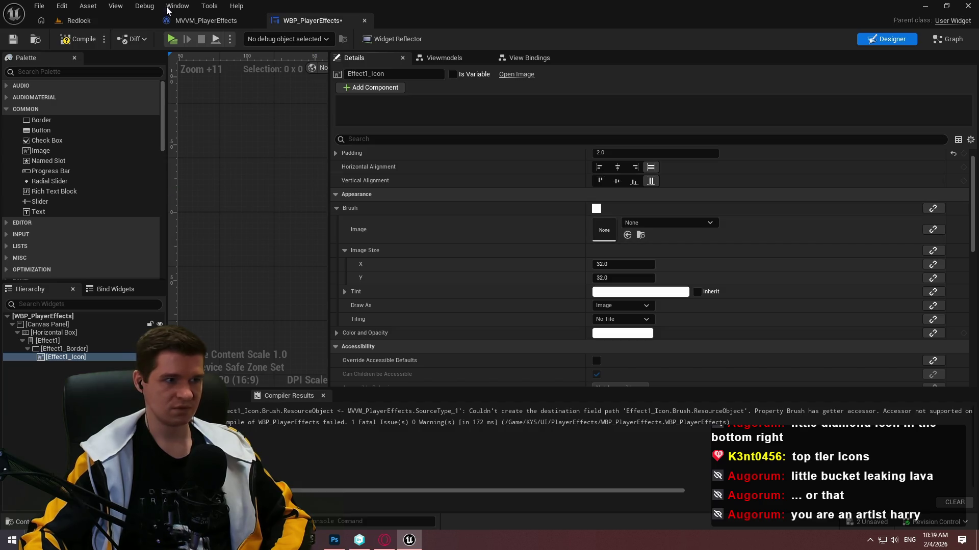
pyautogui.click(168, 20)
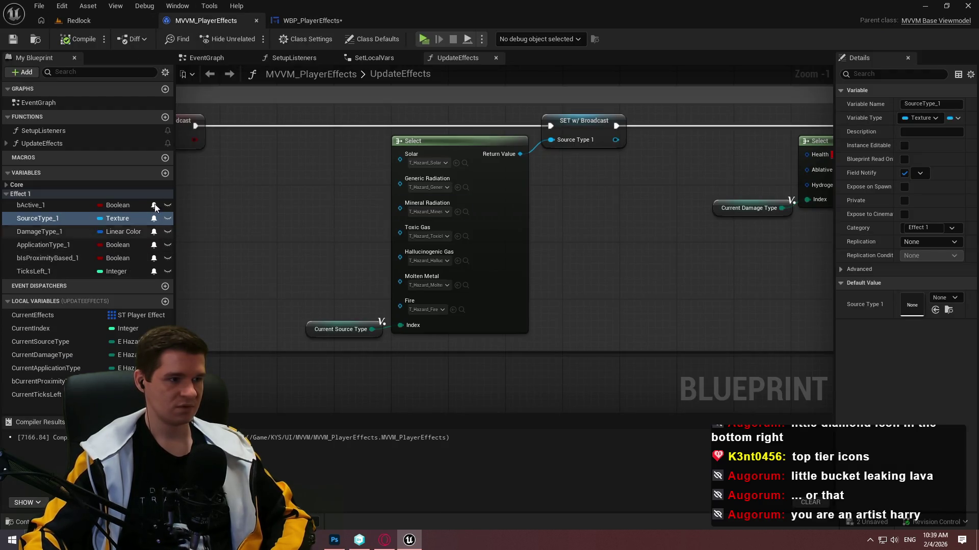
# - Change the SourceType_1 variable's type to Slate Brush
pyautogui.click(109, 223)
pyautogui.write('brush')
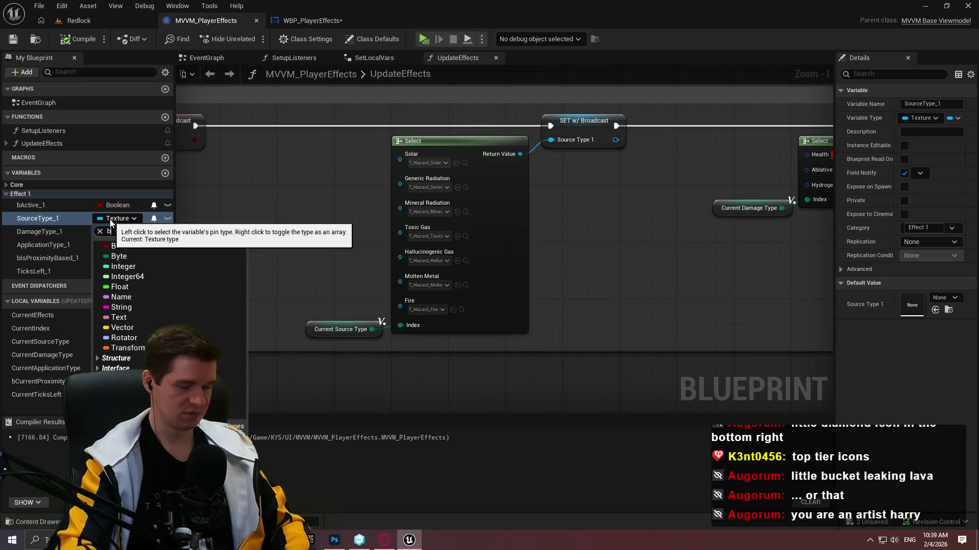
pyautogui.moveTo(224, 335)
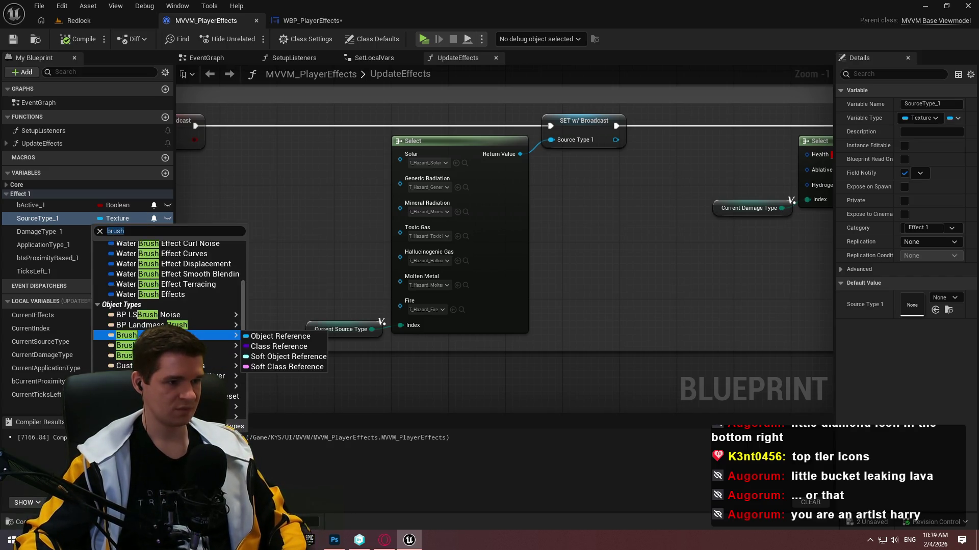
pyautogui.scroll(1, 234, 301)
pyautogui.moveTo(240, 299)
pyautogui.mouseDown()
pyautogui.moveTo(246, 258)
pyautogui.moveTo(250, 271)
pyautogui.mouseUp()
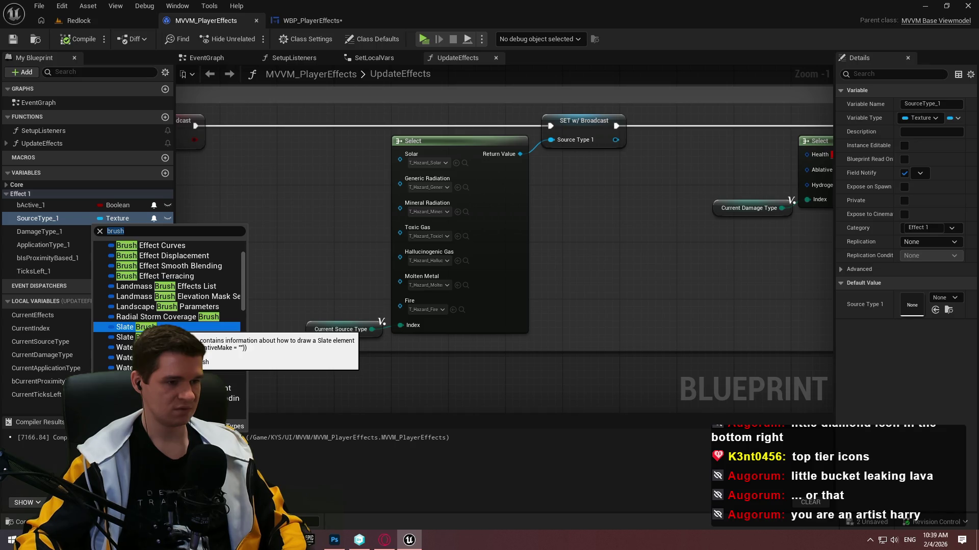
pyautogui.click(153, 327)
pyautogui.click(526, 290)
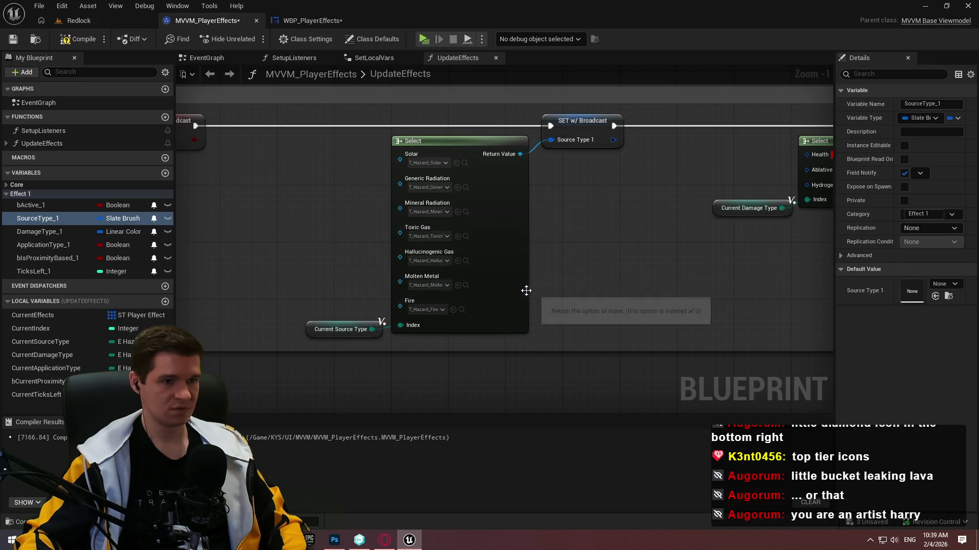
# - Add a Make Brush from Texture node fed by Select's output, sized 64×64
pyautogui.moveTo(551, 140); pyautogui.dragTo(576, 263)
pyautogui.write('make')
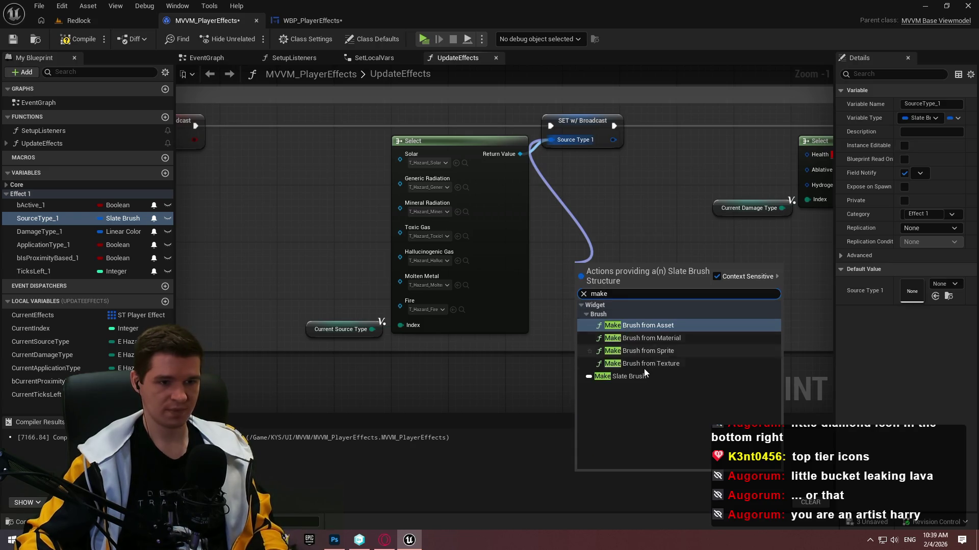
pyautogui.click(681, 363)
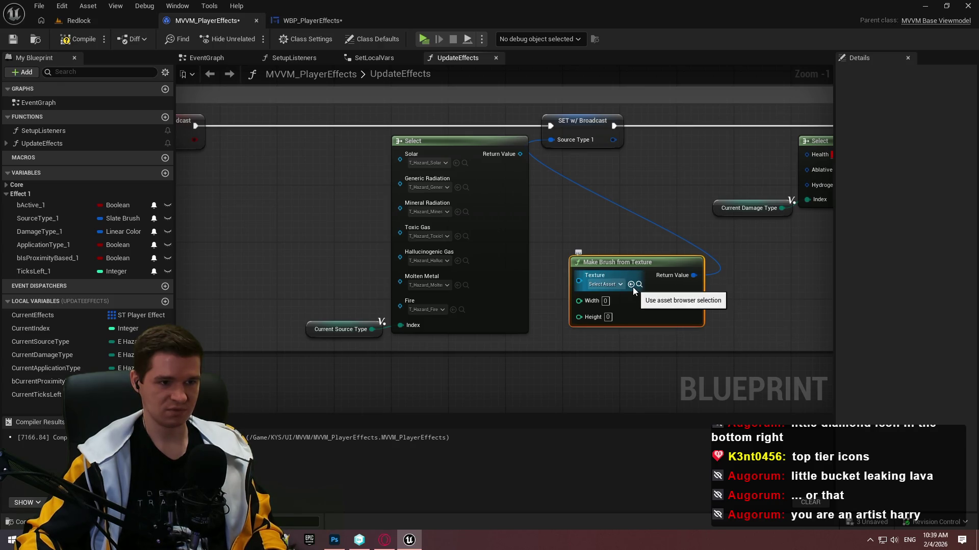
pyautogui.moveTo(579, 281)
pyautogui.mouseDown()
pyautogui.moveTo(561, 171)
pyautogui.moveTo(520, 154)
pyautogui.mouseUp()
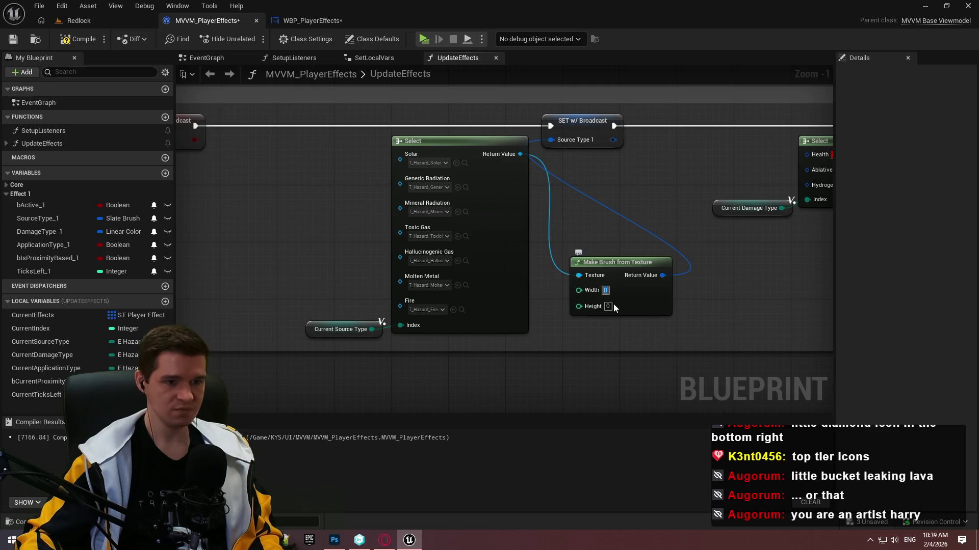
pyautogui.write('64')
pyautogui.click(608, 306)
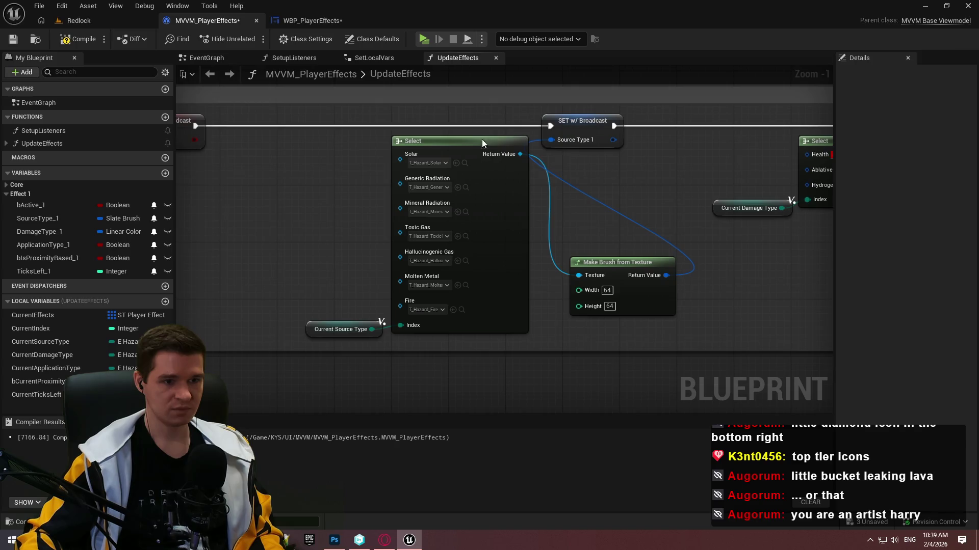
# - Save the viewmodel and bring up WBP_PlayerEffects' view bindings
pyautogui.click(14, 38)
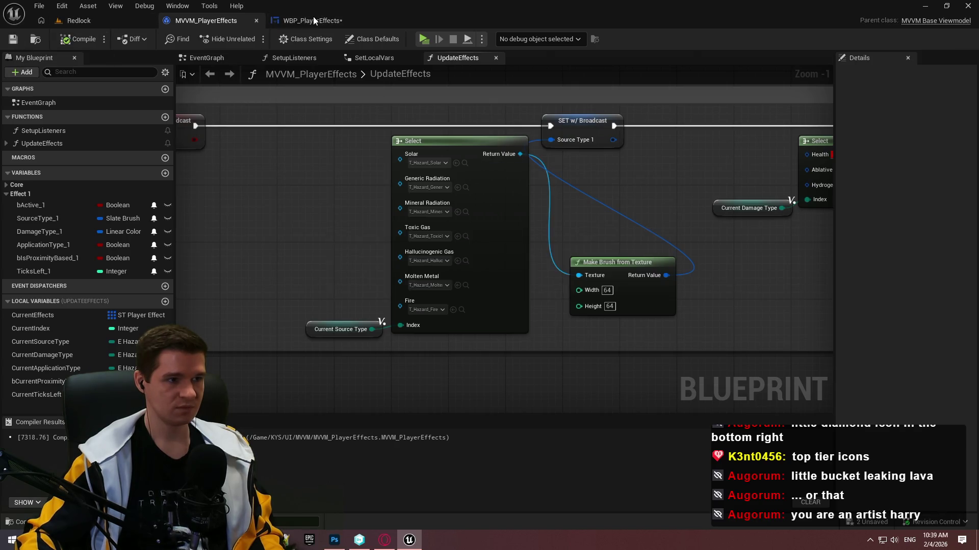
pyautogui.click(314, 21)
pyautogui.click(526, 60)
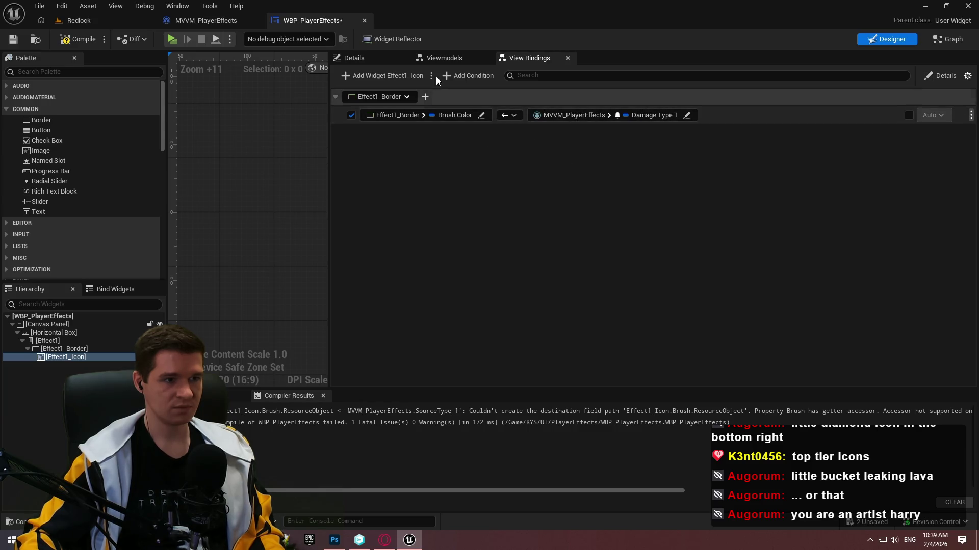
# - Add a view binding on Effect1_Icon targeting its Brush property
pyautogui.click(72, 351)
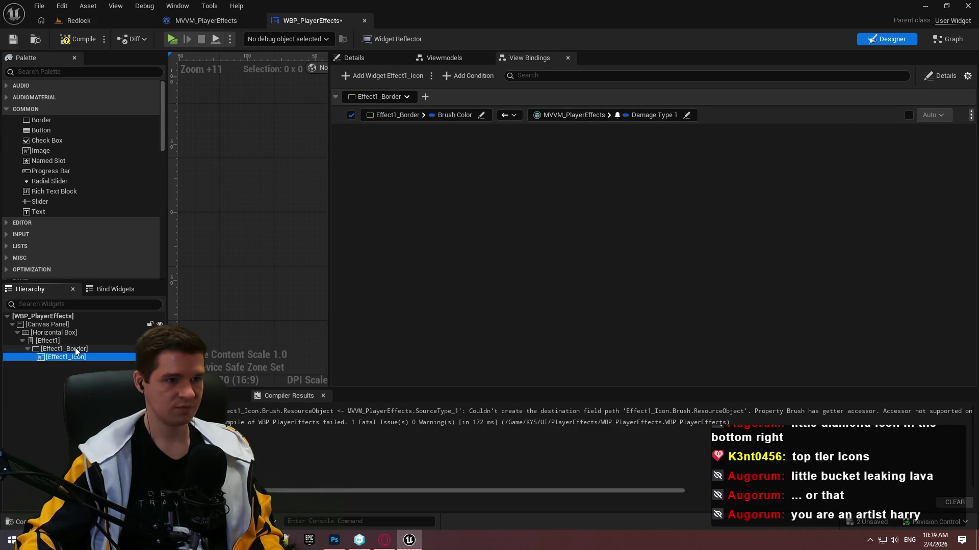
pyautogui.click(66, 356)
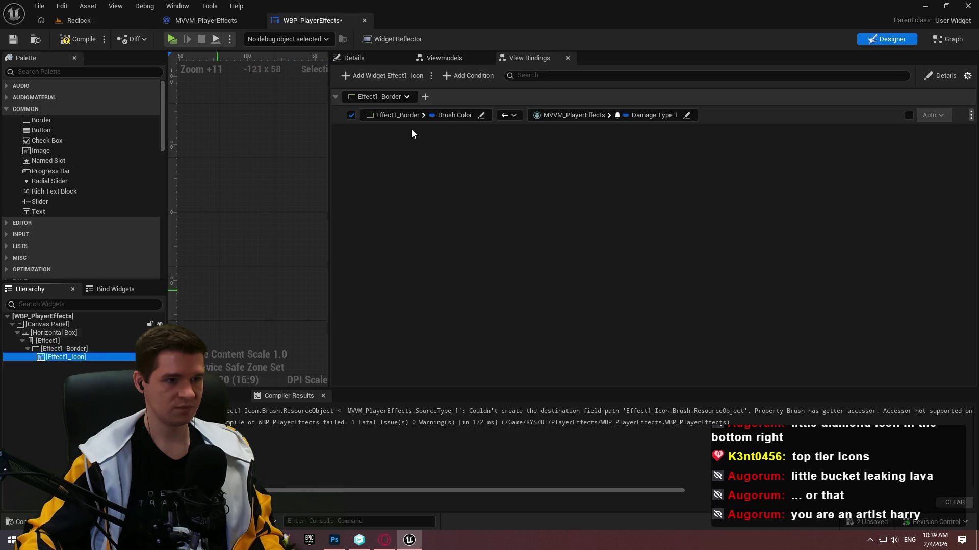
pyautogui.click(388, 76)
pyautogui.click(514, 151)
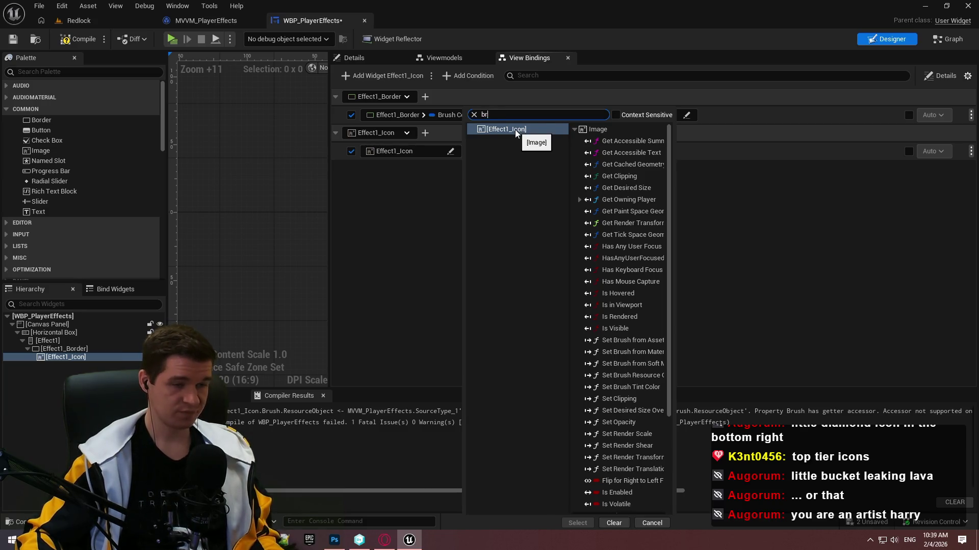
pyautogui.write('bru')
pyautogui.click(504, 251)
pyautogui.click(464, 266)
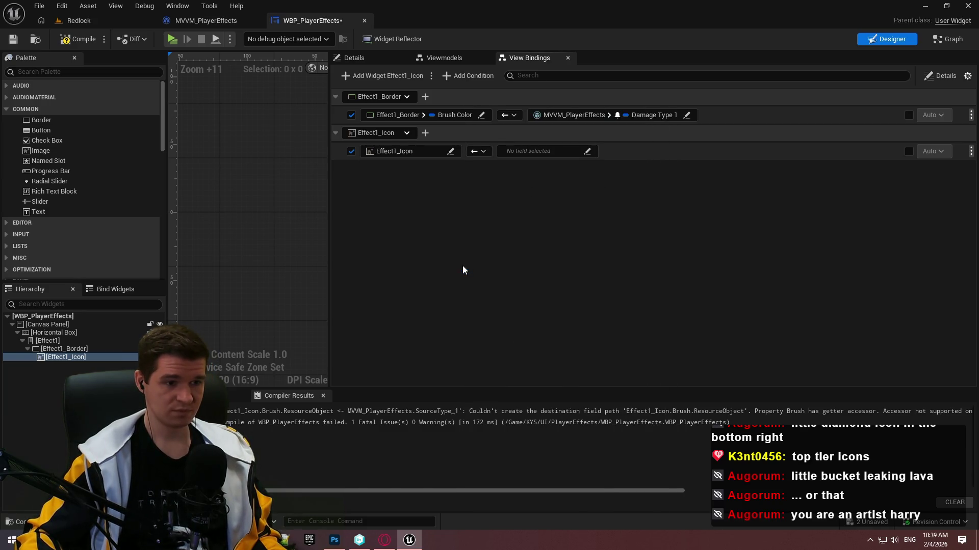
# - Use MVVM_PlayerEffects' Source Type 1 as the binding source, then compile and save
pyautogui.click(525, 151)
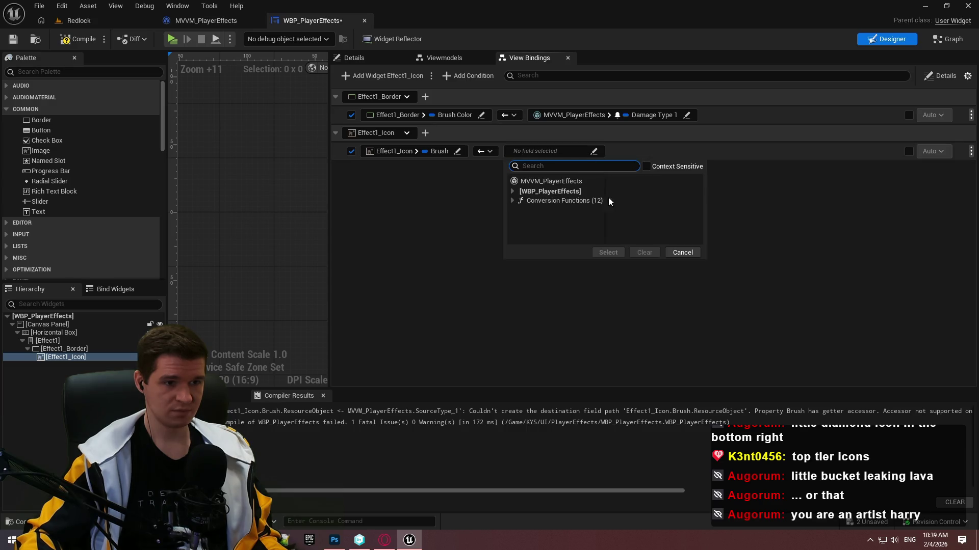
pyautogui.click(531, 183)
pyautogui.click(656, 262)
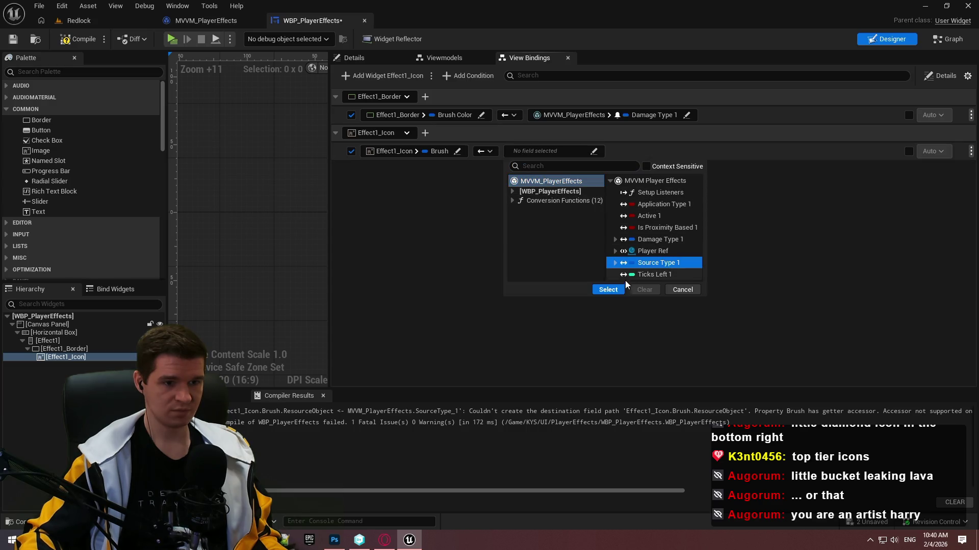
pyautogui.click(608, 290)
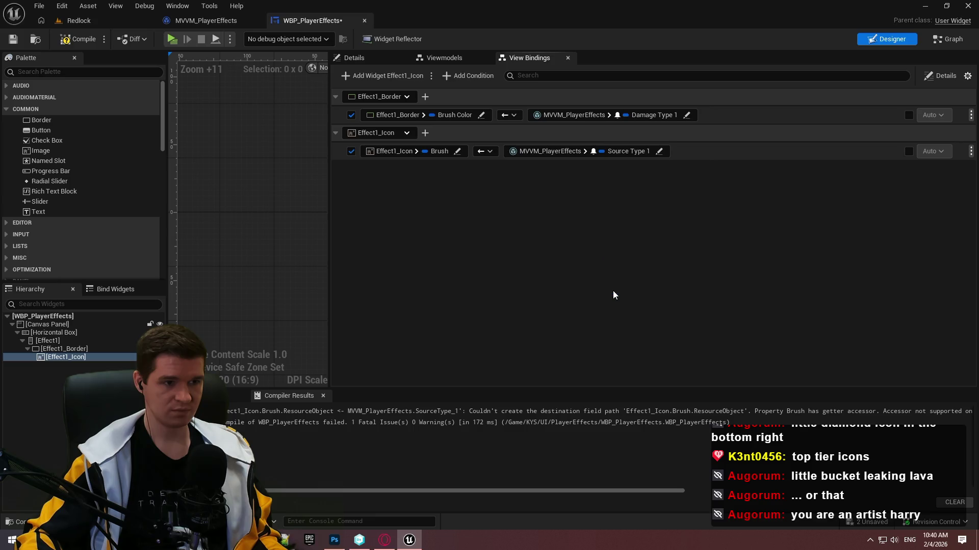
pyautogui.click(76, 39)
pyautogui.click(13, 40)
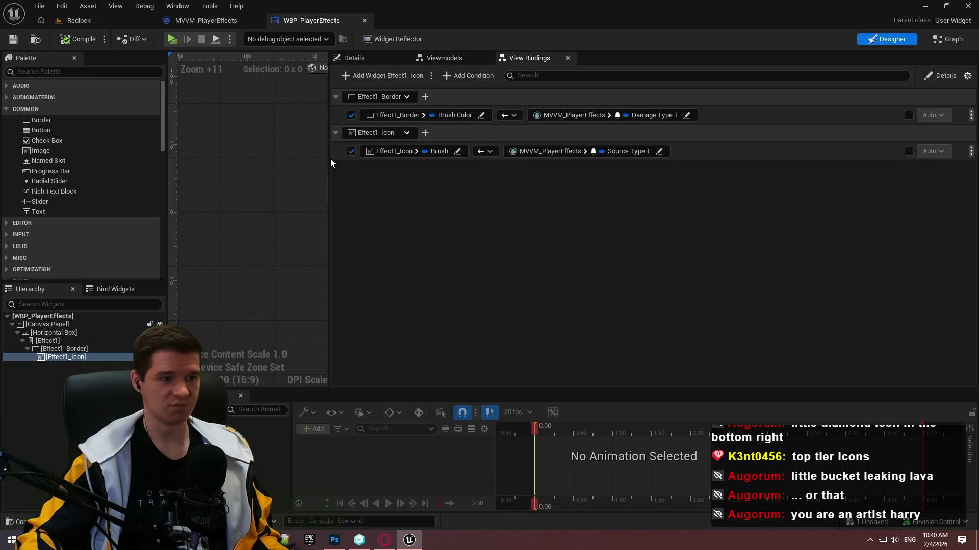
# - Widen the designer canvas, select the Canvas Panel, and go to MVVM_PlayerEffects
pyautogui.moveTo(331, 163)
pyautogui.mouseDown()
pyautogui.moveTo(516, 166)
pyautogui.moveTo(468, 169)
pyautogui.mouseUp()
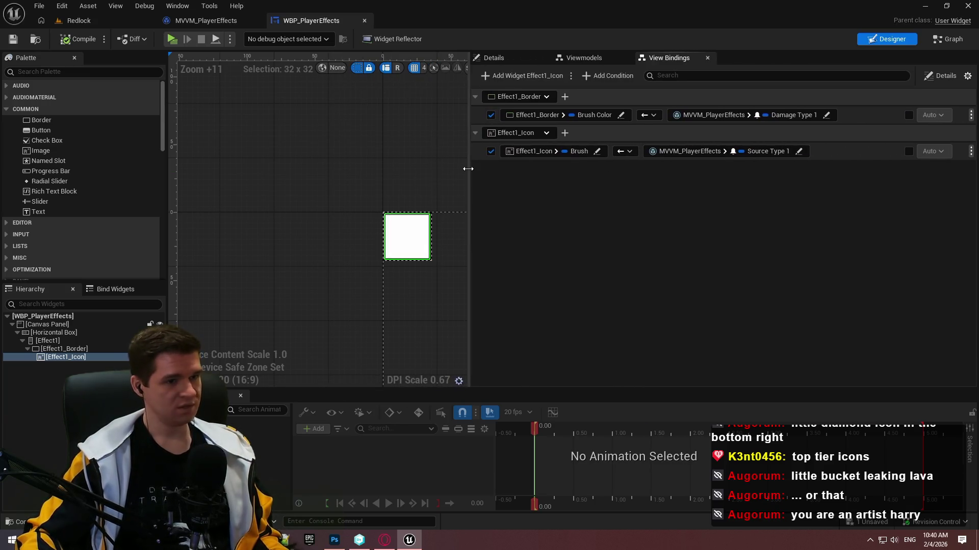
pyautogui.click(382, 192)
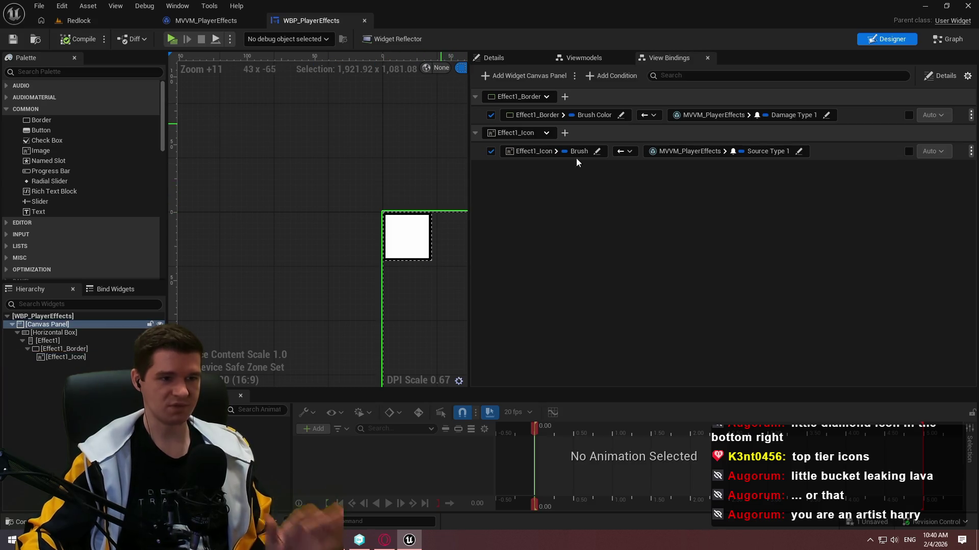
pyautogui.click(120, 25)
pyautogui.click(213, 20)
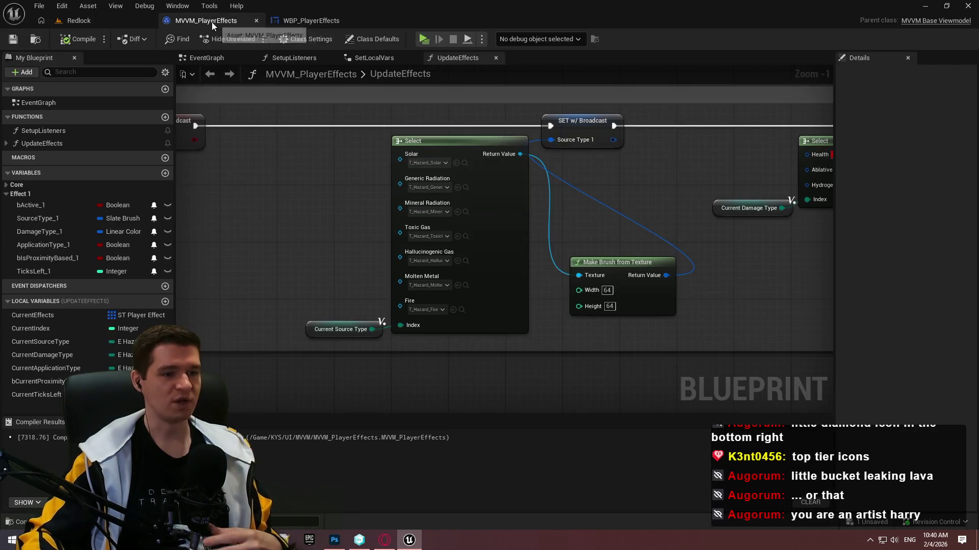
# - Move the UpdateEffects nodes so Make Brush from Texture sits between Select and SET
pyautogui.moveTo(620, 225); pyautogui.dragTo(385, 229)
pyautogui.scroll(-4, 385, 233)
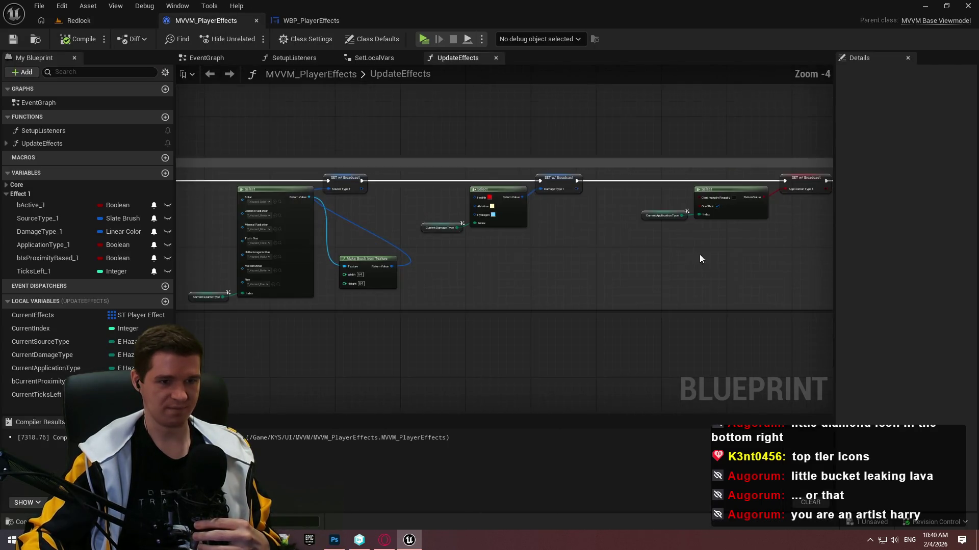
pyautogui.moveTo(699, 258); pyautogui.dragTo(524, 239)
pyautogui.moveTo(701, 237)
pyautogui.mouseDown()
pyautogui.moveTo(334, 175)
pyautogui.moveTo(203, 171)
pyautogui.moveTo(208, 185)
pyautogui.mouseUp()
pyautogui.scroll(4, 208, 185)
pyautogui.moveTo(353, 204); pyautogui.dragTo(567, 204)
pyautogui.moveTo(495, 179); pyautogui.dragTo(678, 181)
pyautogui.moveTo(727, 309)
pyautogui.mouseDown()
pyautogui.moveTo(570, 189)
pyautogui.moveTo(578, 190)
pyautogui.mouseUp()
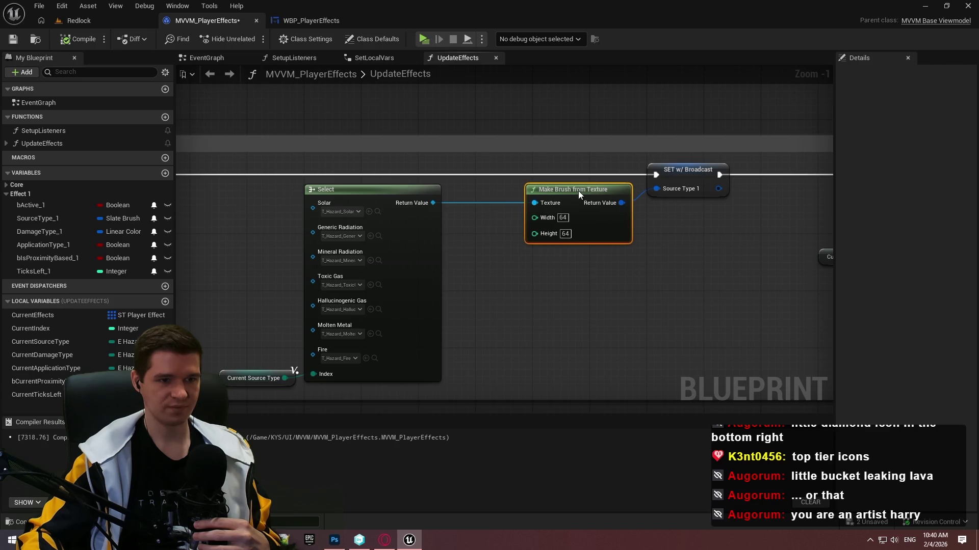
# - Shift the Select and Current Source Type nodes right and widen the comment to enclose everything
pyautogui.moveTo(481, 372); pyautogui.dragTo(232, 325)
pyautogui.moveTo(446, 330); pyautogui.dragTo(487, 326)
pyautogui.scroll(-4, 582, 338)
pyautogui.scroll(3, 582, 275)
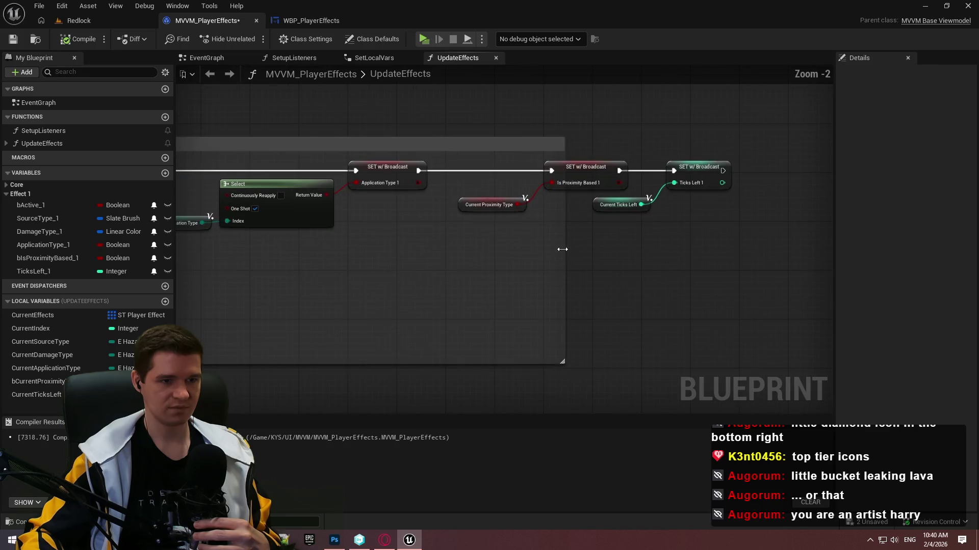
pyautogui.moveTo(562, 247)
pyautogui.mouseDown()
pyautogui.moveTo(754, 240)
pyautogui.moveTo(722, 266)
pyautogui.mouseUp()
pyautogui.moveTo(756, 299); pyautogui.dragTo(877, 285)
# - Save the viewmodel, return to WBP_PlayerEffects, and bring up the Notepad++ binding notes
pyautogui.click(14, 41)
pyautogui.click(311, 21)
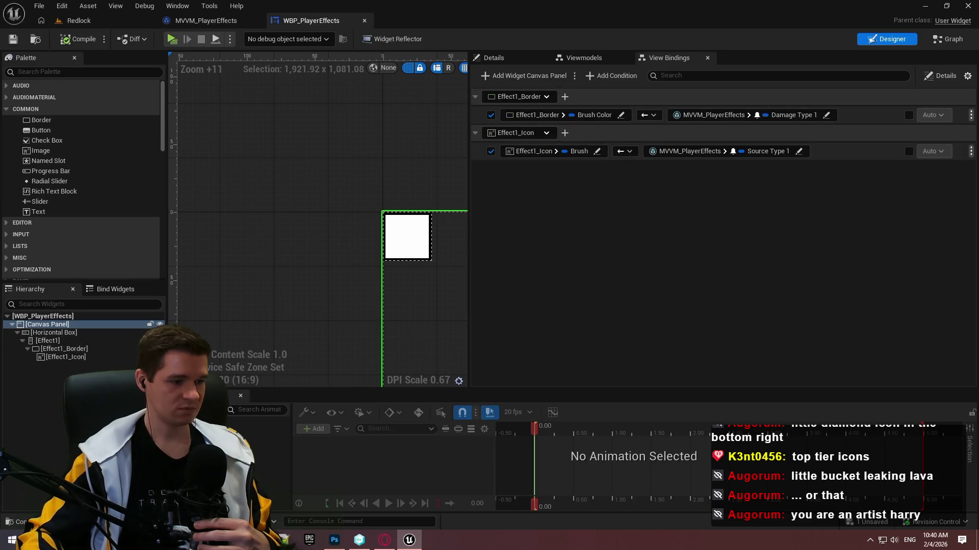
pyautogui.hotkey('alt', 'Tab')
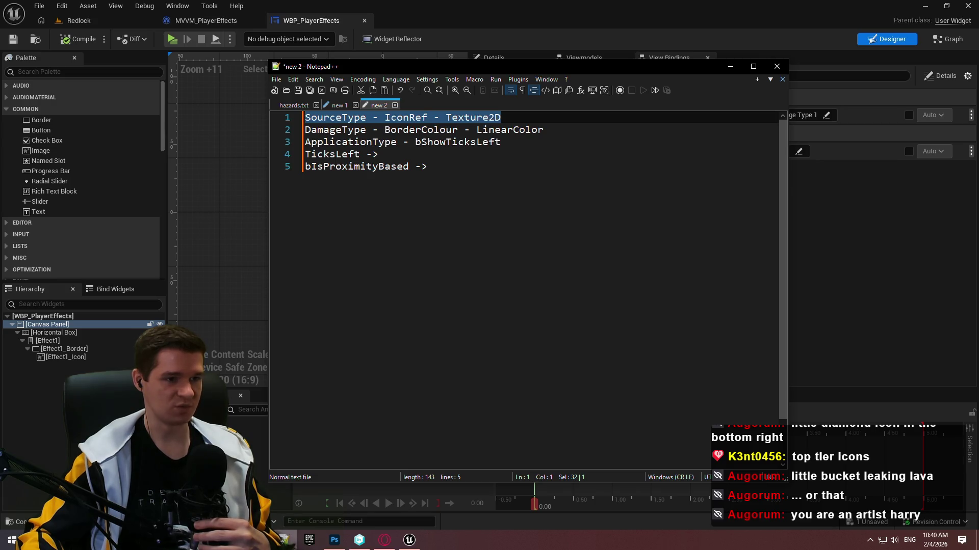
pyautogui.hotkey('alt', 'Tab')
pyautogui.scroll(2, 267, 277)
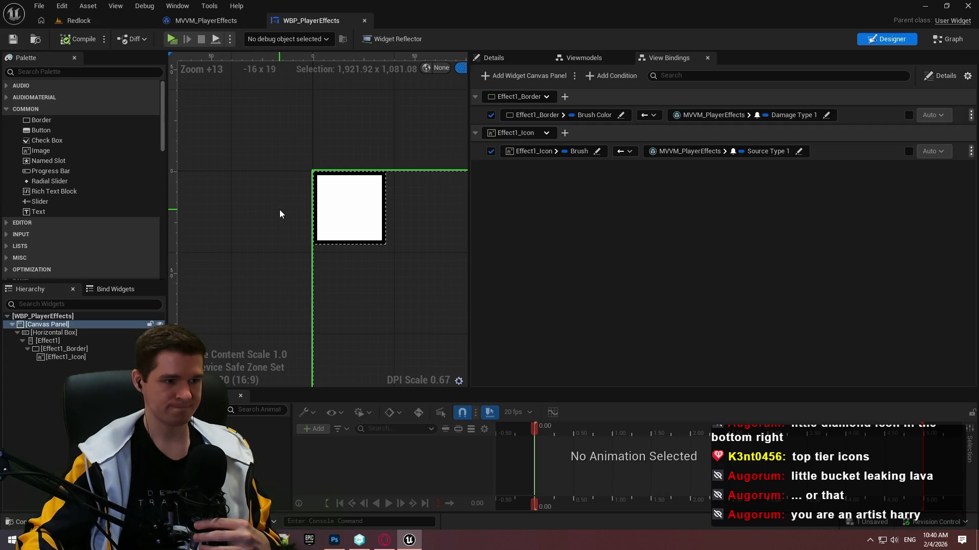
pyautogui.click(284, 540)
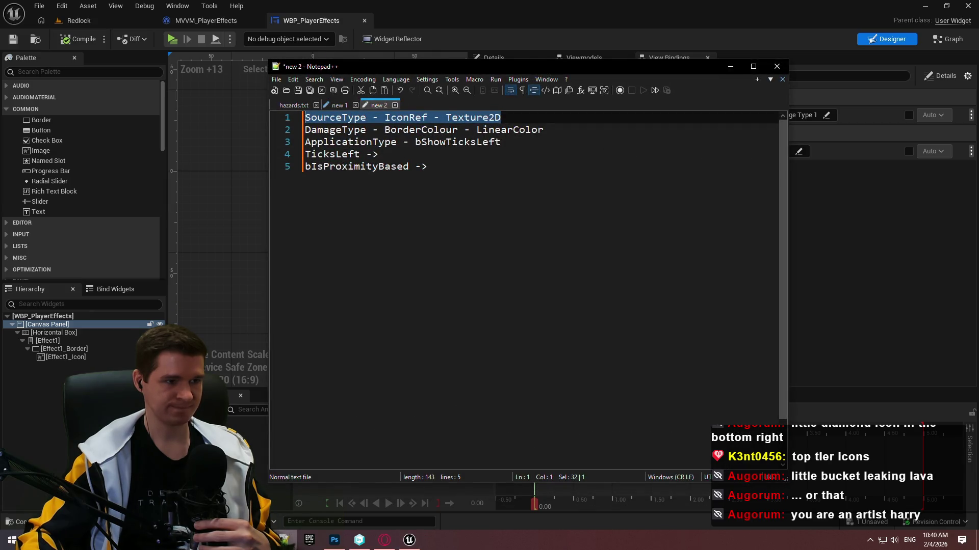
pyautogui.hotkey('alt', 'Tab')
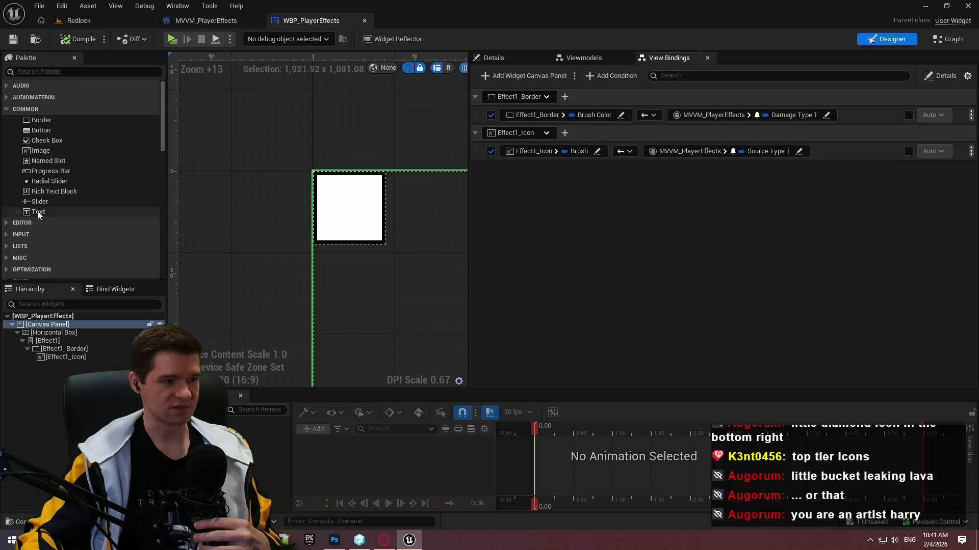
# - Add a text block inside Effect1 and centre Effect1_Border horizontally
pyautogui.moveTo(37, 211); pyautogui.dragTo(51, 341)
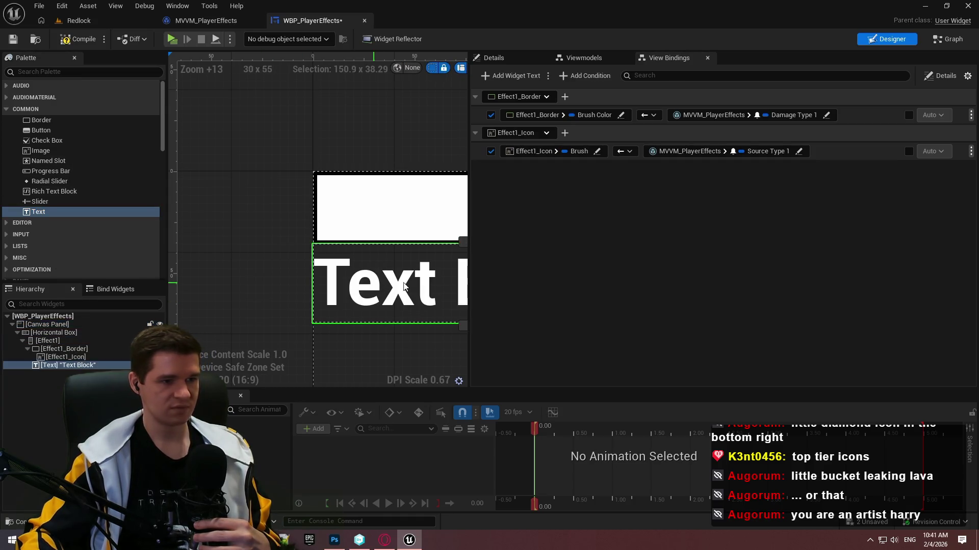
pyautogui.click(509, 57)
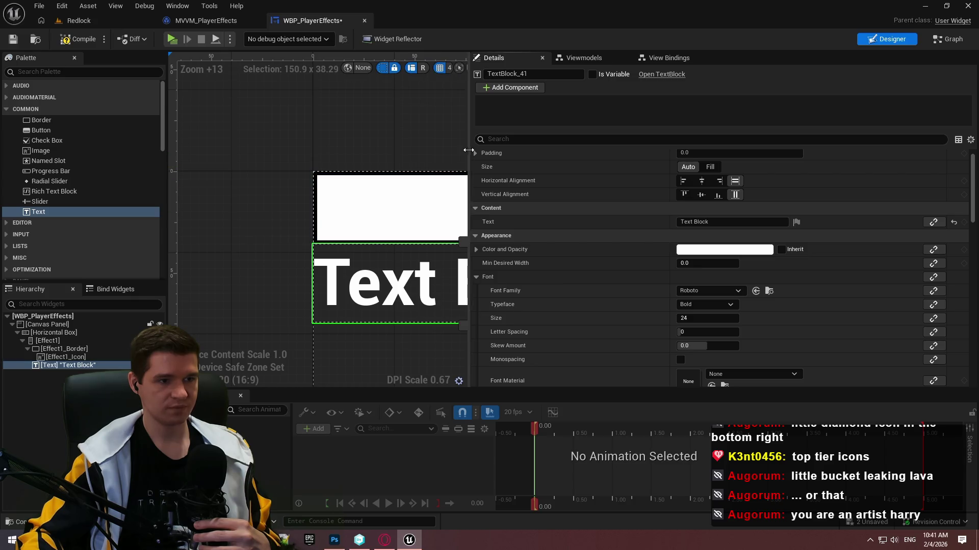
pyautogui.moveTo(468, 151); pyautogui.dragTo(715, 150)
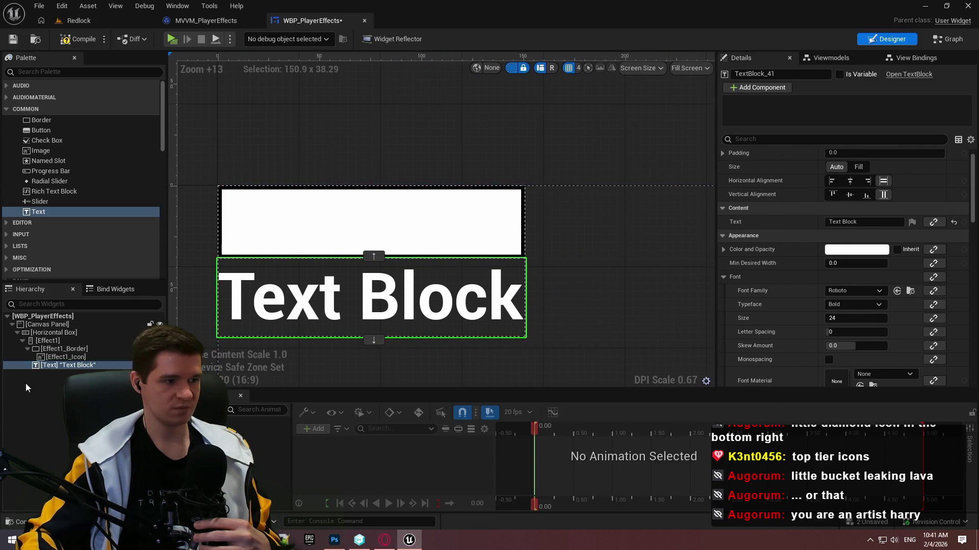
pyautogui.click(63, 349)
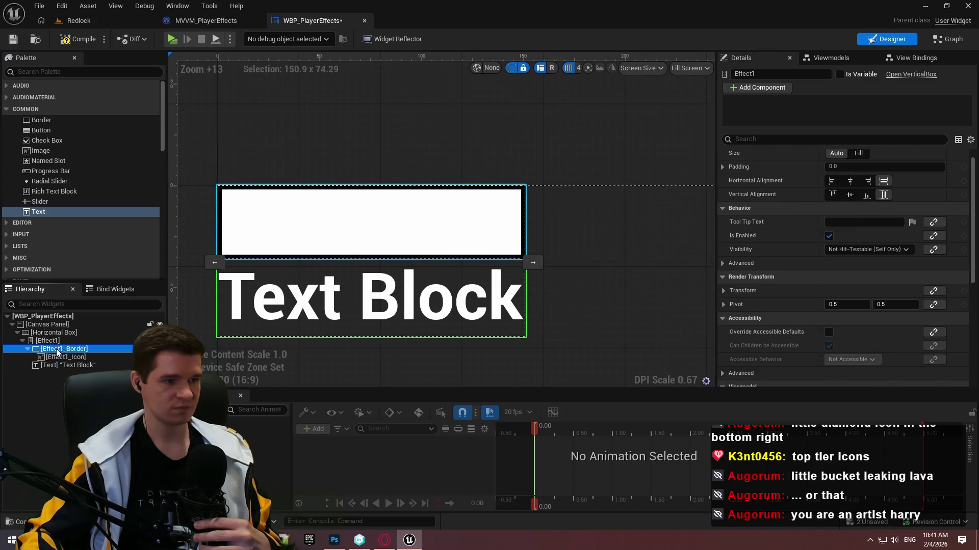
pyautogui.click(849, 180)
# - Set the text block's font size to 12
pyautogui.click(298, 274)
pyautogui.scroll(-5, 816, 229)
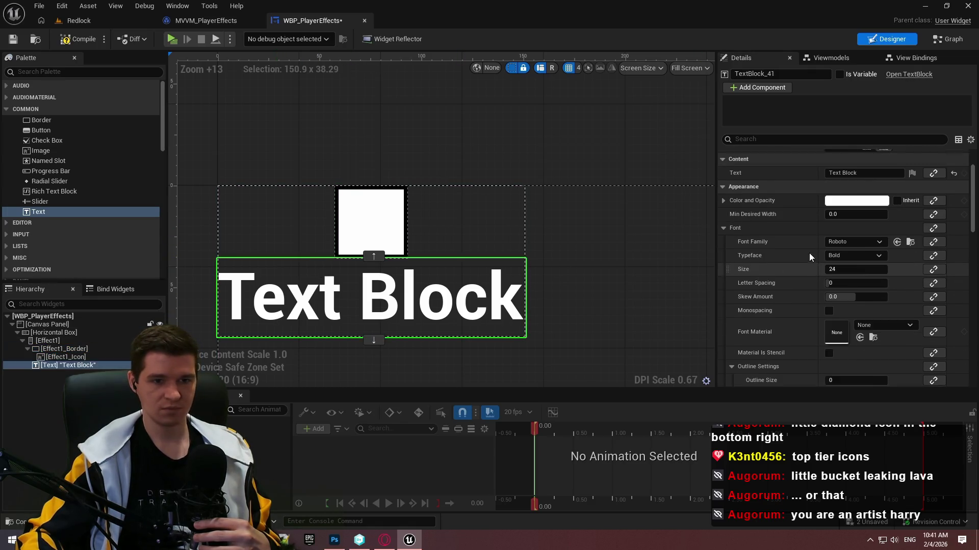
pyautogui.scroll(-1, 810, 258)
pyautogui.moveTo(846, 254)
pyautogui.mouseDown()
pyautogui.moveTo(795, 254)
pyautogui.moveTo(917, 254)
pyautogui.moveTo(795, 253)
pyautogui.mouseUp()
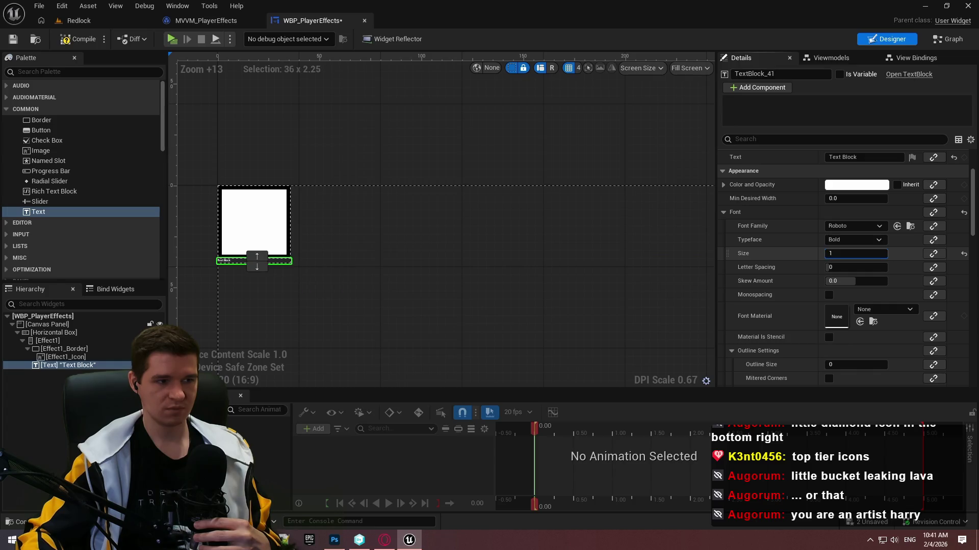
pyautogui.click(856, 254)
pyautogui.write('8')
pyautogui.press('Return')
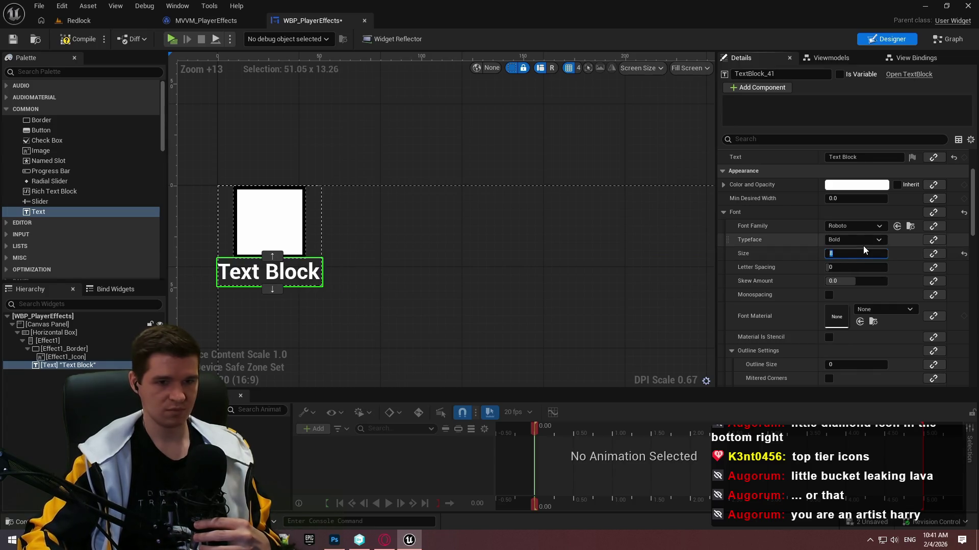
pyautogui.write('2')
pyautogui.press('Return')
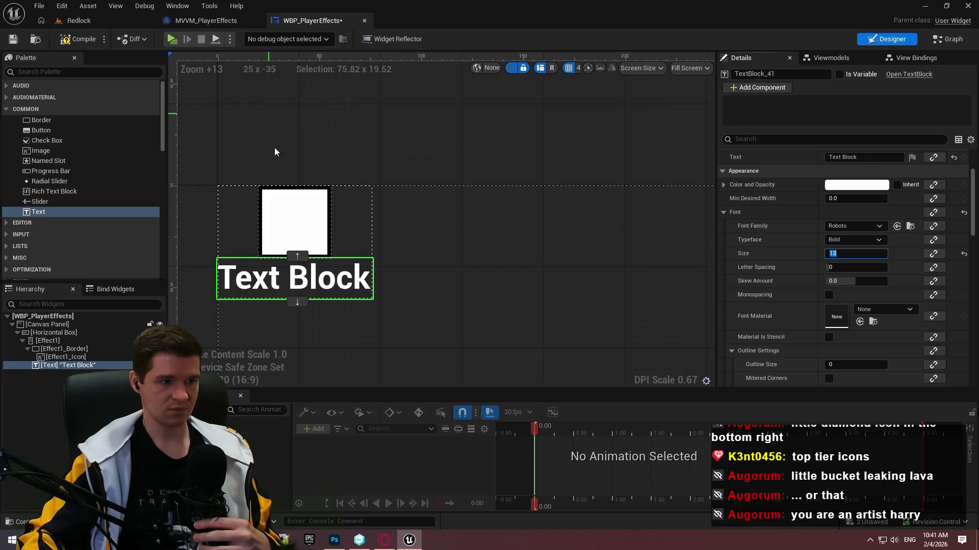
# - Set the text block's text to 99 and centre it horizontally
pyautogui.scroll(-4, 273, 151)
pyautogui.scroll(2, 867, 176)
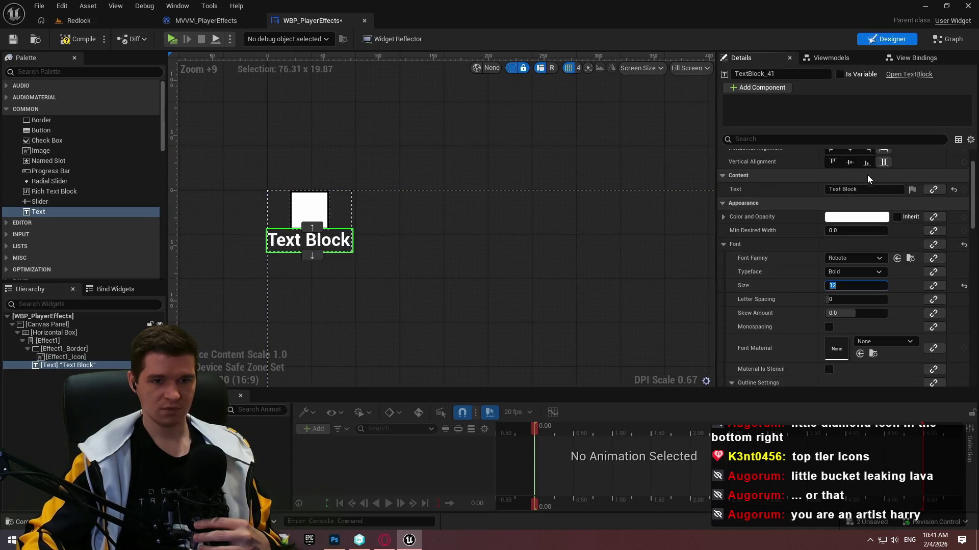
pyautogui.click(871, 189)
pyautogui.write('99')
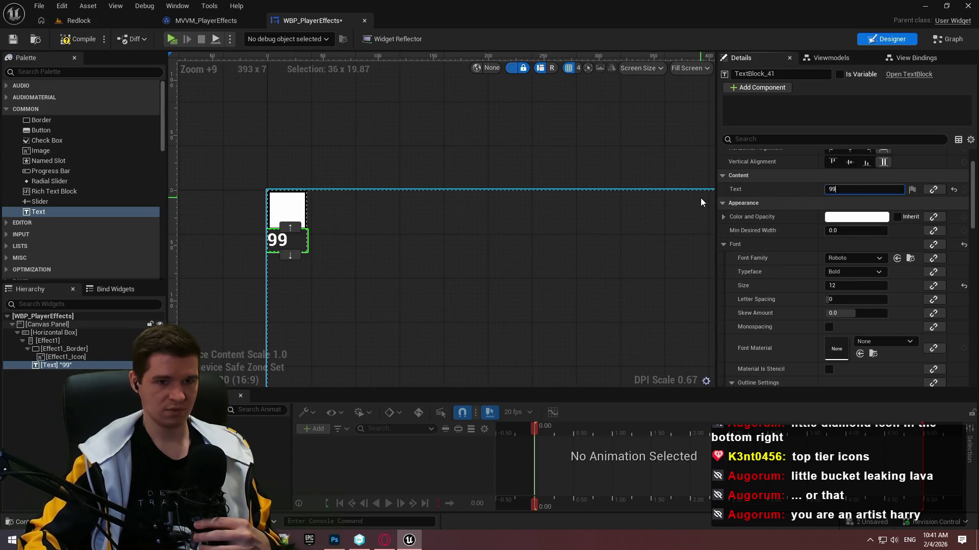
pyautogui.press('Return')
pyautogui.scroll(4, 465, 246)
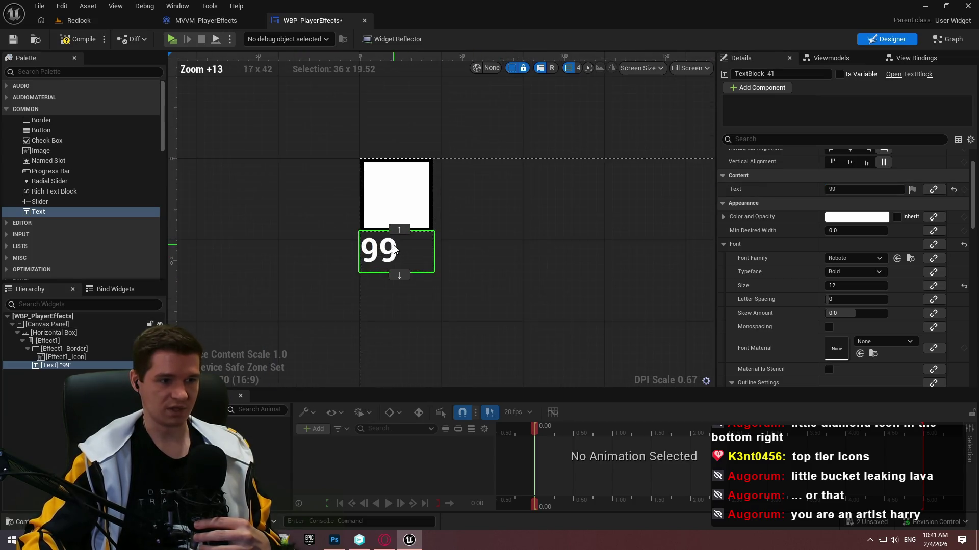
pyautogui.scroll(3, 840, 211)
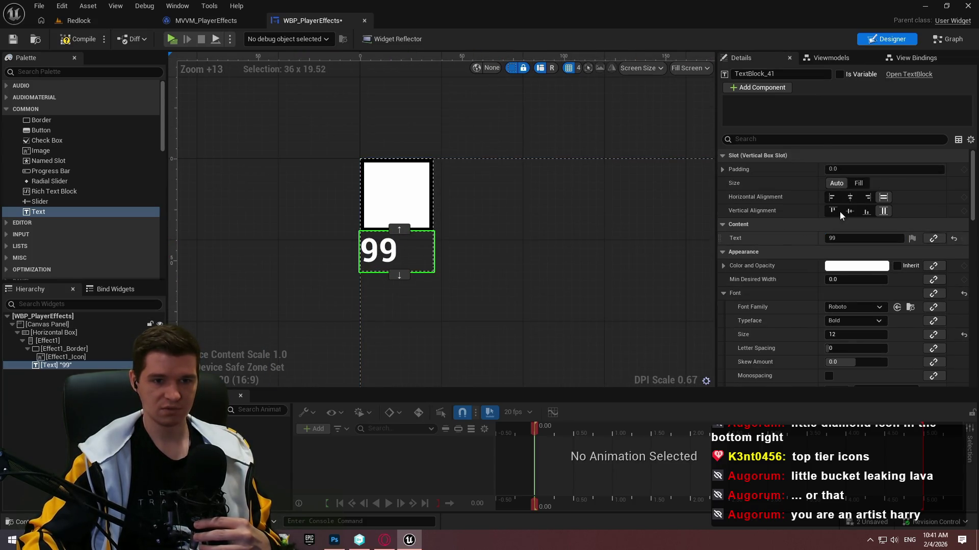
pyautogui.click(848, 200)
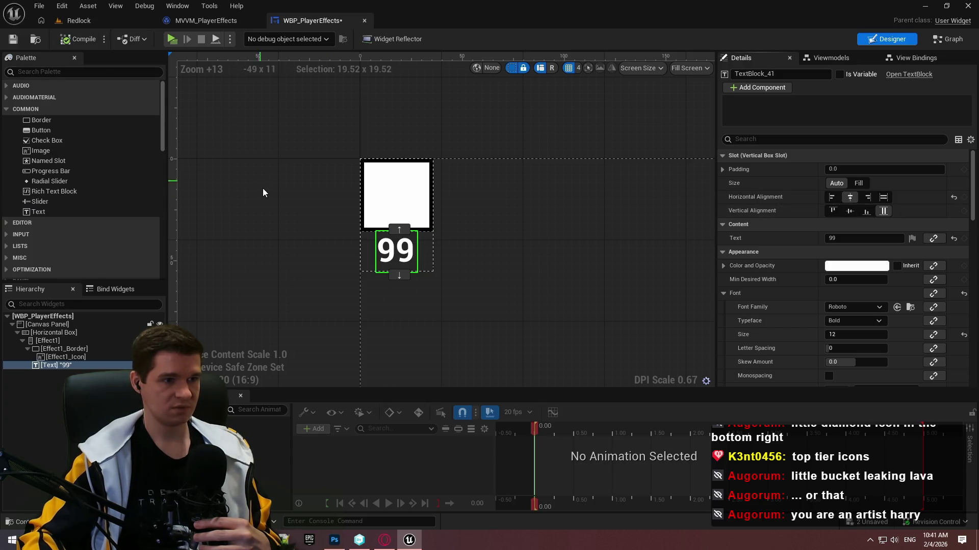
pyautogui.click(295, 200)
pyautogui.scroll(-2, 294, 201)
pyautogui.scroll(-10, 294, 201)
pyautogui.scroll(2, 268, 211)
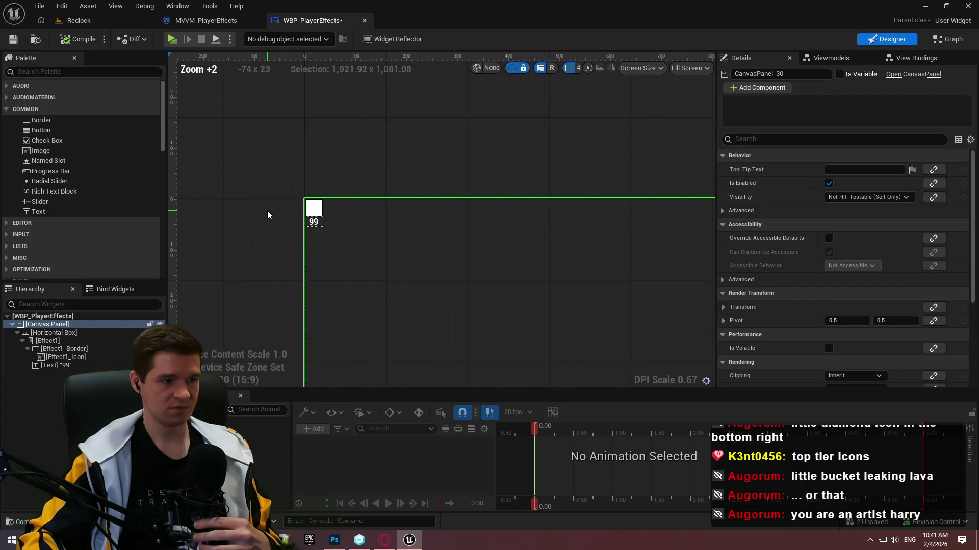
pyautogui.scroll(3, 265, 210)
pyautogui.scroll(-6, 270, 212)
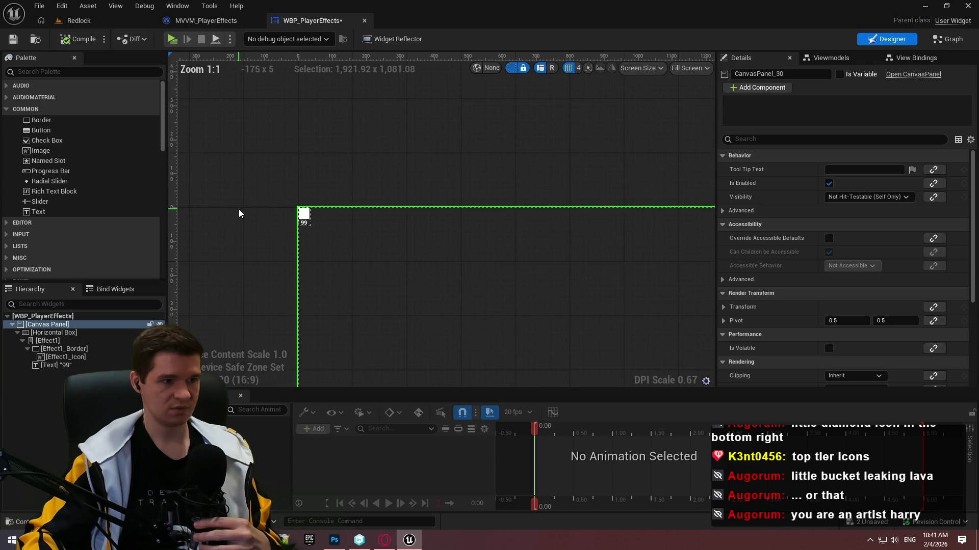
pyautogui.moveTo(239, 213)
pyautogui.mouseDown()
pyautogui.moveTo(438, 137)
pyautogui.moveTo(437, 152)
pyautogui.mouseUp()
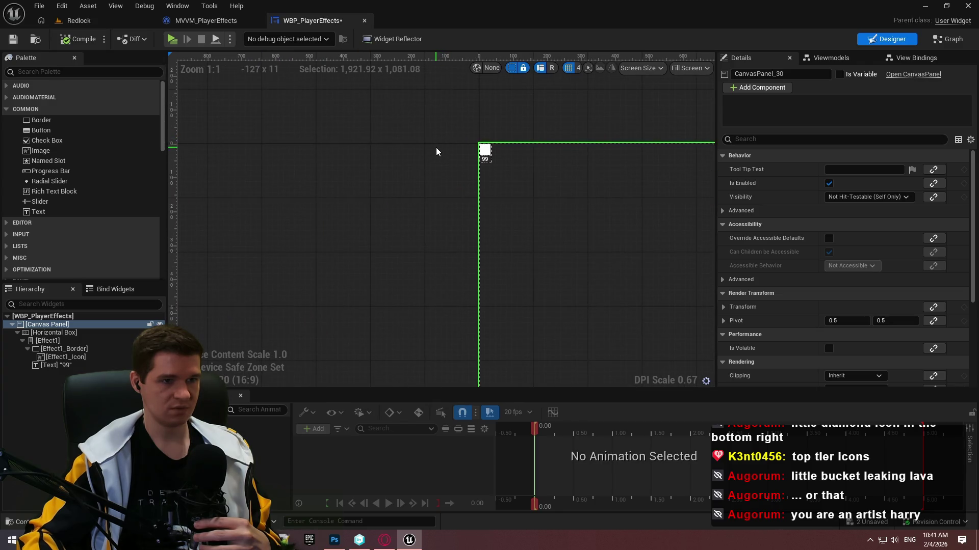
pyautogui.scroll(2, 494, 164)
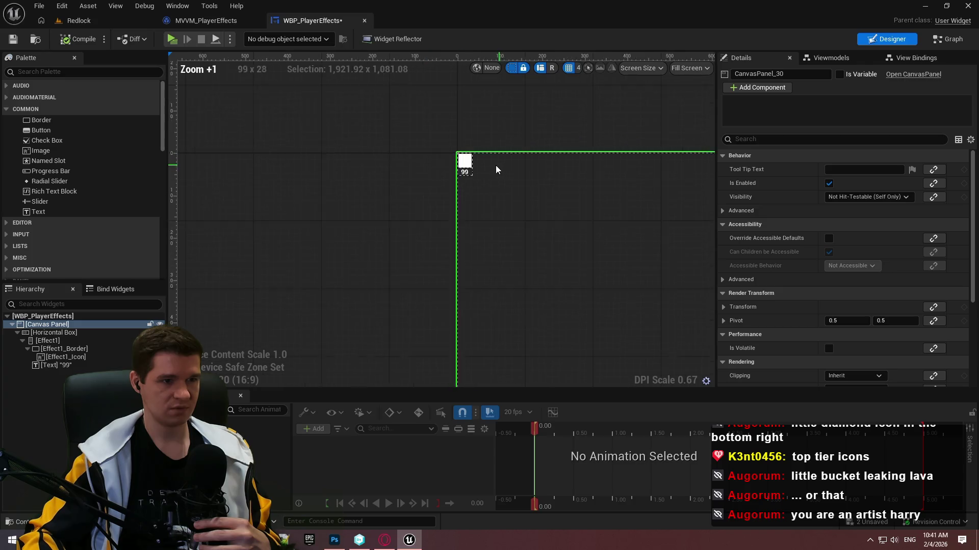
# - Resize the Effect1_Icon image to 64×64
pyautogui.click(53, 357)
pyautogui.click(834, 281)
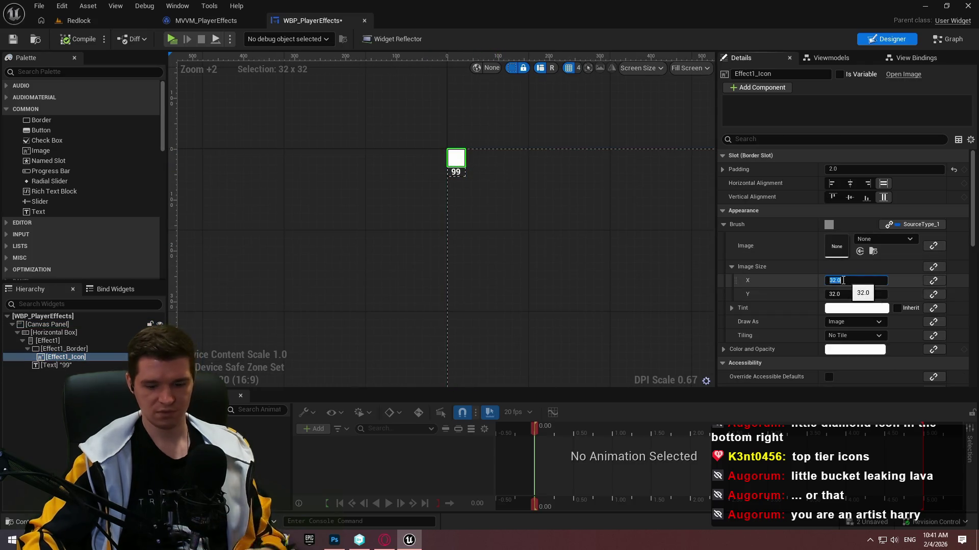
pyautogui.write('64')
pyautogui.press('Tab')
pyautogui.write('64')
pyautogui.press('Return')
pyautogui.click(417, 187)
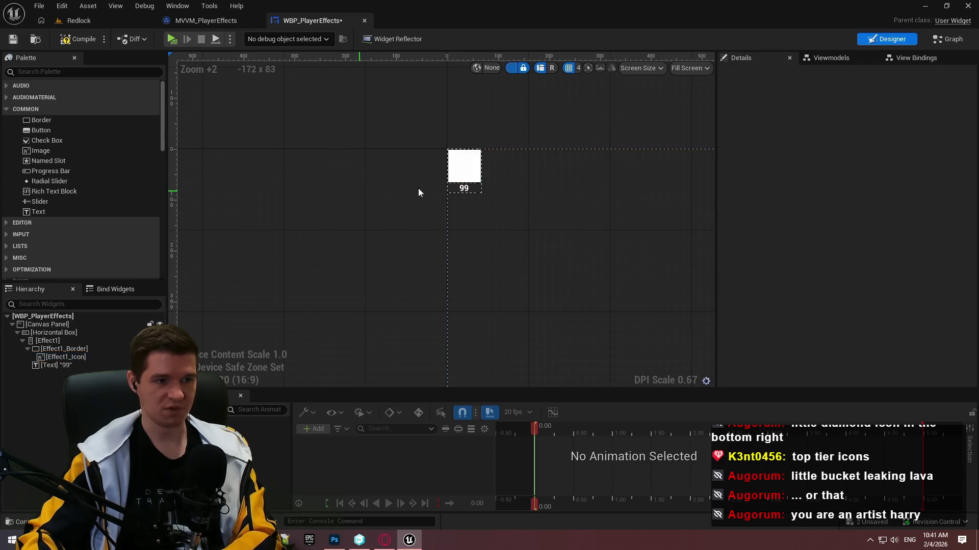
pyautogui.scroll(-3, 410, 188)
pyautogui.moveTo(410, 190); pyautogui.dragTo(322, 192)
pyautogui.scroll(1, 326, 190)
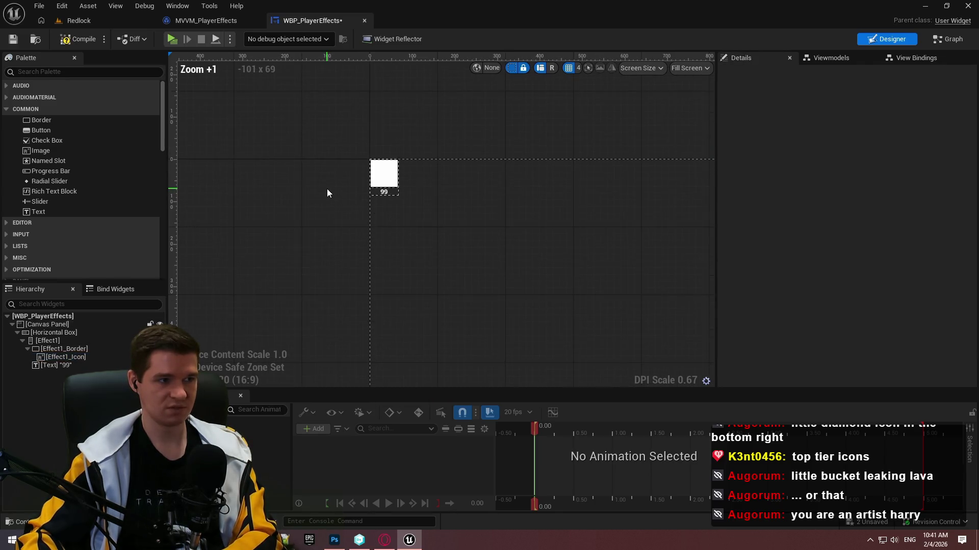
# - Change the 99 text's font size to 16
pyautogui.click(375, 195)
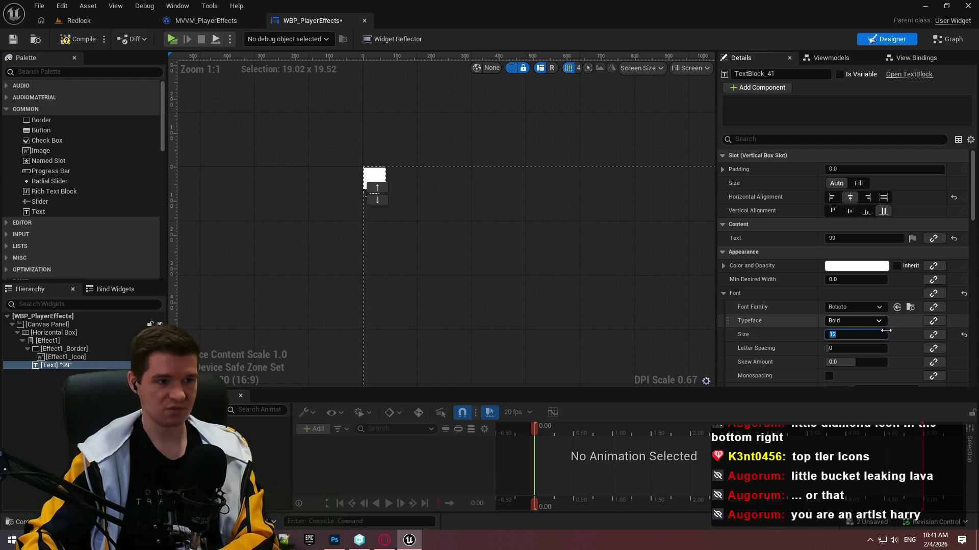
pyautogui.write('16')
pyautogui.press('Return')
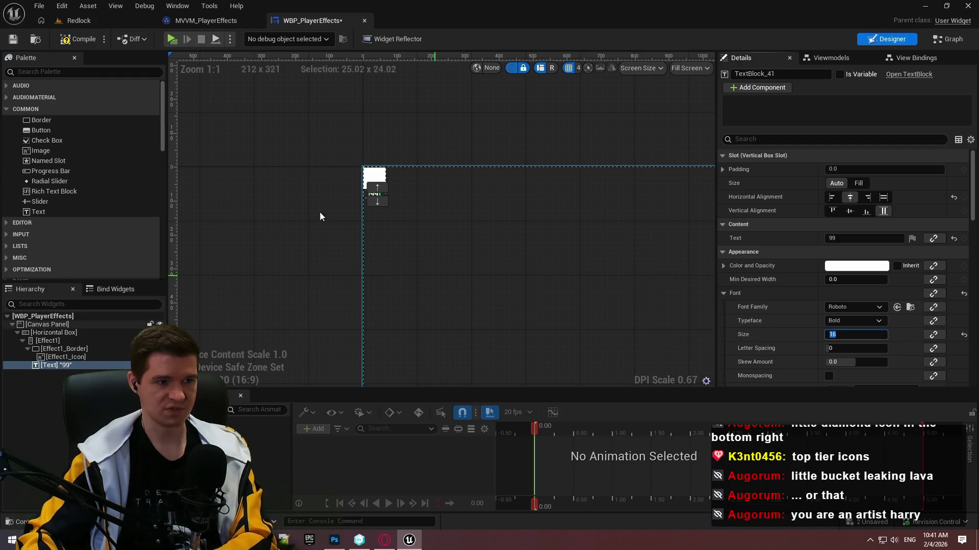
pyautogui.click(320, 209)
pyautogui.scroll(4, 389, 202)
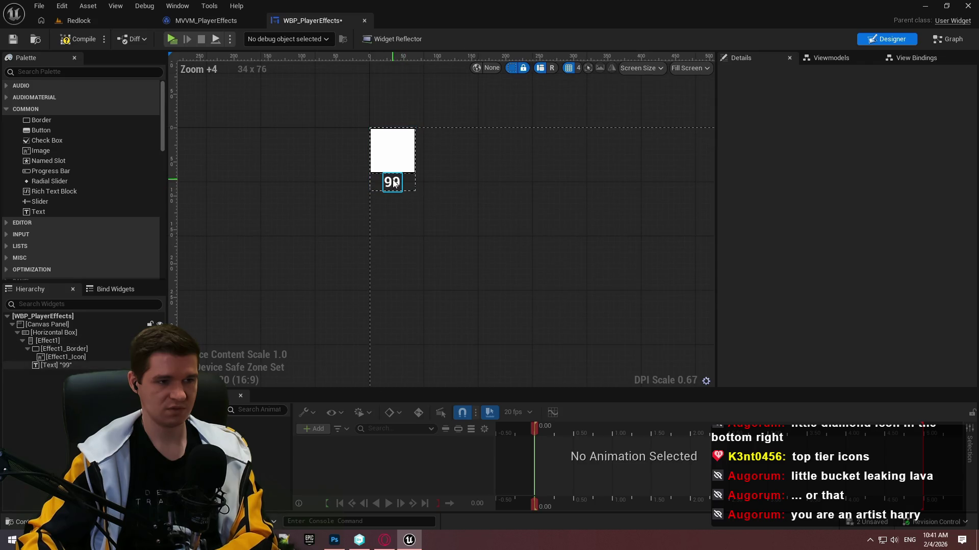
# - Rename the 99 text widget to Effect1_Ticks and show the view bindings list
pyautogui.click(393, 183)
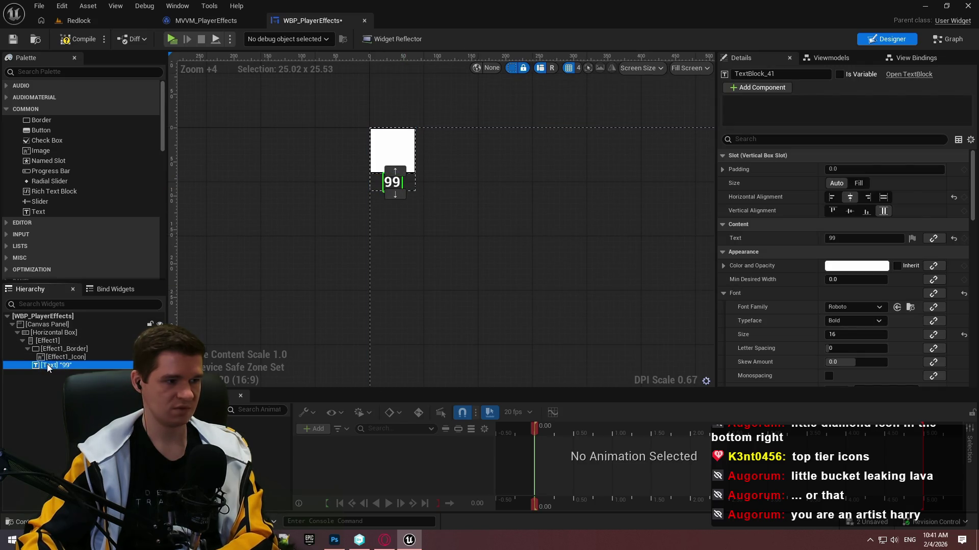
pyautogui.doubleClick(89, 365)
pyautogui.write('Effect1_')
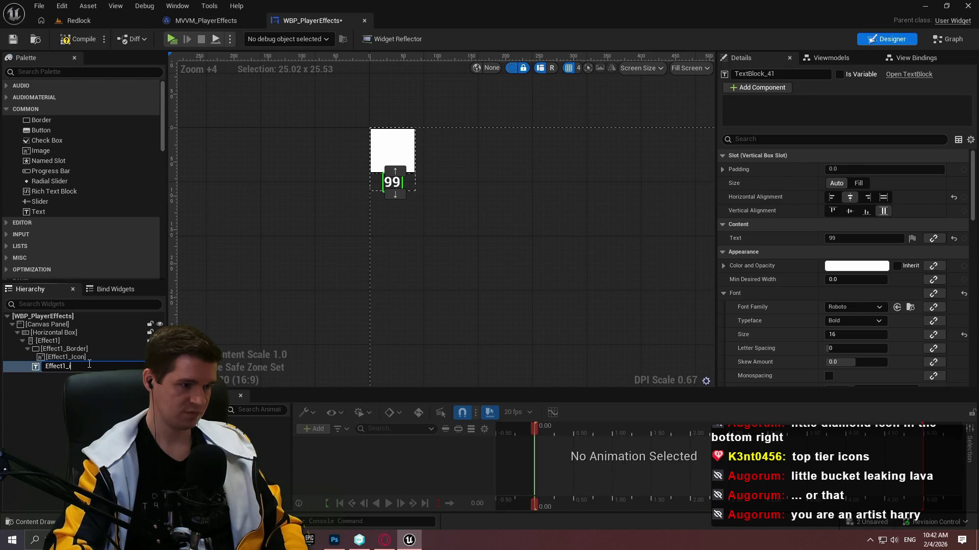
pyautogui.write('Ticks')
pyautogui.press('Return')
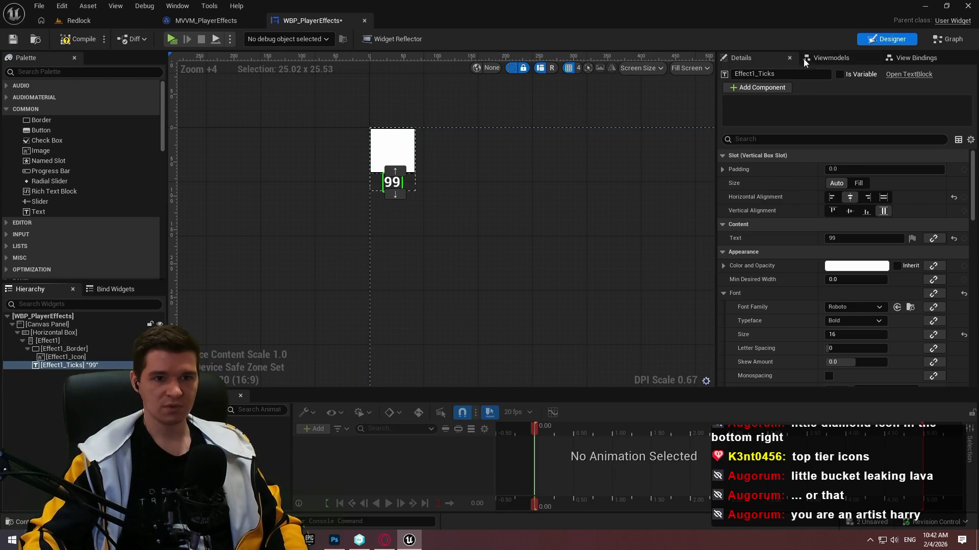
pyautogui.click(820, 57)
pyautogui.click(894, 58)
# - Add a Text property binding for Effect1_Ticks
pyautogui.moveTo(717, 77); pyautogui.dragTo(499, 79)
pyautogui.click(555, 81)
pyautogui.click(601, 188)
pyautogui.write('te')
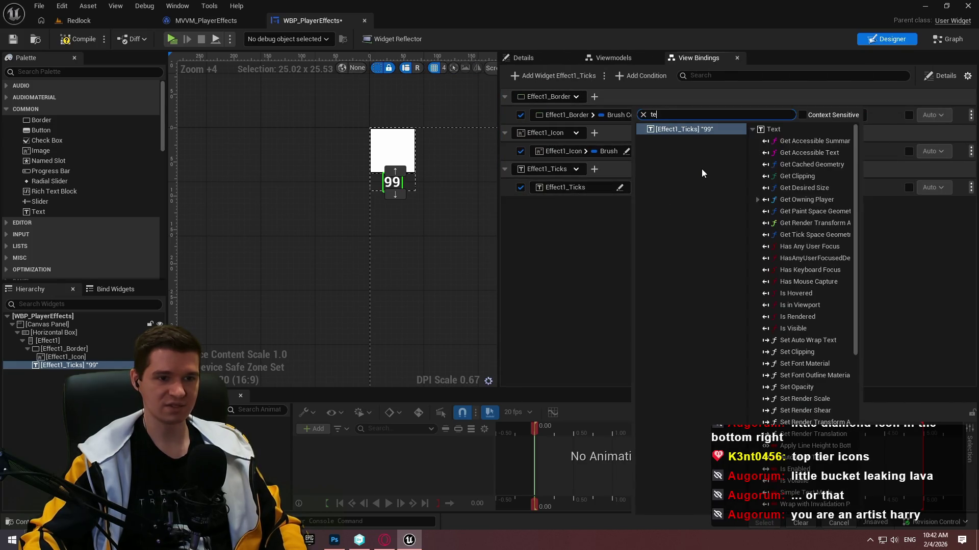
pyautogui.write('xt')
pyautogui.click(675, 323)
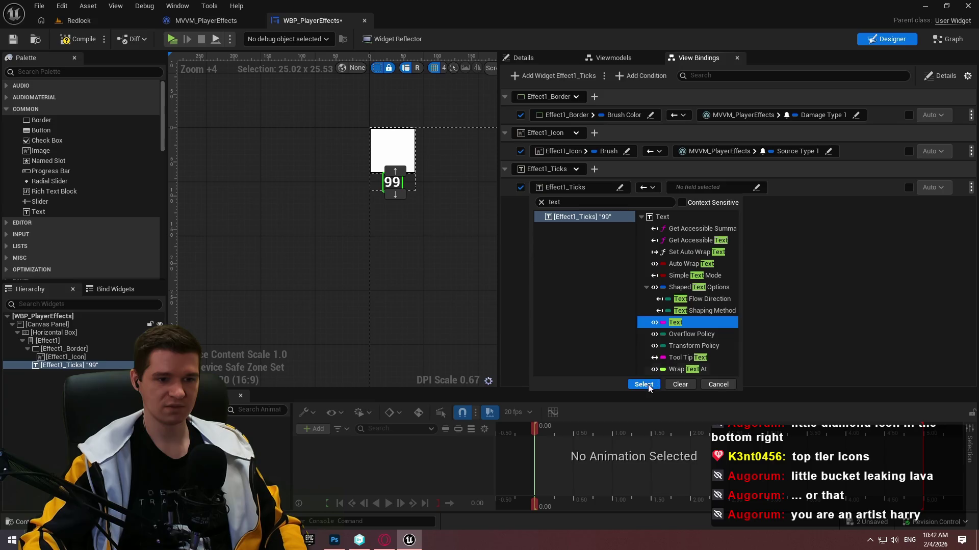
pyautogui.click(643, 385)
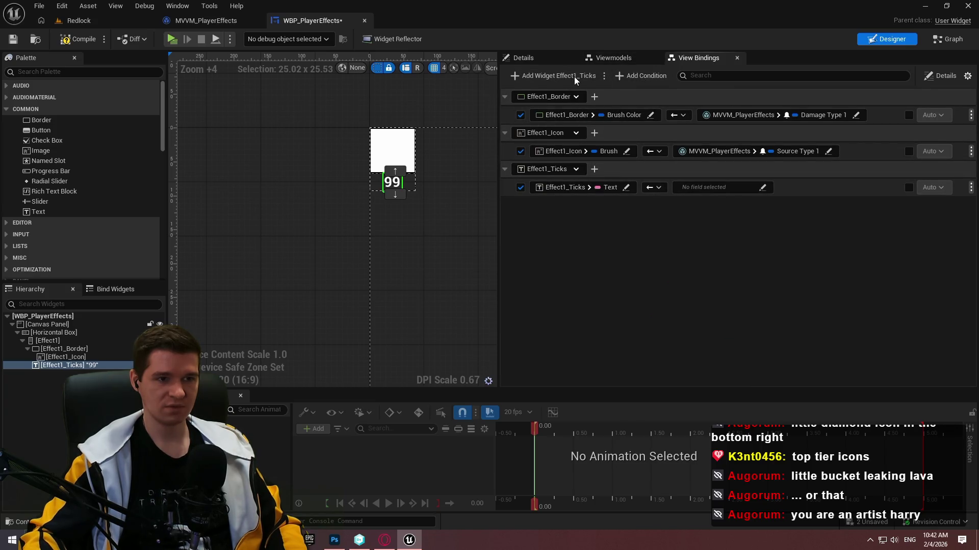
# - Add a Visibility property binding for Effect1_Ticks and compile the widget
pyautogui.click(548, 77)
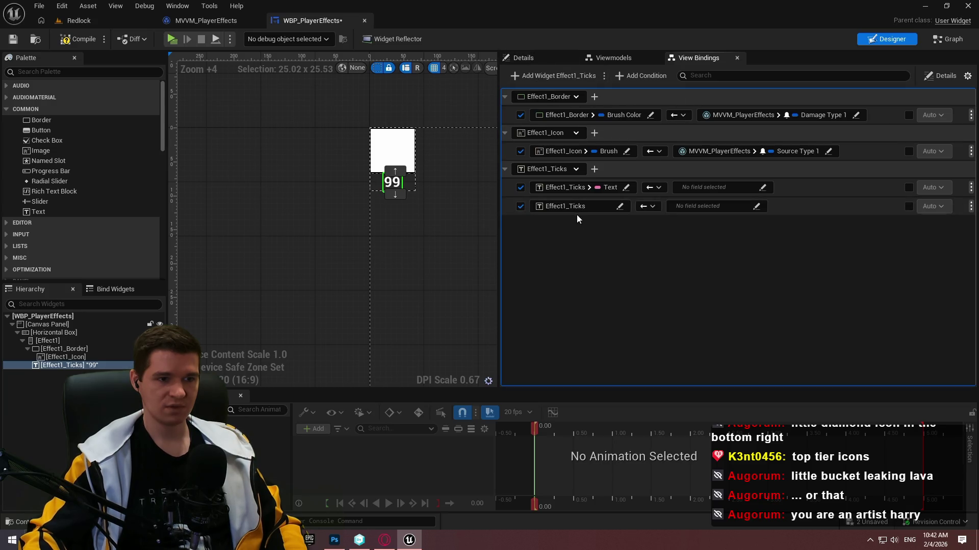
pyautogui.click(619, 206)
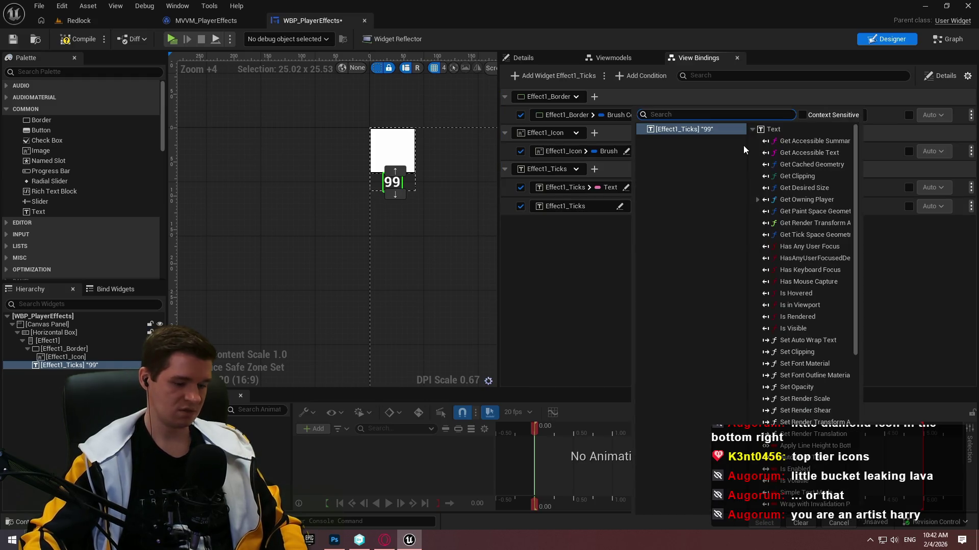
pyautogui.write('visi')
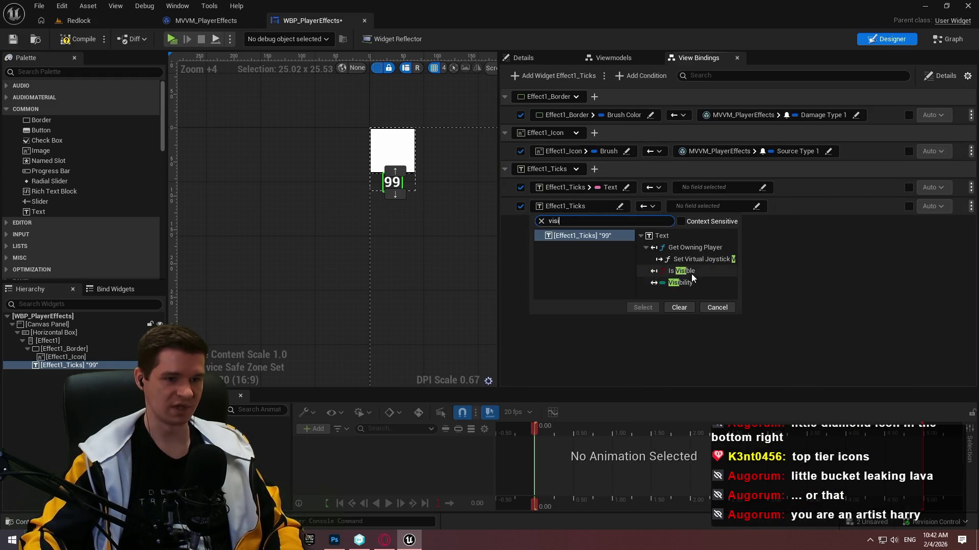
pyautogui.click(689, 283)
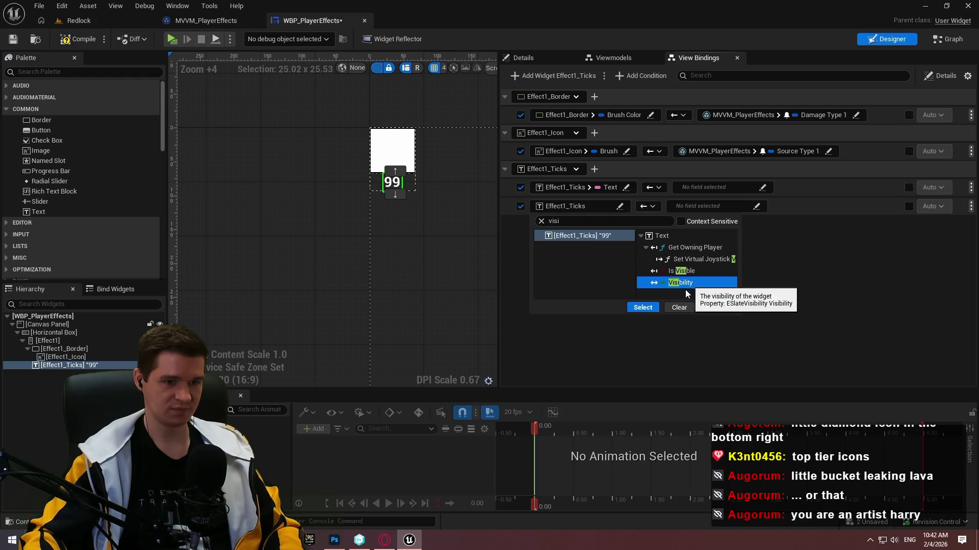
pyautogui.click(642, 308)
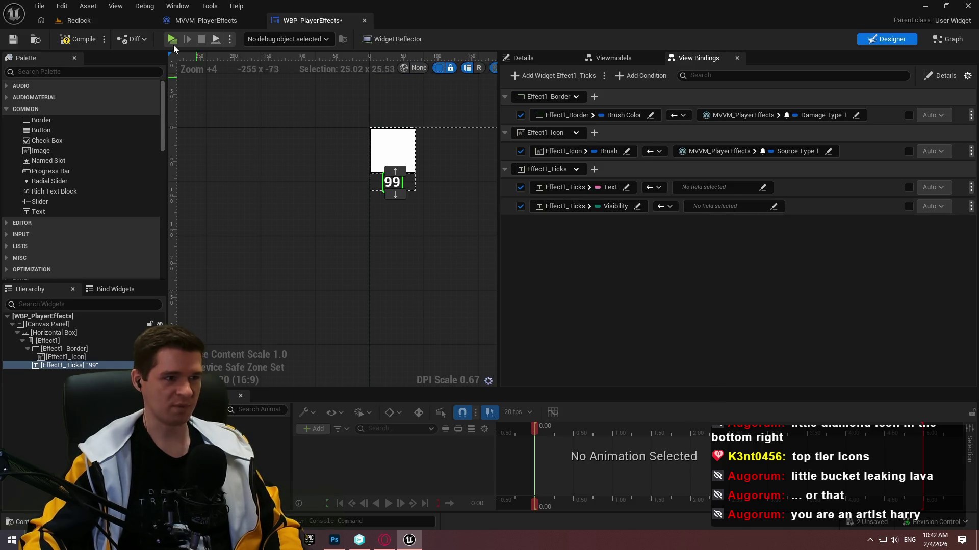
pyautogui.click(77, 48)
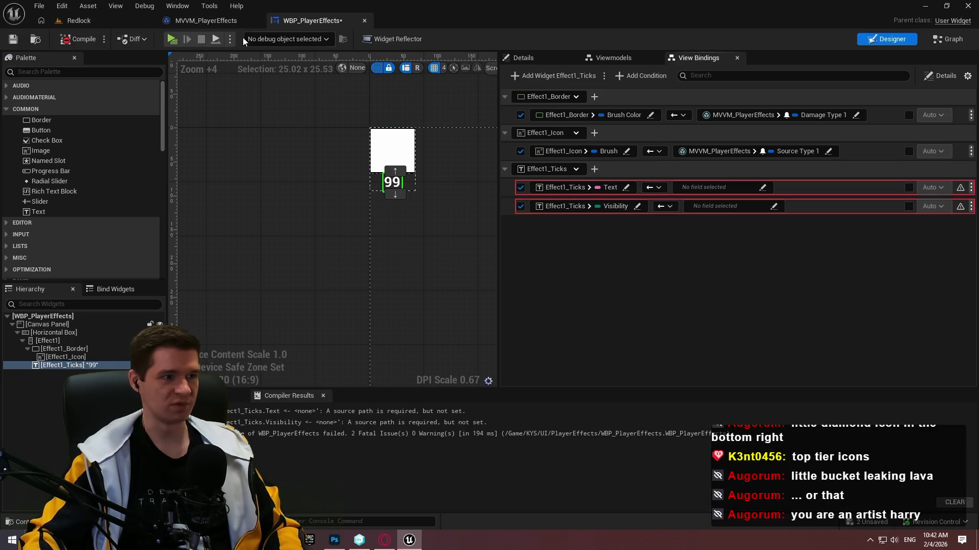
pyautogui.click(209, 22)
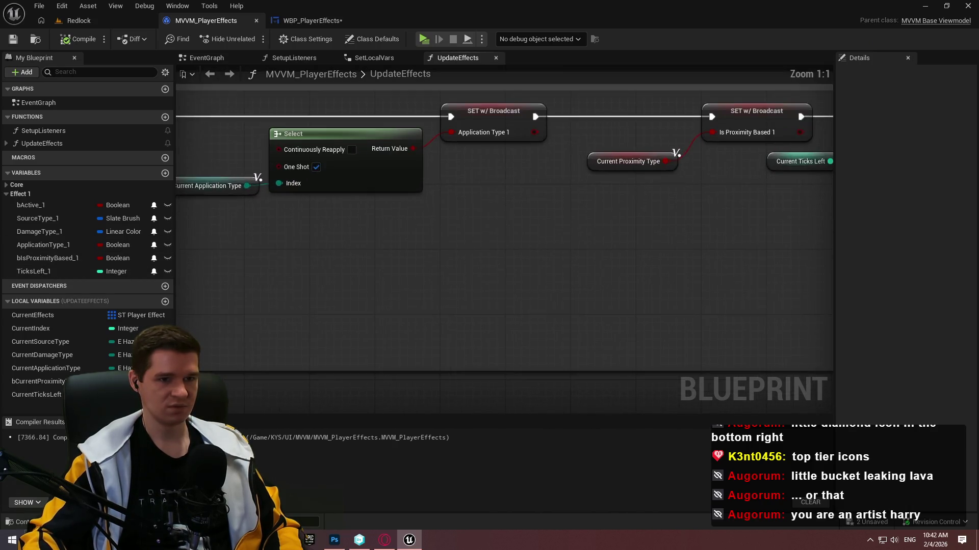
# - Change bIsProximityBased_1 to a slate visibility type, then undo that change
pyautogui.scroll(1, 215, 279)
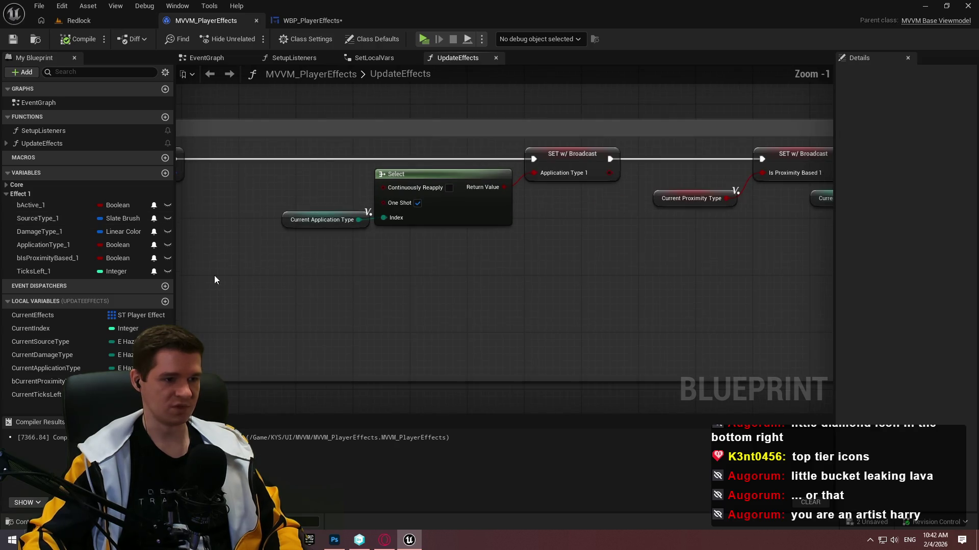
pyautogui.click(109, 257)
pyautogui.write('s')
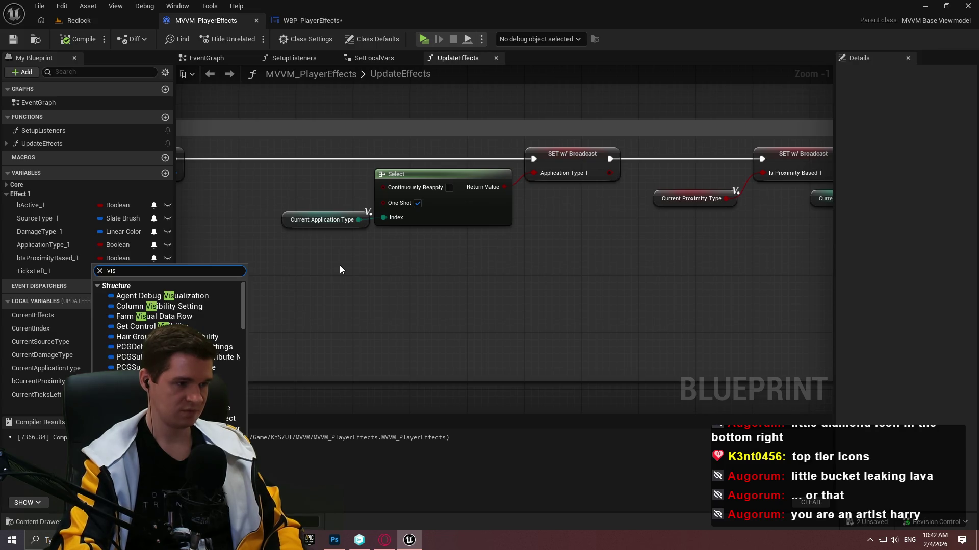
pyautogui.write('ibil')
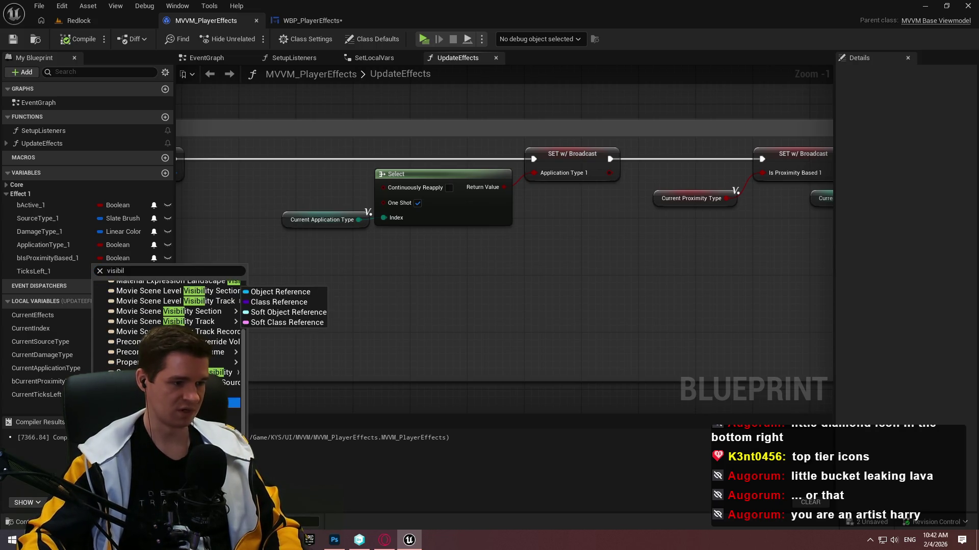
pyautogui.click(280, 292)
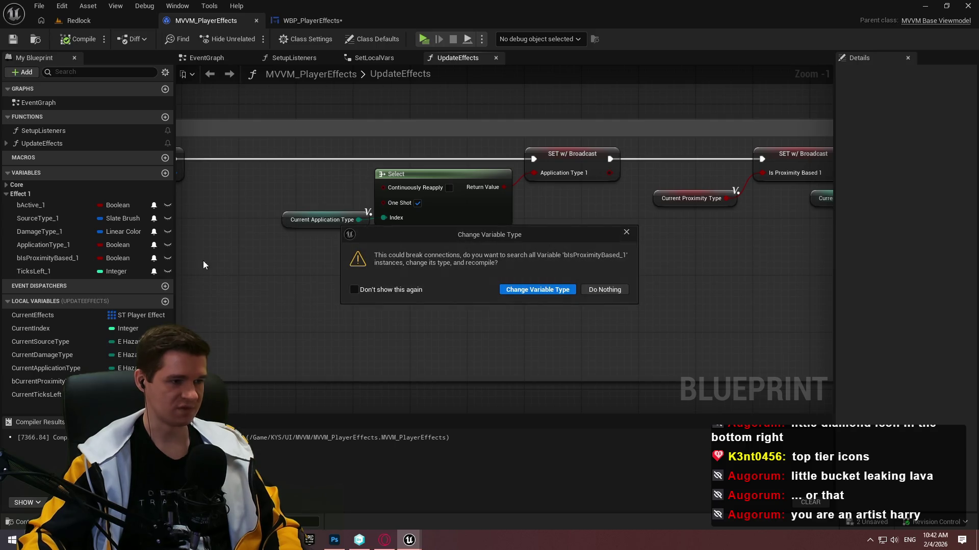
pyautogui.click(554, 292)
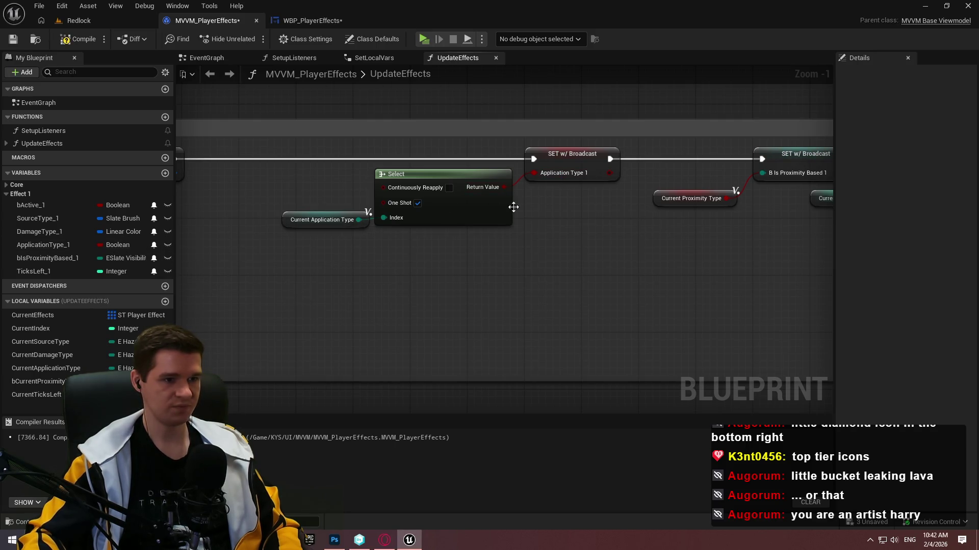
pyautogui.click(453, 209)
pyautogui.moveTo(456, 246)
pyautogui.mouseDown()
pyautogui.moveTo(582, 243)
pyautogui.moveTo(463, 261)
pyautogui.moveTo(685, 261)
pyautogui.mouseUp()
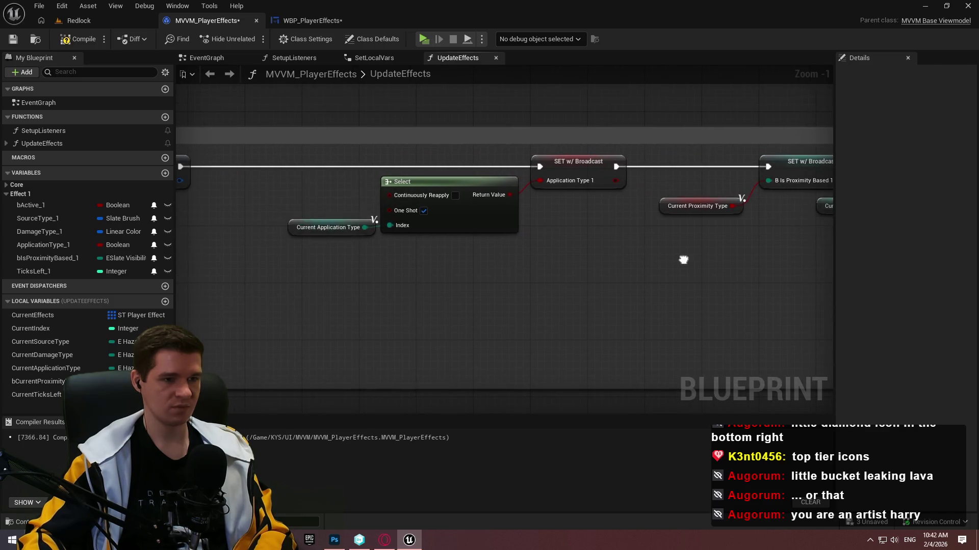
pyautogui.hotkey('ctrl', 'z')
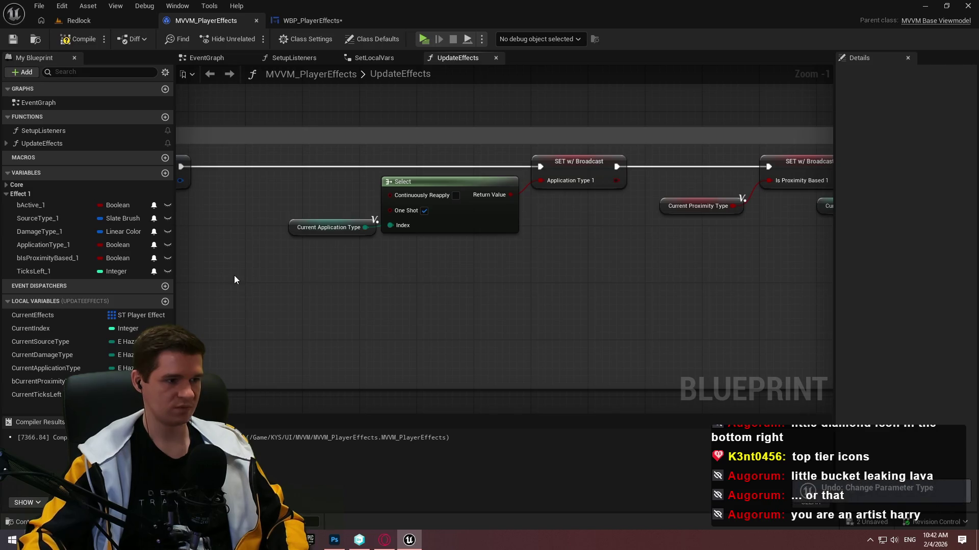
# - Change ApplicationType_1's variable type to ESlateVisibility
pyautogui.click(117, 258)
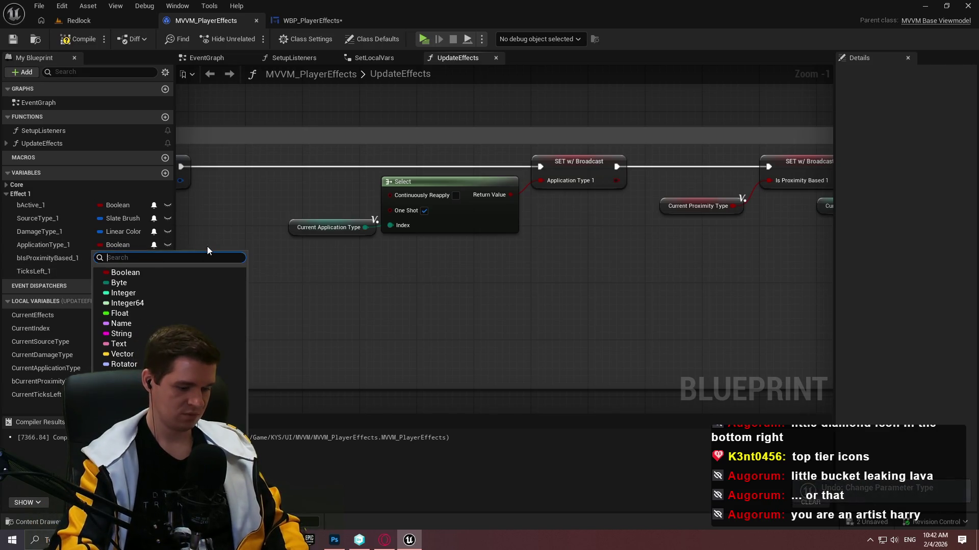
pyautogui.write('slatevis')
pyautogui.click(139, 283)
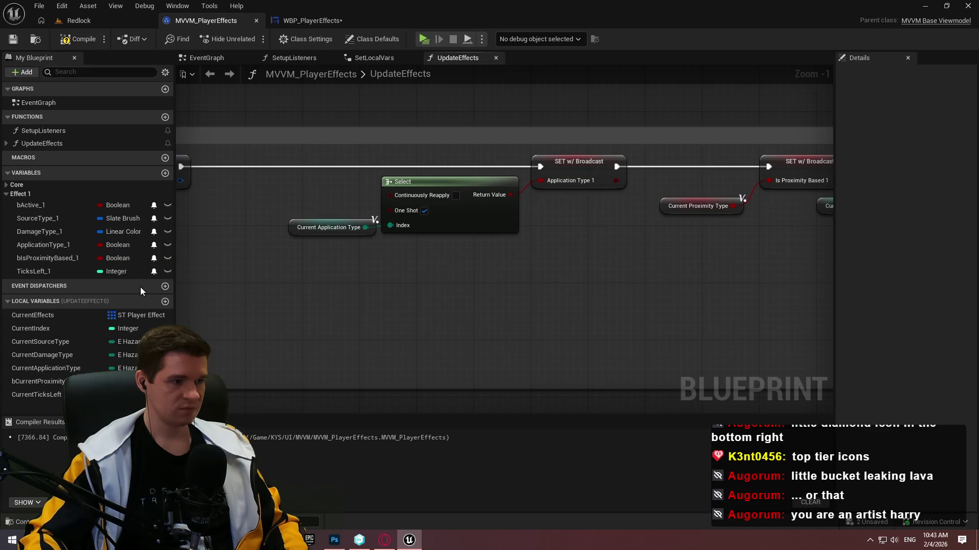
pyautogui.click(533, 289)
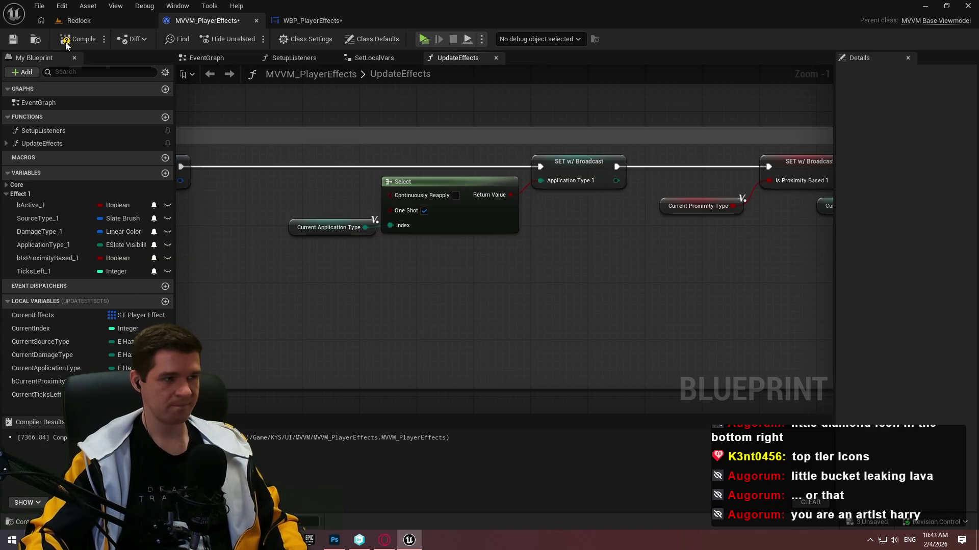
# - Replace the errored Select node with a new one indexed by Current Application Type
pyautogui.moveTo(546, 181); pyautogui.dragTo(551, 262)
pyautogui.write('sele')
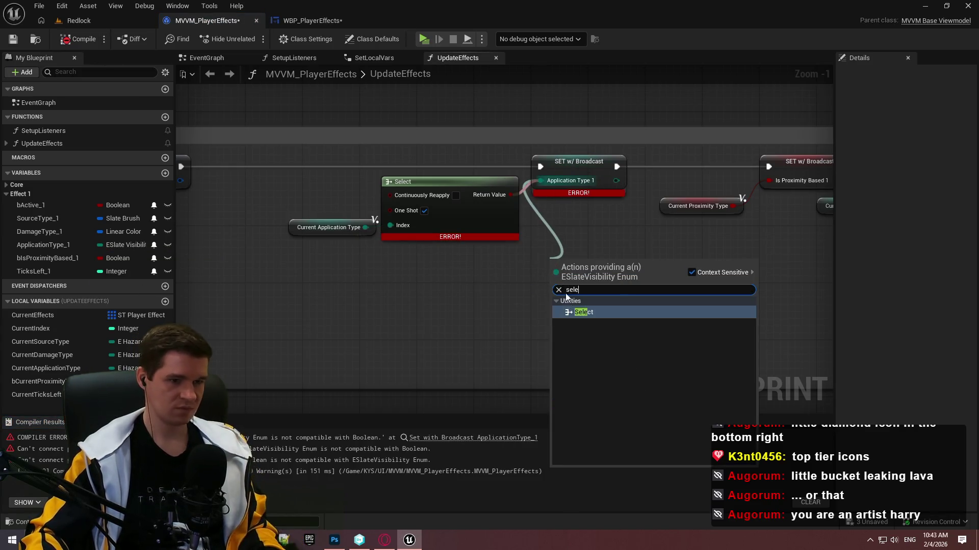
pyautogui.click(583, 313)
pyautogui.click(449, 232)
pyautogui.press('Delete')
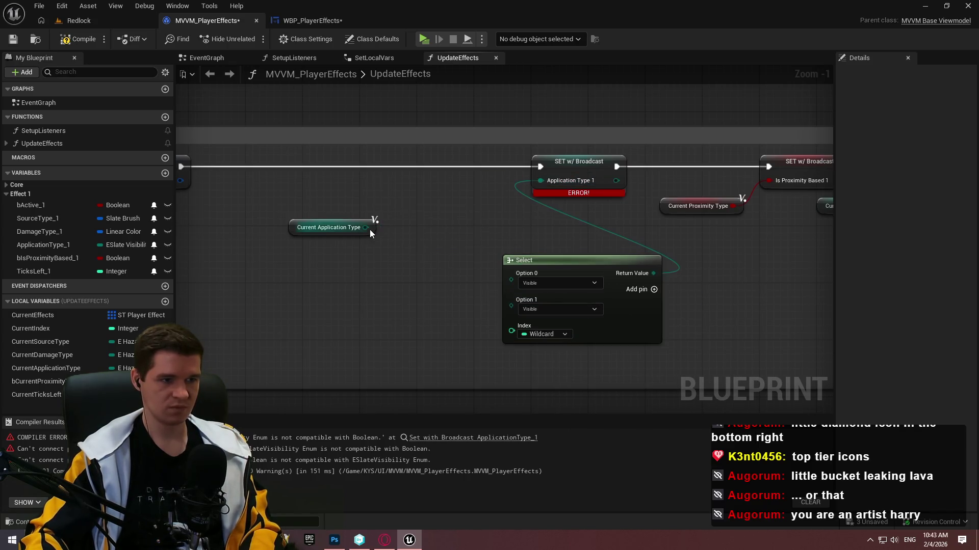
pyautogui.moveTo(366, 227); pyautogui.dragTo(511, 327)
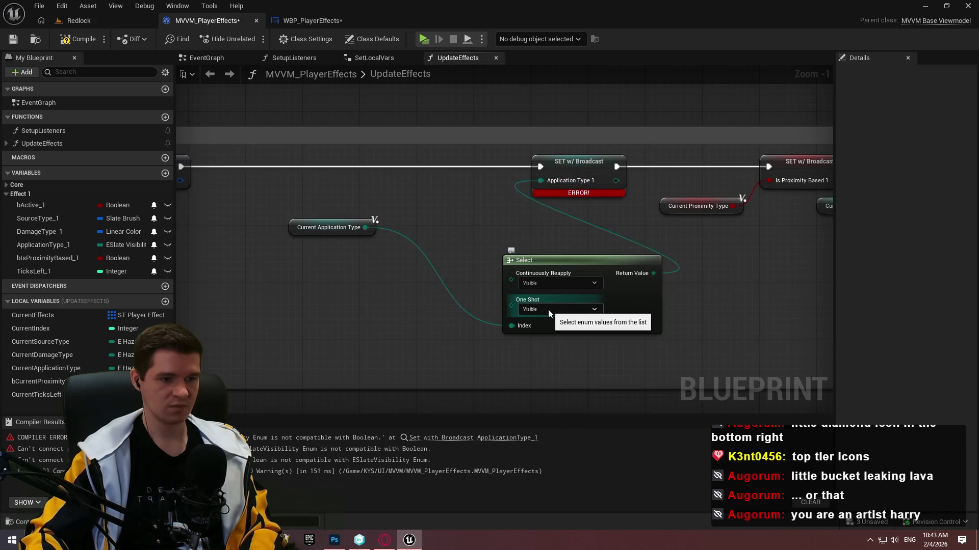
# - Set the Select's One Shot to Hidden and Continuously Reapply to Not Hit-Testable (Self & All Children)
pyautogui.click(543, 307)
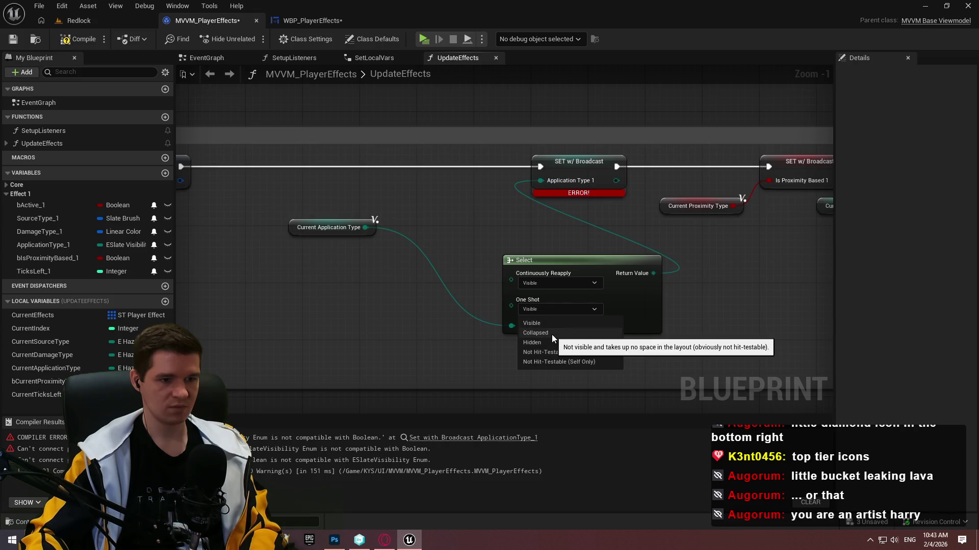
pyautogui.click(552, 335)
pyautogui.click(561, 284)
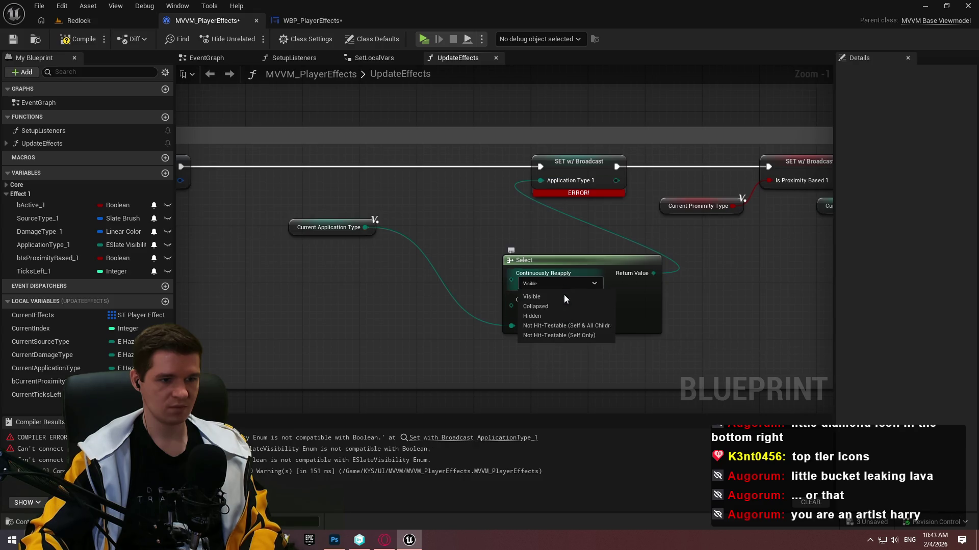
pyautogui.click(581, 327)
pyautogui.moveTo(611, 316)
pyautogui.mouseDown()
pyautogui.moveTo(553, 286)
pyautogui.moveTo(489, 270)
pyautogui.mouseUp()
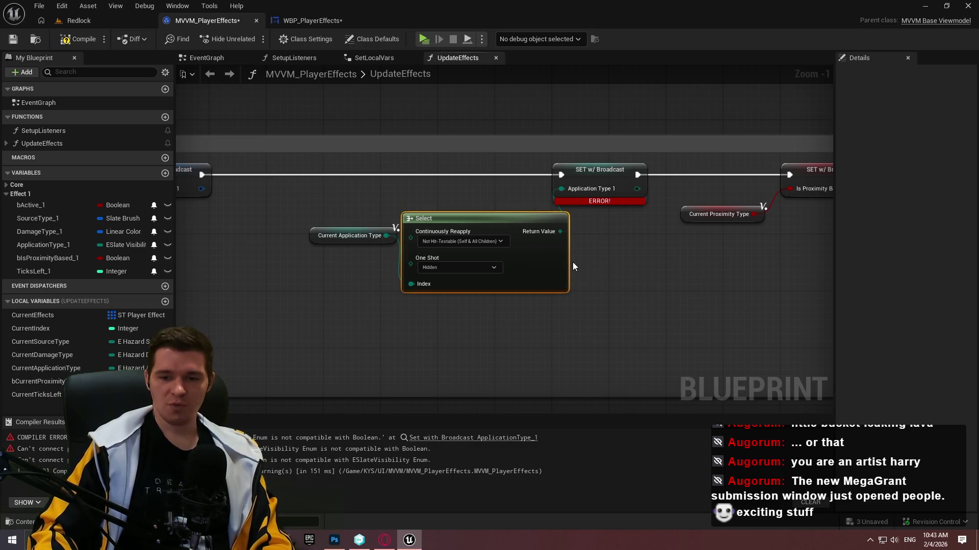
# - Compile and save the viewmodel, then recompile WBP_PlayerEffects to review binding errors
pyautogui.click(79, 39)
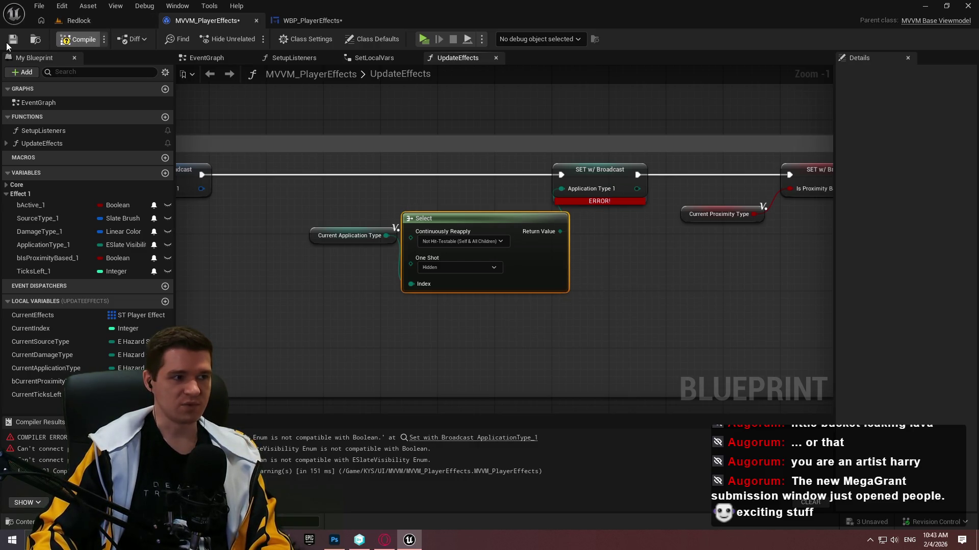
pyautogui.click(10, 41)
pyautogui.scroll(-3, 385, 172)
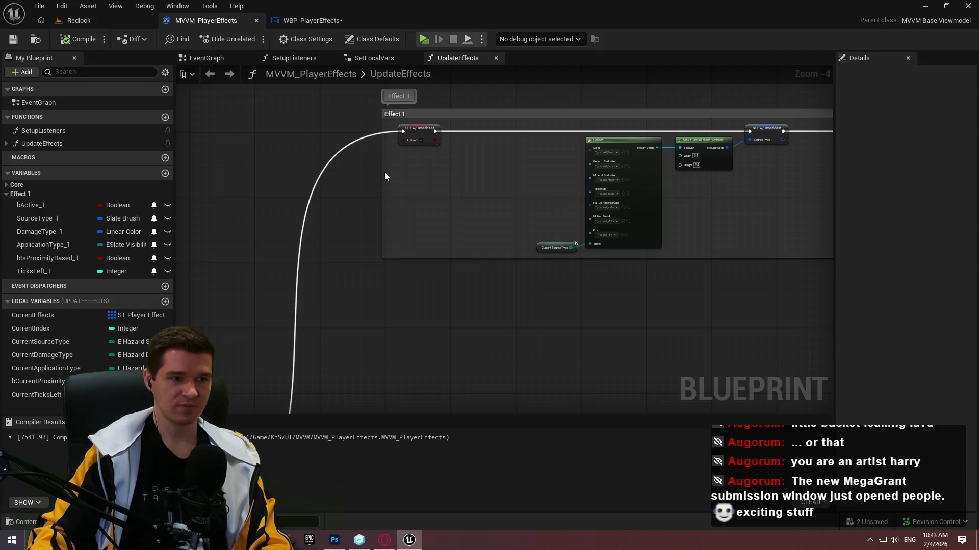
pyautogui.scroll(1, 446, 168)
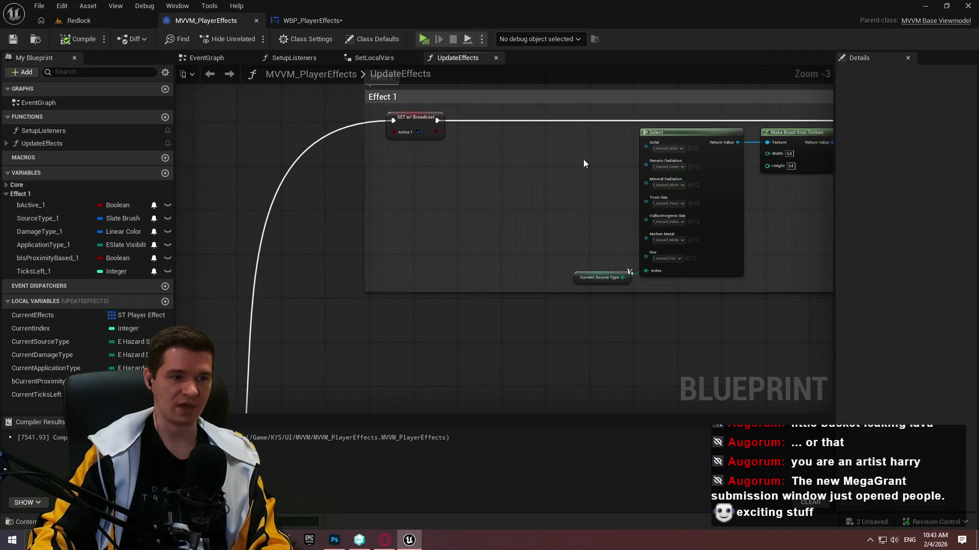
pyautogui.scroll(-7, 583, 159)
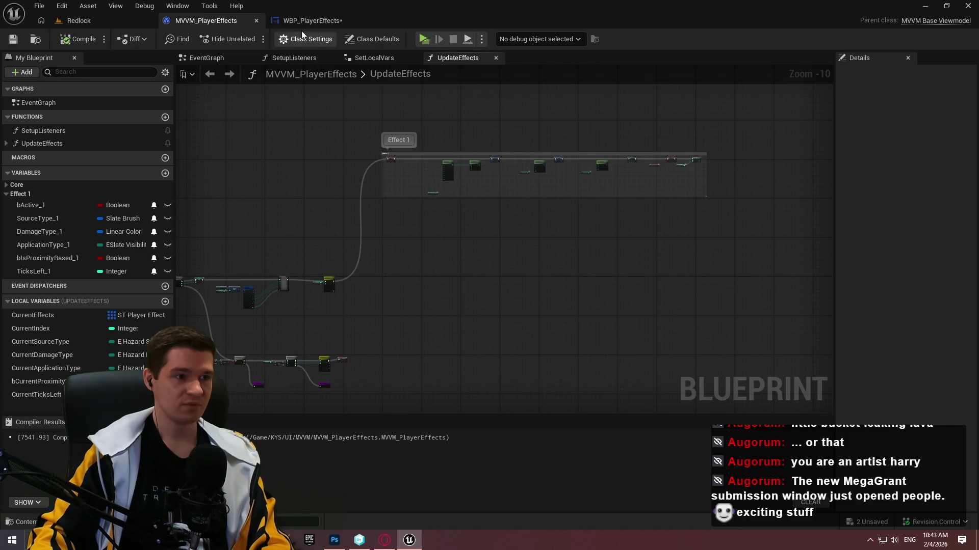
pyautogui.click(306, 20)
pyautogui.click(75, 41)
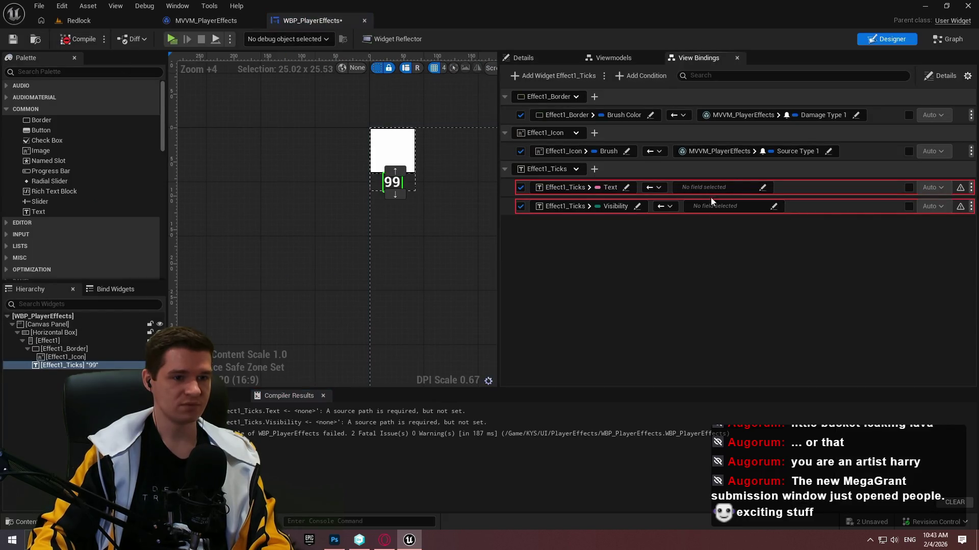
# - Bind the Effect1_Ticks text to MVVM_PlayerEffects' Ticks Left 1 via the To Text (Integer) conversion
pyautogui.click(738, 188)
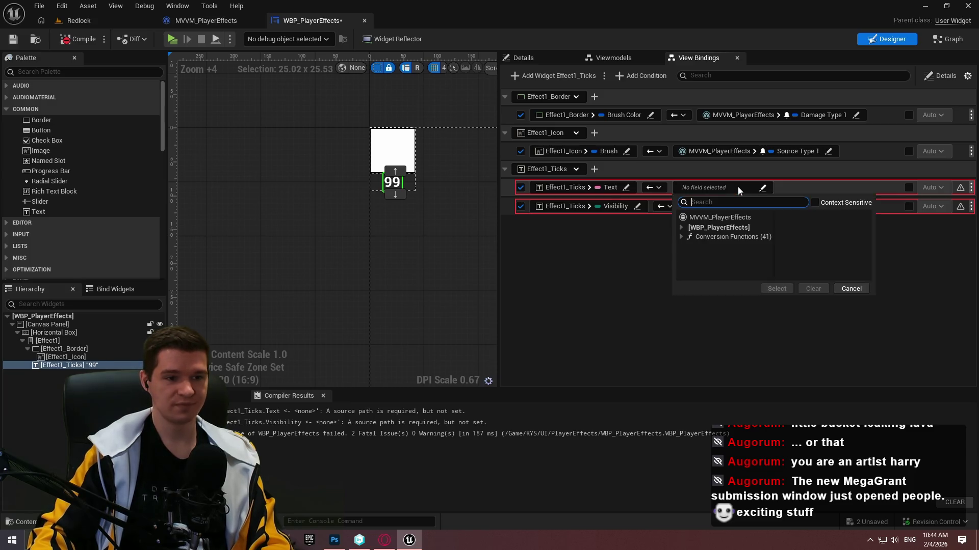
pyautogui.click(719, 218)
pyautogui.click(817, 311)
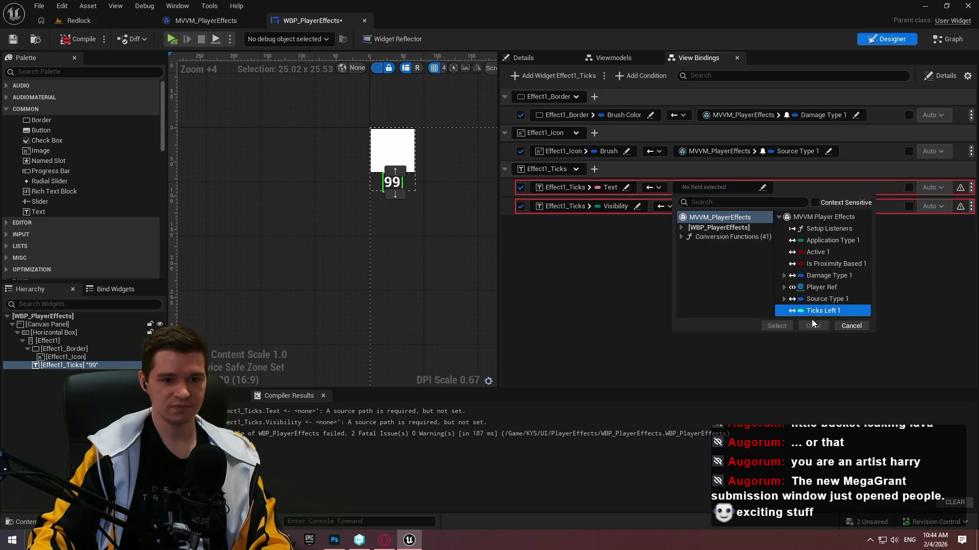
pyautogui.click(732, 237)
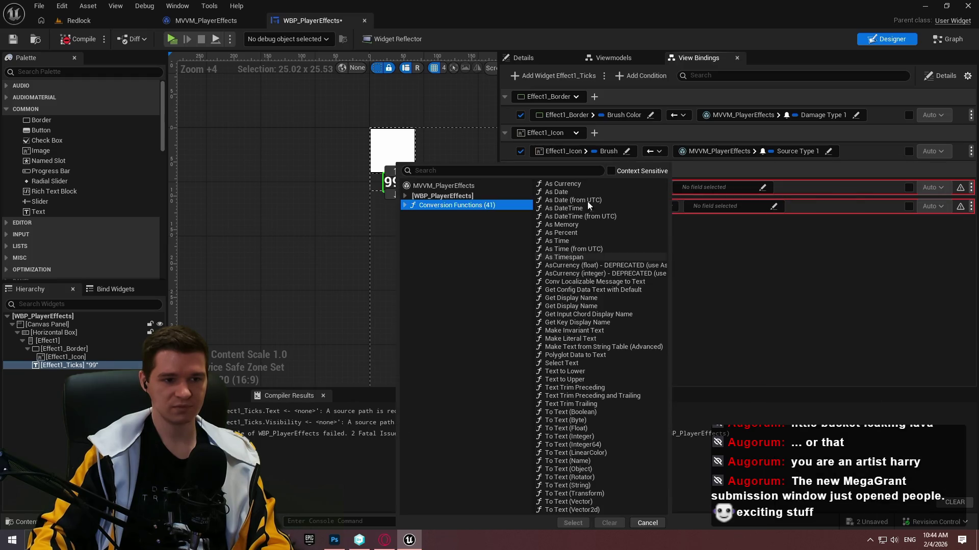
pyautogui.click(588, 436)
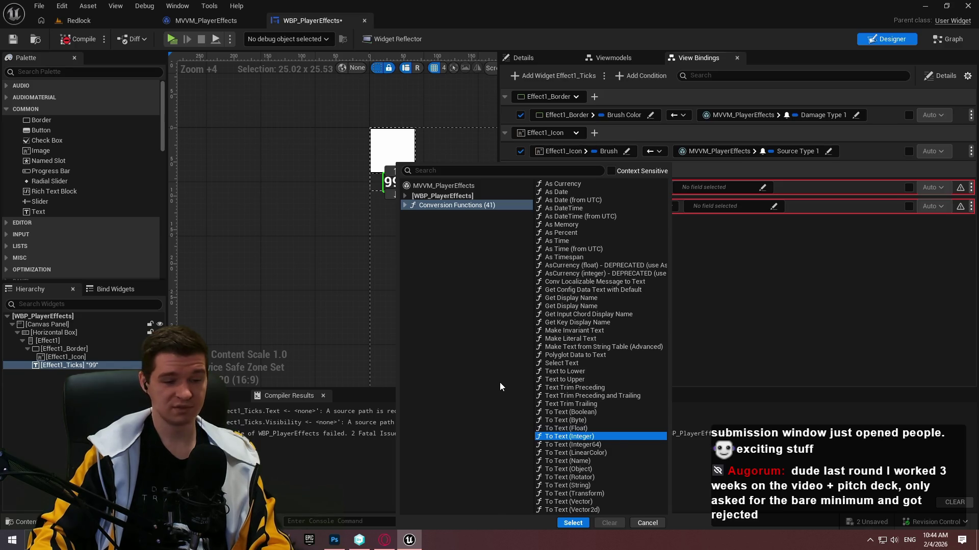
pyautogui.click(573, 522)
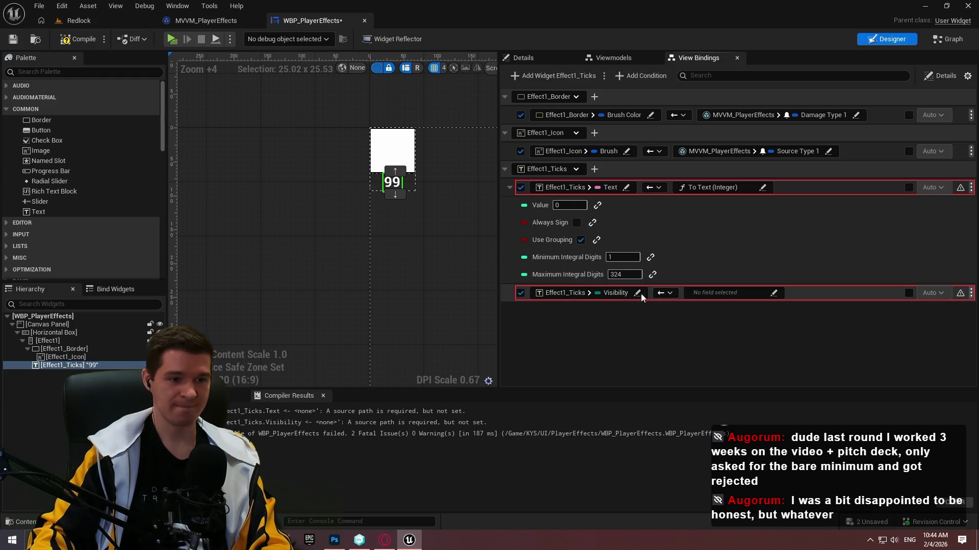
# - Bind the conversion's Value parameter to Ticks Left 1 and compile the widget
pyautogui.click(597, 205)
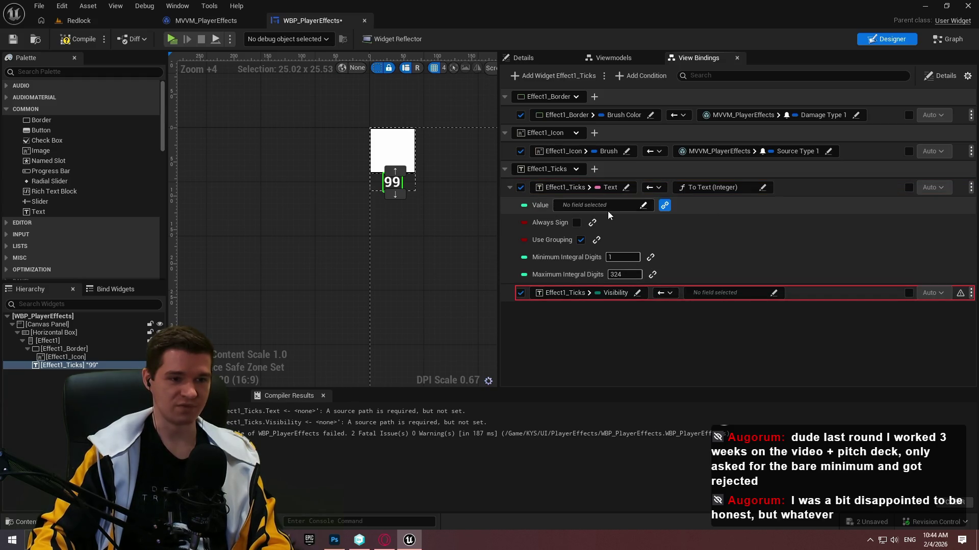
pyautogui.click(643, 205)
pyautogui.click(582, 236)
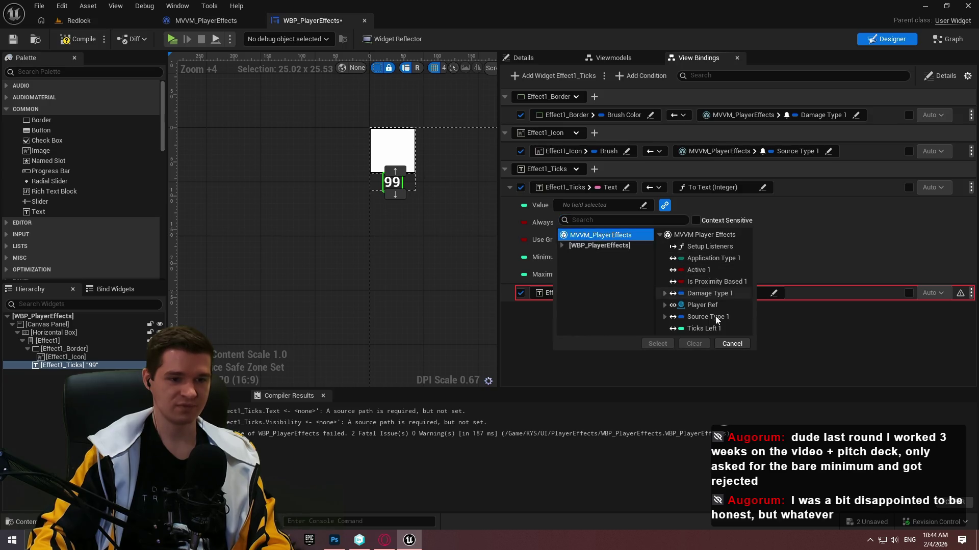
pyautogui.click(703, 328)
pyautogui.click(657, 343)
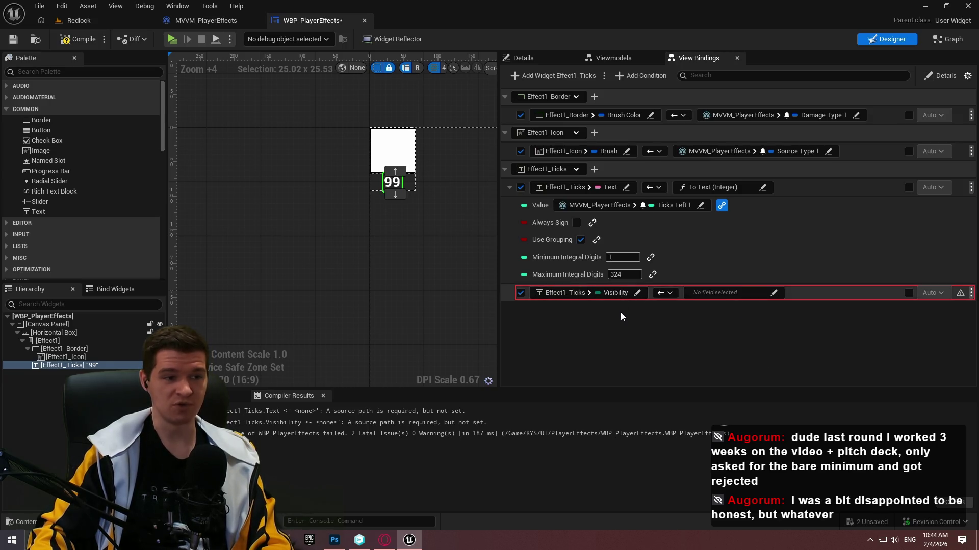
pyautogui.click(90, 46)
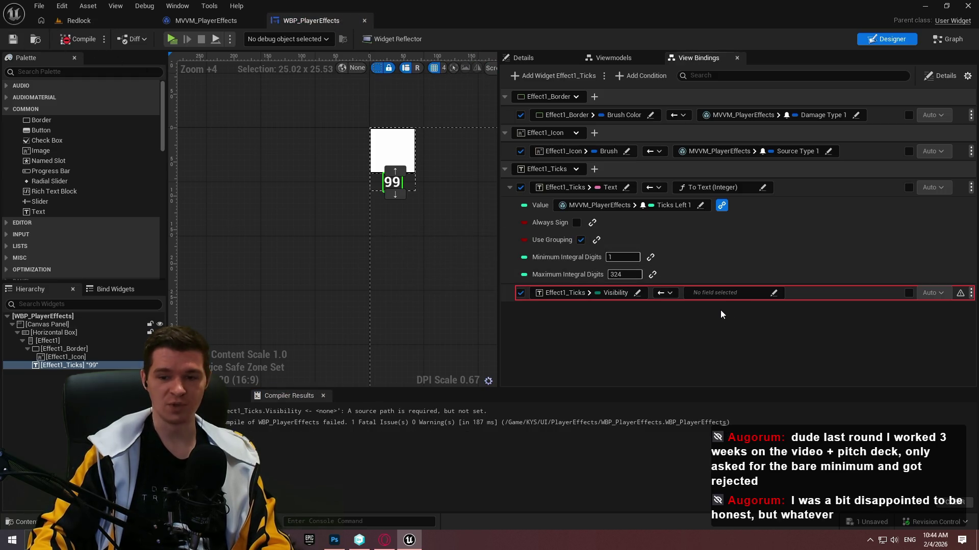
# - Bind Effect1_Ticks' Visibility to Application Type 1, then compile and save the widget
pyautogui.click(724, 293)
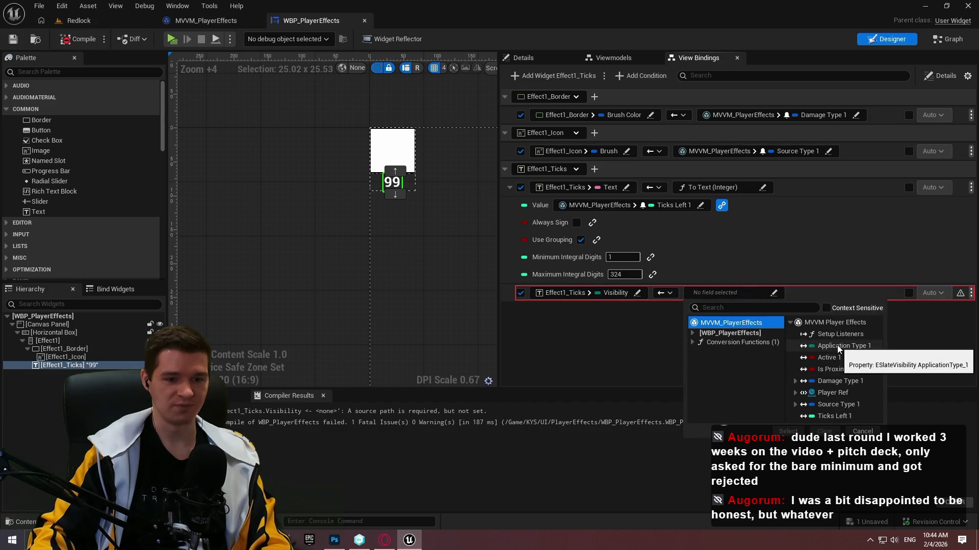
pyautogui.click(839, 346)
pyautogui.doubleClick(838, 347)
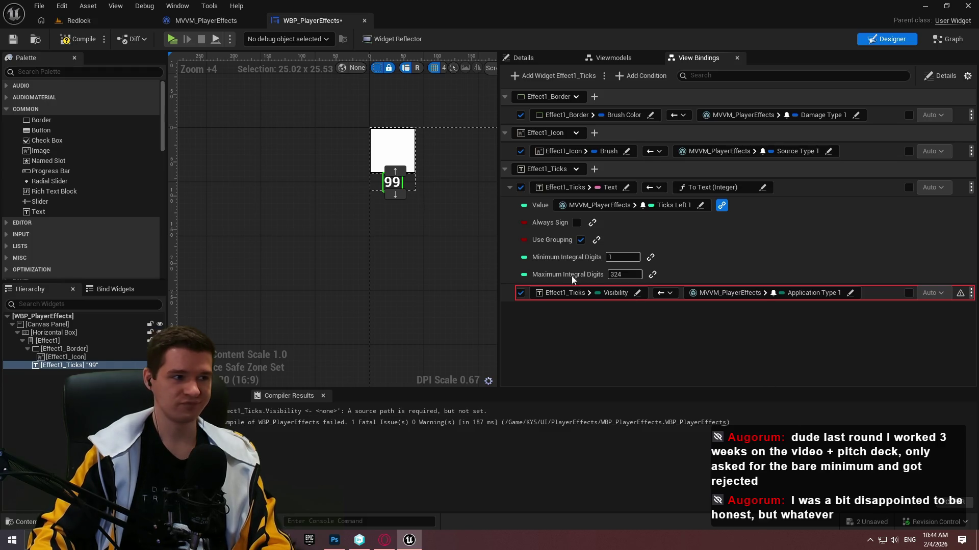
pyautogui.click(76, 40)
pyautogui.click(20, 42)
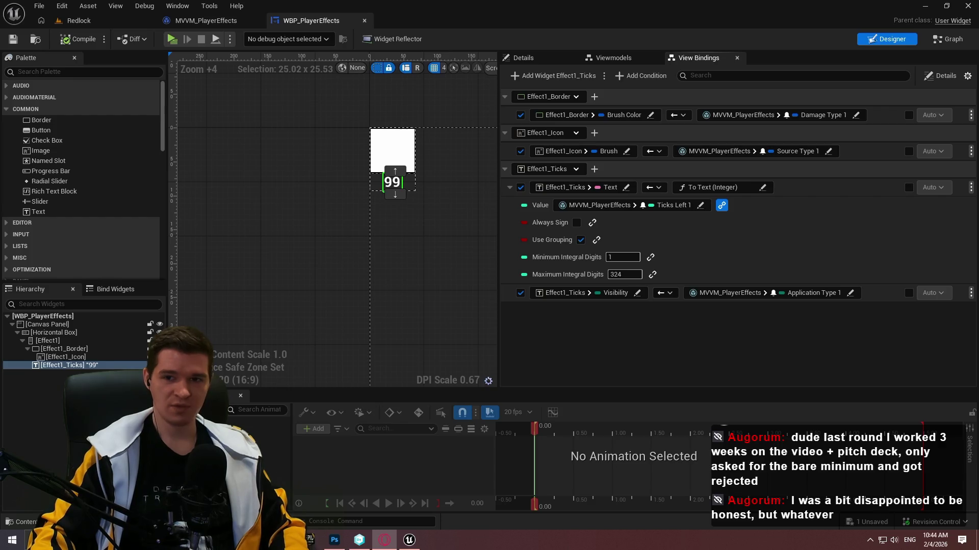
pyautogui.hotkey('alt', 'Tab')
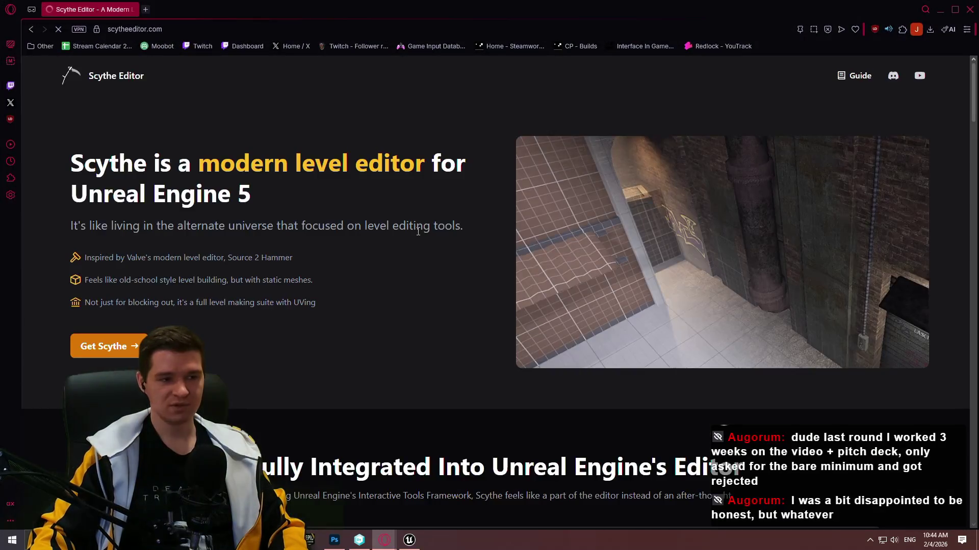
pyautogui.scroll(-10, 412, 277)
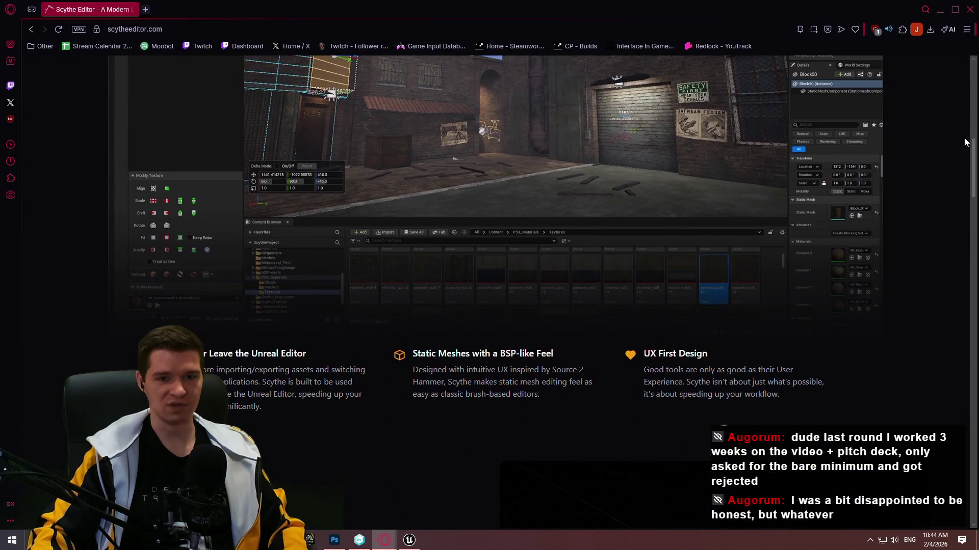
pyautogui.moveTo(973, 145)
pyautogui.mouseDown()
pyautogui.moveTo(975, 203)
pyautogui.moveTo(962, 211)
pyautogui.moveTo(958, 203)
pyautogui.mouseUp()
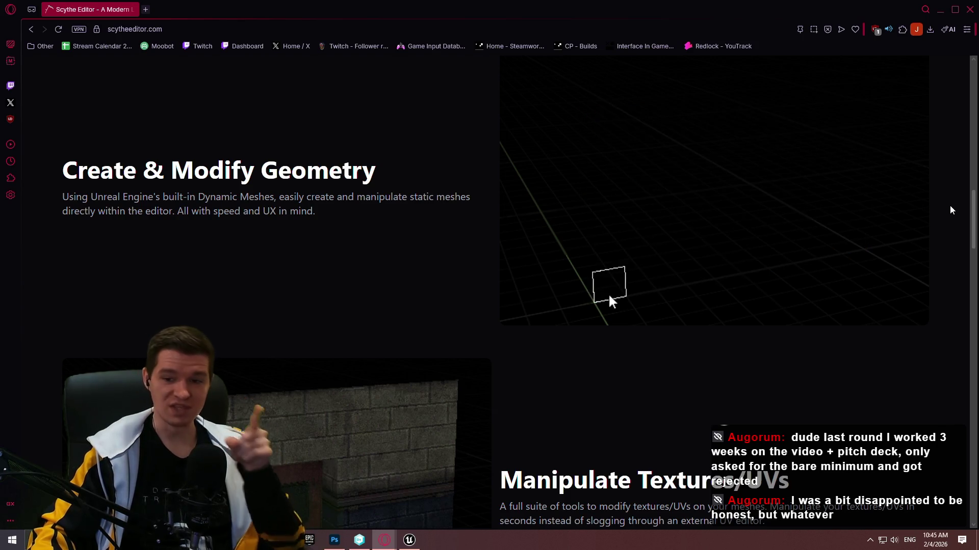
pyautogui.scroll(-4, 940, 195)
pyautogui.scroll(-2, 940, 200)
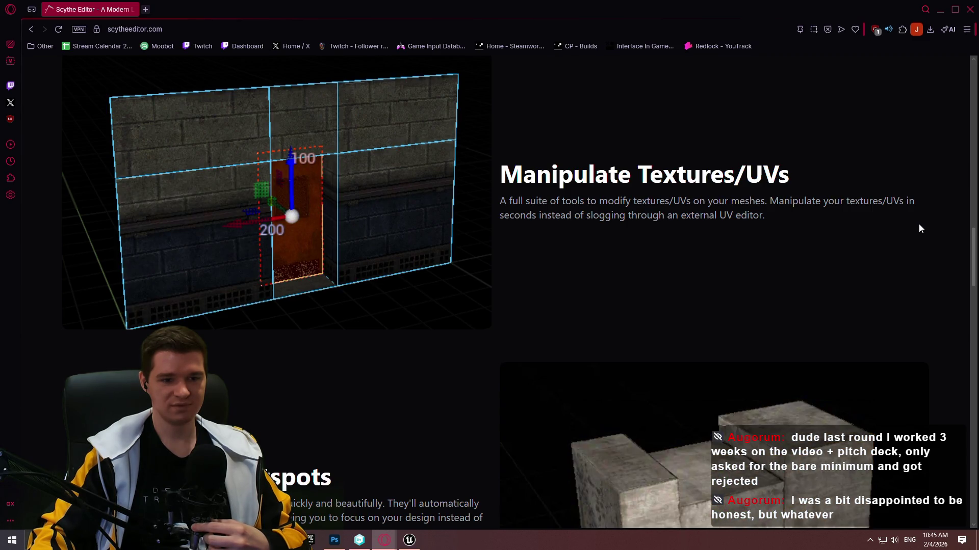
pyautogui.scroll(-5, 918, 223)
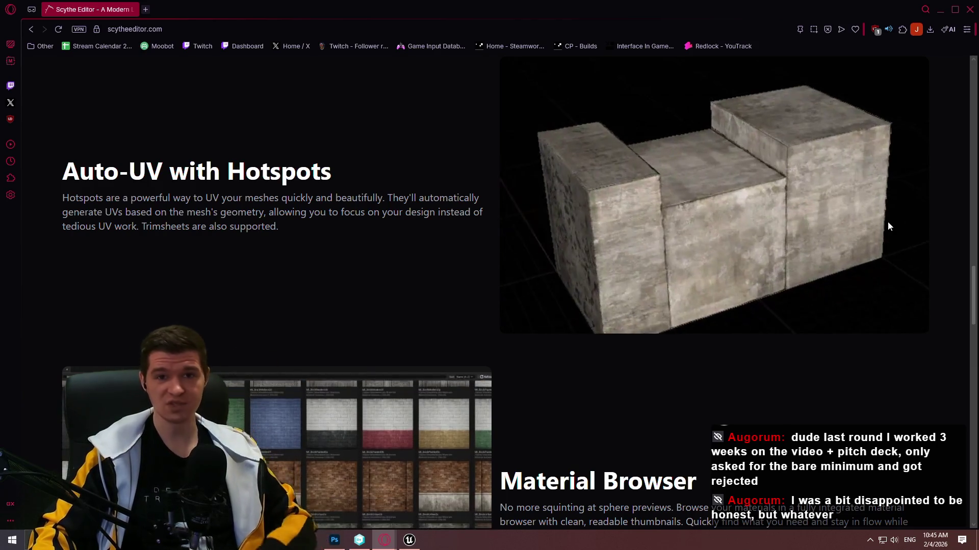
pyautogui.scroll(-2, 856, 194)
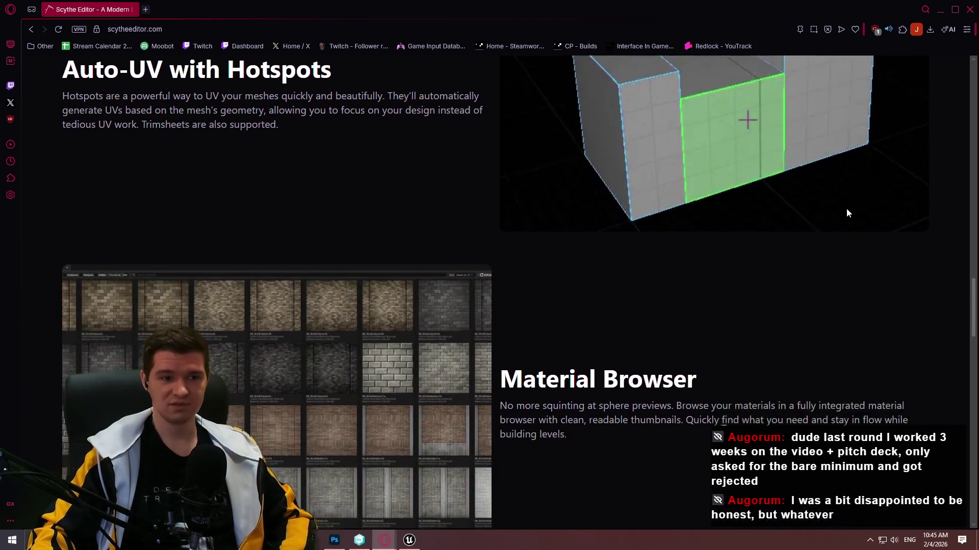
pyautogui.scroll(-3, 847, 213)
pyautogui.scroll(-3, 834, 220)
pyautogui.scroll(3, 833, 212)
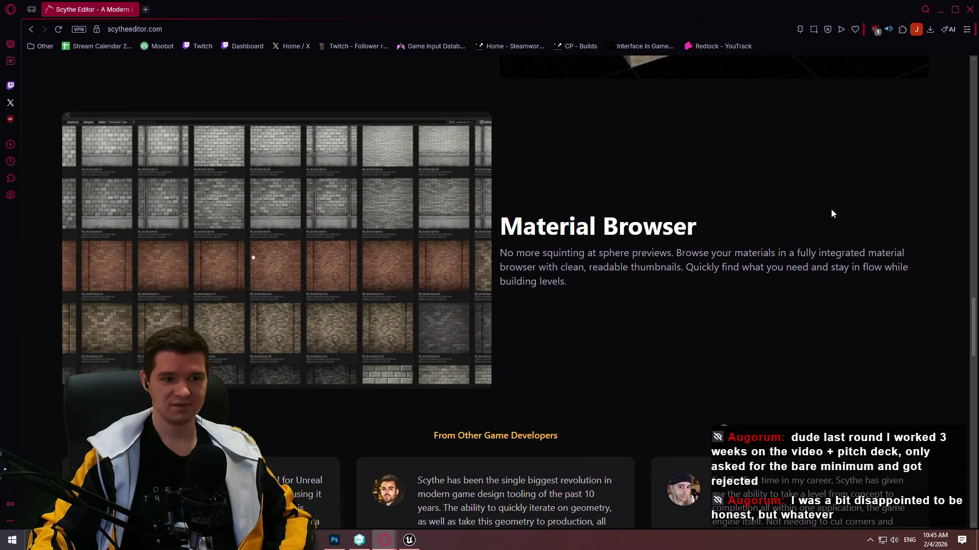
pyautogui.scroll(13, 836, 209)
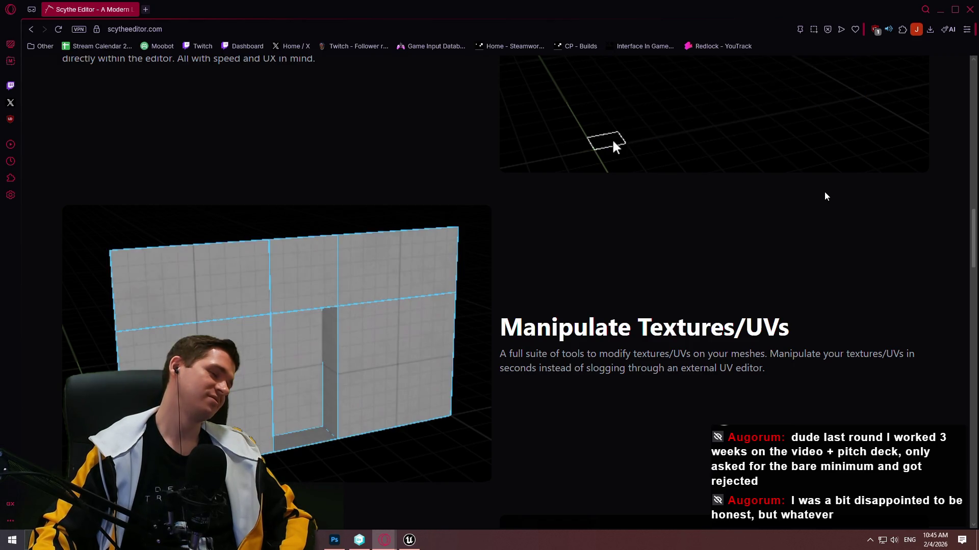
pyautogui.scroll(-3, 824, 192)
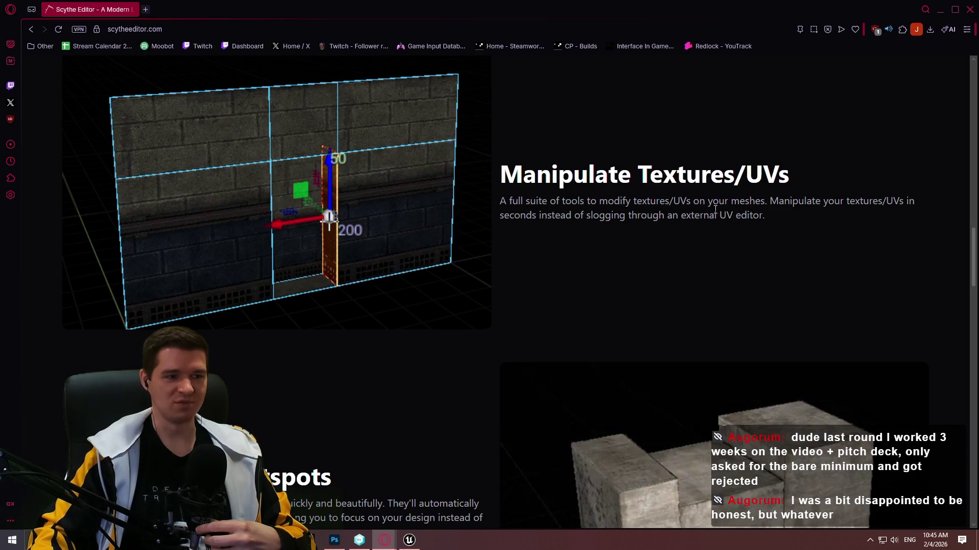
pyautogui.click(968, 12)
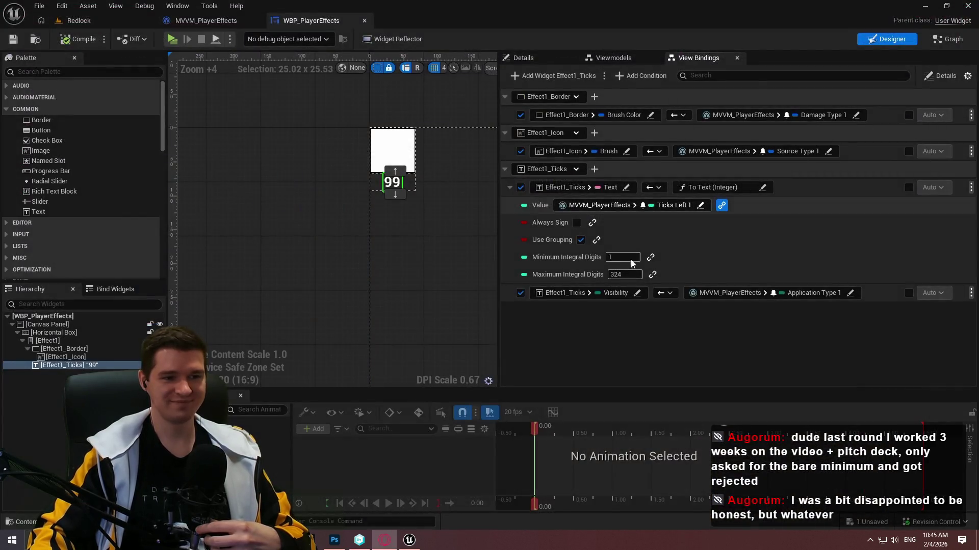
# - Collapse the text binding's parameter rows and run a quick play-test of the level
pyautogui.click(511, 188)
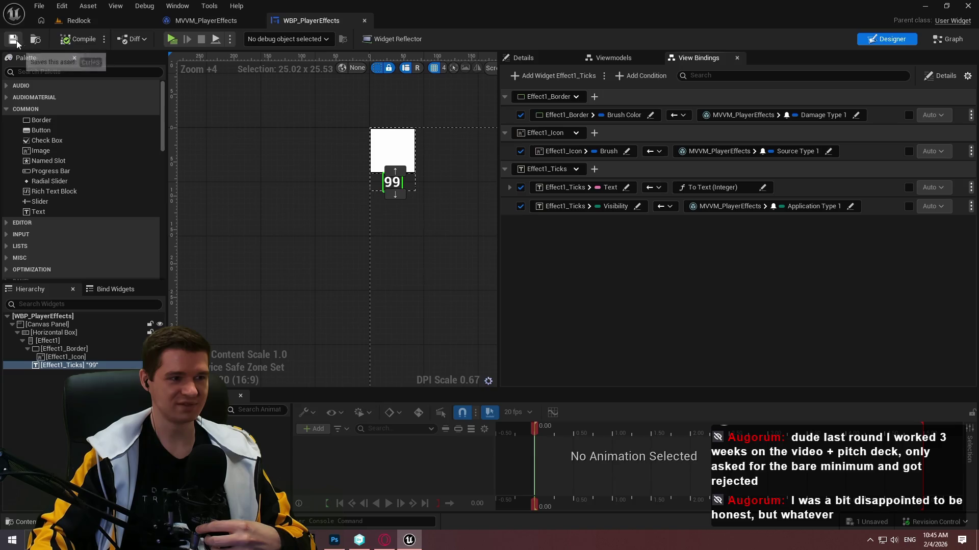
pyautogui.click(174, 41)
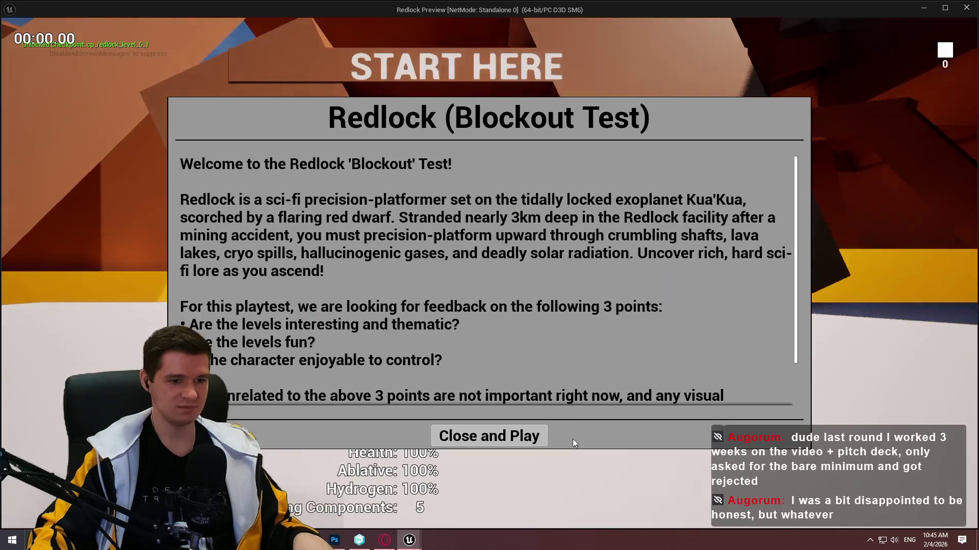
pyautogui.click(488, 435)
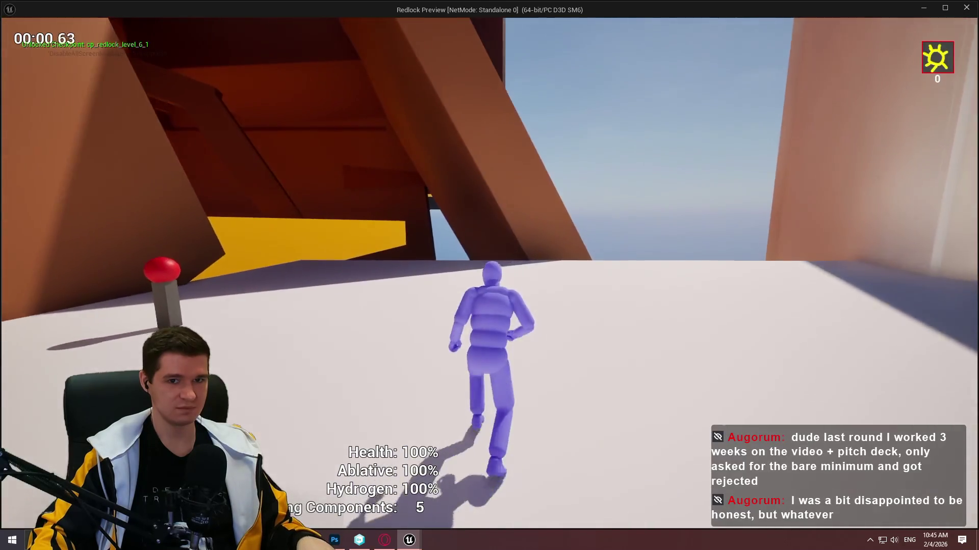
pyautogui.press('w')
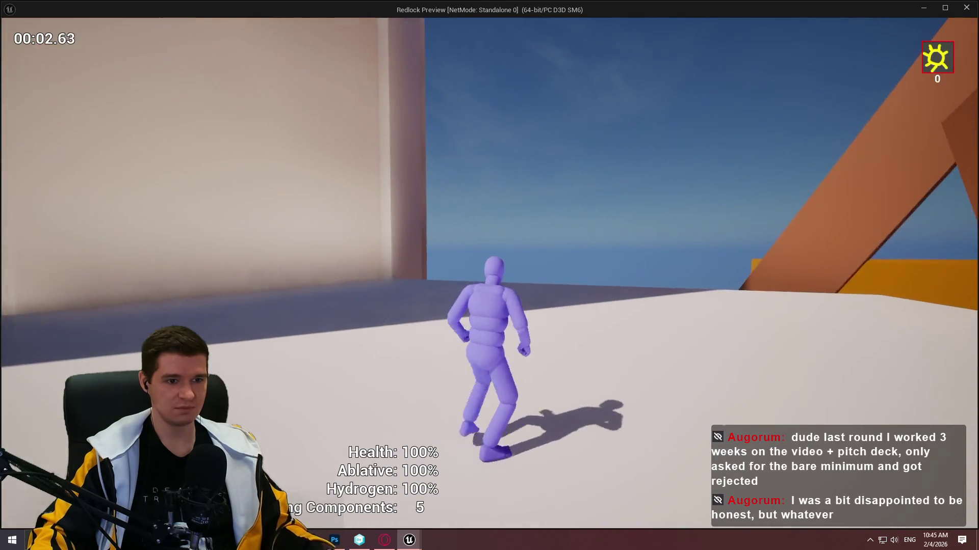
pyautogui.press('Escape')
pyautogui.click(79, 20)
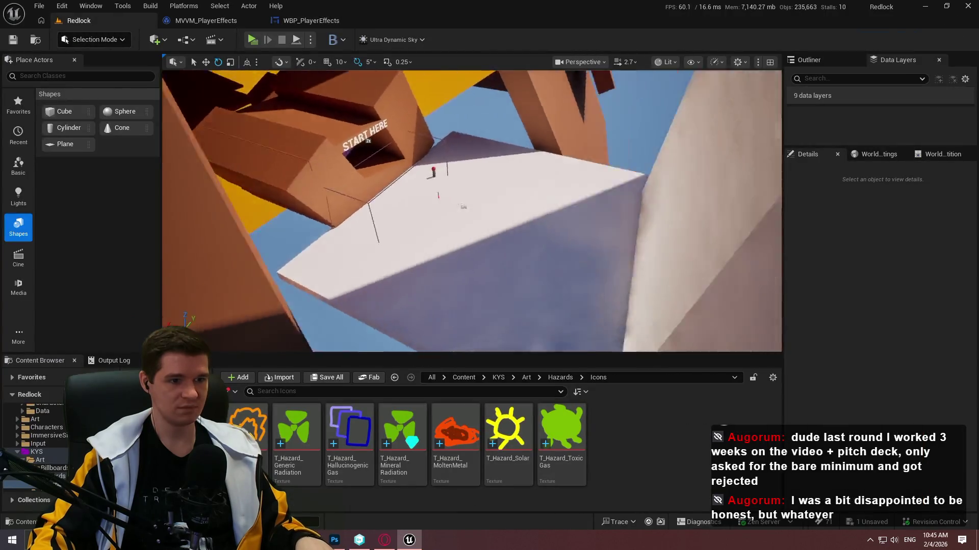
pyautogui.moveTo(535, 335); pyautogui.dragTo(536, 335)
pyautogui.click(319, 21)
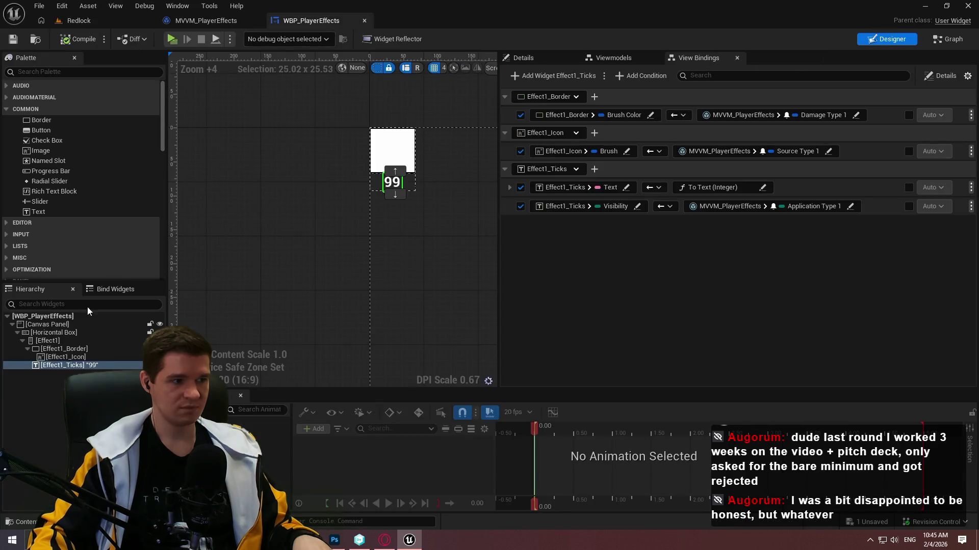
# - Add a view binding for Effect1 without choosing a source field, and compile and save
pyautogui.click(61, 332)
pyautogui.click(64, 341)
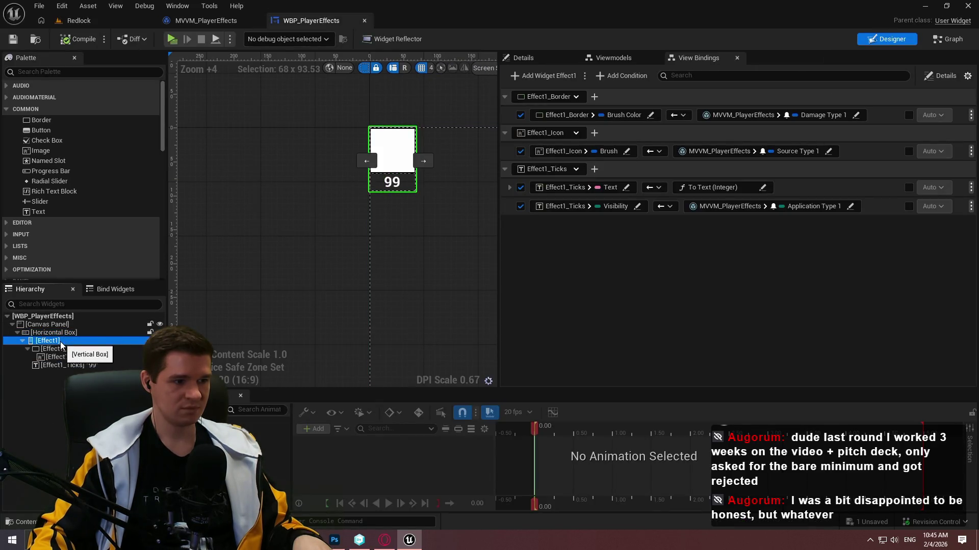
pyautogui.click(543, 75)
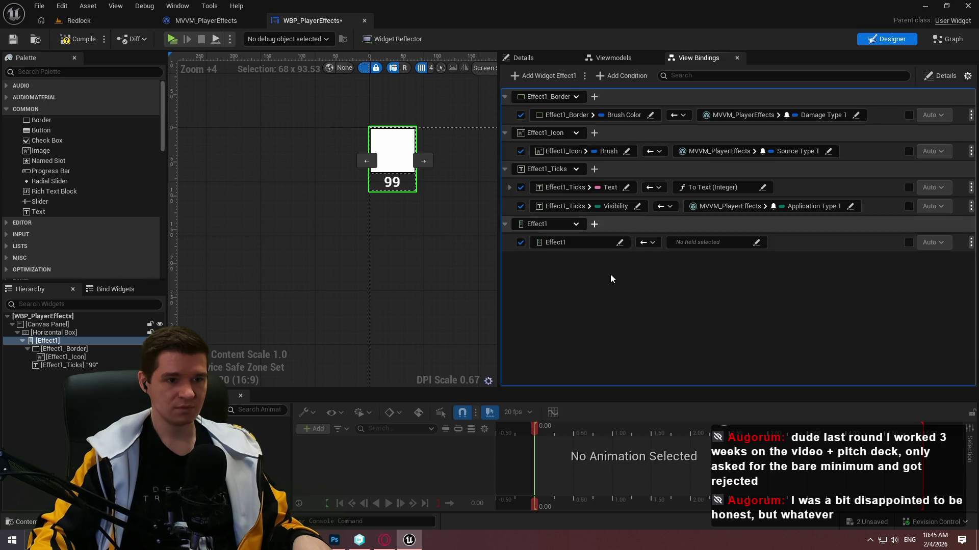
pyautogui.click(678, 243)
pyautogui.click(688, 282)
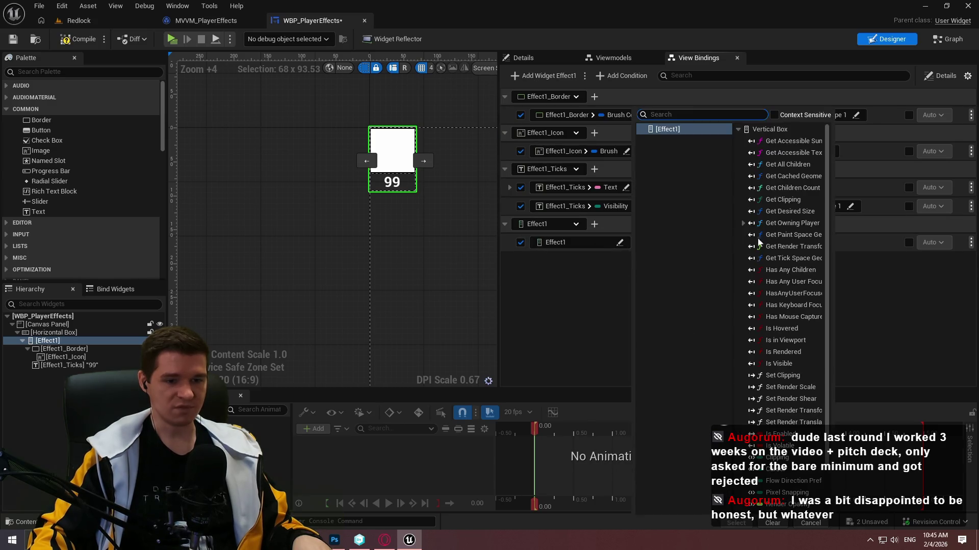
pyautogui.scroll(-2, 796, 447)
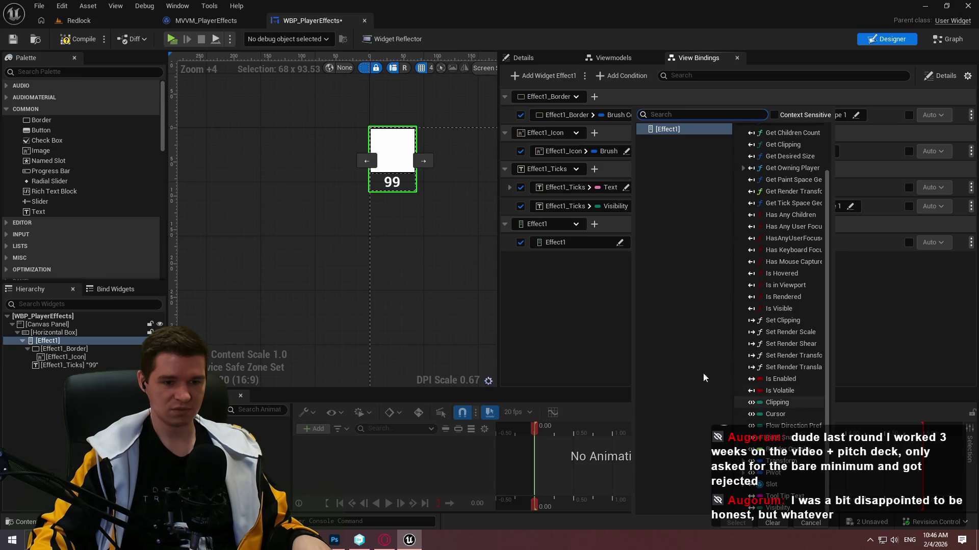
pyautogui.click(599, 286)
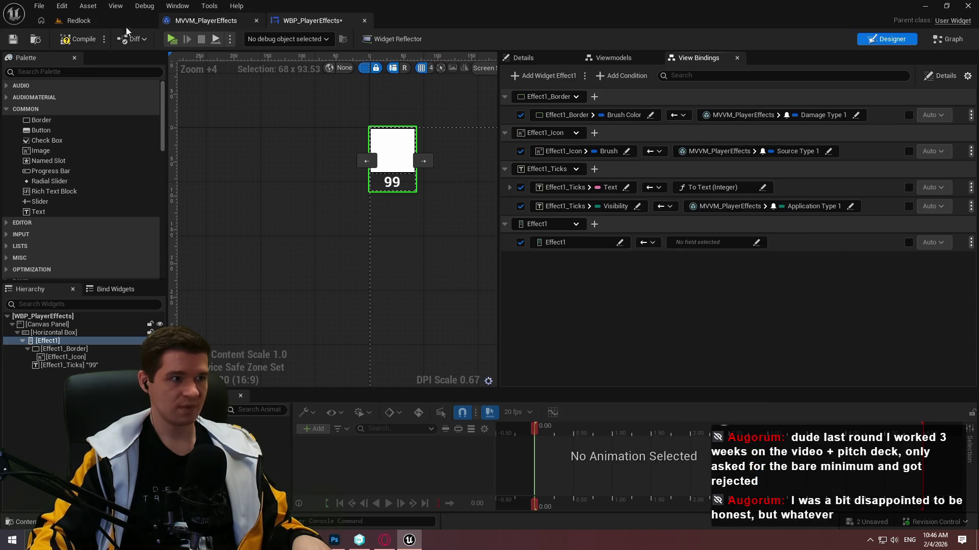
pyautogui.hotkey('ctrl', 's')
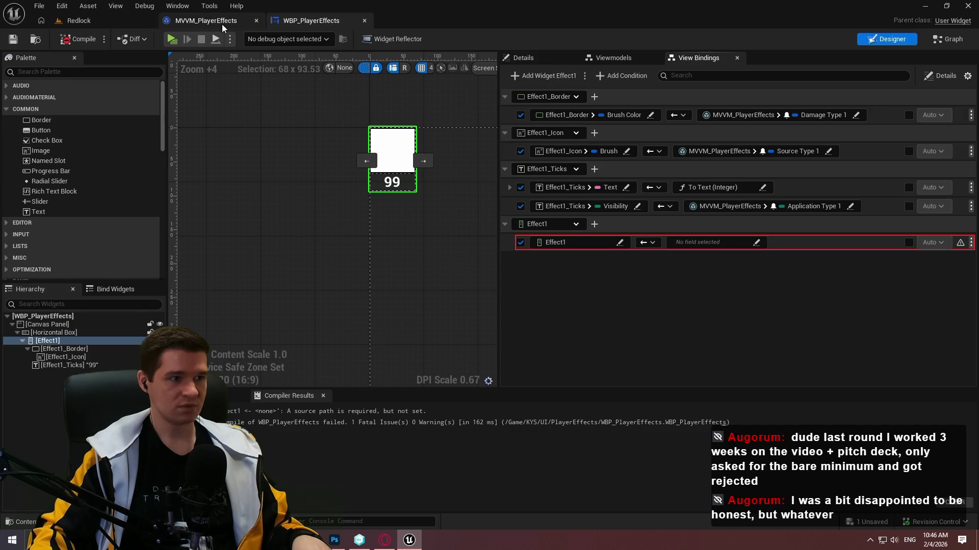
pyautogui.click(222, 25)
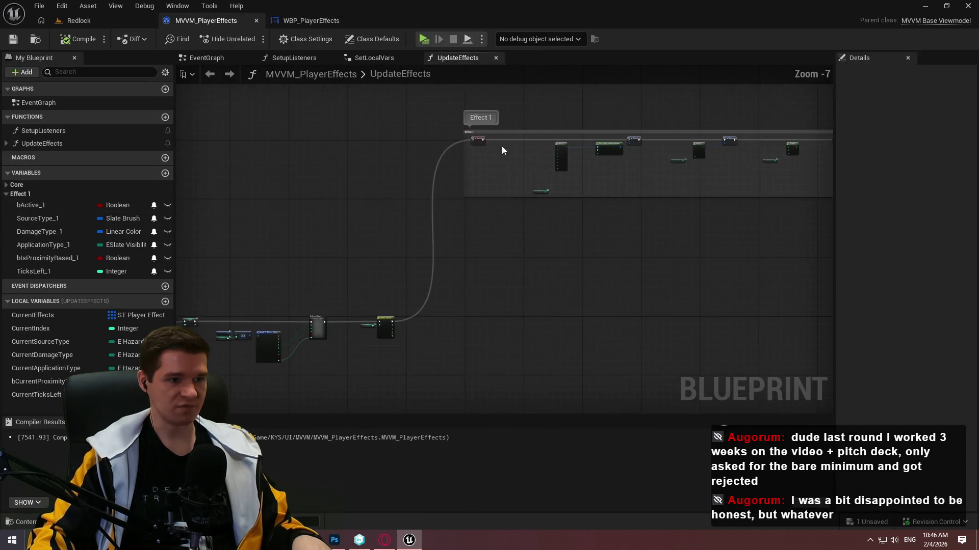
# - Search the variable types for 'slate vis', leaving bActive_1's type unchanged
pyautogui.scroll(3, 500, 223)
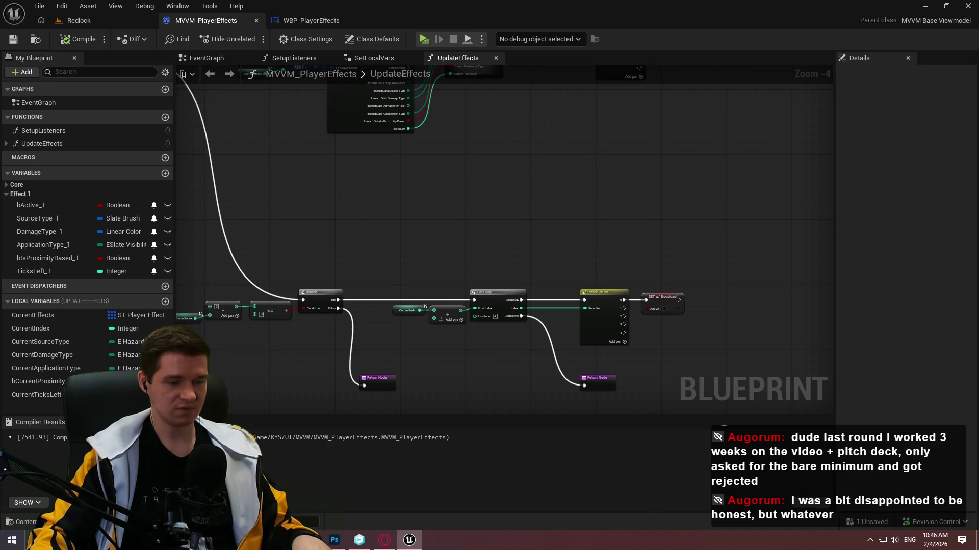
pyautogui.moveTo(713, 316)
pyautogui.mouseDown()
pyautogui.moveTo(670, 192)
pyautogui.moveTo(520, 240)
pyautogui.moveTo(342, 230)
pyautogui.mouseUp()
pyautogui.scroll(3, 307, 227)
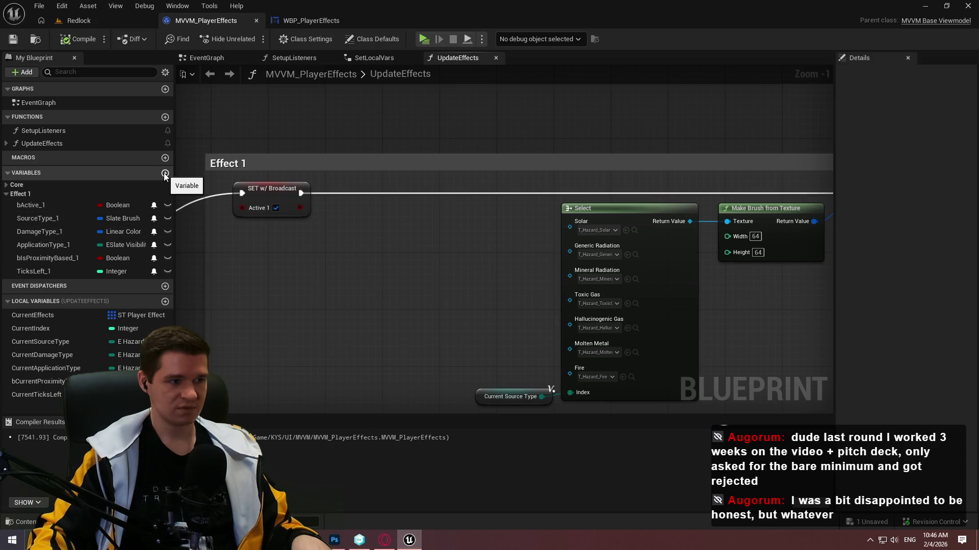
pyautogui.click(118, 205)
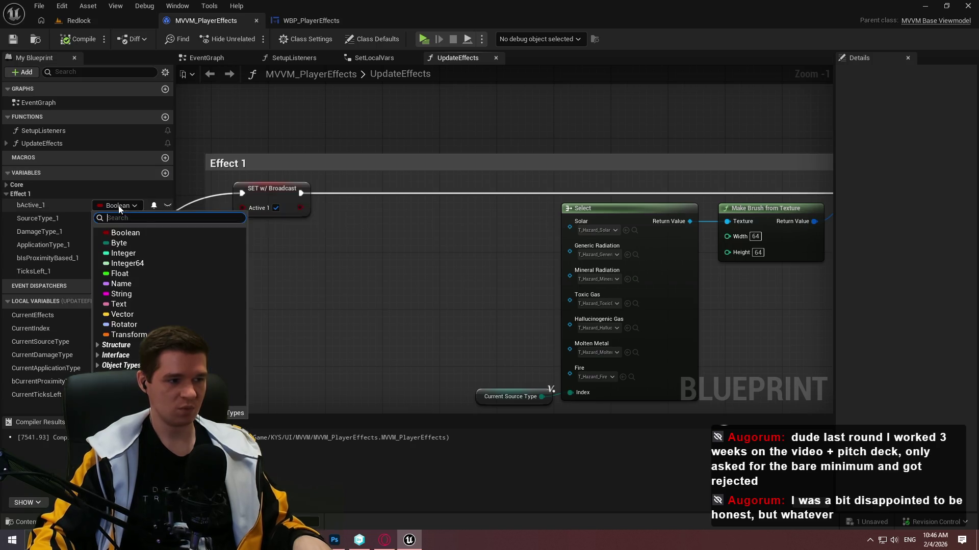
pyautogui.write('slate vis')
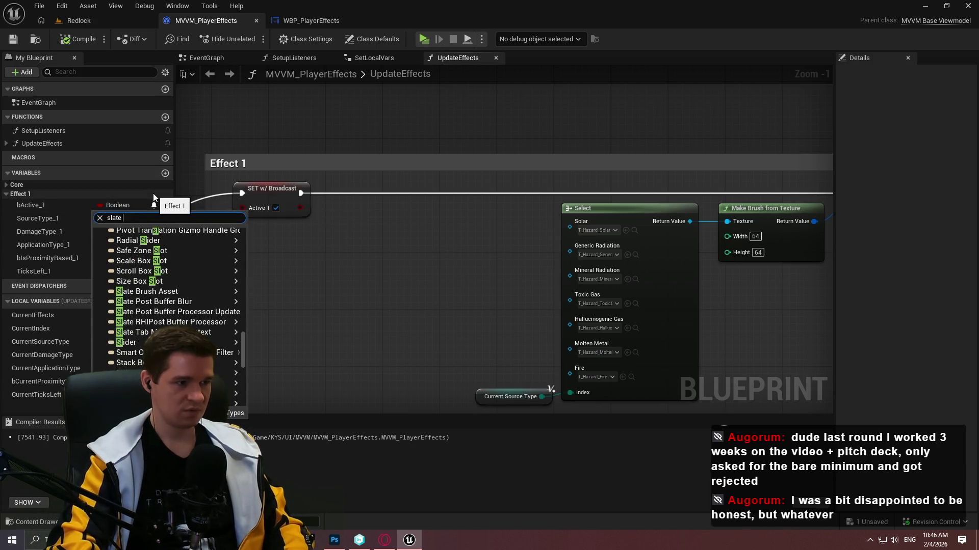
pyautogui.press('Return')
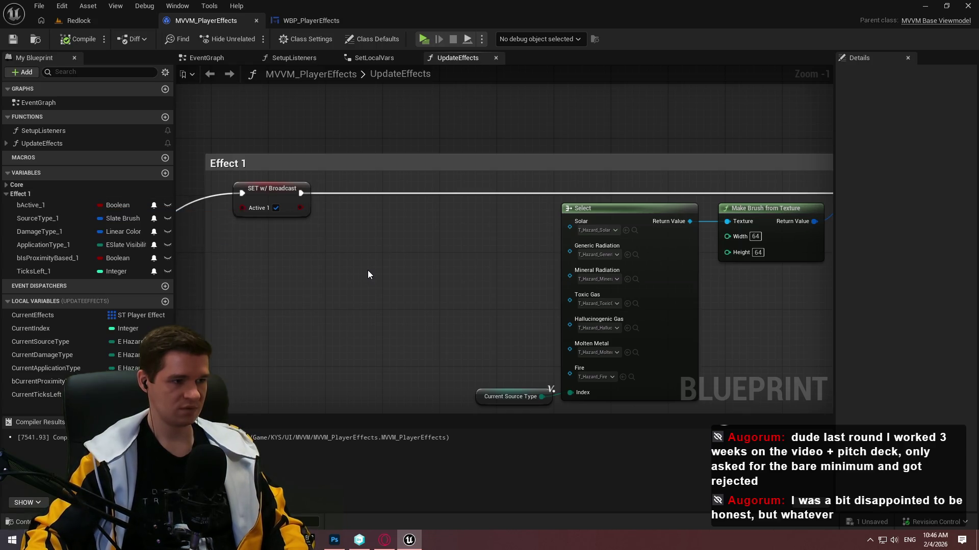
# - Add a Visibility_1 variable in the Effect 1 category under bActive_1
pyautogui.click(168, 176)
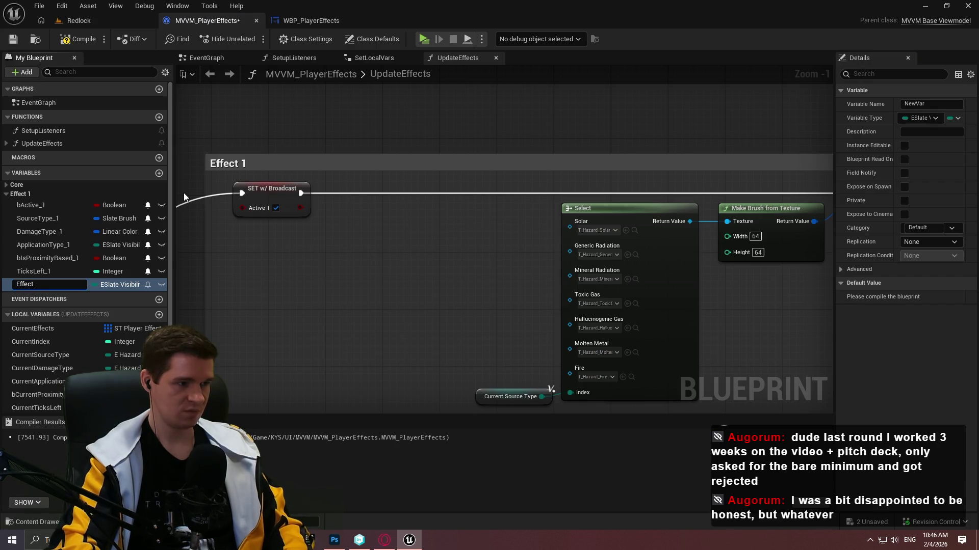
pyautogui.press('BackSpace')
pyautogui.press('BackSpace')
pyautogui.press('BackSpace')
pyautogui.write('Visibilit')
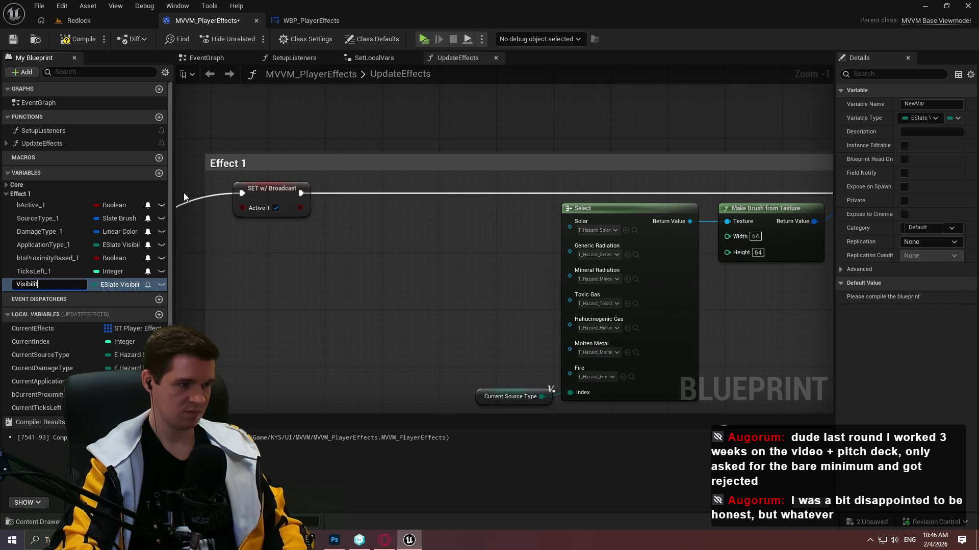
pyautogui.write('y_1')
pyautogui.press('Return')
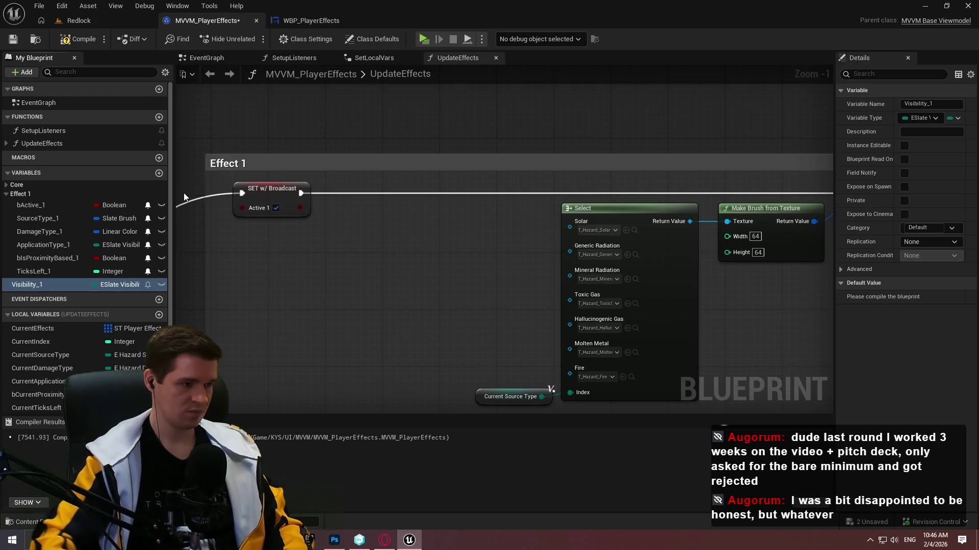
pyautogui.moveTo(26, 285); pyautogui.dragTo(47, 219)
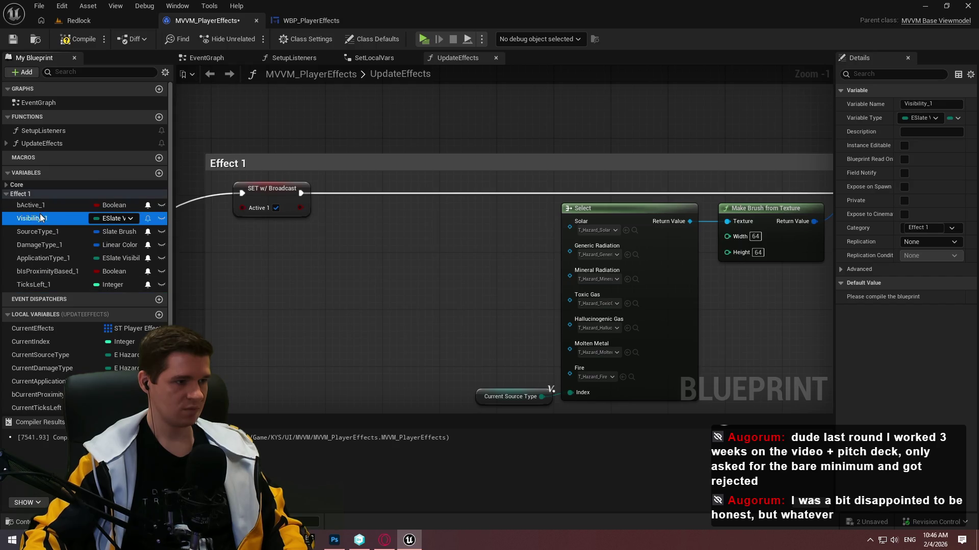
# - Set Visibility_1 from a Select indexed by the Active flag; broadcast Visibility_1 instead of bActive_1
pyautogui.moveTo(361, 248); pyautogui.dragTo(349, 312)
pyautogui.click(383, 279)
pyautogui.write('sel')
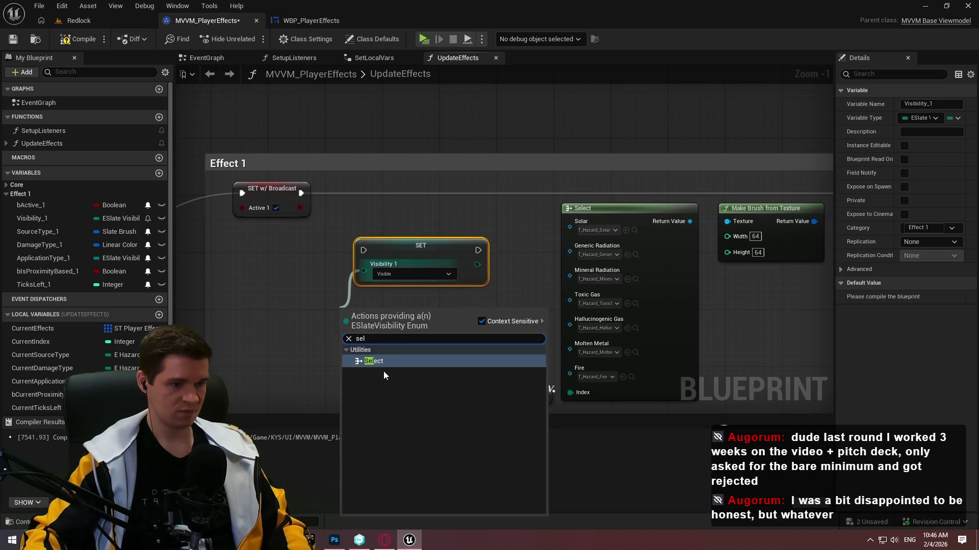
pyautogui.click(383, 371)
pyautogui.moveTo(335, 379)
pyautogui.mouseDown()
pyautogui.moveTo(292, 215)
pyautogui.moveTo(299, 208)
pyautogui.mouseUp()
pyautogui.click(148, 218)
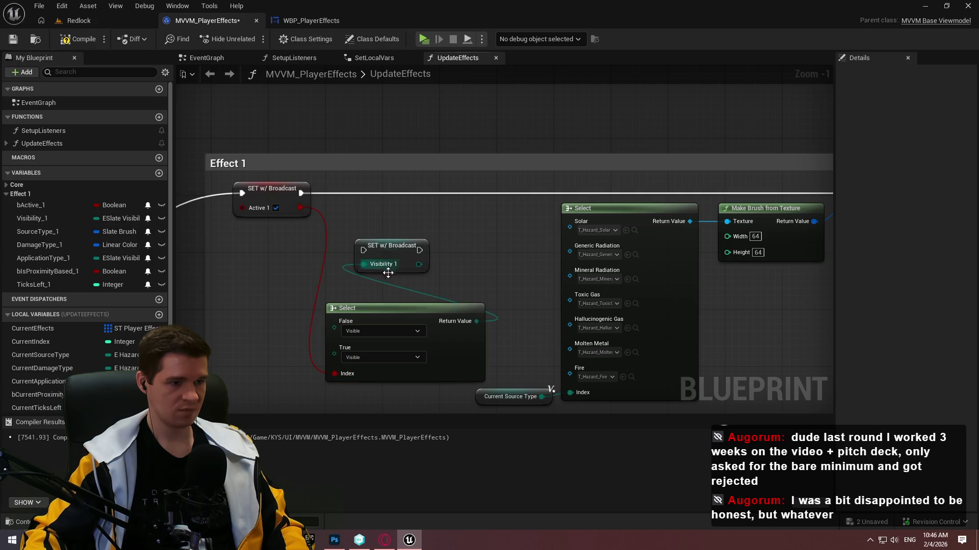
pyautogui.click(148, 205)
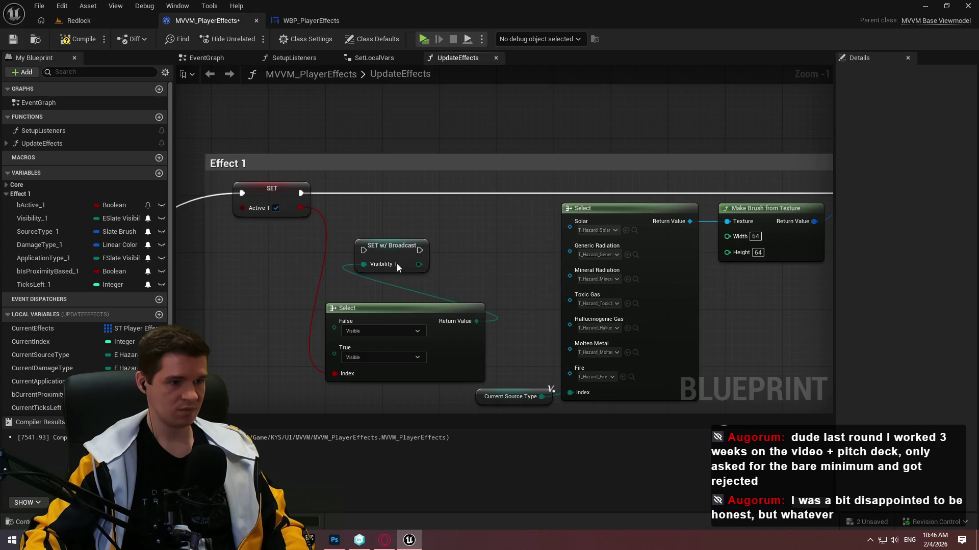
# - Chain the Visibility_1 setter into the execution flow and arrange the new nodes
pyautogui.moveTo(389, 248); pyautogui.dragTo(495, 190)
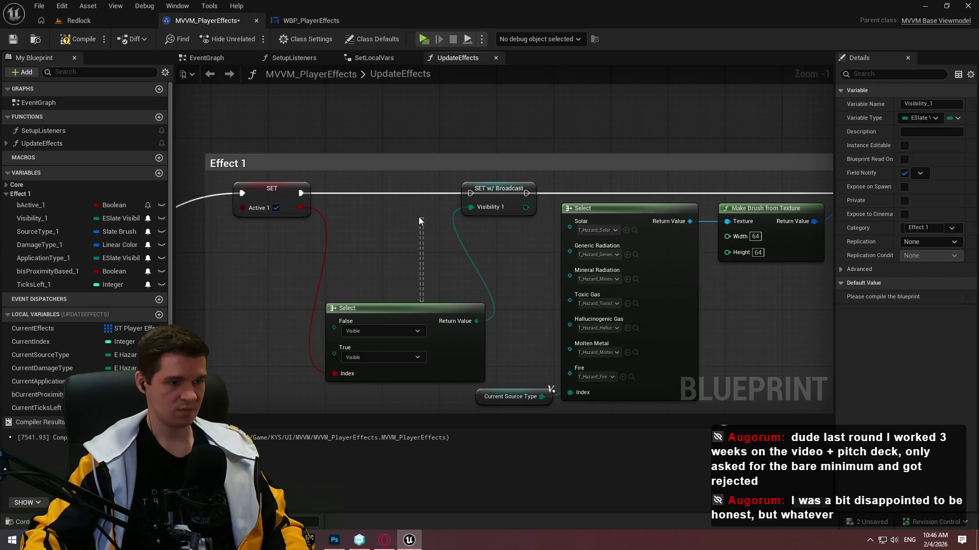
pyautogui.moveTo(393, 308); pyautogui.dragTo(386, 211)
pyautogui.moveTo(499, 190)
pyautogui.mouseDown()
pyautogui.moveTo(528, 190)
pyautogui.moveTo(261, 196)
pyautogui.moveTo(301, 194)
pyautogui.mouseUp()
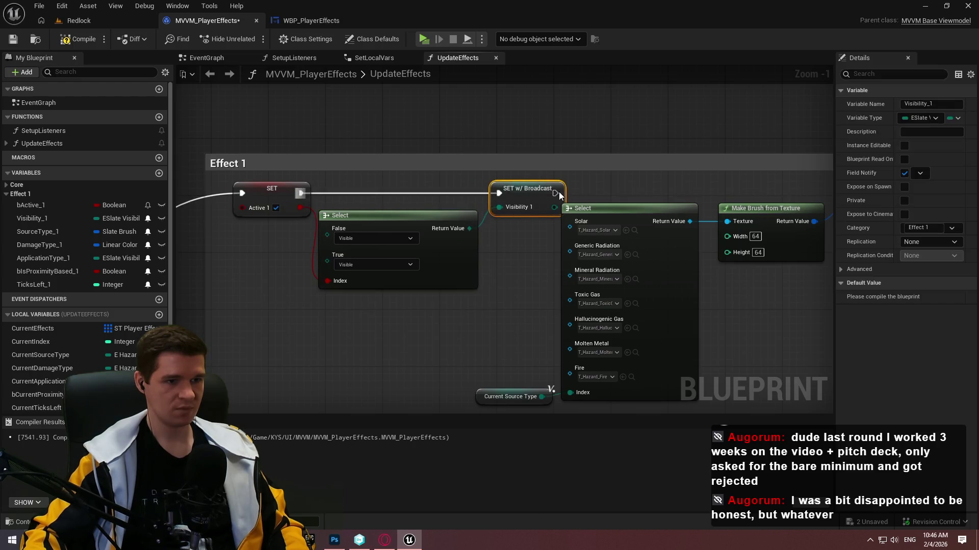
pyautogui.moveTo(555, 193)
pyautogui.mouseDown()
pyautogui.moveTo(828, 194)
pyautogui.moveTo(597, 194)
pyautogui.mouseUp()
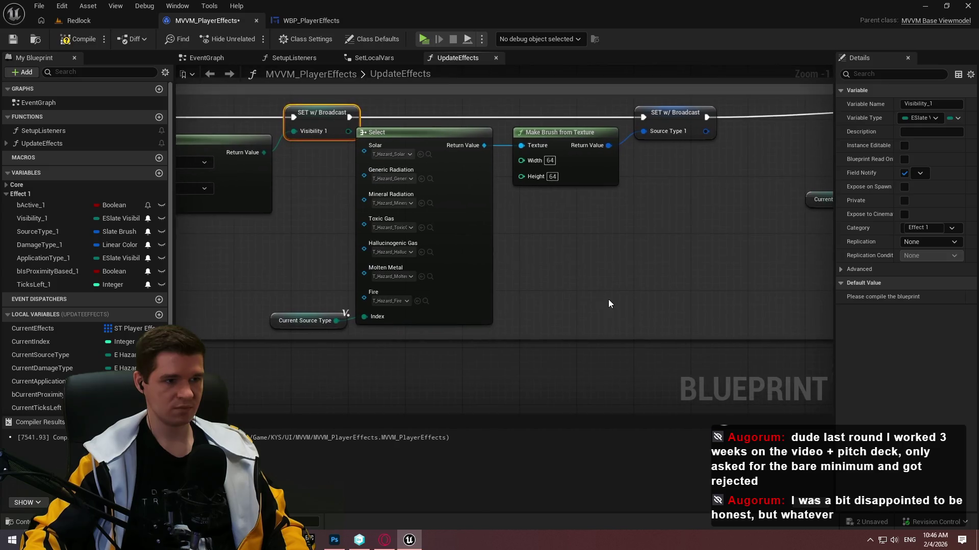
pyautogui.scroll(-6, 499, 212)
pyautogui.scroll(4, 453, 196)
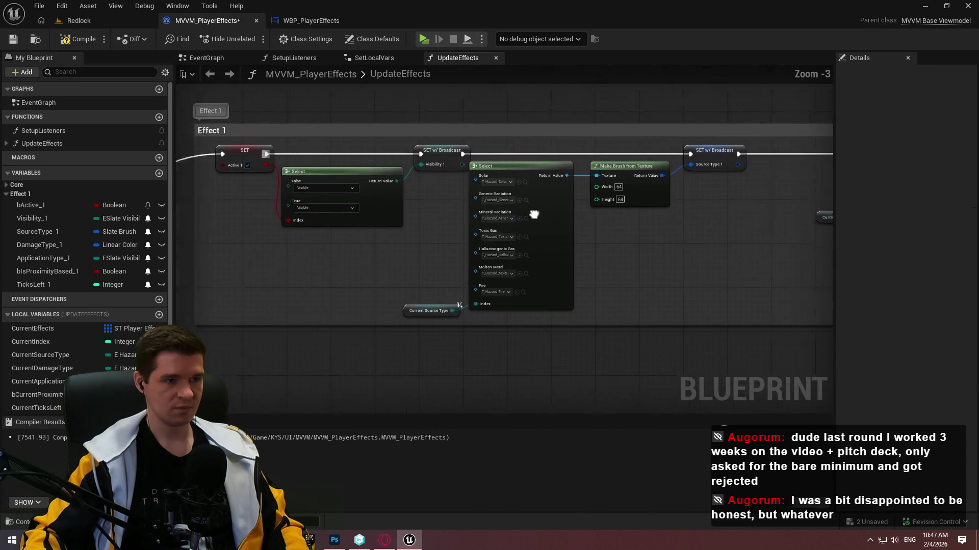
pyautogui.moveTo(540, 245); pyautogui.dragTo(291, 158)
pyautogui.click(482, 206)
# - Tidy the node layout and extend the Effect 1 comment box leftward
pyautogui.click(543, 235)
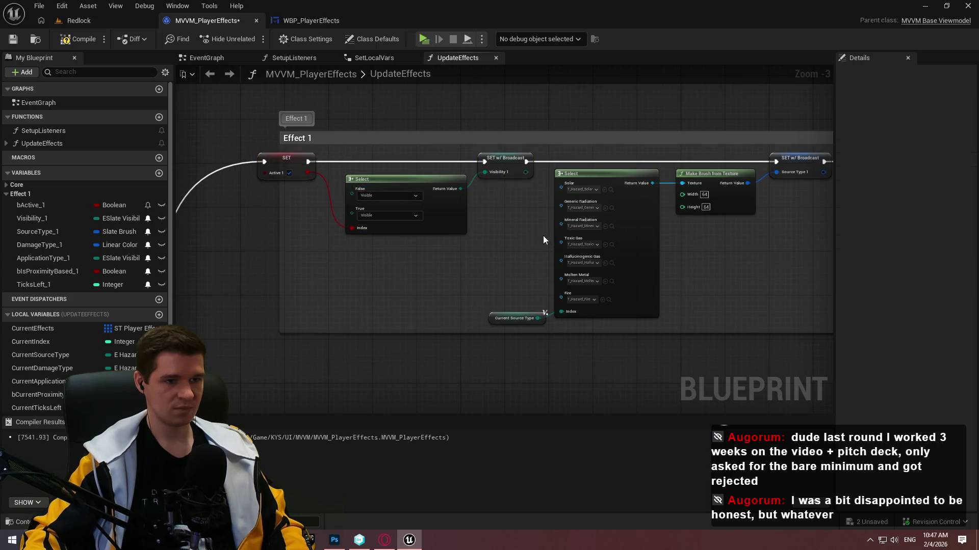
pyautogui.scroll(-3, 466, 220)
pyautogui.moveTo(372, 212); pyautogui.dragTo(344, 211)
pyautogui.scroll(3, 422, 198)
pyautogui.moveTo(389, 172); pyautogui.dragTo(485, 181)
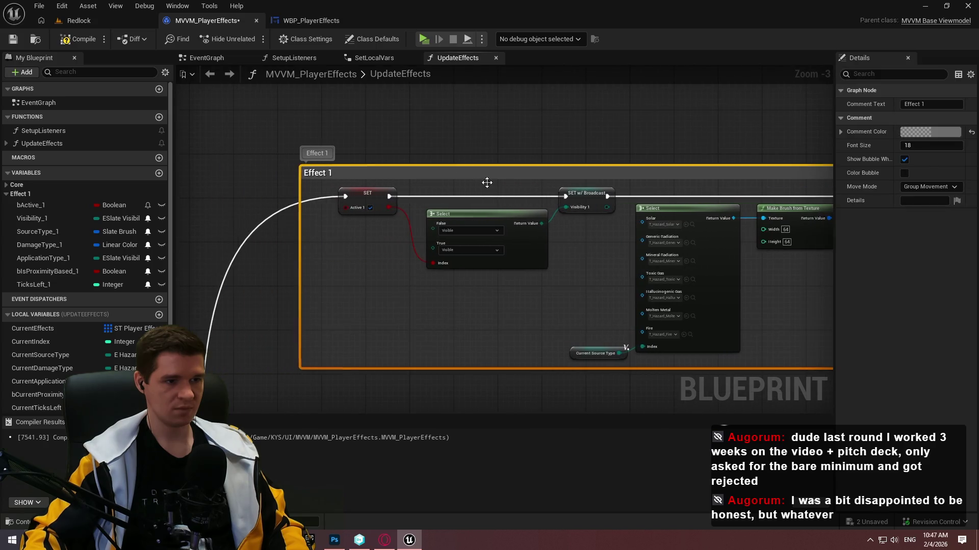
pyautogui.hotkey('ctrl', 'z')
pyautogui.scroll(3, 466, 316)
# - Set the Select's True value to Not Hit-Testable (Self & All Children) and False to Hidden
pyautogui.click(463, 261)
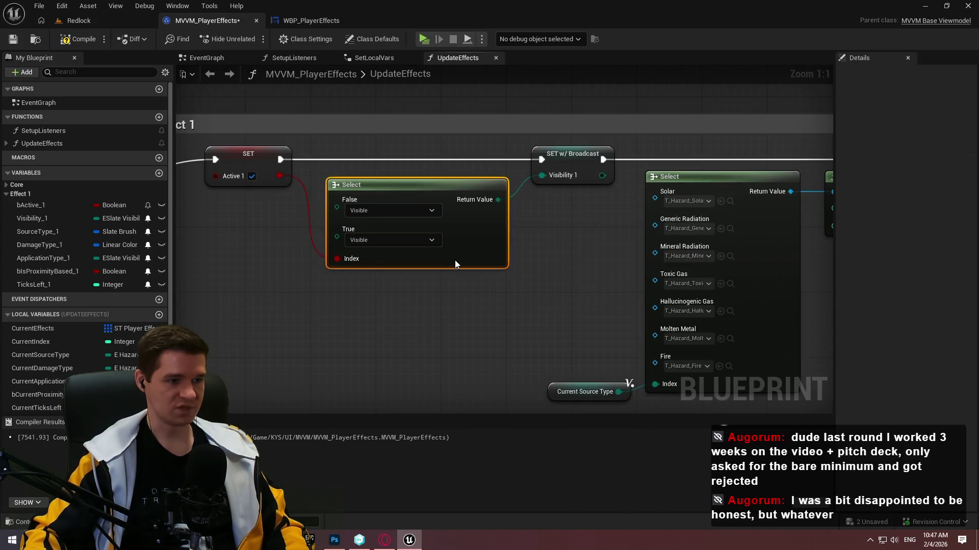
pyautogui.click(403, 240)
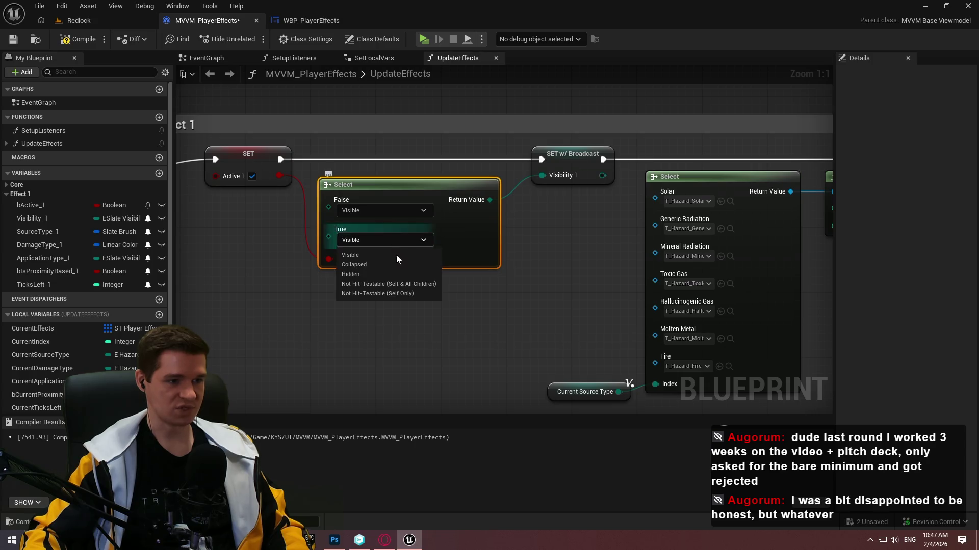
pyautogui.click(393, 286)
pyautogui.click(572, 305)
pyautogui.click(389, 211)
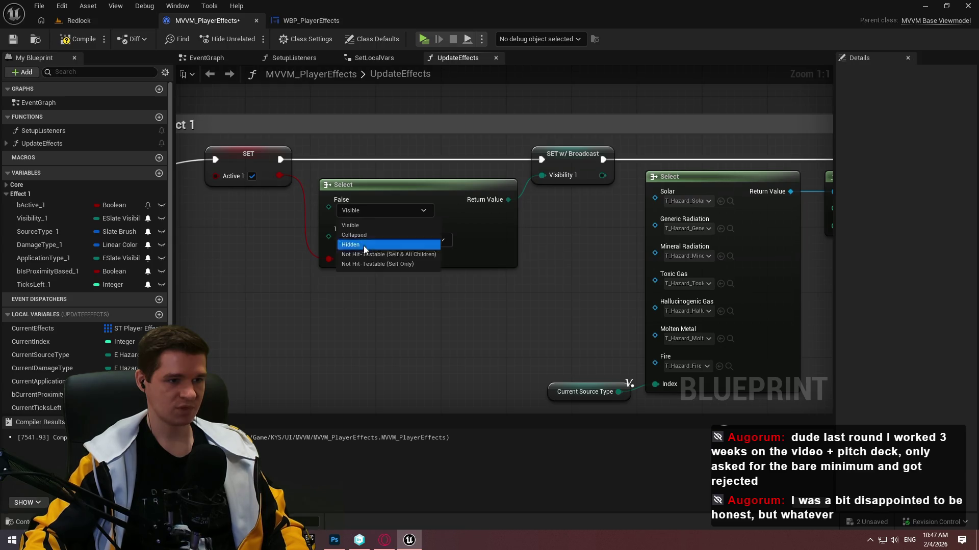
pyautogui.click(363, 246)
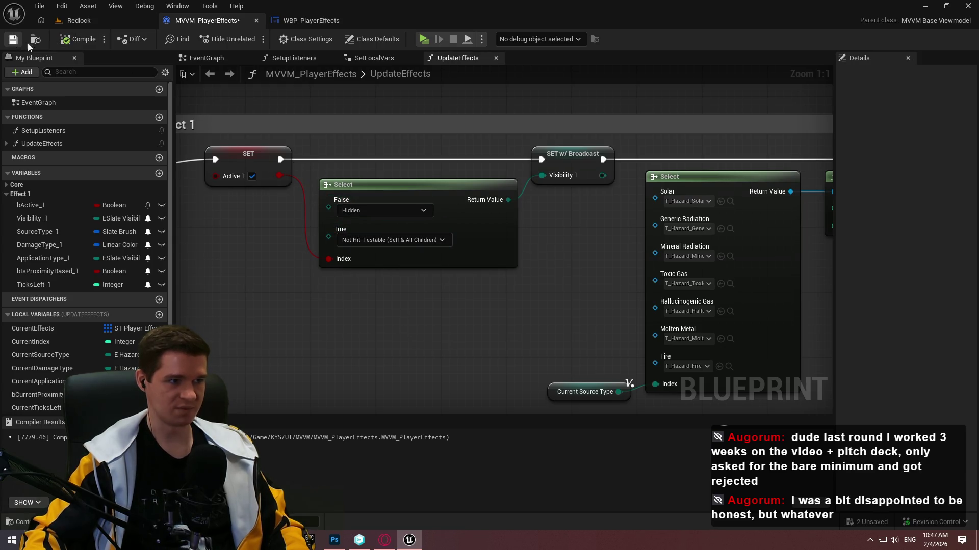
pyautogui.scroll(-6, 579, 268)
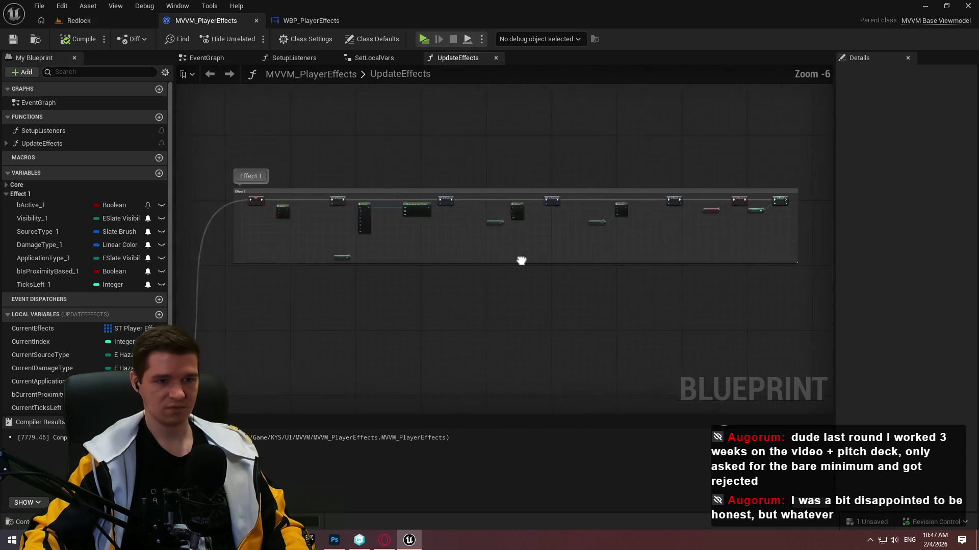
pyautogui.scroll(3, 436, 246)
pyautogui.scroll(-4, 436, 247)
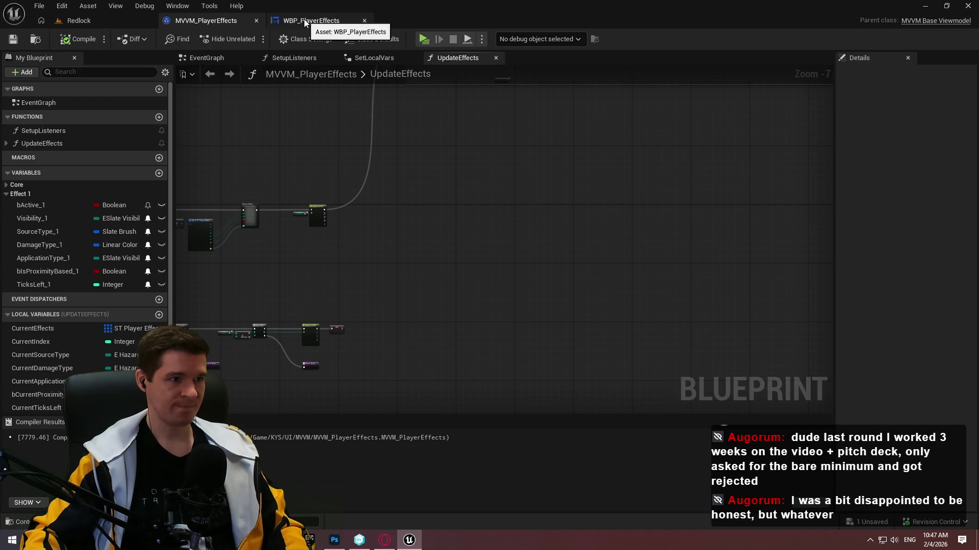
# - Bind Effect1's Visibility property to MVVM_PlayerEffects' Visibility 1, compile, and start a play-test
pyautogui.click(330, 21)
pyautogui.click(693, 242)
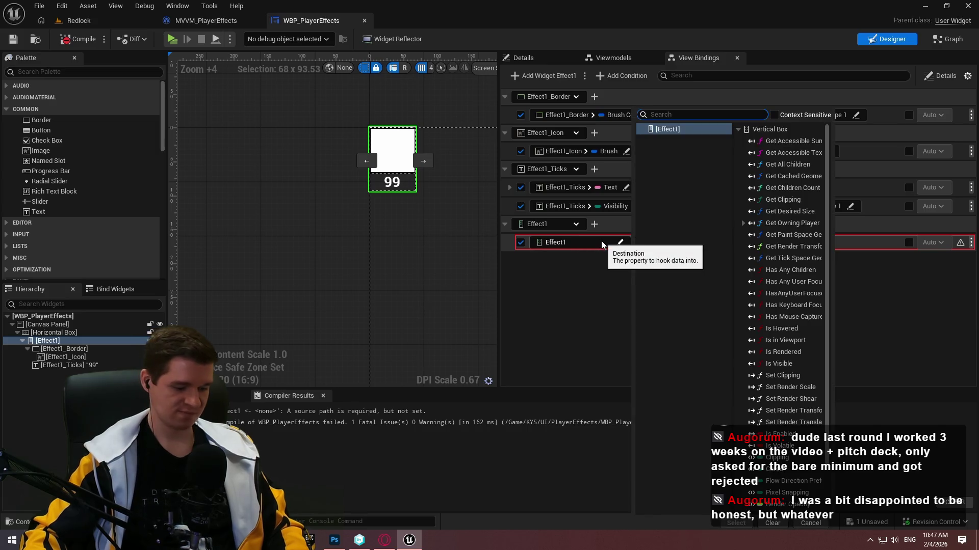
pyautogui.write('visi')
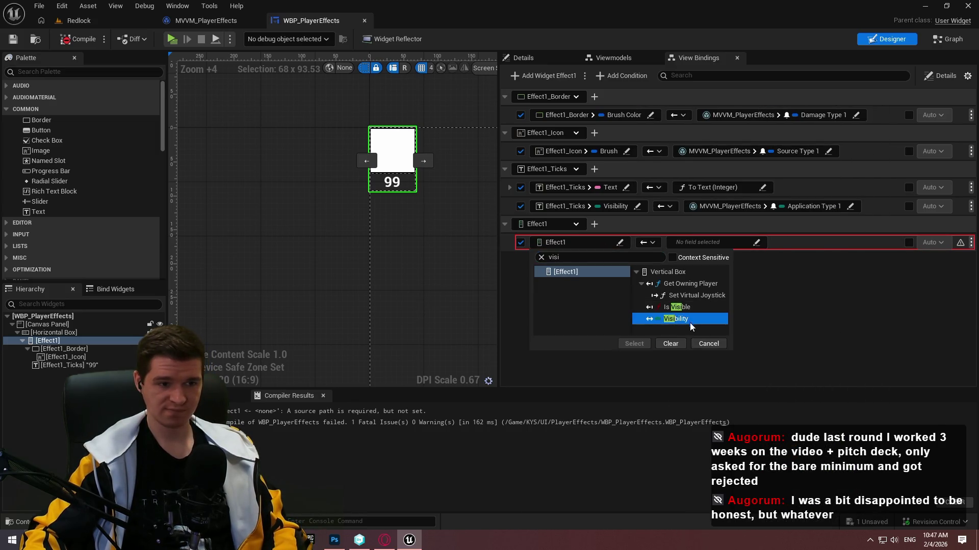
pyautogui.click(634, 344)
pyautogui.click(723, 243)
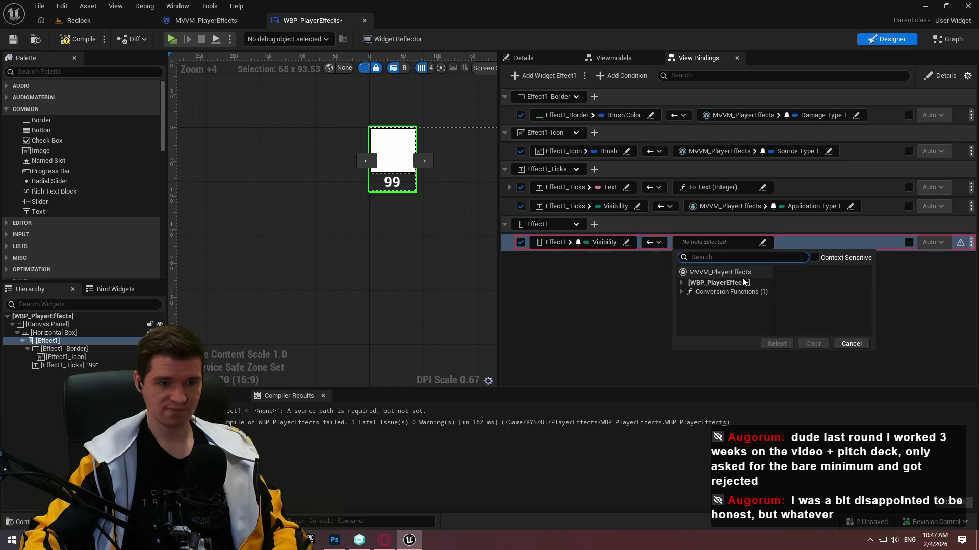
pyautogui.click(820, 377)
pyautogui.click(776, 393)
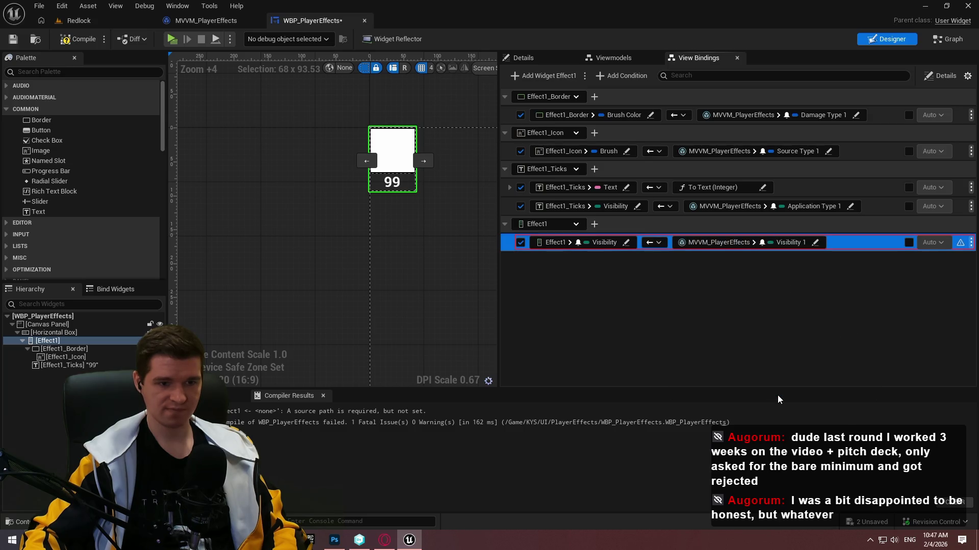
pyautogui.click(78, 38)
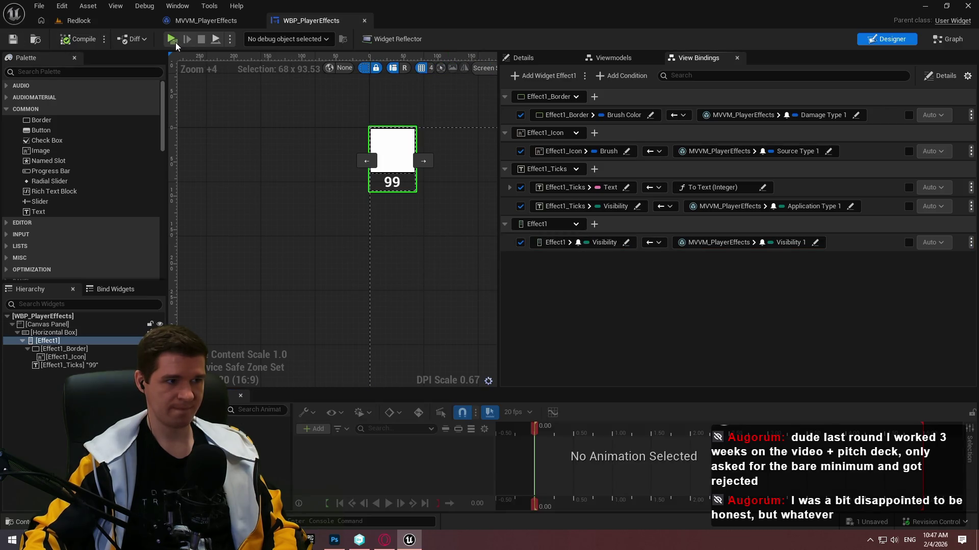
pyautogui.hotkey('alt', 'p')
# - Play briefly, then return to the UpdateEffects graph showing the Branch and For Loop nodes
pyautogui.click(512, 406)
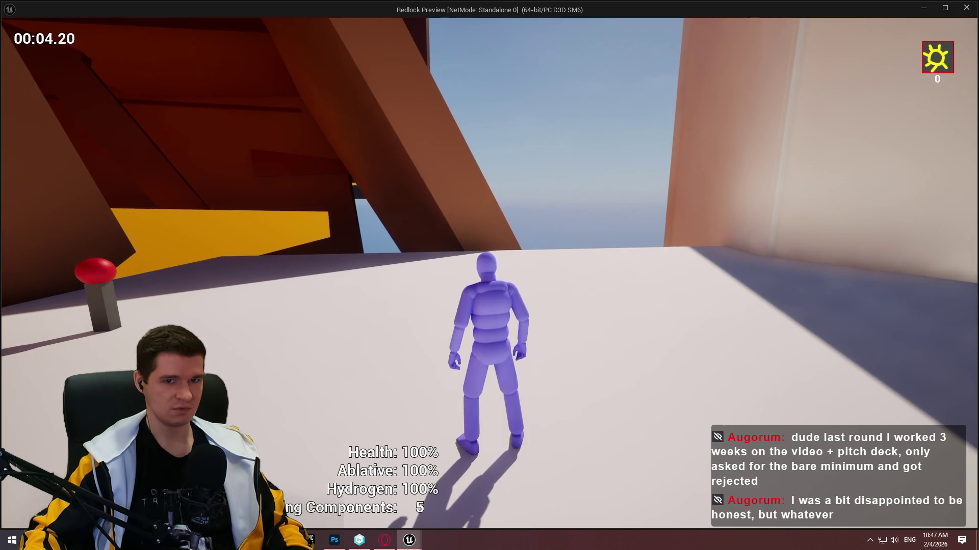
pyautogui.press('Escape')
pyautogui.click(212, 21)
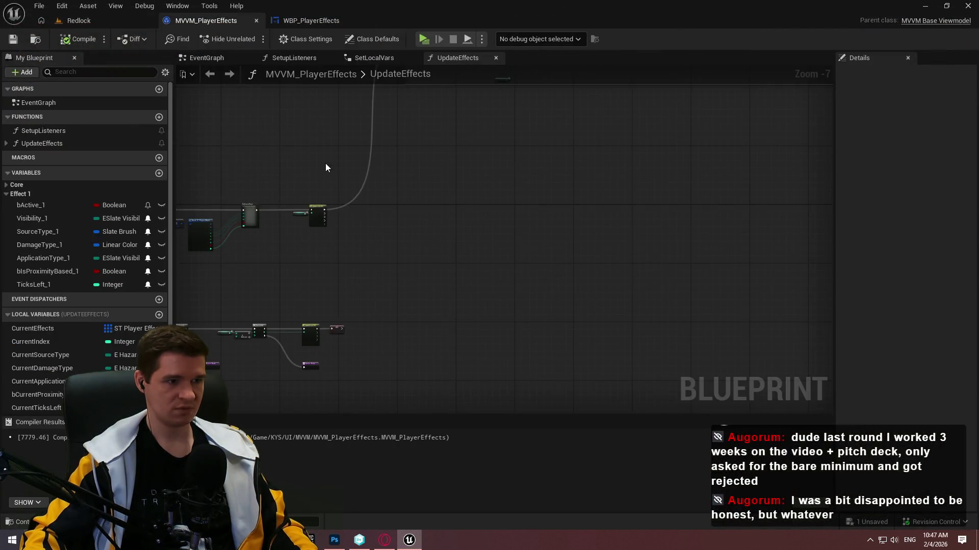
pyautogui.moveTo(326, 168)
pyautogui.mouseDown()
pyautogui.moveTo(485, 237)
pyautogui.moveTo(465, 290)
pyautogui.moveTo(556, 129)
pyautogui.mouseUp()
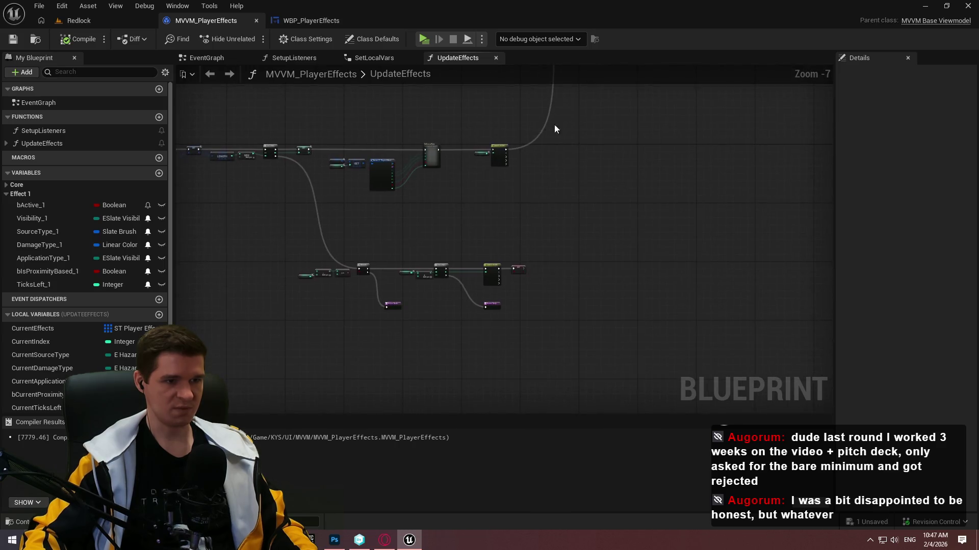
pyautogui.scroll(3, 452, 143)
pyautogui.scroll(-2, 531, 259)
pyautogui.scroll(4, 459, 249)
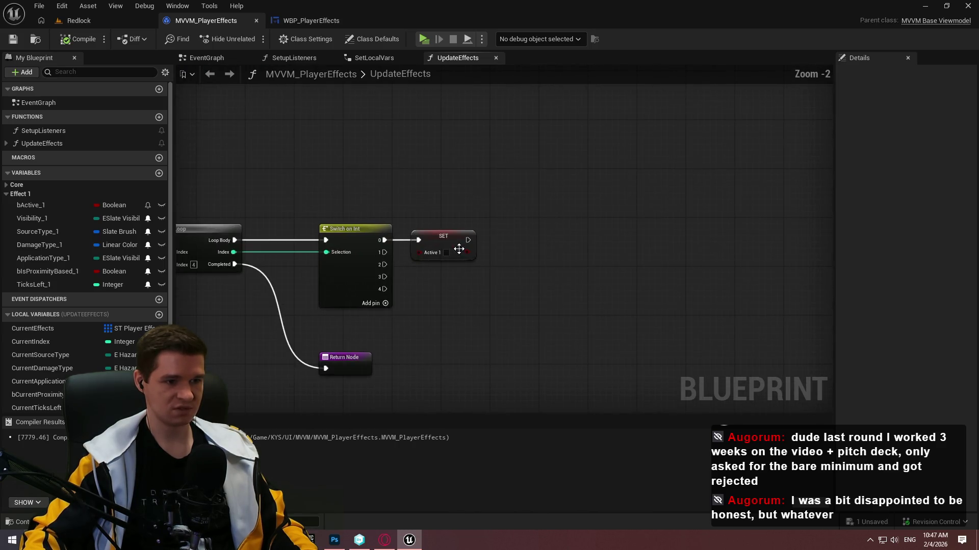
pyautogui.scroll(-5, 459, 249)
pyautogui.scroll(5, 414, 338)
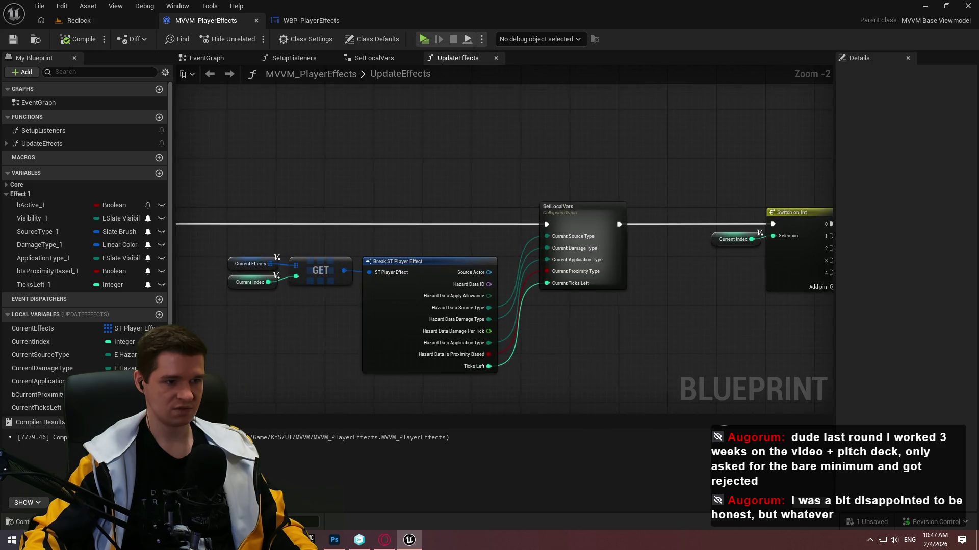
pyautogui.moveTo(644, 315)
pyautogui.mouseDown()
pyautogui.moveTo(491, 294)
pyautogui.moveTo(481, 209)
pyautogui.mouseUp()
pyautogui.scroll(-1, 491, 295)
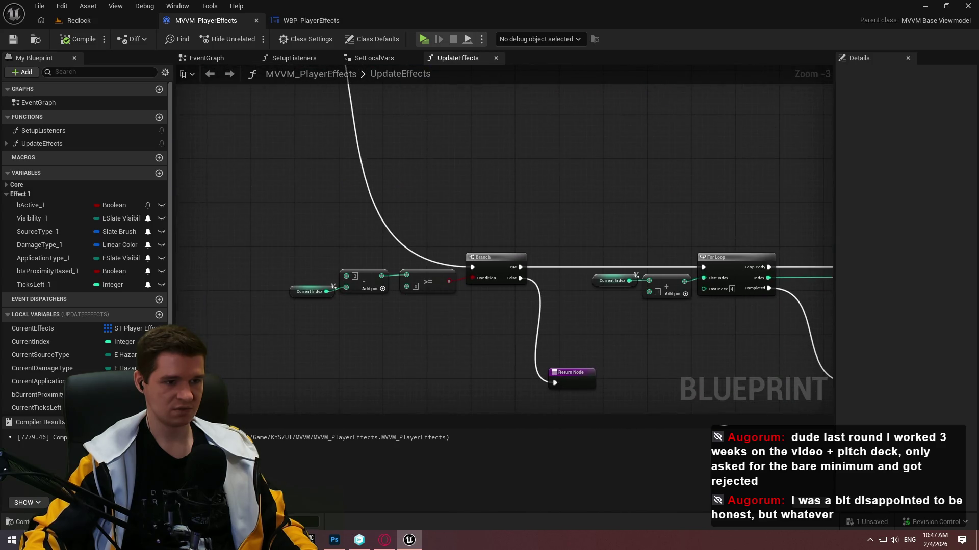
pyautogui.scroll(-3, 302, 116)
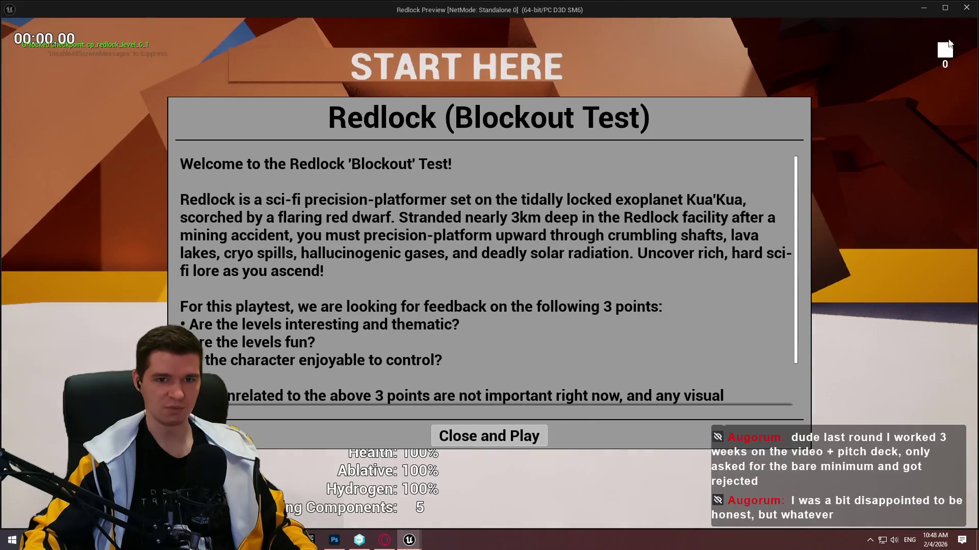
# - During a new play session, debug the MVVM_PlayerEffects_C_0 instance in UpdateEffects, then stop
pyautogui.click(489, 436)
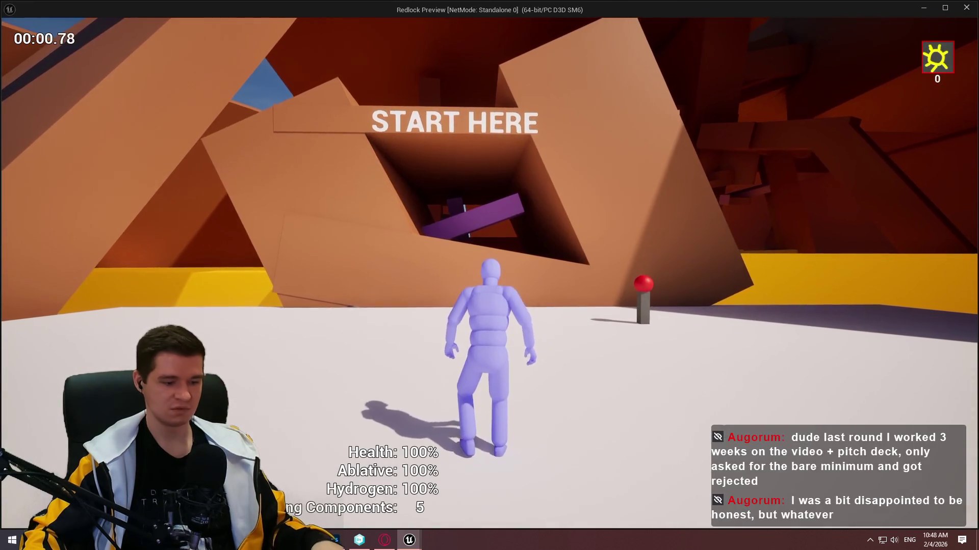
pyautogui.press('super')
pyautogui.hotkey('alt', 'Tab')
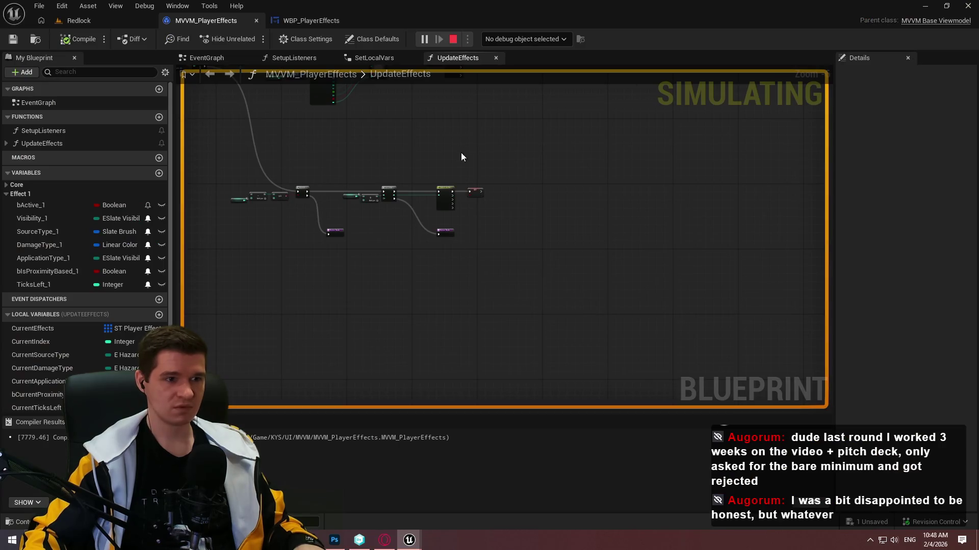
pyautogui.scroll(-1, 476, 145)
pyautogui.click(525, 39)
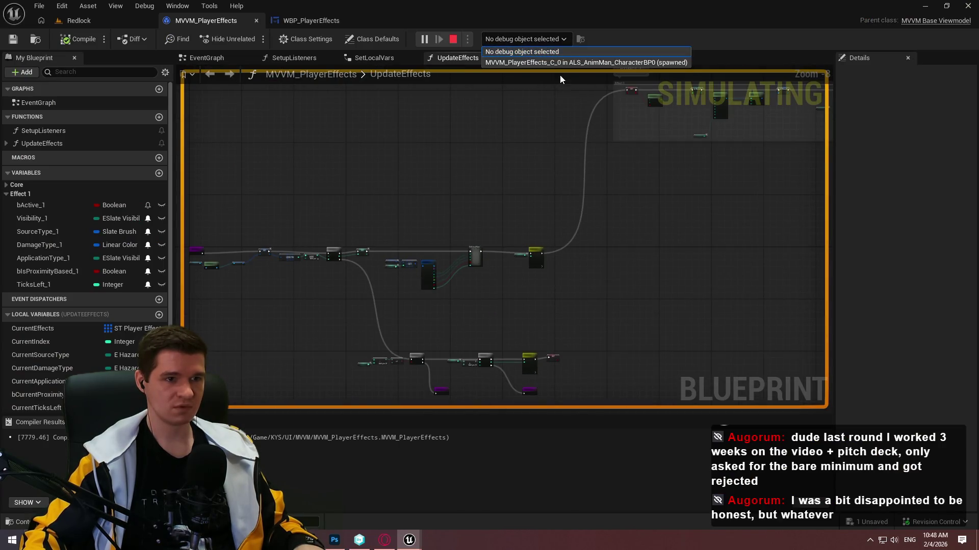
pyautogui.click(558, 62)
pyautogui.scroll(1, 655, 228)
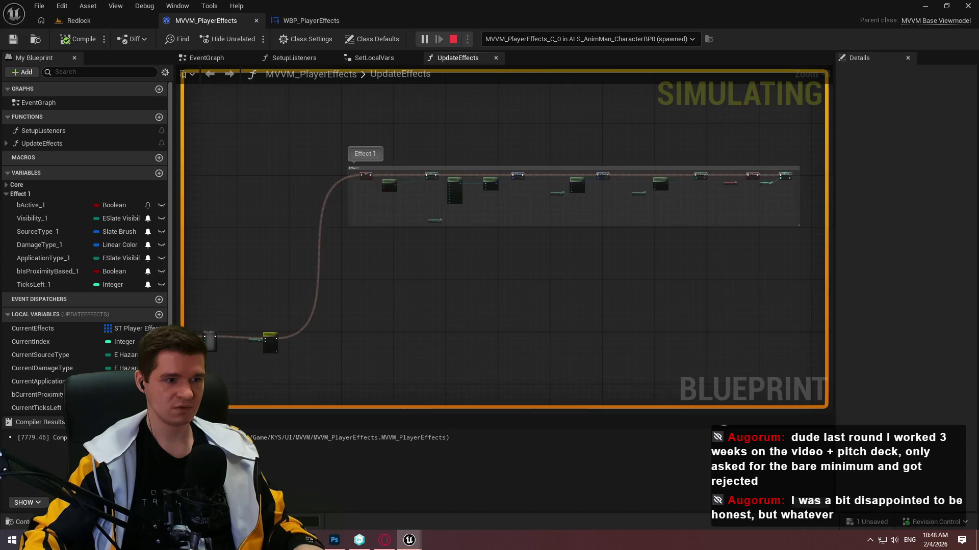
pyautogui.scroll(4, 333, 257)
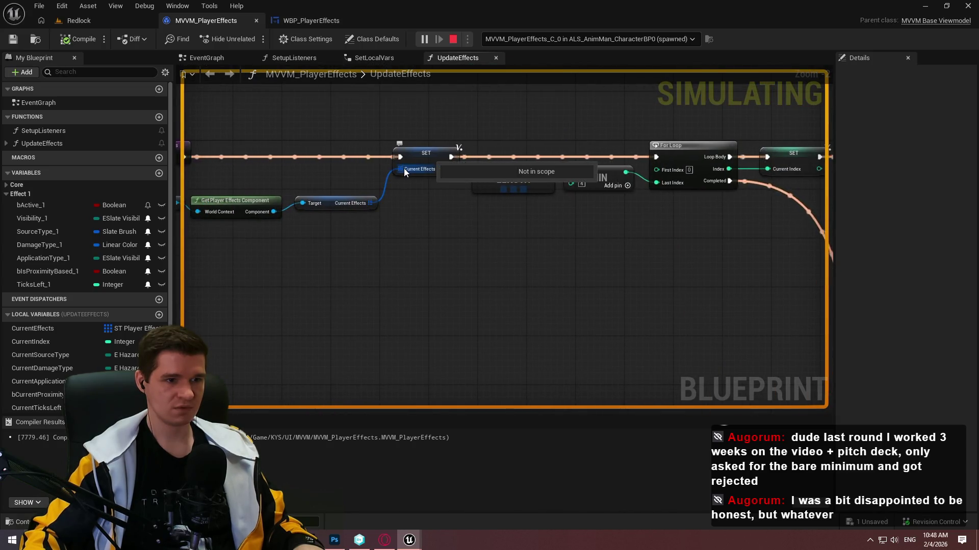
pyautogui.moveTo(456, 243)
pyautogui.mouseDown()
pyautogui.moveTo(652, 244)
pyautogui.moveTo(552, 244)
pyautogui.mouseUp()
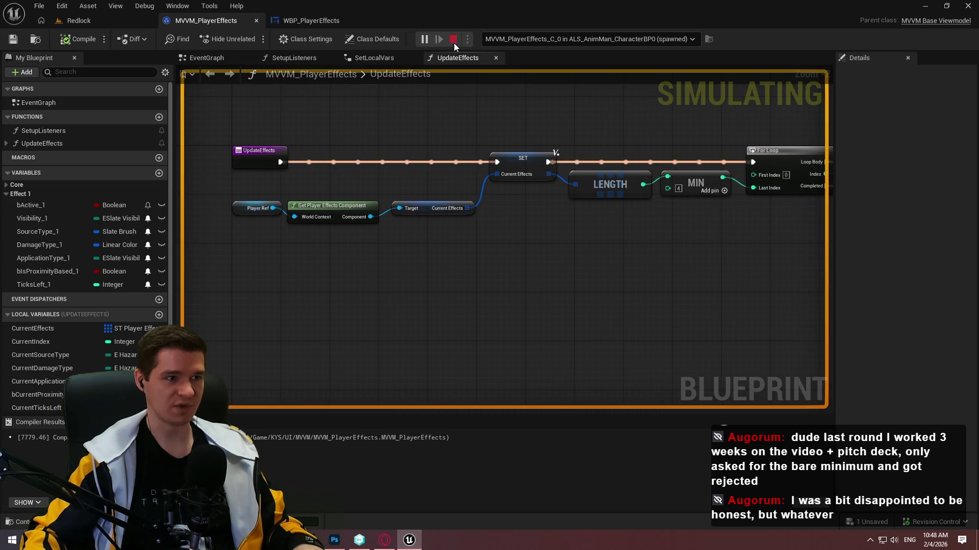
pyautogui.click(453, 40)
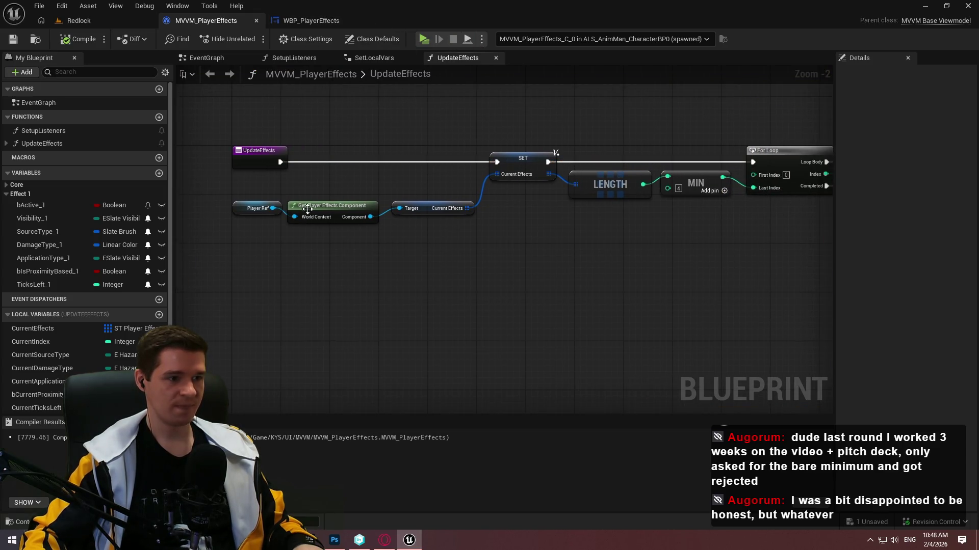
# - In the Redlock level editor, browse to KYS/Blueprints/Components/PlayerEffects and open BPC_PlayerEffects
pyautogui.click(77, 20)
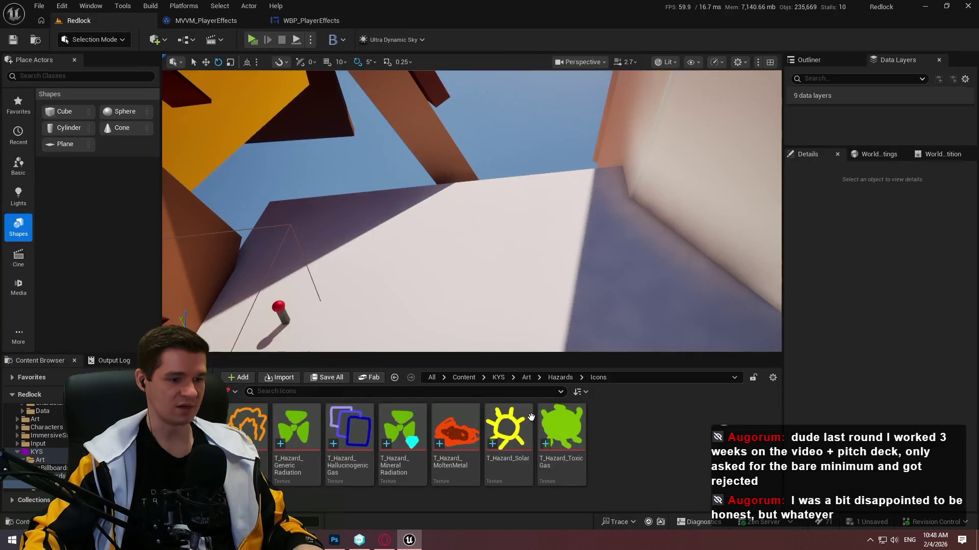
pyautogui.click(494, 378)
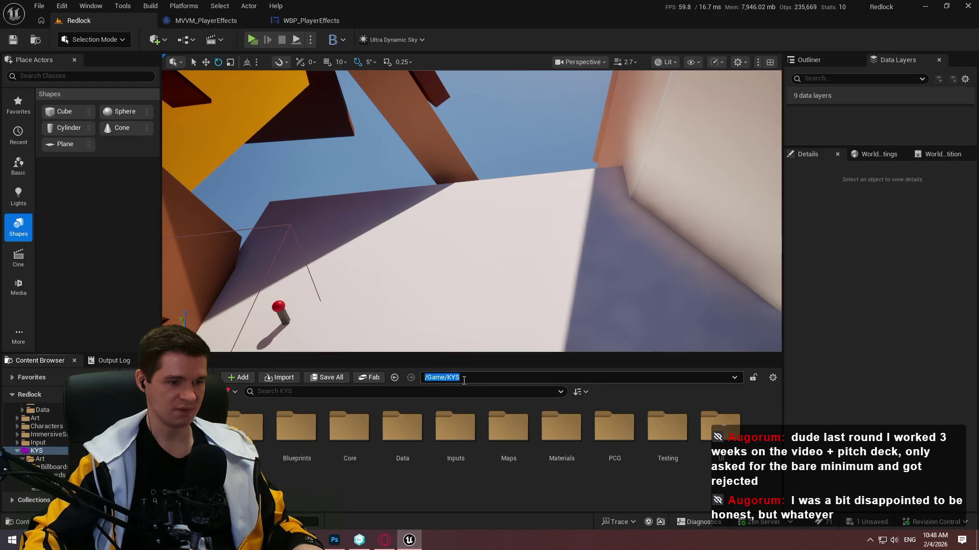
pyautogui.click(461, 378)
pyautogui.press('BackSpace')
pyautogui.press('BackSpace')
pyautogui.press('BackSpace')
pyautogui.press('Return')
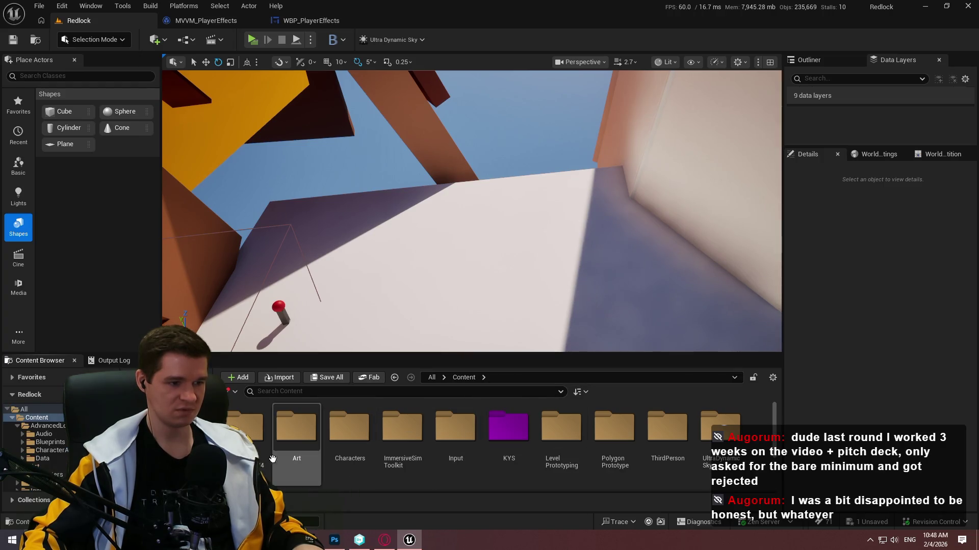
pyautogui.doubleClick(508, 428)
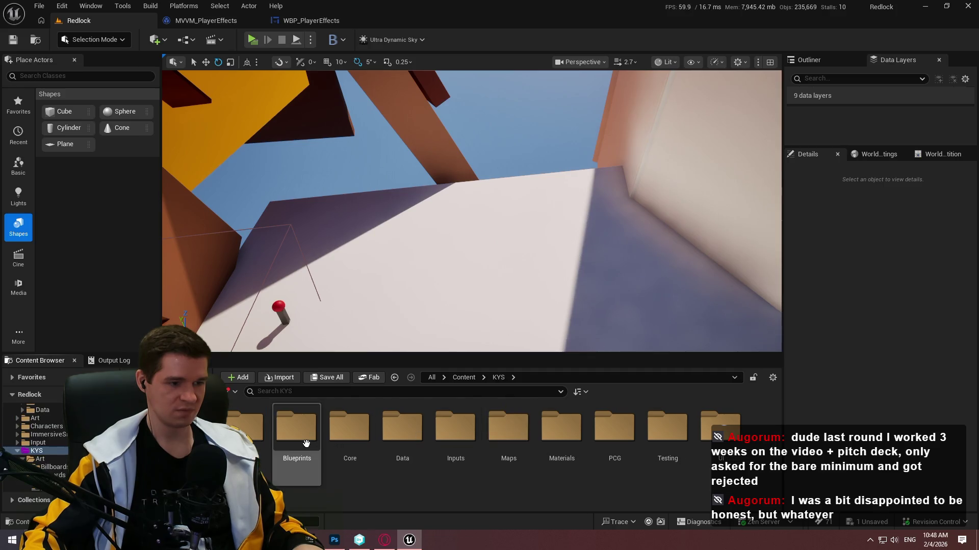
pyautogui.doubleClick(306, 443)
pyautogui.click(402, 441)
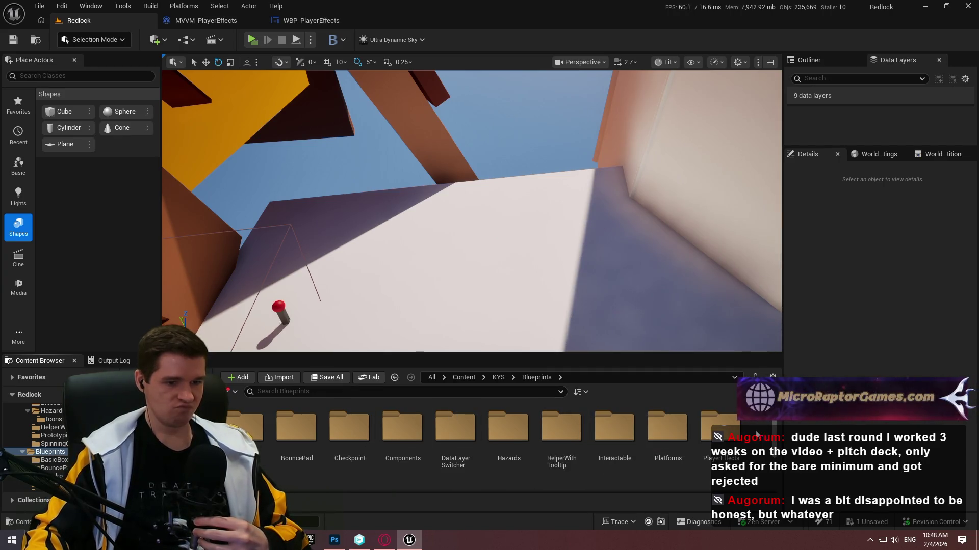
pyautogui.doubleClick(742, 424)
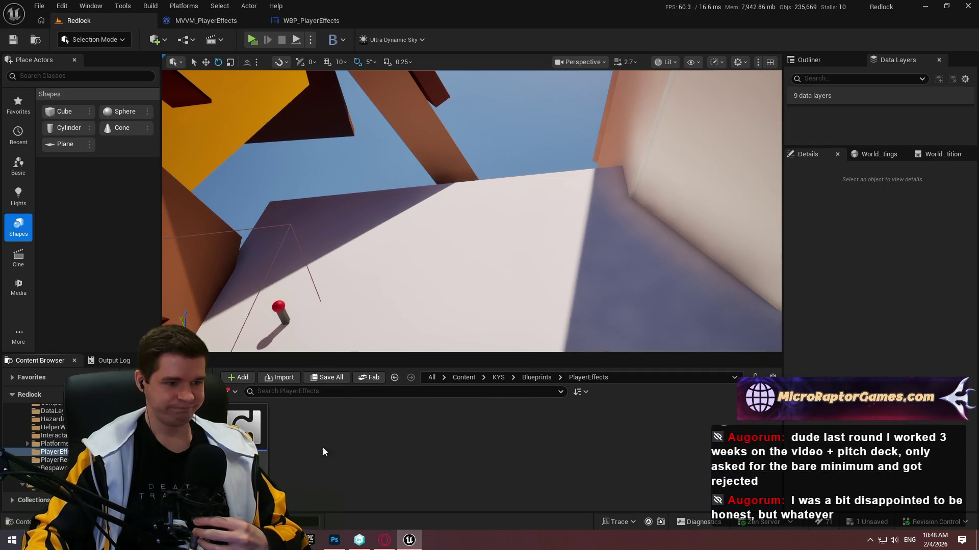
pyautogui.doubleClick(269, 449)
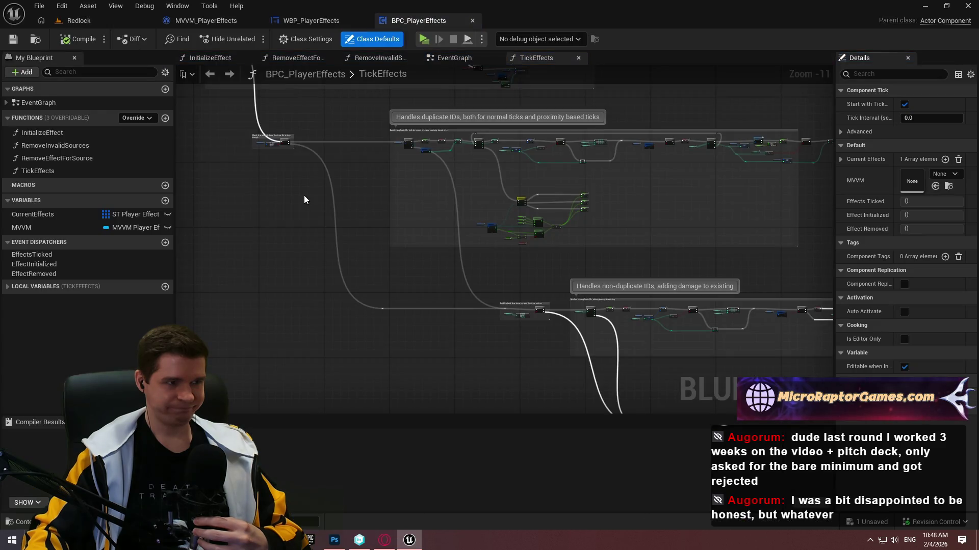
# - Clear CurrentEffects' default element, compile and save, and launch a standalone play-test
pyautogui.click(58, 214)
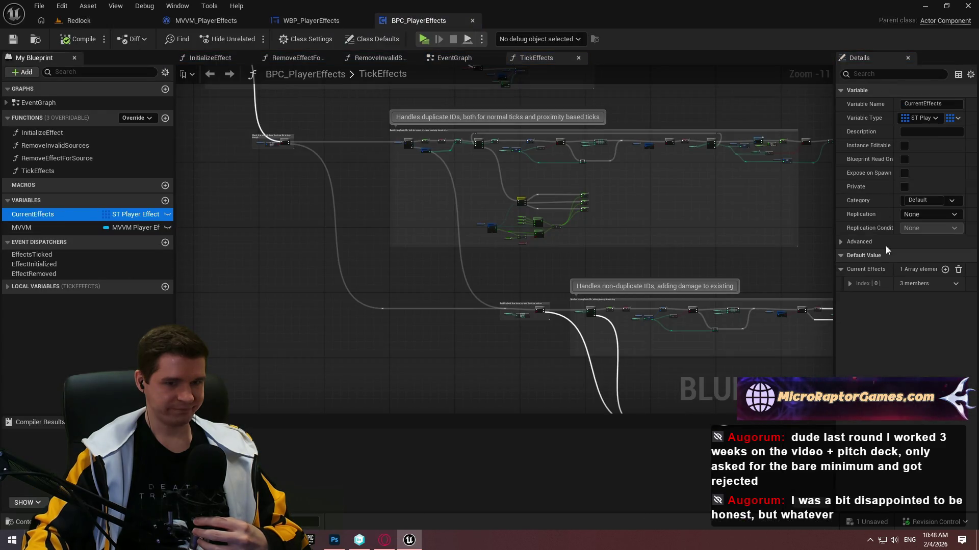
pyautogui.click(958, 270)
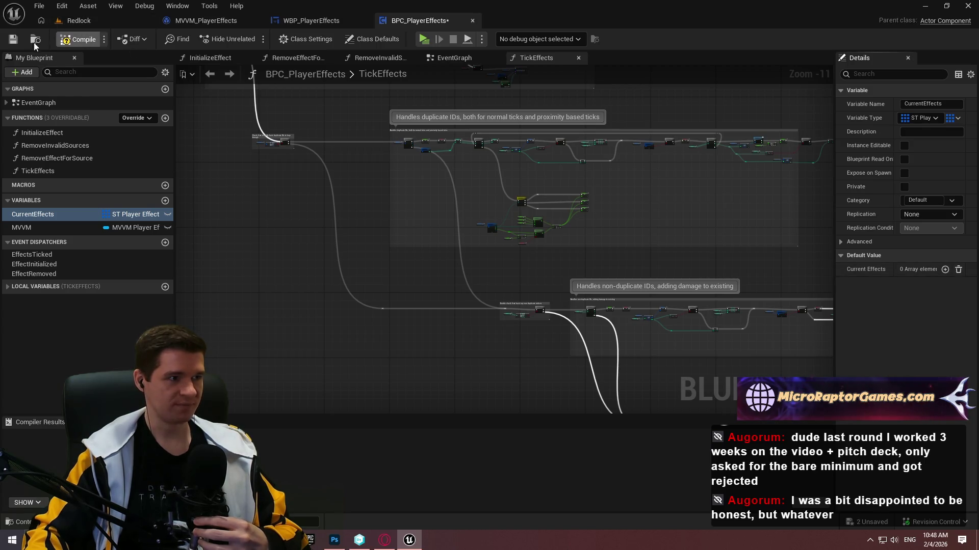
pyautogui.click(76, 40)
pyautogui.hotkey('alt', 'p')
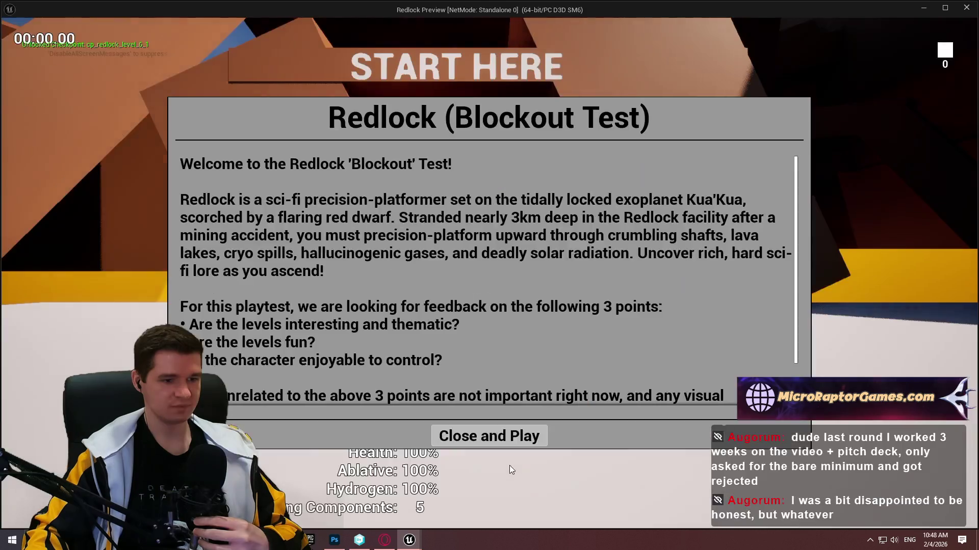
# - Dismiss the Redlock intro, then run and jump the character around the start area
pyautogui.click(490, 437)
pyautogui.press('w')
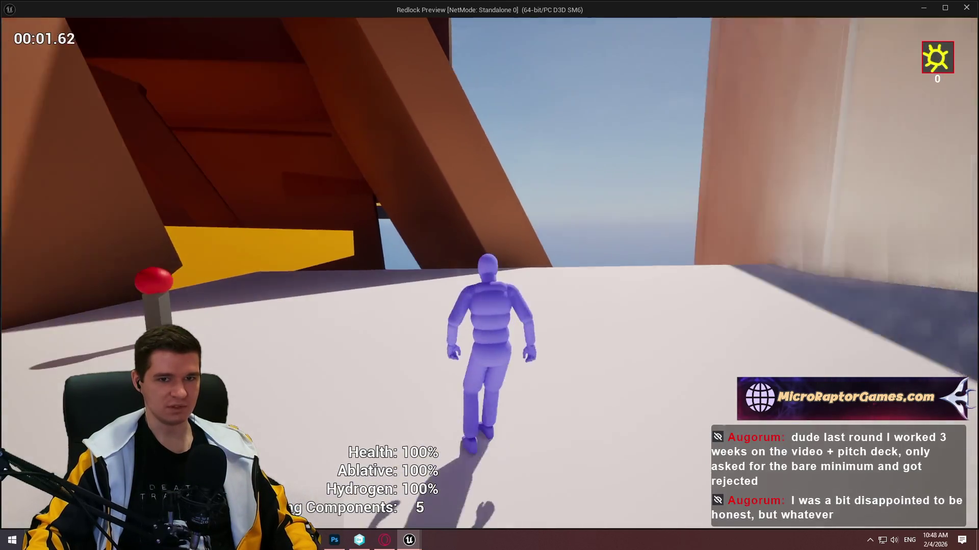
pyautogui.press('space')
pyautogui.press('w')
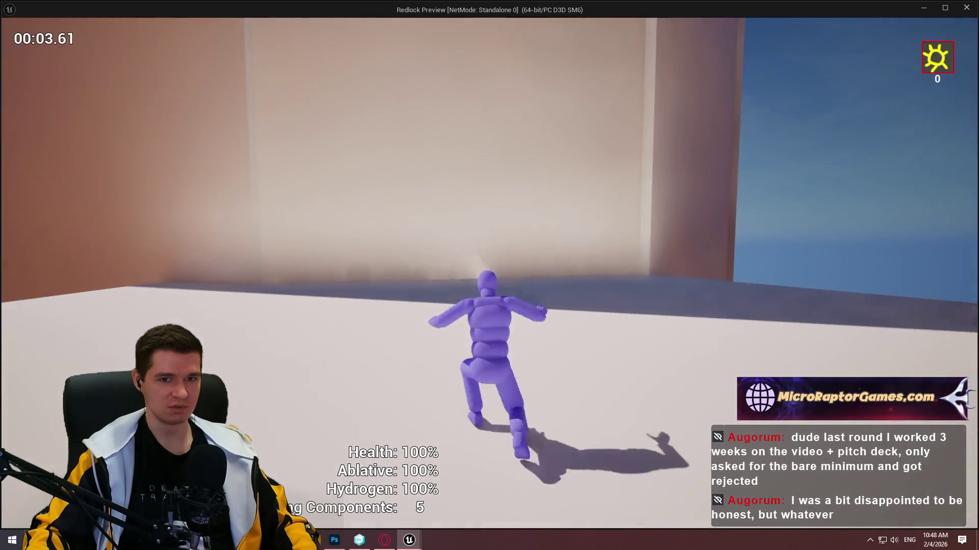
pyautogui.press('w')
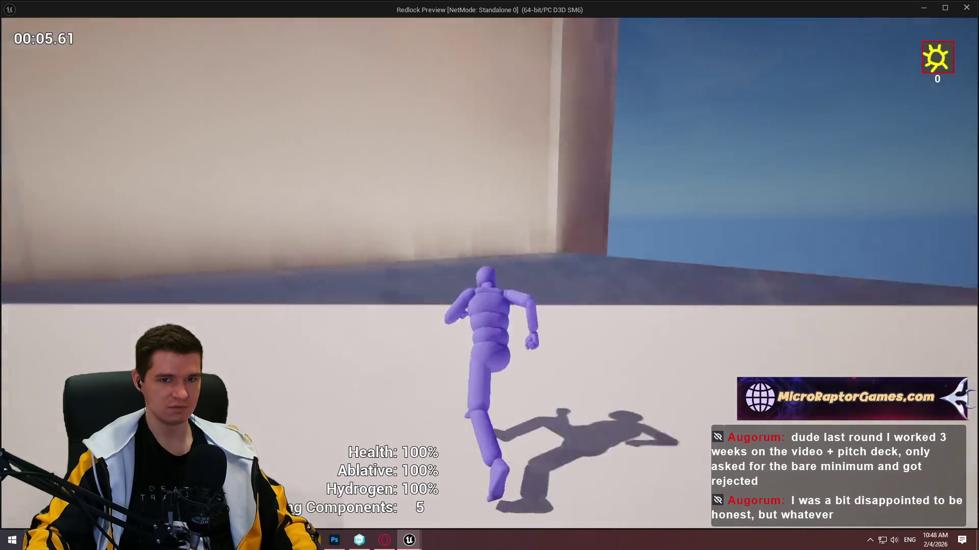
pyautogui.press('w')
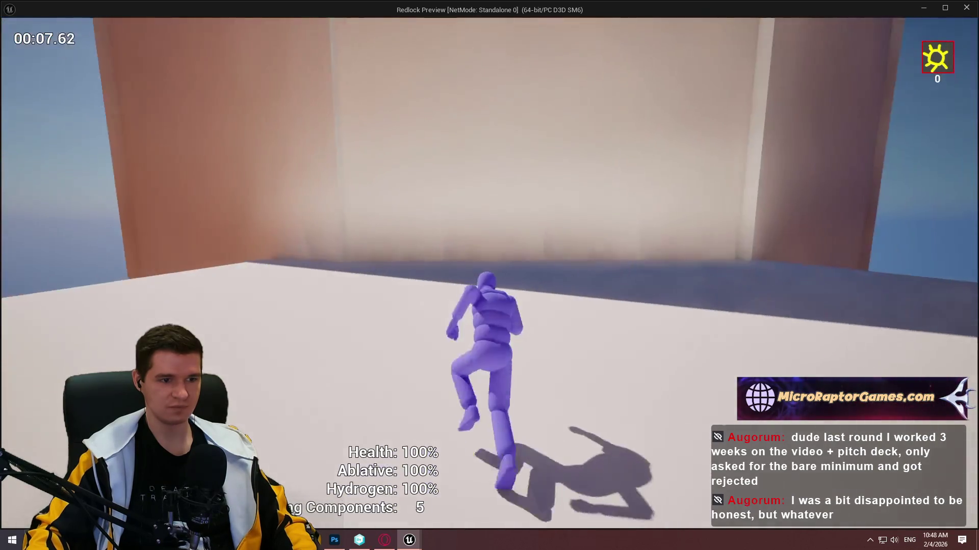
pyautogui.press('w')
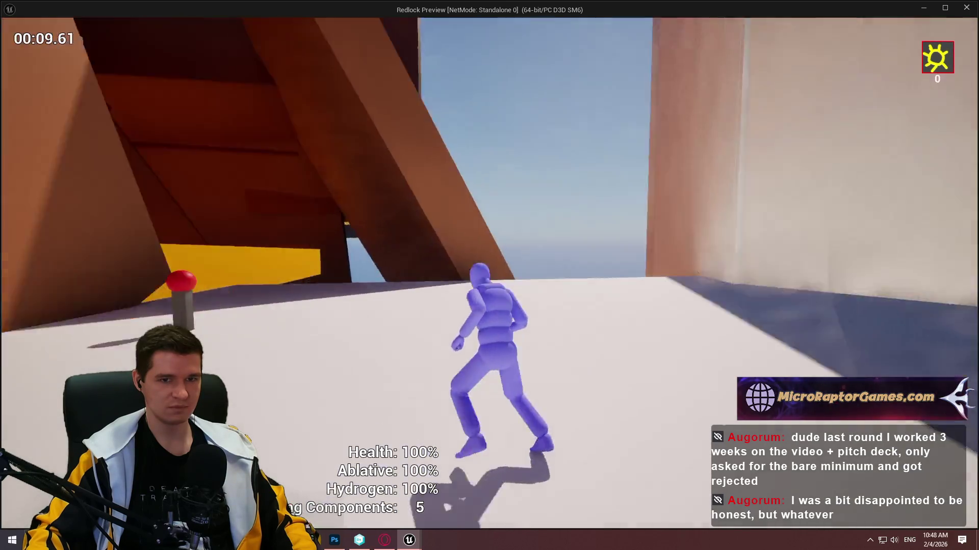
# - End the playtest and return to the WBP_PlayerEffects widget designer
pyautogui.press('Escape')
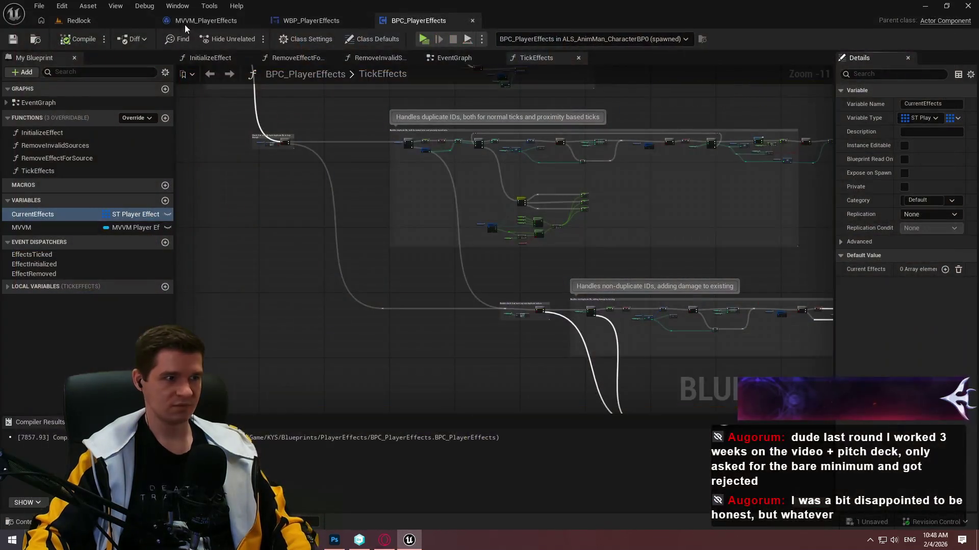
pyautogui.click(496, 377)
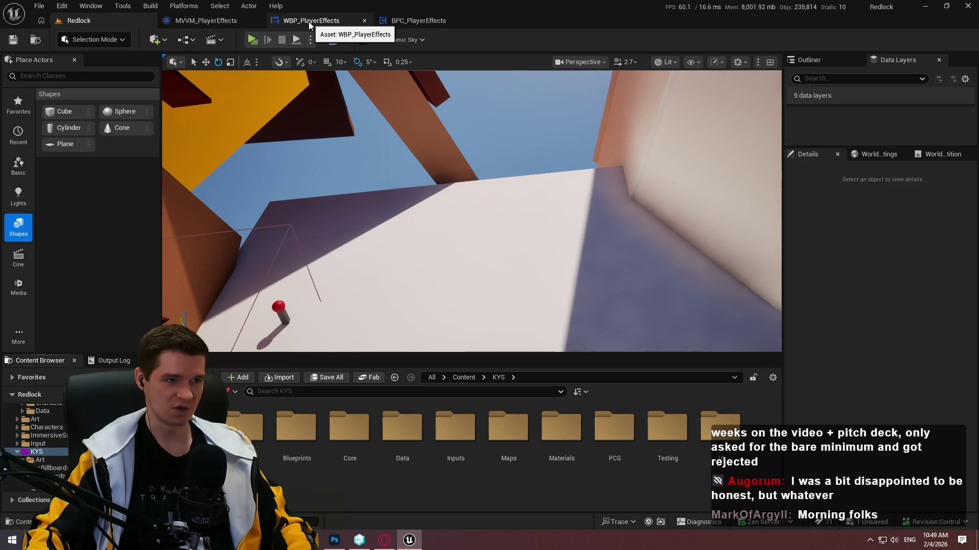
pyautogui.click(309, 22)
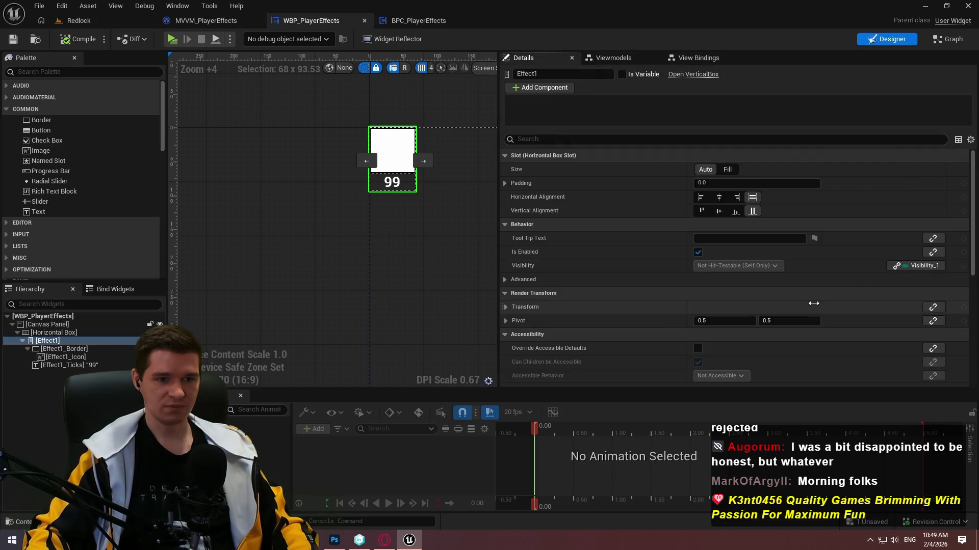
# - Remove Effect1's Visibility binding, set its Visibility to Hidden, and save the widget
pyautogui.scroll(-5, 902, 262)
pyautogui.scroll(3, 800, 312)
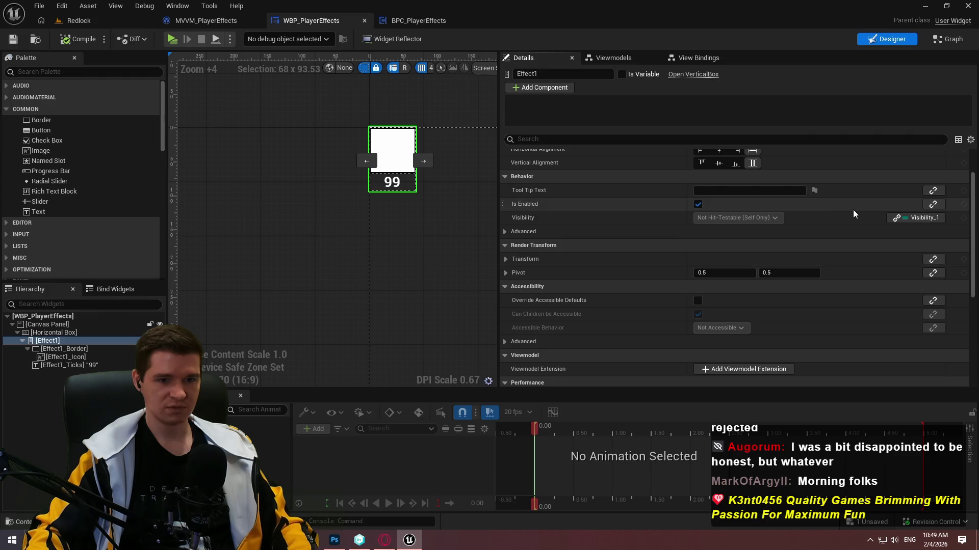
pyautogui.scroll(2, 752, 224)
pyautogui.scroll(2, 900, 224)
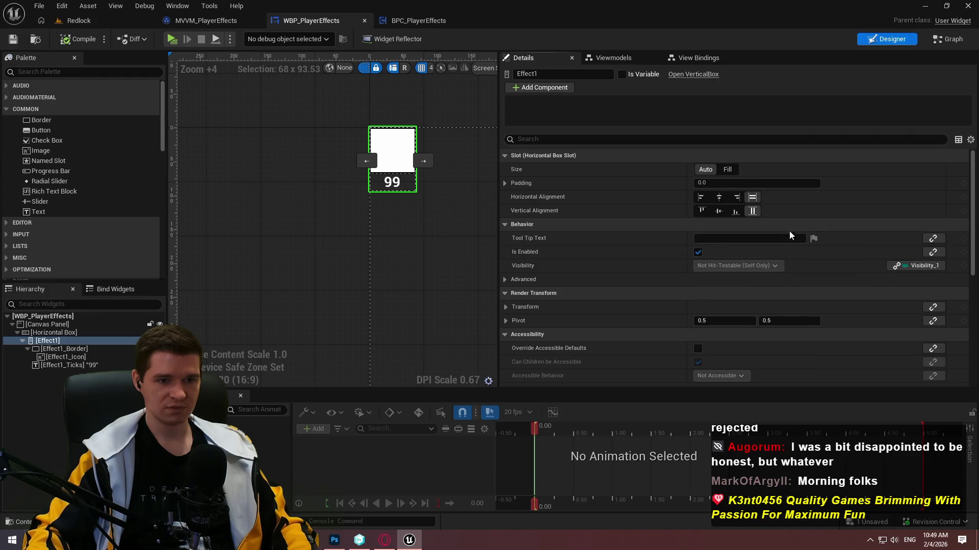
pyautogui.click(663, 279)
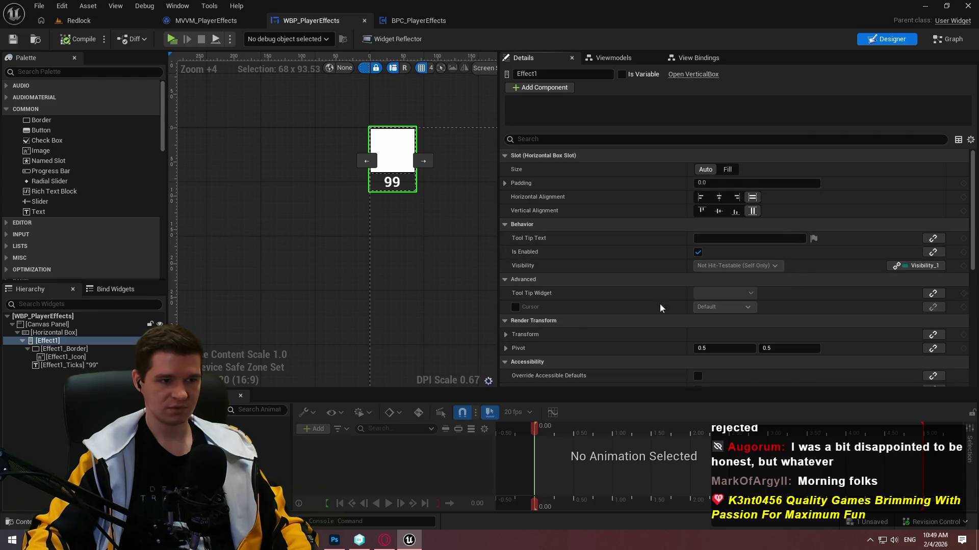
pyautogui.click(912, 269)
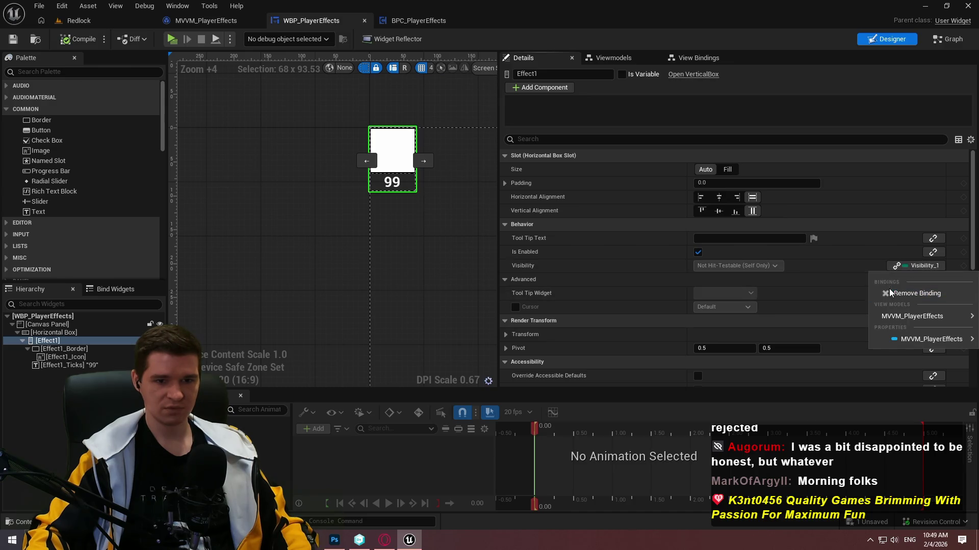
pyautogui.click(910, 294)
pyautogui.click(737, 266)
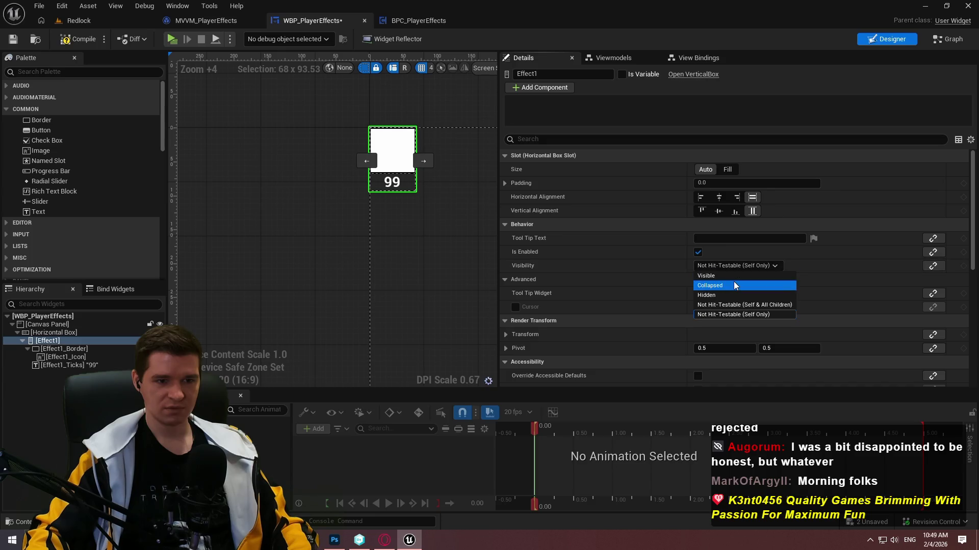
pyautogui.click(714, 296)
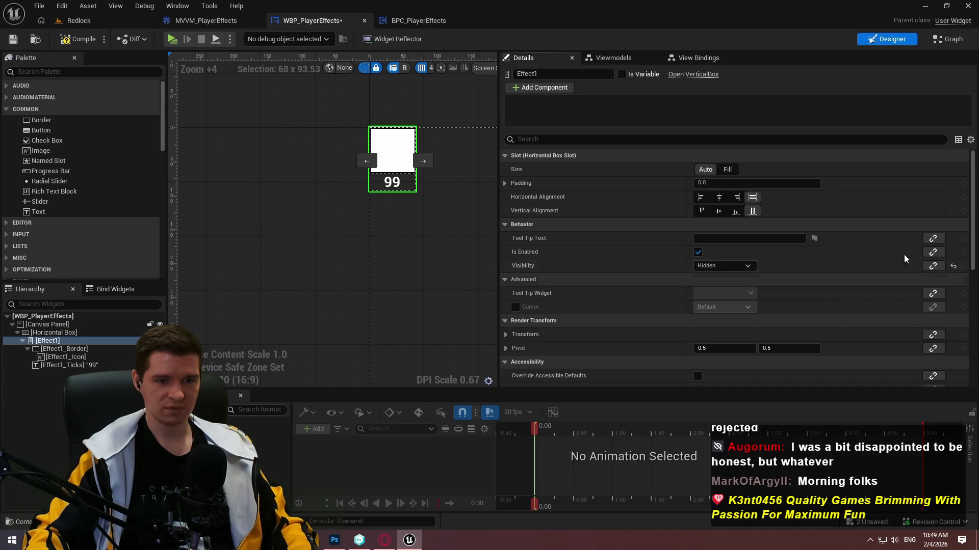
pyautogui.click(13, 40)
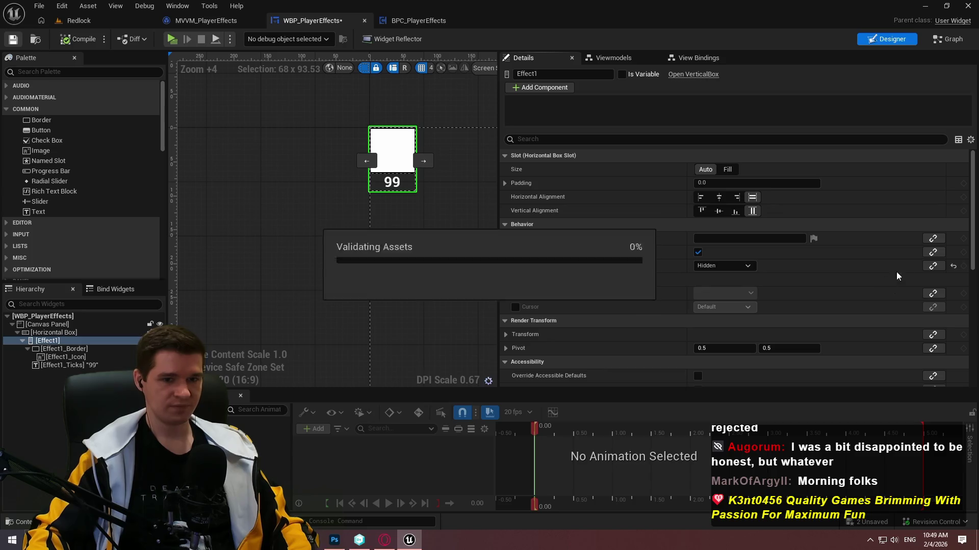
# - Rebind Effect1's Visibility to MVVM_PlayerEffects Visibility 1, check View Bindings, and start a playtest
pyautogui.click(933, 265)
pyautogui.moveTo(923, 317)
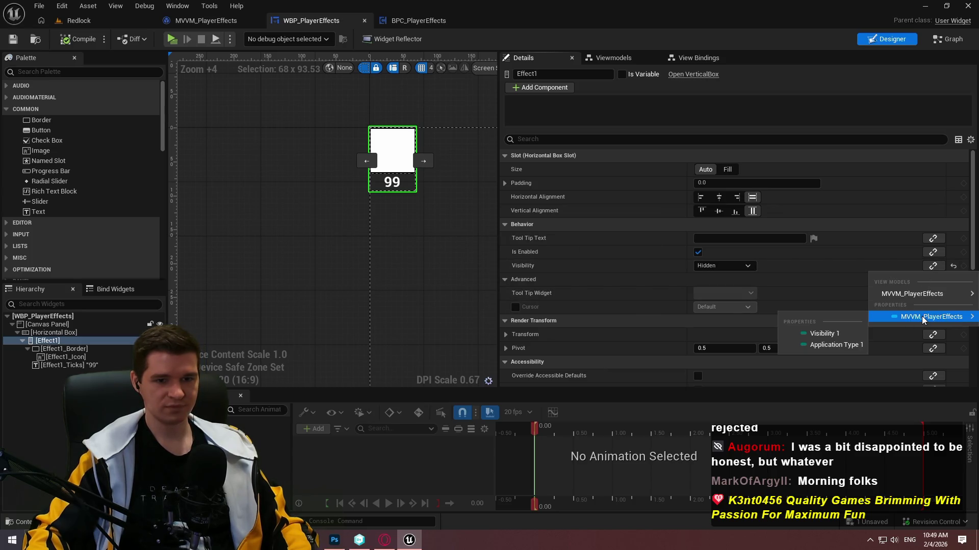
pyautogui.moveTo(938, 296)
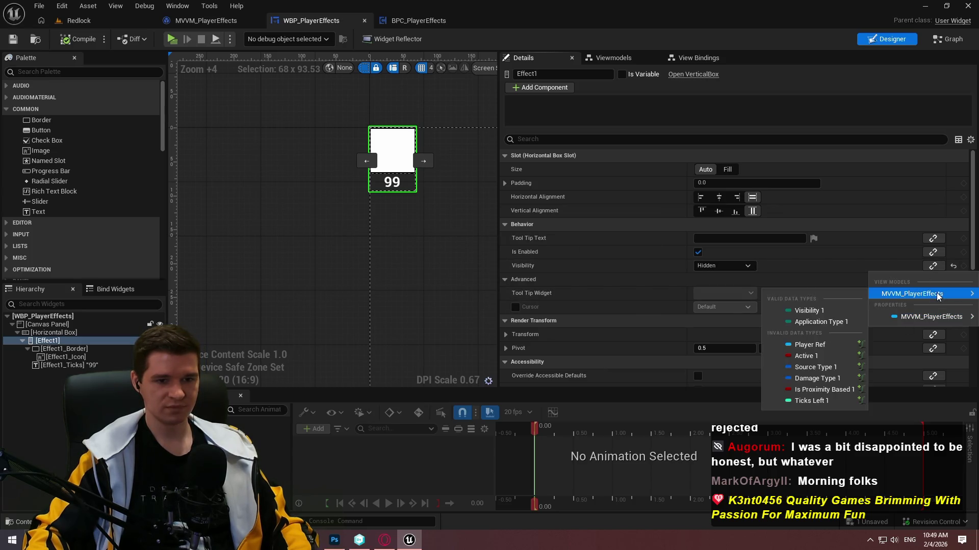
pyautogui.click(817, 312)
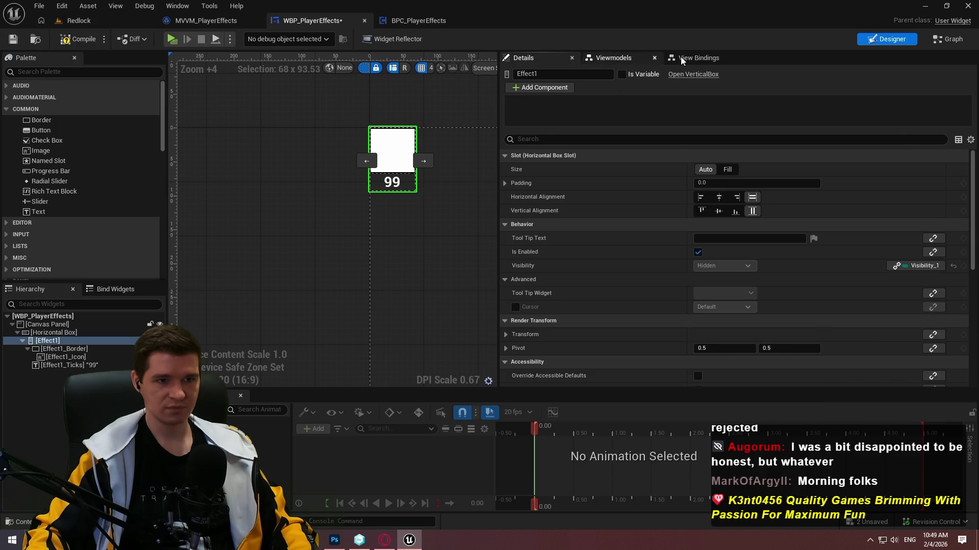
pyautogui.click(681, 59)
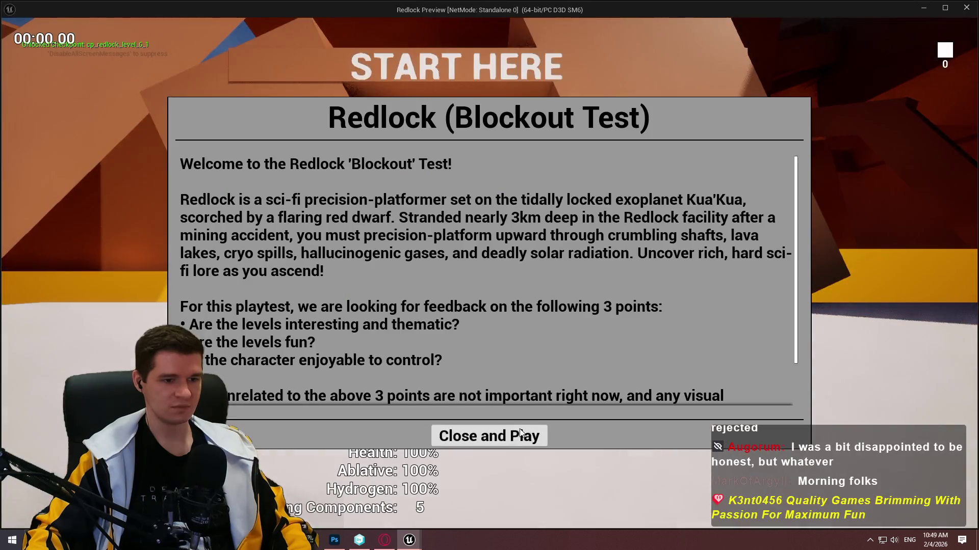
pyautogui.click(489, 406)
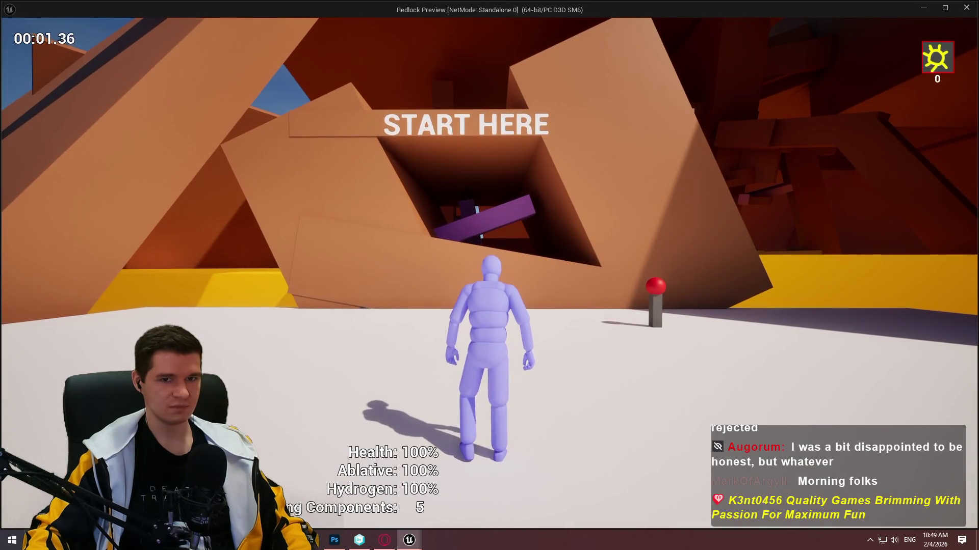
pyautogui.press('w')
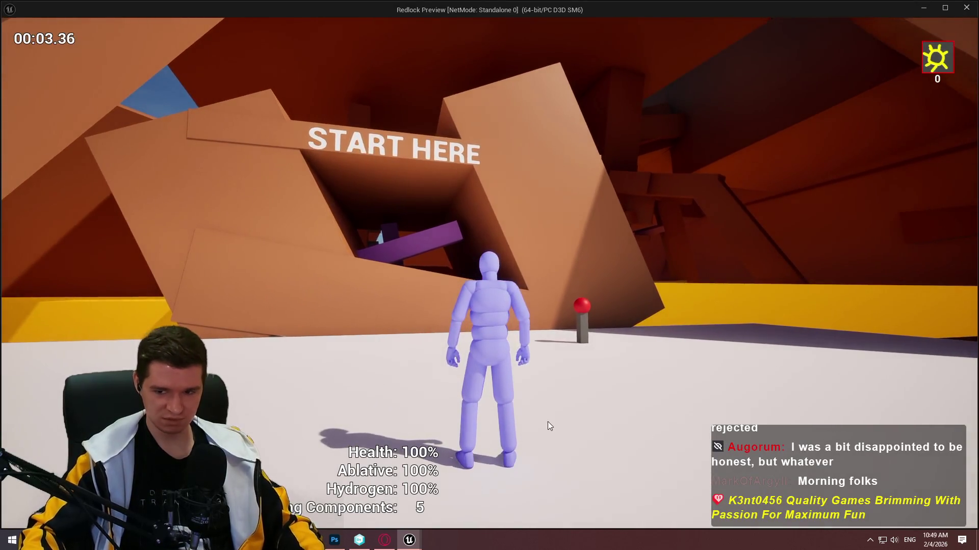
pyautogui.press('Escape')
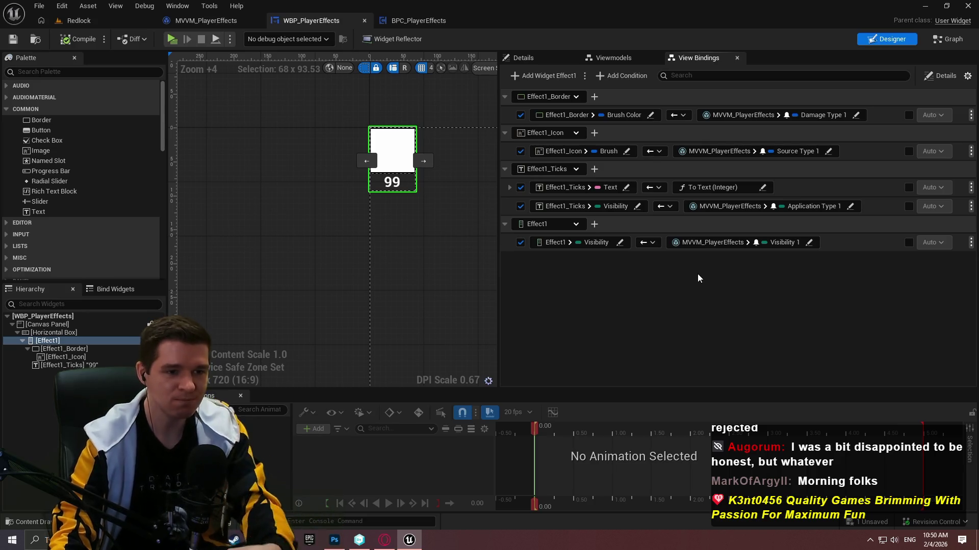
# - Review Effect1's properties and start playing the level in the editor
pyautogui.click(523, 57)
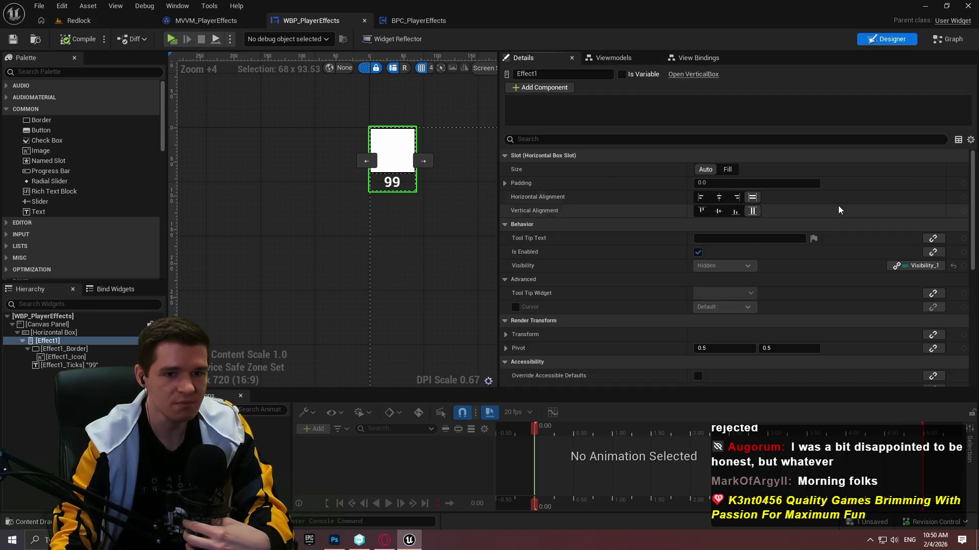
pyautogui.scroll(-4, 846, 274)
pyautogui.scroll(3, 832, 252)
pyautogui.scroll(1, 493, 235)
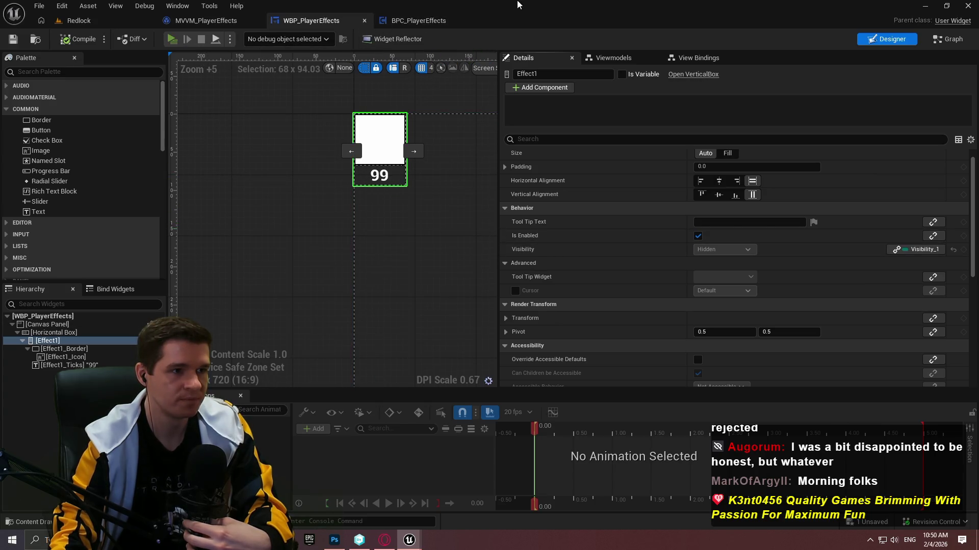
pyautogui.hotkey('alt', 'p')
# - In the MVVM_PlayerEffects graph, set the spawned viewmodel instance as the debug object
pyautogui.click(424, 22)
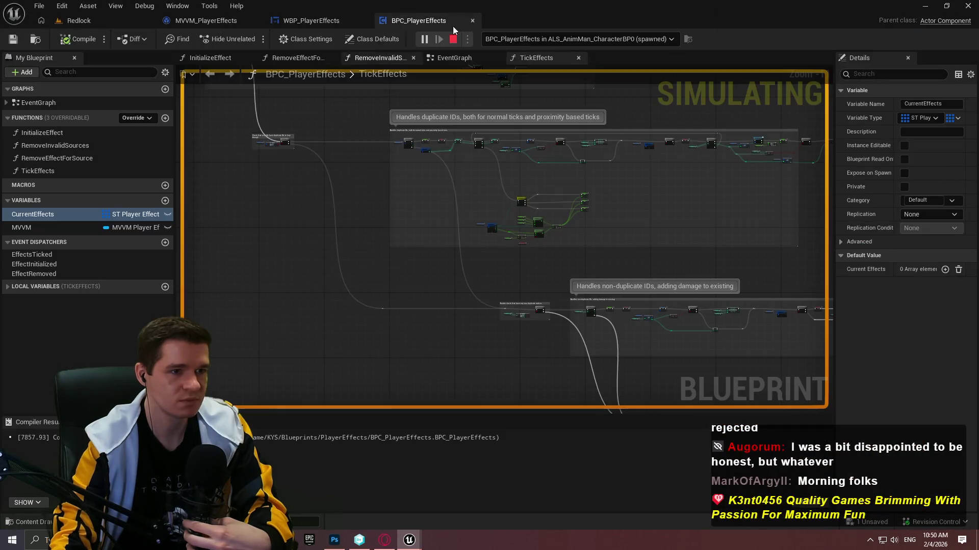
pyautogui.click(212, 23)
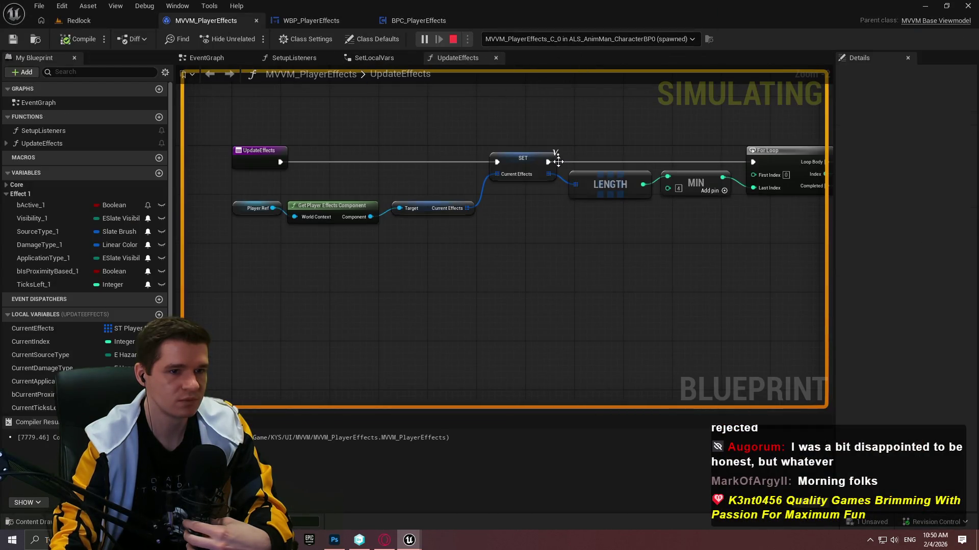
pyautogui.scroll(-6, 558, 162)
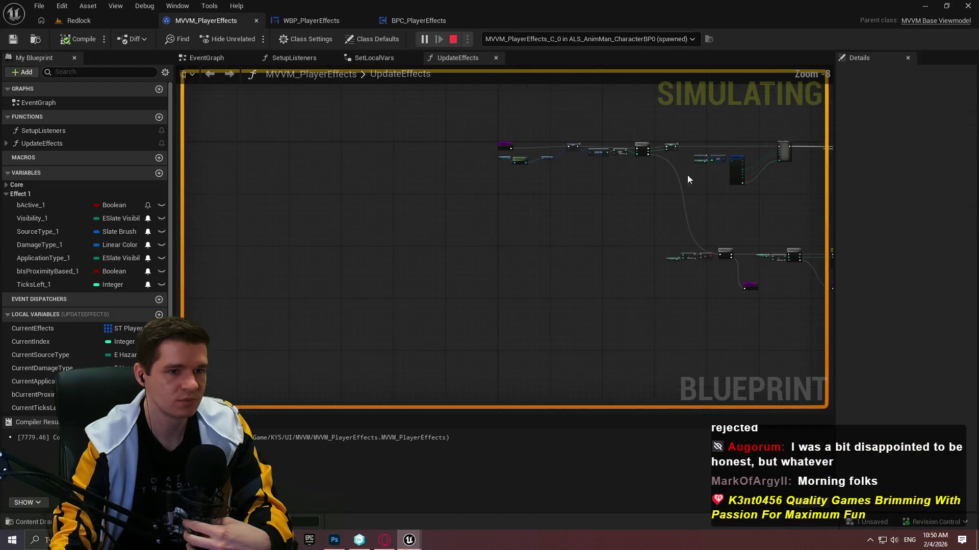
pyautogui.click(530, 37)
pyautogui.click(584, 52)
pyautogui.click(551, 39)
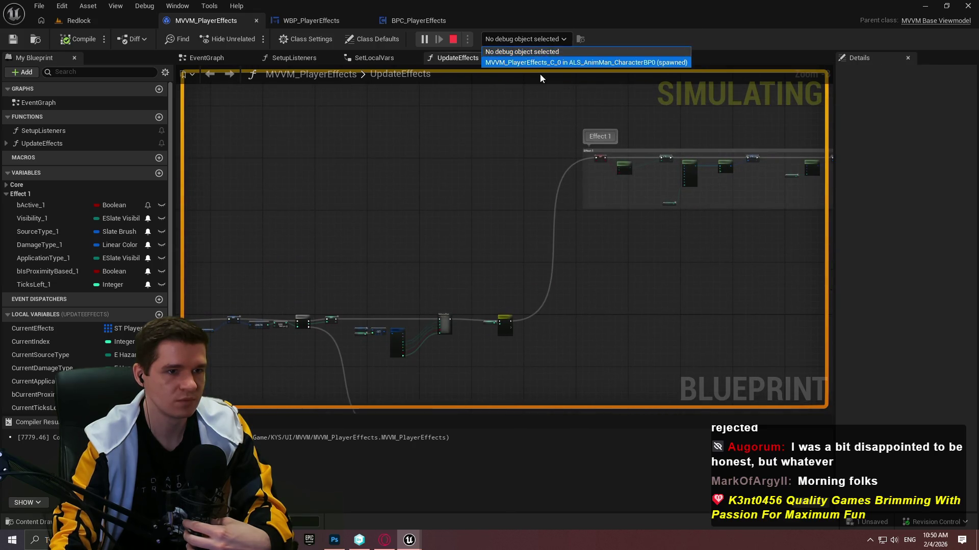
pyautogui.click(548, 63)
# - Inspect the loop body nodes while playing, then stop the simulation
pyautogui.moveTo(622, 292); pyautogui.dragTo(625, 237)
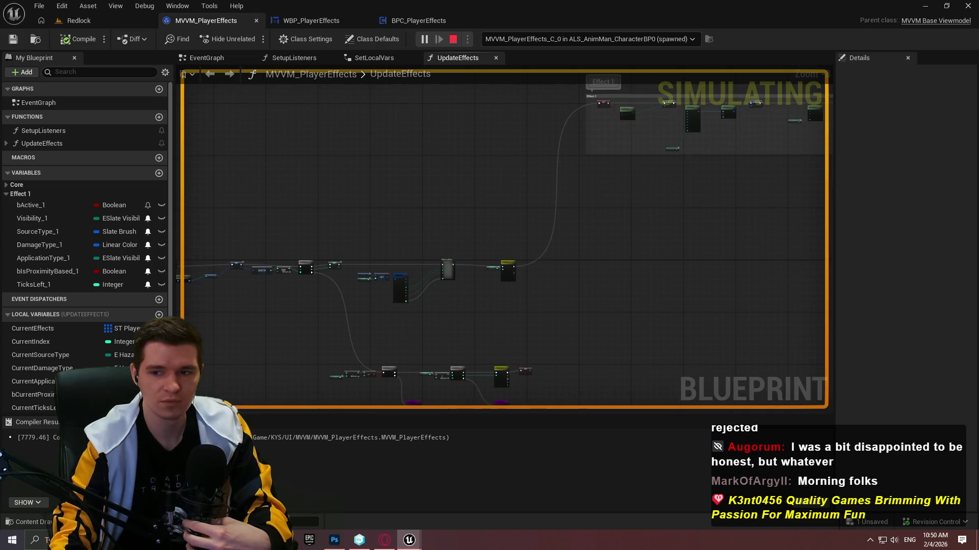
pyautogui.press('super')
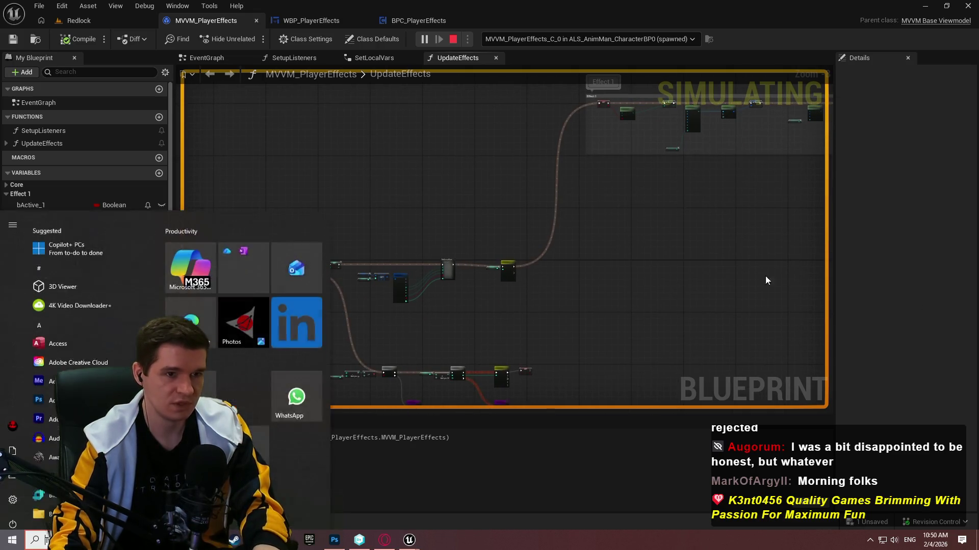
pyautogui.press('super')
pyautogui.scroll(6, 678, 258)
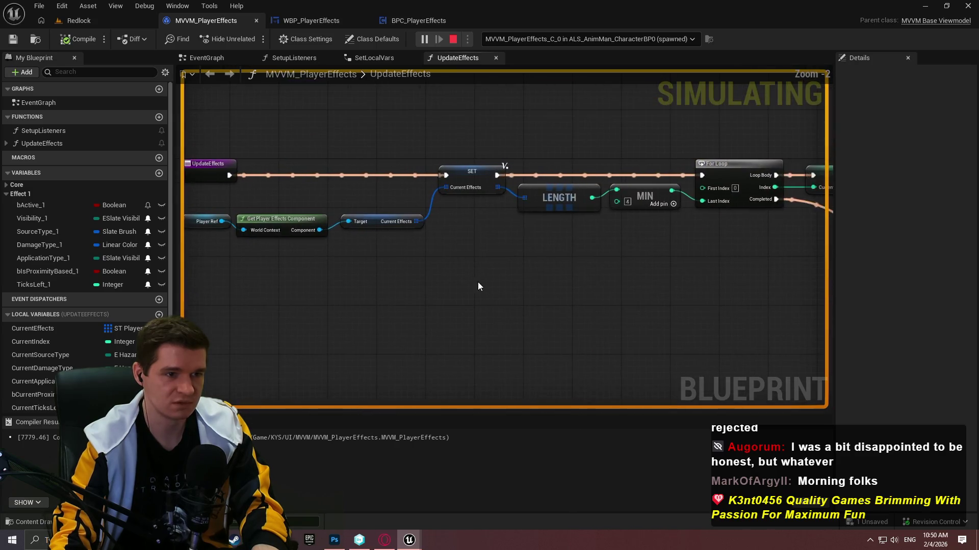
pyautogui.moveTo(692, 250)
pyautogui.mouseDown()
pyautogui.moveTo(443, 253)
pyautogui.moveTo(674, 261)
pyautogui.mouseUp()
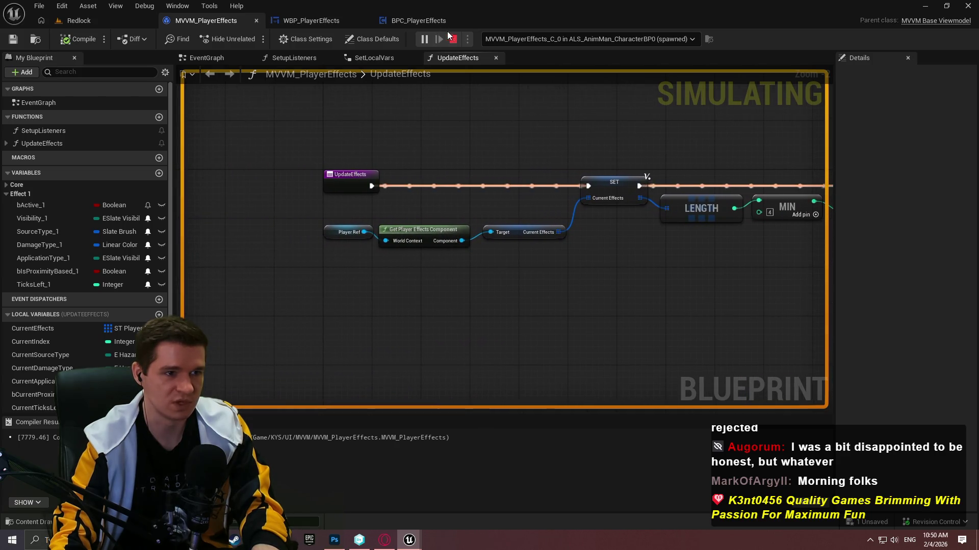
pyautogui.click(455, 38)
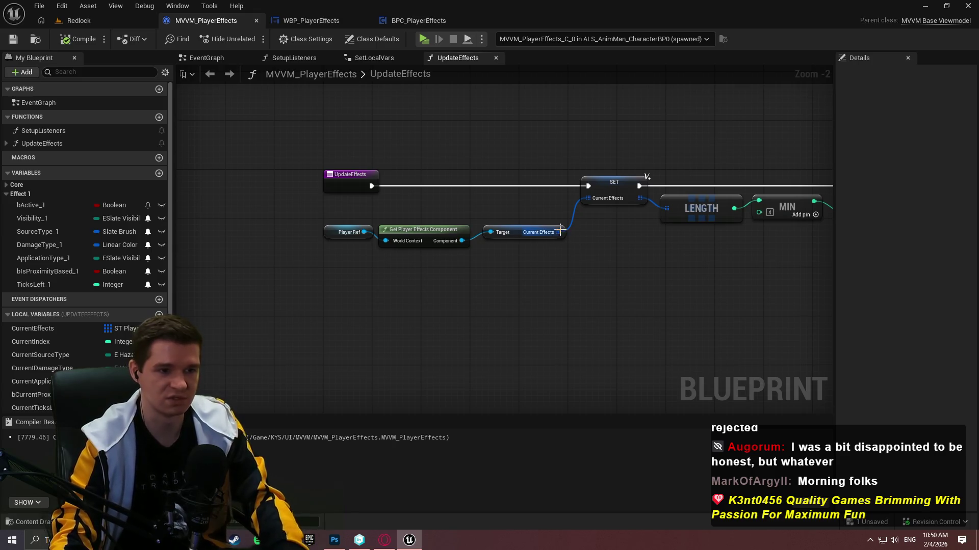
# - Add an Is Not Empty node fed by Current Effects near the UpdateEffects entry
pyautogui.moveTo(570, 230)
pyautogui.mouseDown()
pyautogui.moveTo(326, 239)
pyautogui.moveTo(229, 255)
pyautogui.moveTo(229, 204)
pyautogui.moveTo(589, 181)
pyautogui.mouseUp()
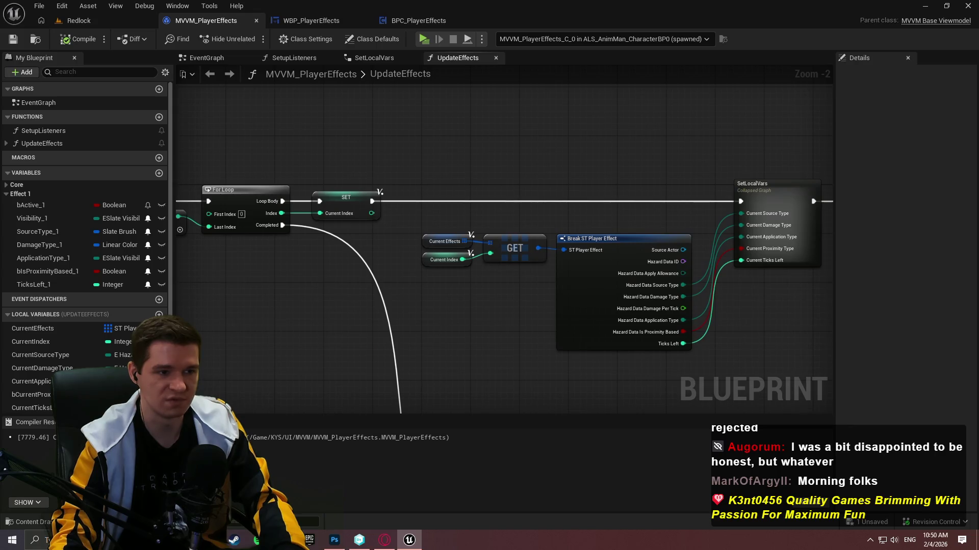
pyautogui.moveTo(214, 255)
pyautogui.mouseDown()
pyautogui.moveTo(498, 280)
pyautogui.moveTo(743, 265)
pyautogui.mouseUp()
pyautogui.scroll(2, 637, 242)
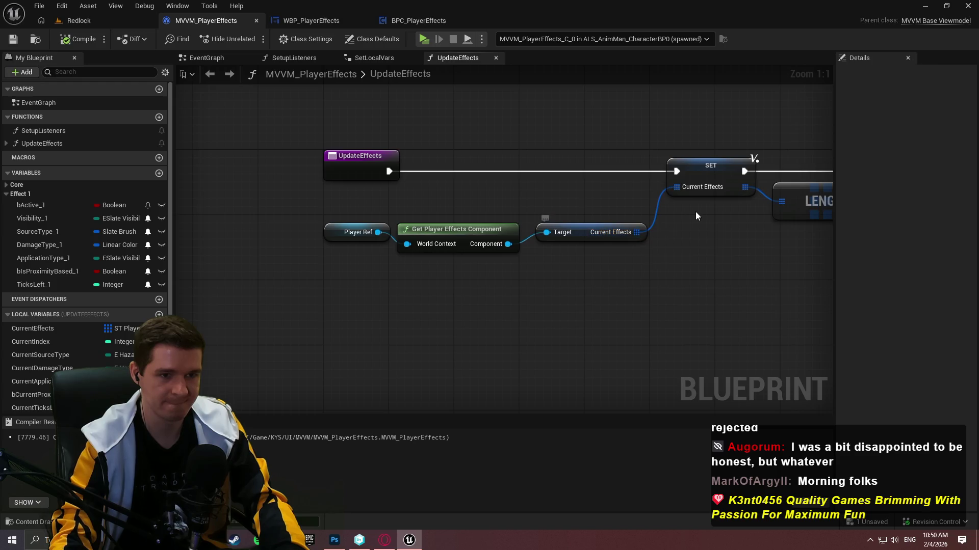
pyautogui.moveTo(636, 232); pyautogui.dragTo(651, 256)
pyautogui.write('is')
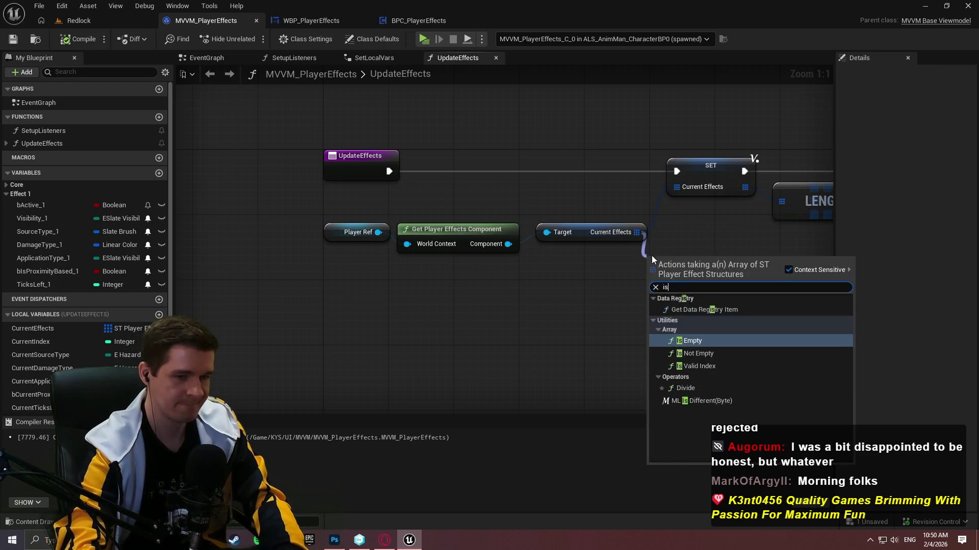
pyautogui.write(' not em')
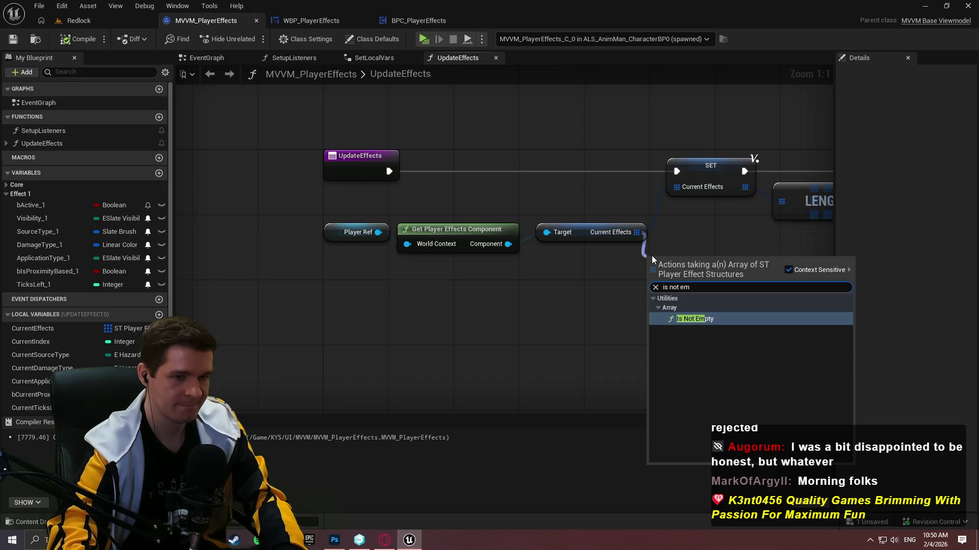
pyautogui.press('Return')
# - Place a Branch on Is Not Empty, with True wired to SET and False to the later Branch
pyautogui.scroll(-2, 612, 260)
pyautogui.moveTo(714, 276); pyautogui.dragTo(323, 258)
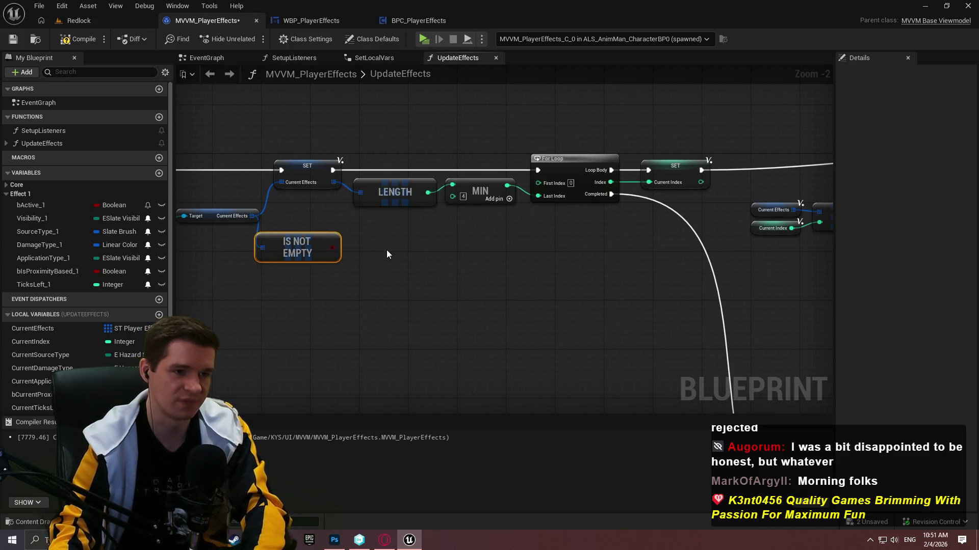
pyautogui.moveTo(386, 250)
pyautogui.mouseDown()
pyautogui.moveTo(479, 245)
pyautogui.moveTo(661, 289)
pyautogui.mouseUp()
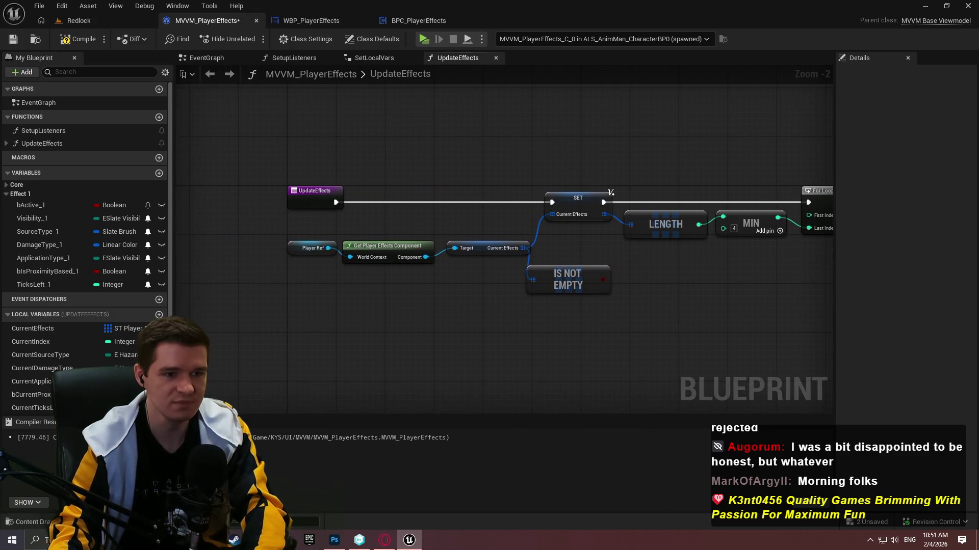
pyautogui.moveTo(585, 263); pyautogui.dragTo(481, 253)
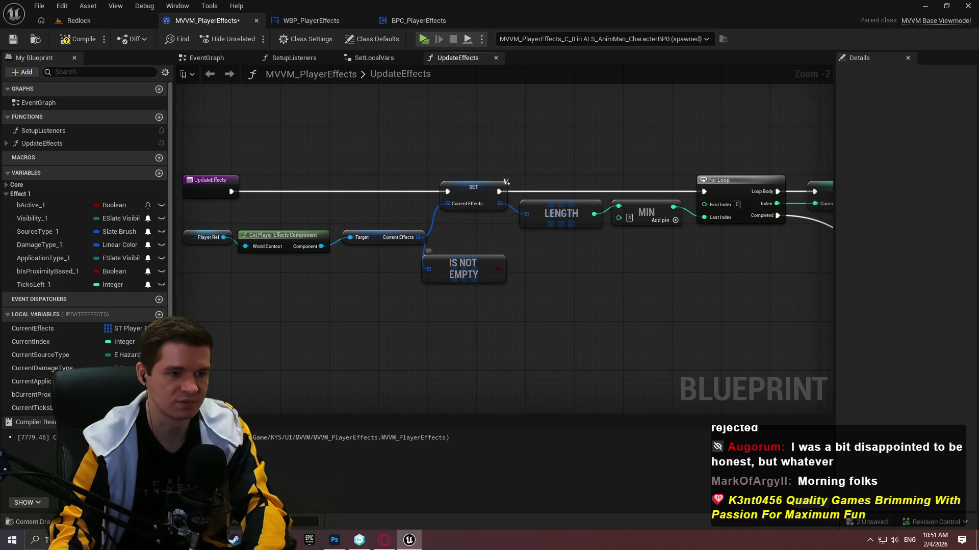
pyautogui.click(527, 256)
pyautogui.moveTo(540, 284)
pyautogui.mouseDown()
pyautogui.moveTo(498, 258)
pyautogui.moveTo(220, 175)
pyautogui.moveTo(260, 182)
pyautogui.mouseUp()
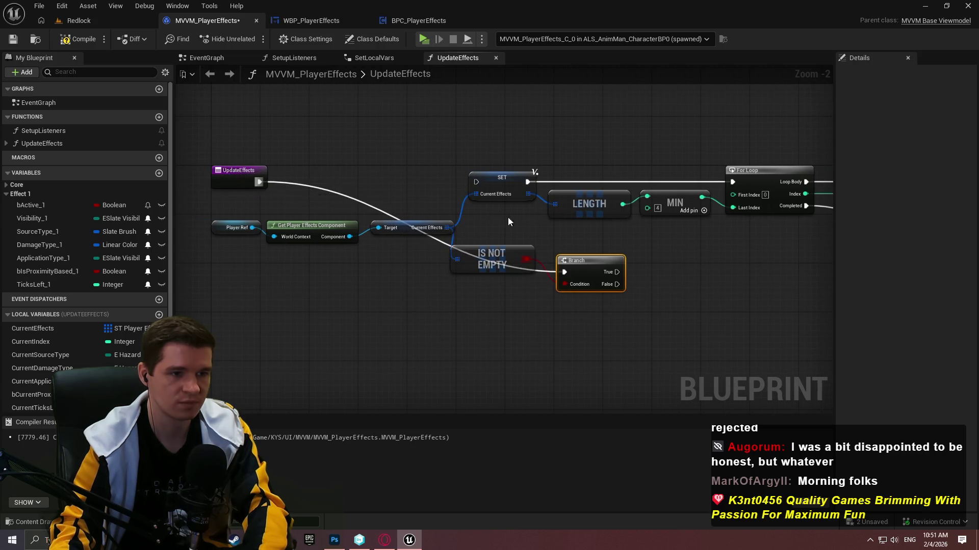
pyautogui.moveTo(618, 272)
pyautogui.mouseDown()
pyautogui.moveTo(442, 173)
pyautogui.moveTo(476, 182)
pyautogui.mouseUp()
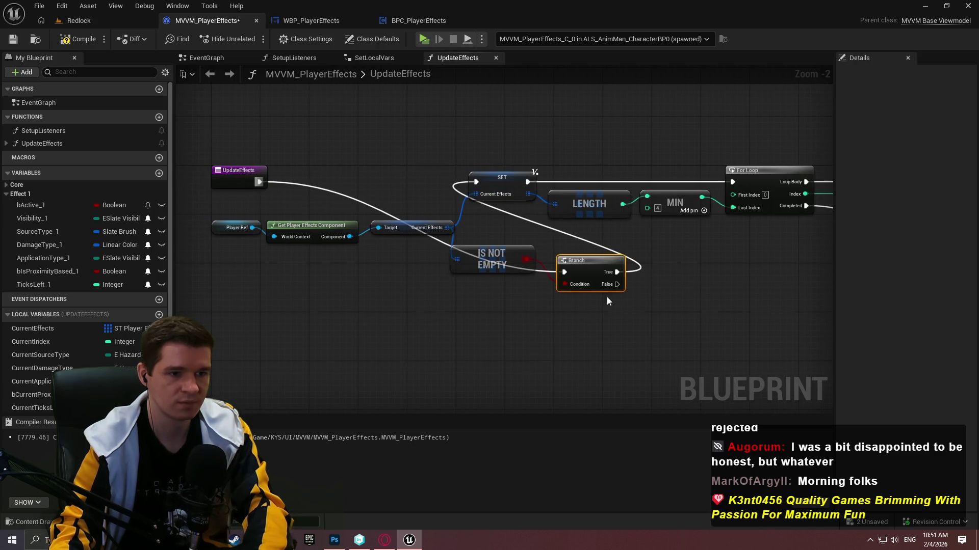
pyautogui.moveTo(610, 284)
pyautogui.mouseDown()
pyautogui.moveTo(694, 408)
pyautogui.moveTo(704, 276)
pyautogui.moveTo(588, 231)
pyautogui.mouseUp()
# - Trace the False path to the For Loop and Switch on Int nodes, then return to the start
pyautogui.rightClick(399, 295)
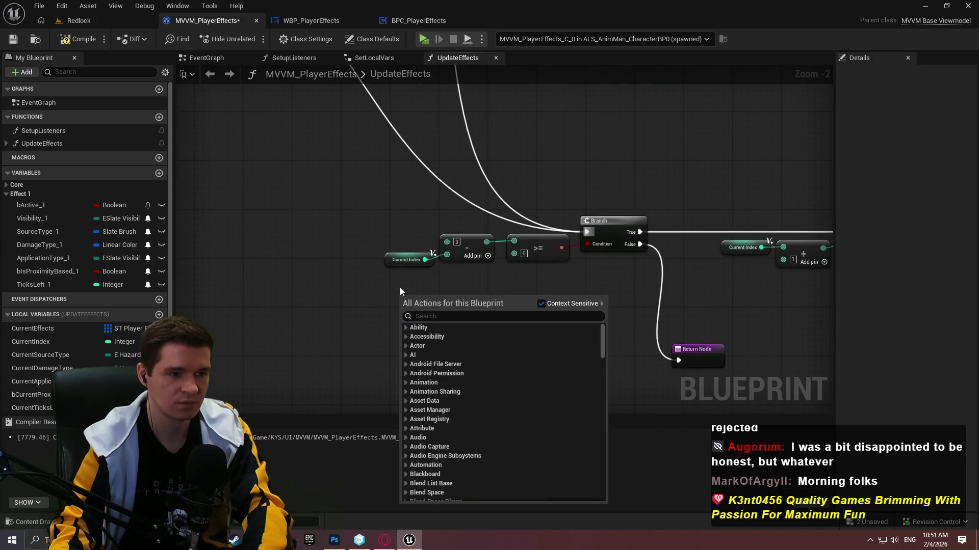
pyautogui.click(391, 186)
pyautogui.moveTo(391, 186); pyautogui.dragTo(366, 230)
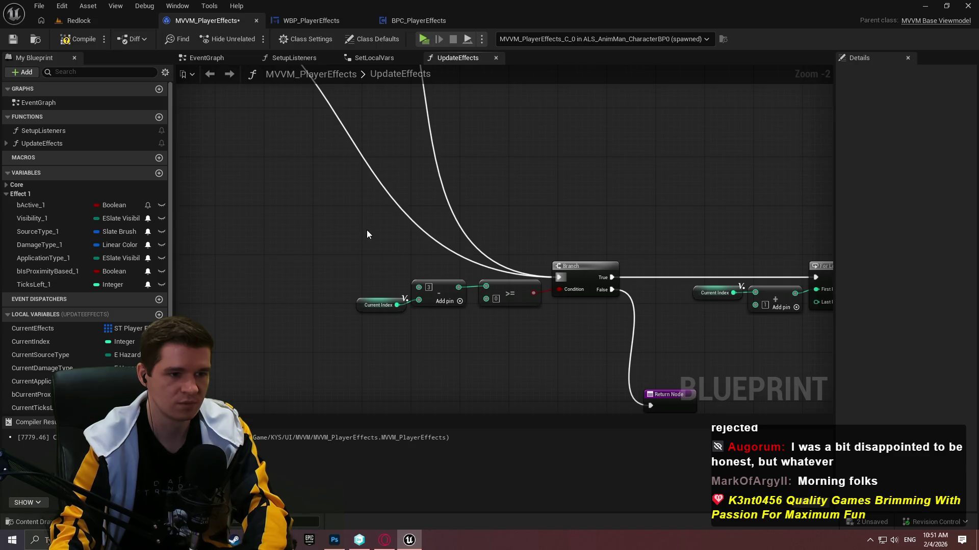
pyautogui.scroll(-2, 367, 234)
pyautogui.moveTo(412, 254)
pyautogui.mouseDown()
pyautogui.moveTo(499, 369)
pyautogui.moveTo(485, 327)
pyautogui.mouseUp()
pyautogui.scroll(4, 414, 229)
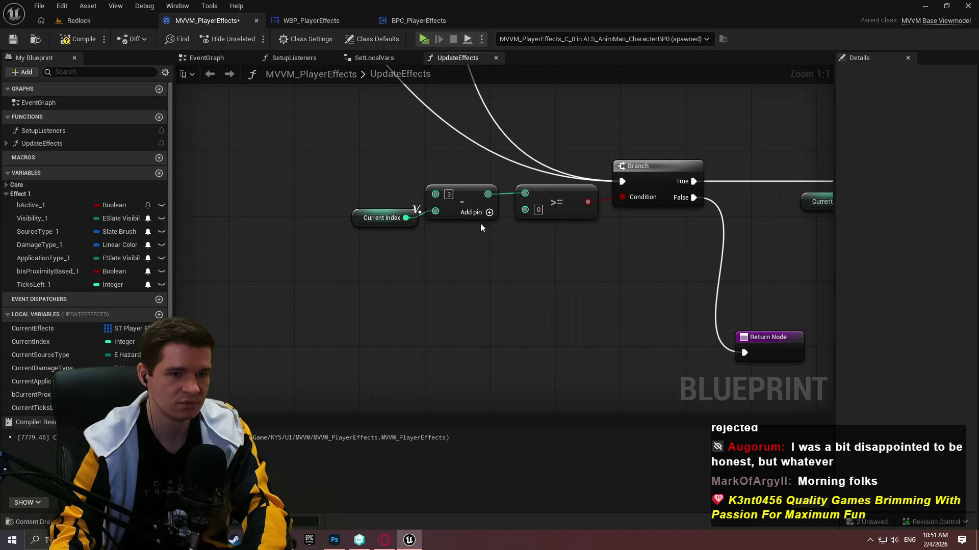
pyautogui.moveTo(480, 223); pyautogui.dragTo(176, 261)
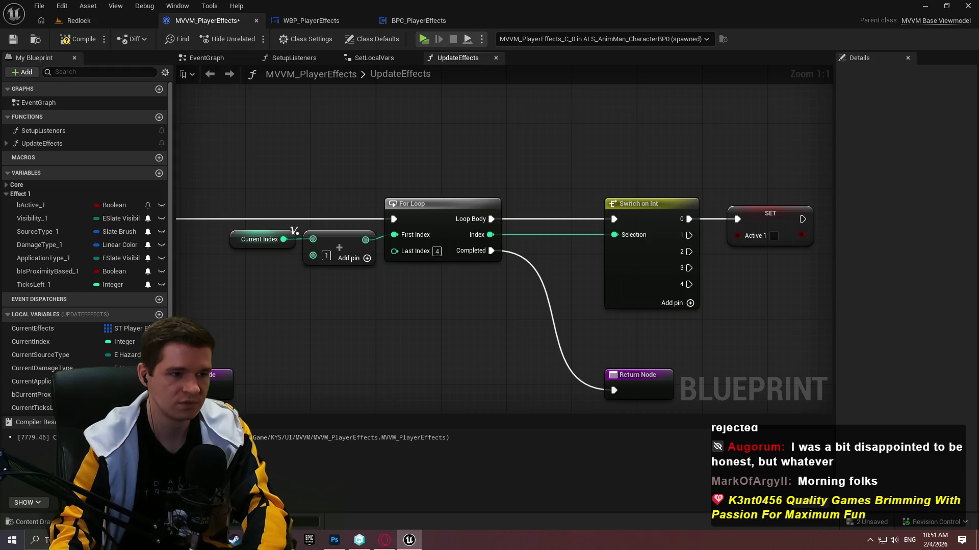
pyautogui.moveTo(204, 255)
pyautogui.mouseDown()
pyautogui.moveTo(443, 236)
pyautogui.moveTo(384, 273)
pyautogui.moveTo(189, 270)
pyautogui.moveTo(469, 265)
pyautogui.mouseUp()
pyautogui.scroll(-1, 476, 136)
pyautogui.moveTo(476, 136)
pyautogui.mouseDown()
pyautogui.moveTo(604, 271)
pyautogui.moveTo(605, 311)
pyautogui.mouseUp()
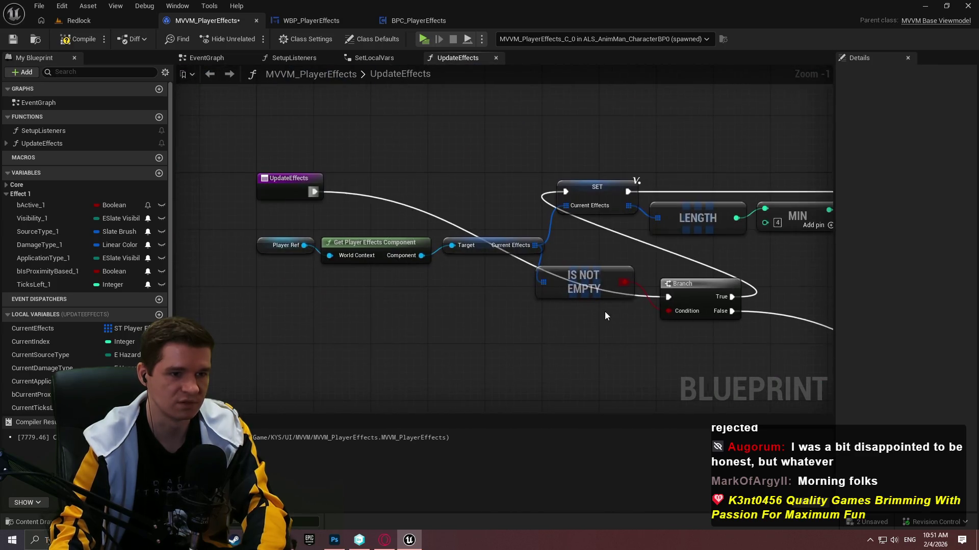
# - Position the Branch between UpdateEffects and SET, tidy the getters, and add two reroutes on Current Effects
pyautogui.moveTo(313, 204); pyautogui.dragTo(452, 282)
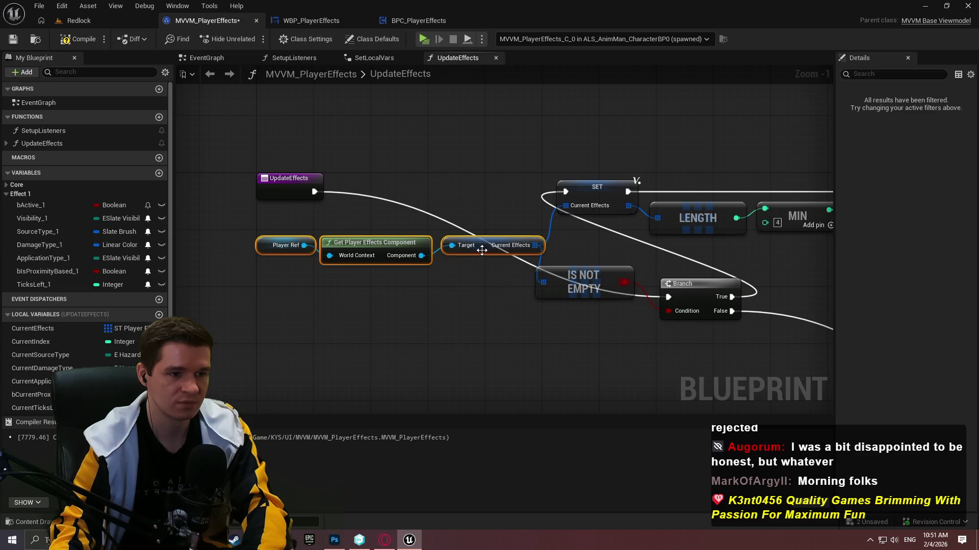
pyautogui.moveTo(482, 250); pyautogui.dragTo(336, 285)
pyautogui.moveTo(587, 275)
pyautogui.mouseDown()
pyautogui.moveTo(480, 286)
pyautogui.moveTo(480, 303)
pyautogui.mouseUp()
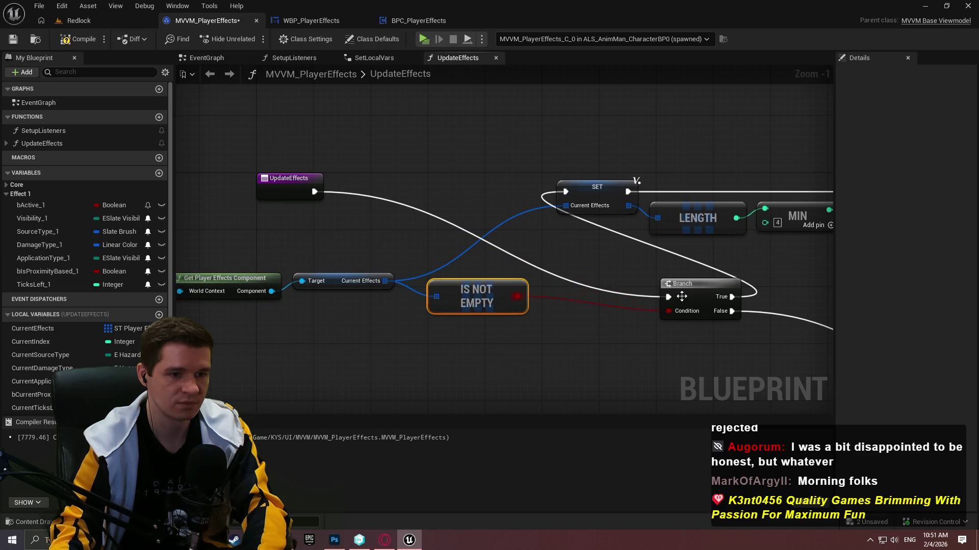
pyautogui.moveTo(694, 284)
pyautogui.mouseDown()
pyautogui.moveTo(479, 188)
pyautogui.moveTo(485, 180)
pyautogui.mouseUp()
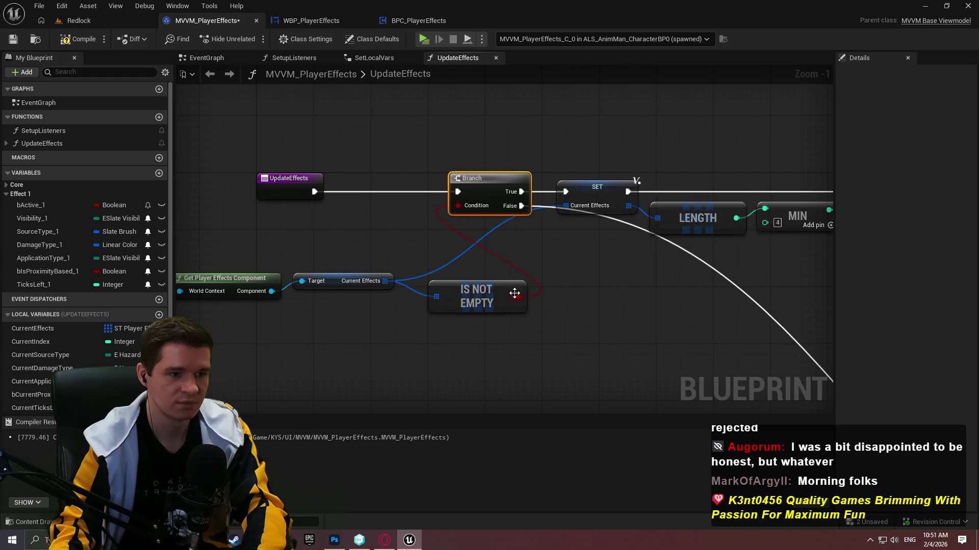
pyautogui.moveTo(250, 239)
pyautogui.mouseDown()
pyautogui.moveTo(592, 268)
pyautogui.moveTo(523, 208)
pyautogui.mouseUp()
pyautogui.click(595, 205)
pyautogui.doubleClick(573, 187)
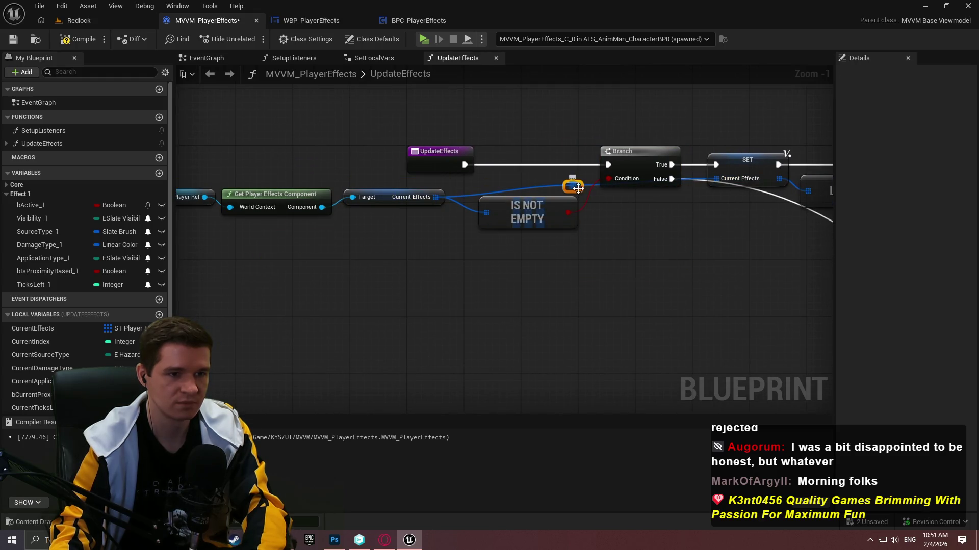
pyautogui.moveTo(572, 187); pyautogui.dragTo(496, 247)
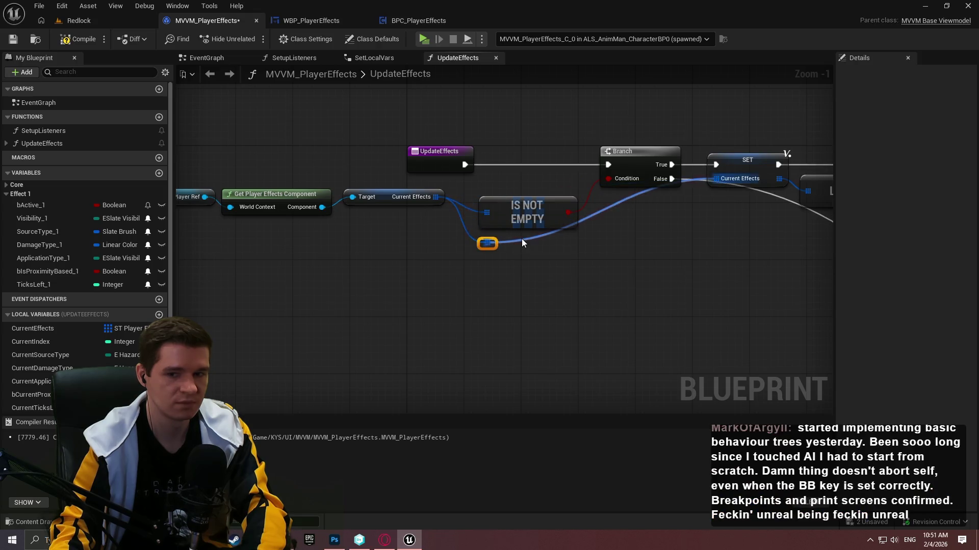
pyautogui.doubleClick(521, 238)
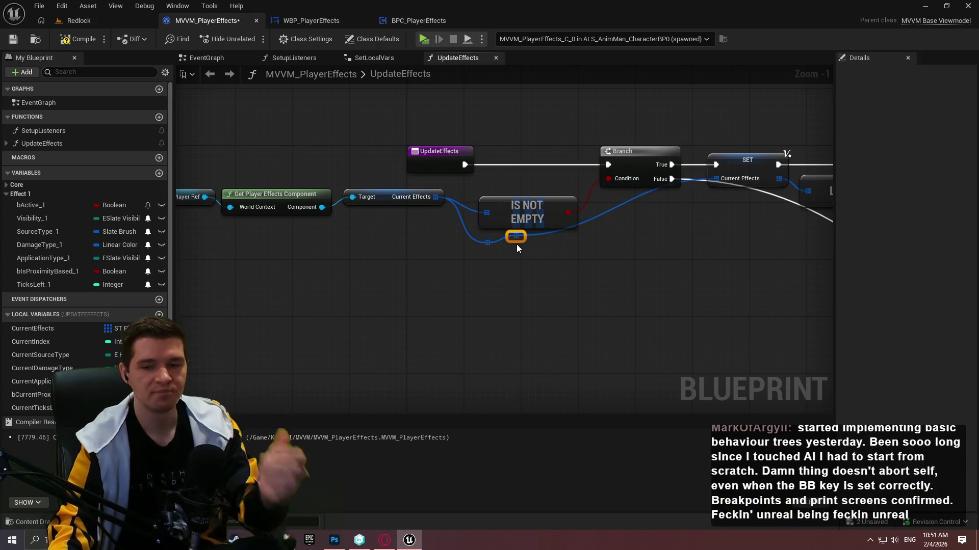
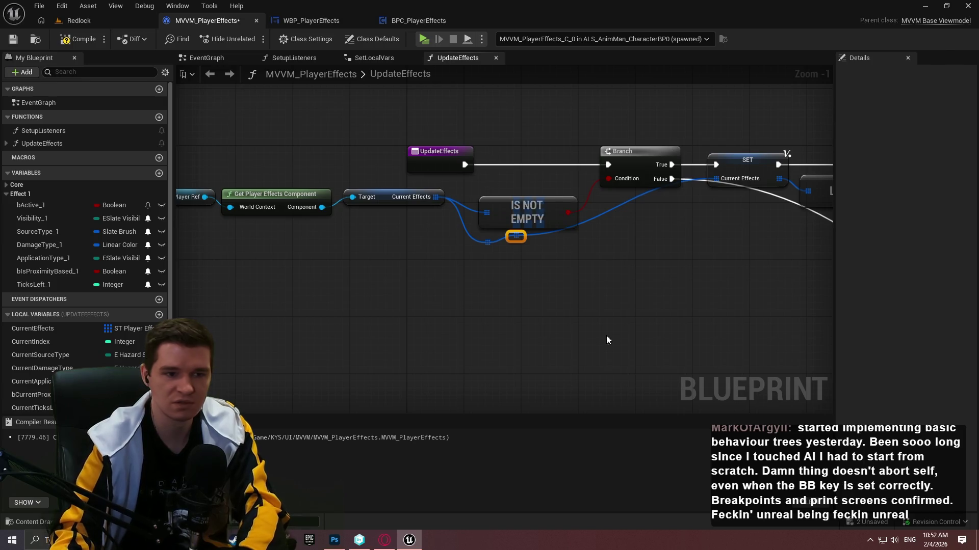
# - Reposition the effects-wire reroute point further right, under the Branch
pyautogui.moveTo(569, 254); pyautogui.dragTo(571, 244)
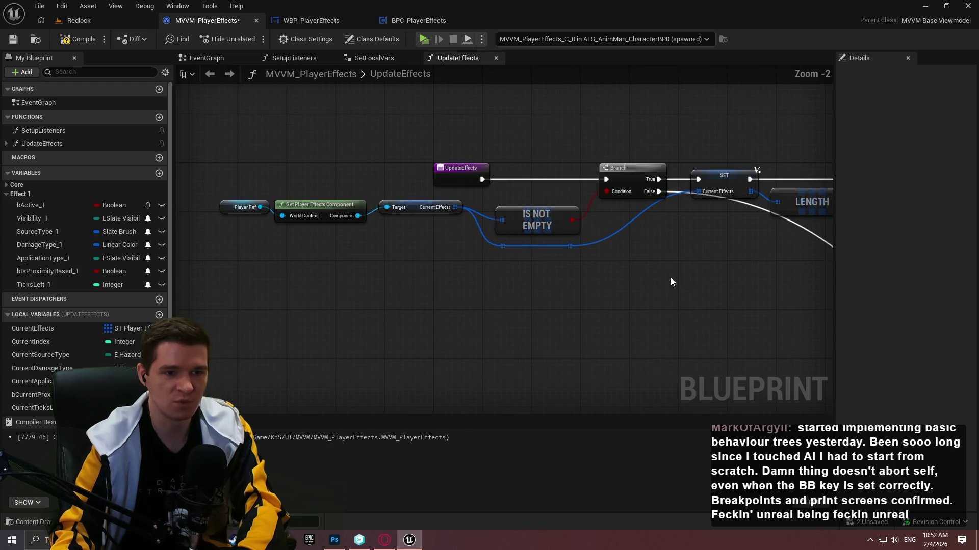
pyautogui.scroll(1, 482, 246)
pyautogui.moveTo(469, 248); pyautogui.dragTo(599, 249)
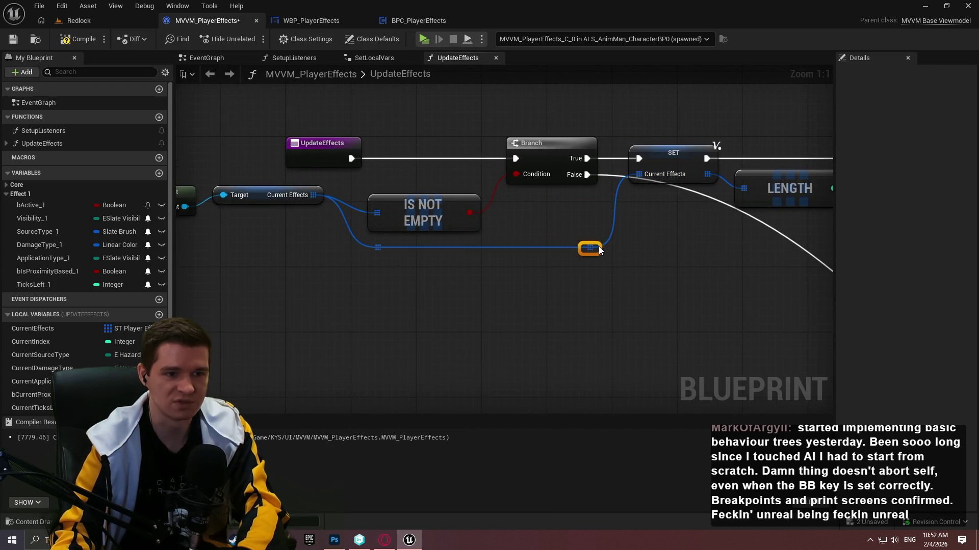
pyautogui.scroll(-2, 640, 250)
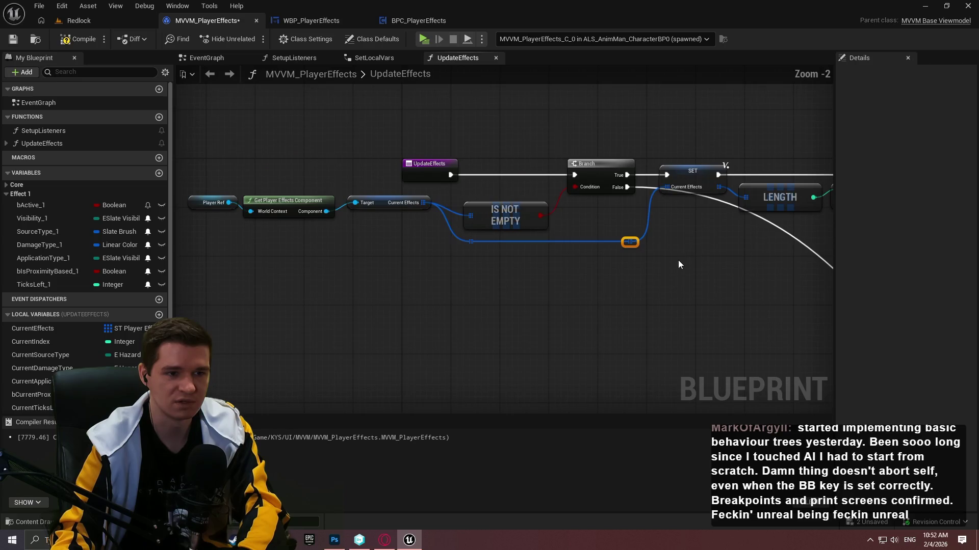
# - Move the UpdateEffects entry node further left
pyautogui.moveTo(635, 291); pyautogui.dragTo(812, 266)
pyautogui.moveTo(639, 165); pyautogui.dragTo(321, 165)
pyautogui.scroll(-1, 650, 250)
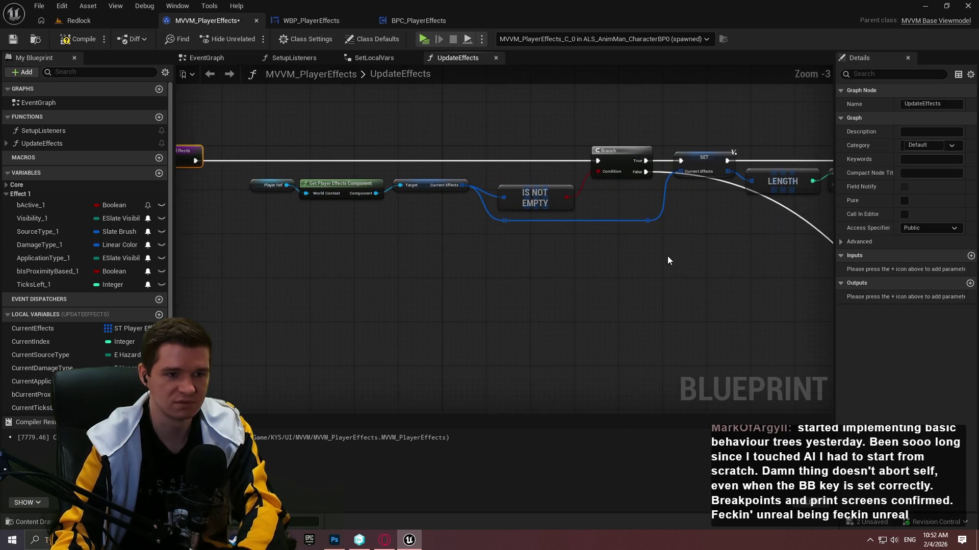
pyautogui.scroll(2, 433, 235)
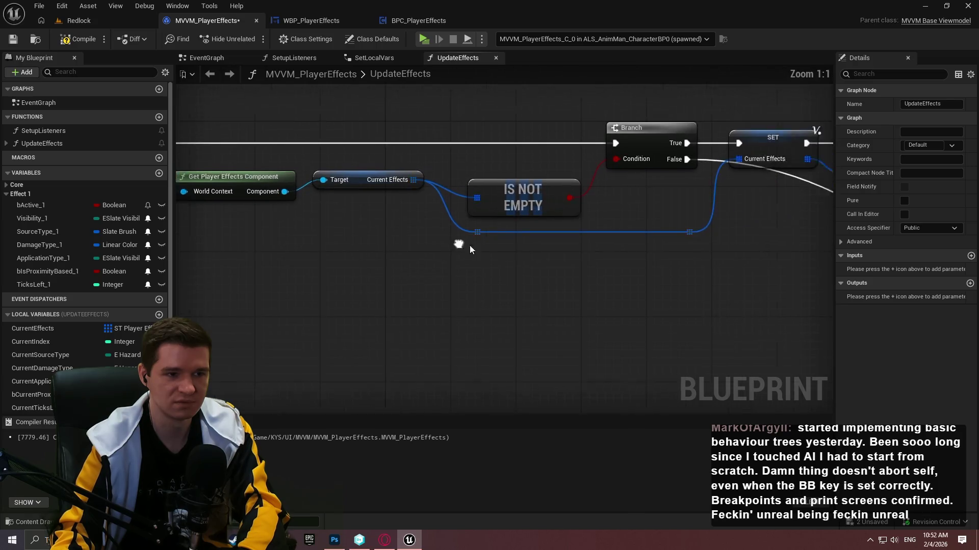
# - Shift the opening nodes from Player Ref through Branch further left
pyautogui.click(528, 204)
pyautogui.scroll(-3, 645, 230)
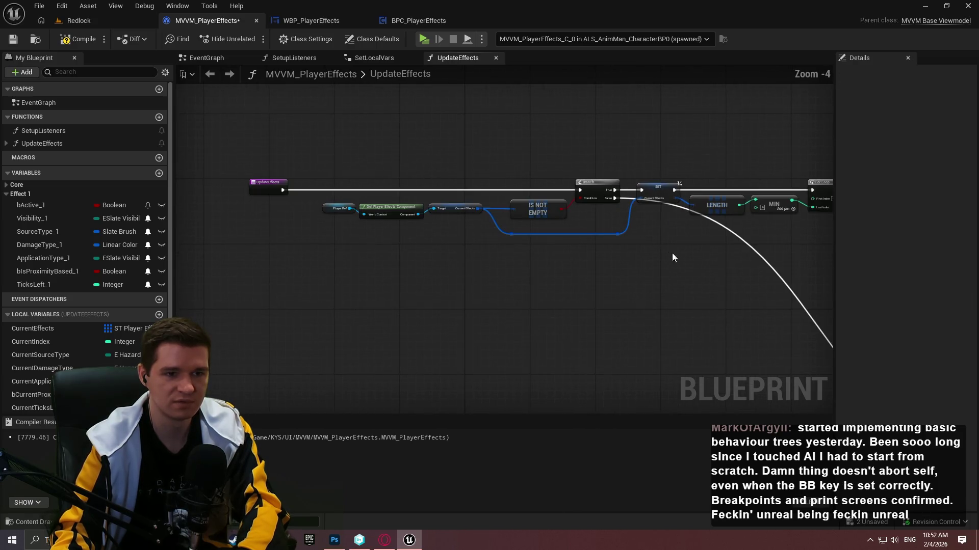
pyautogui.moveTo(456, 192); pyautogui.dragTo(339, 176)
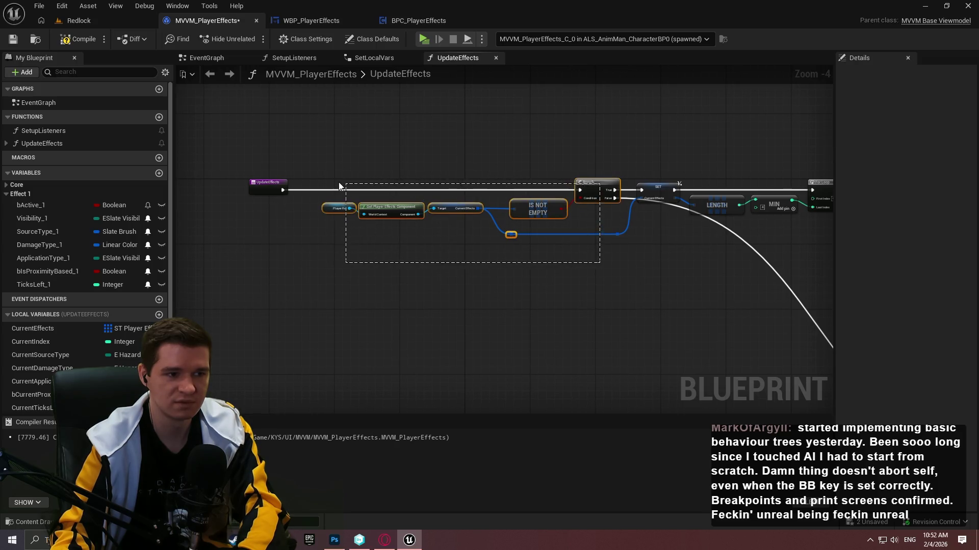
pyautogui.moveTo(586, 184); pyautogui.dragTo(544, 184)
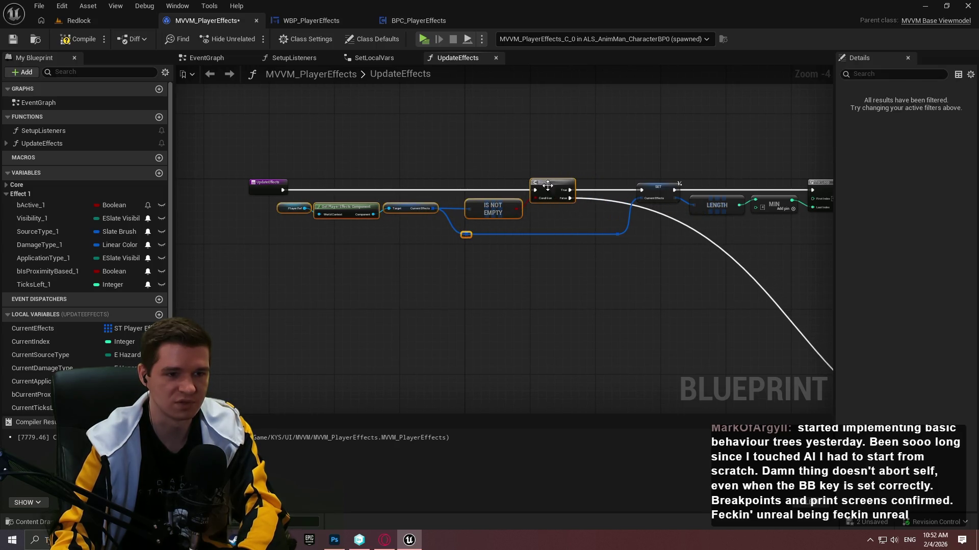
pyautogui.click(663, 223)
# - Nudge the reroute point left, then drop it level with the lower Branch
pyautogui.scroll(5, 614, 222)
pyautogui.moveTo(567, 242); pyautogui.dragTo(540, 243)
pyautogui.scroll(-3, 638, 262)
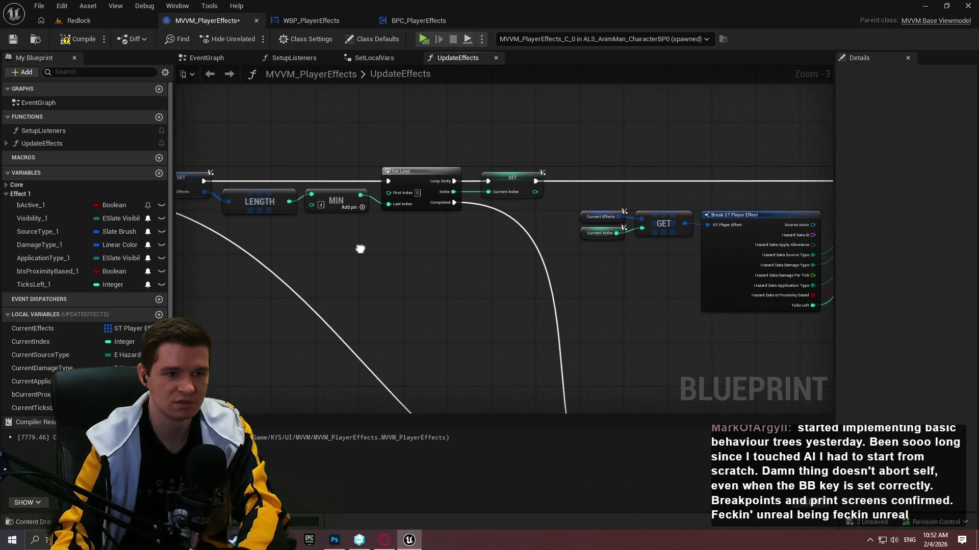
pyautogui.scroll(-2, 361, 247)
pyautogui.scroll(2, 512, 247)
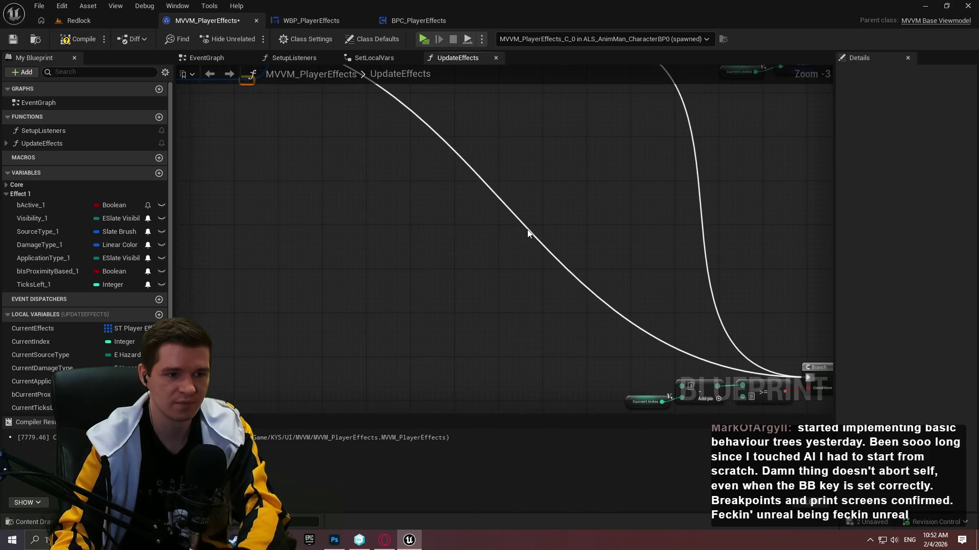
pyautogui.moveTo(247, 80)
pyautogui.mouseDown()
pyautogui.moveTo(523, 228)
pyautogui.moveTo(506, 376)
pyautogui.moveTo(522, 378)
pyautogui.moveTo(436, 379)
pyautogui.mouseUp()
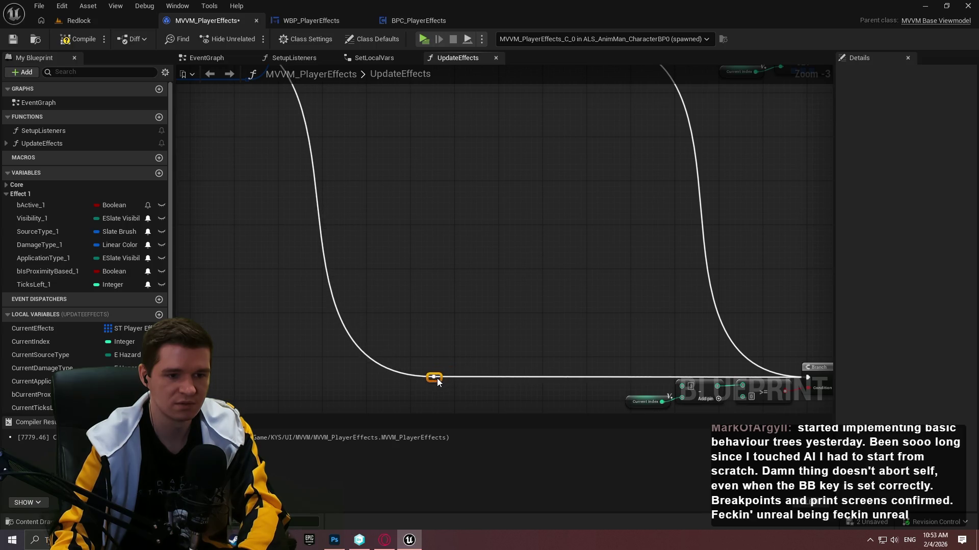
pyautogui.scroll(-2, 642, 351)
pyautogui.moveTo(642, 351)
pyautogui.mouseDown()
pyautogui.moveTo(502, 286)
pyautogui.moveTo(426, 229)
pyautogui.mouseUp()
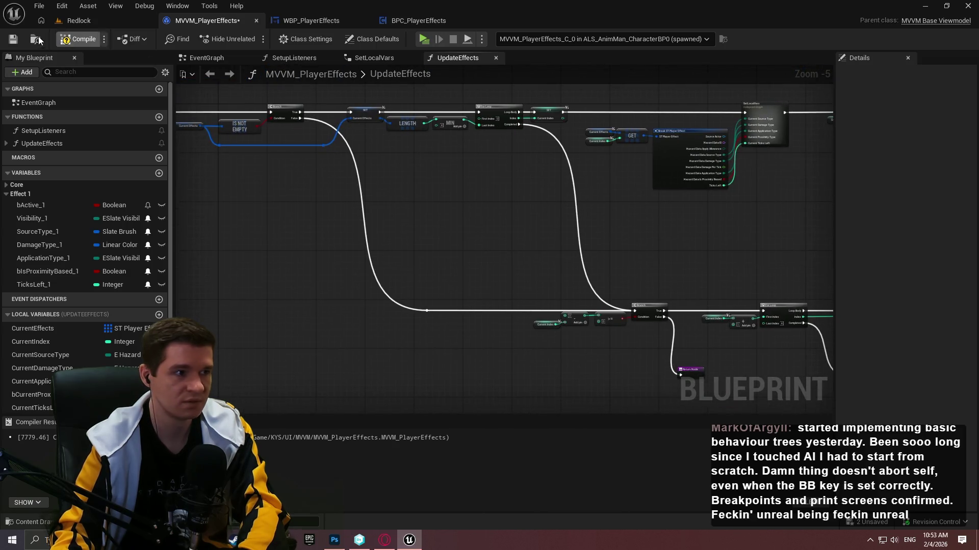
# - Compile and save MVVM_PlayerEffects, then play-test briefly by running the character forward
pyautogui.click(76, 38)
pyautogui.click(426, 40)
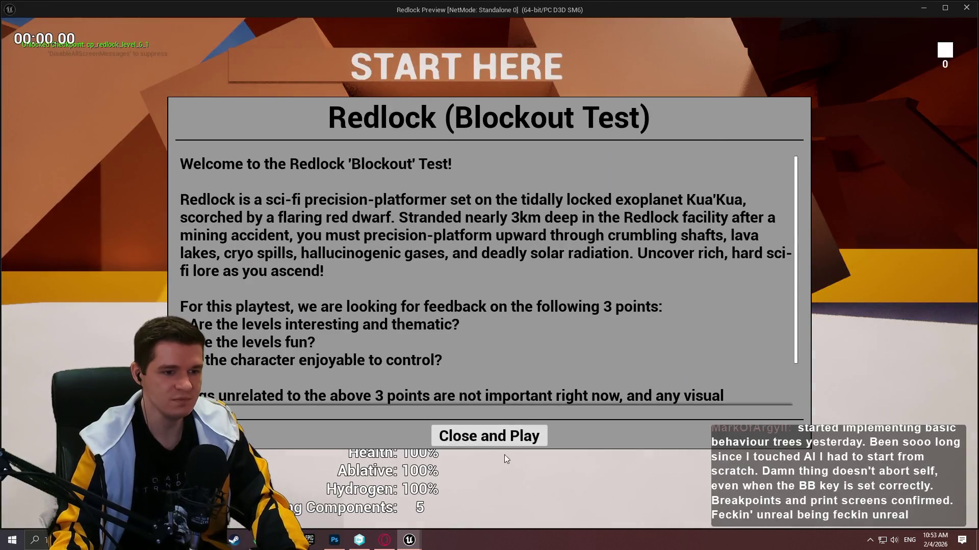
pyautogui.click(504, 440)
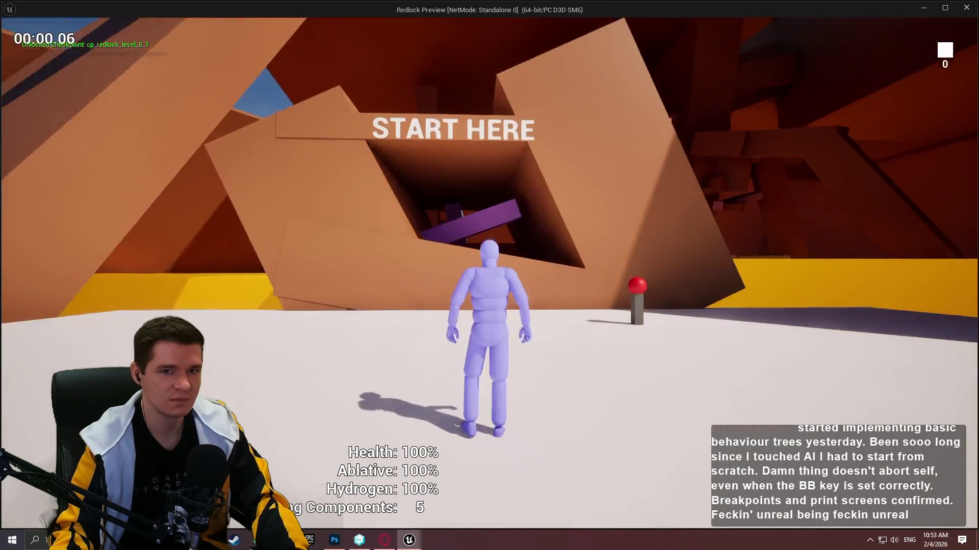
pyautogui.press('w')
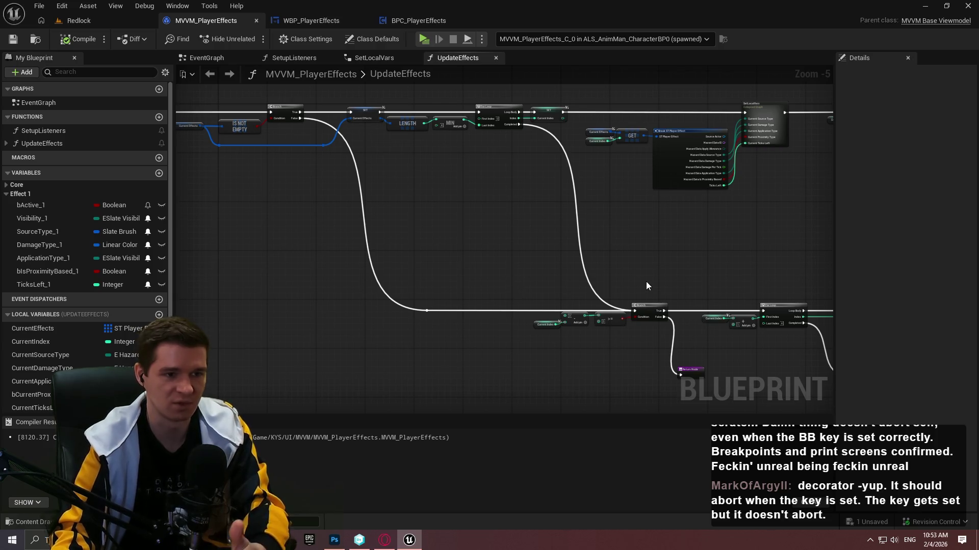
# - Default Visibility_1 to Hidden, then relaunch the play-test past the welcome dialog
pyautogui.click(41, 216)
pyautogui.click(920, 298)
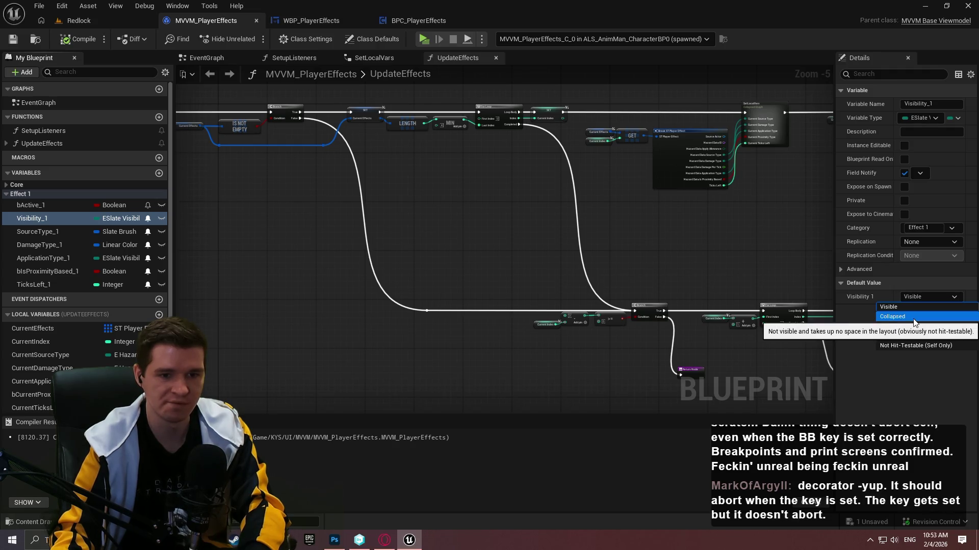
pyautogui.click(900, 328)
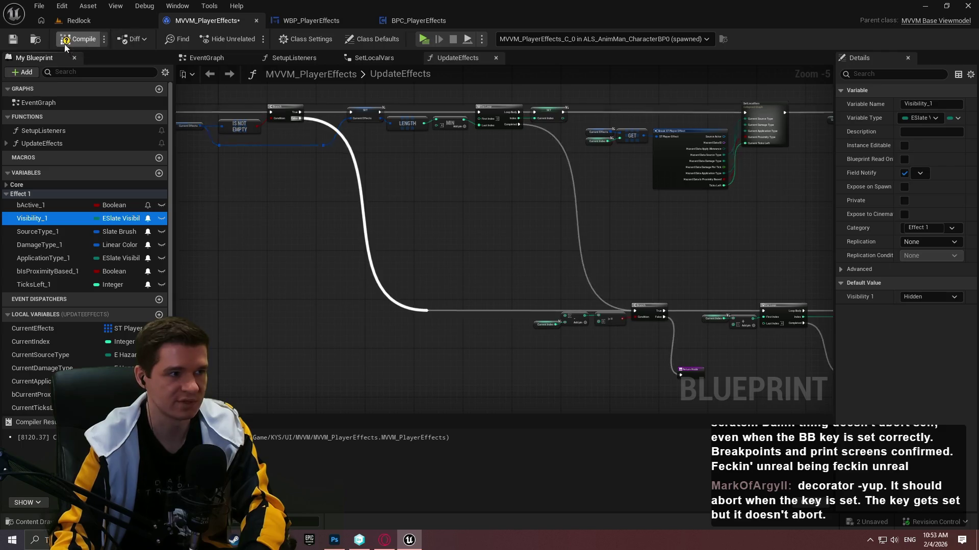
pyautogui.click(423, 38)
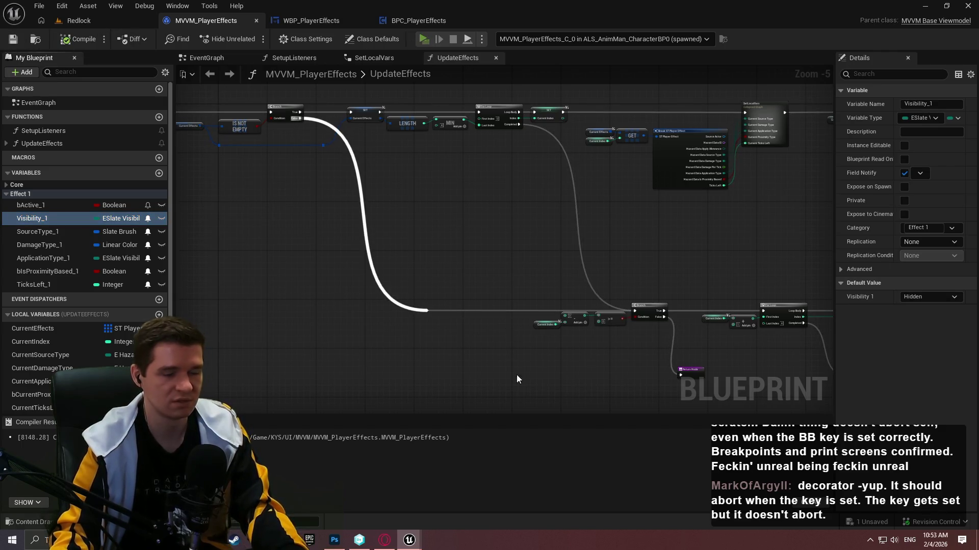
pyautogui.click(546, 444)
# - Run the character forward and back around the Redlock level, then stop with Esc
pyautogui.press('w')
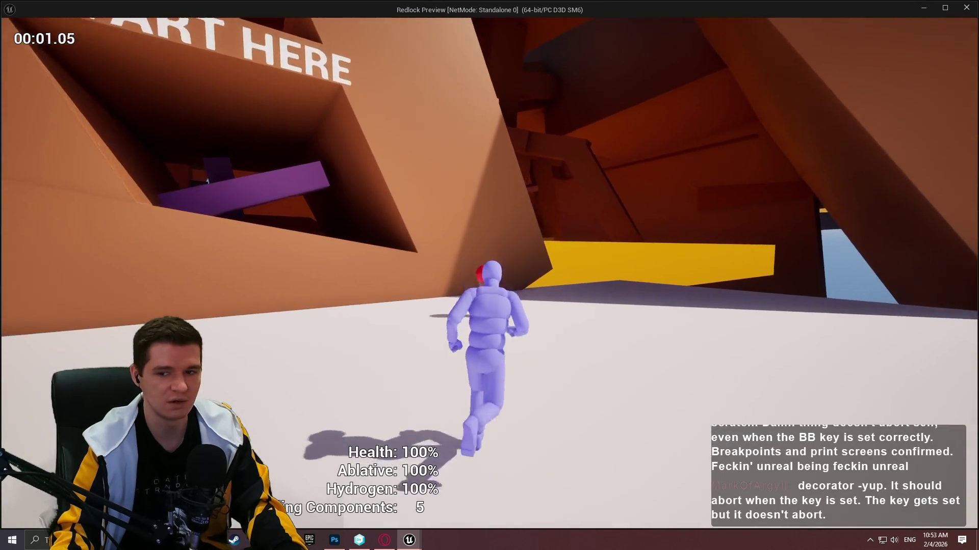
pyautogui.press('s')
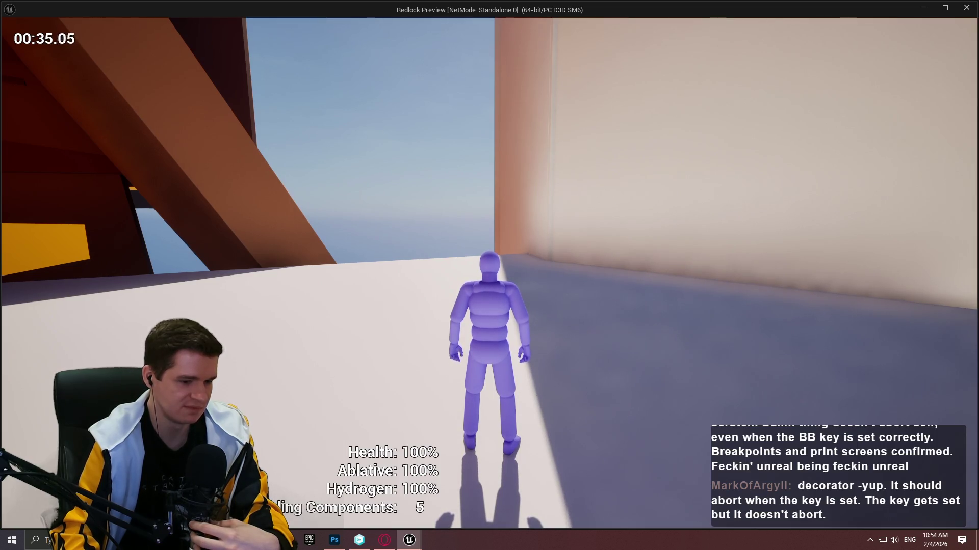
pyautogui.press('Escape')
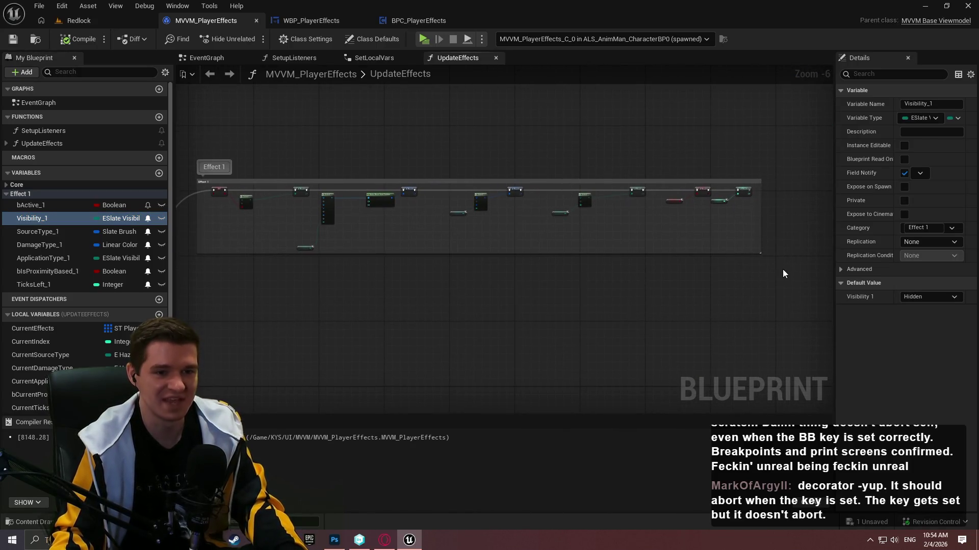
# - Select the Effect 1 comment group and its nodes in UpdateEffects
pyautogui.moveTo(783, 268)
pyautogui.mouseDown()
pyautogui.moveTo(291, 148)
pyautogui.moveTo(206, 152)
pyautogui.moveTo(194, 162)
pyautogui.mouseUp()
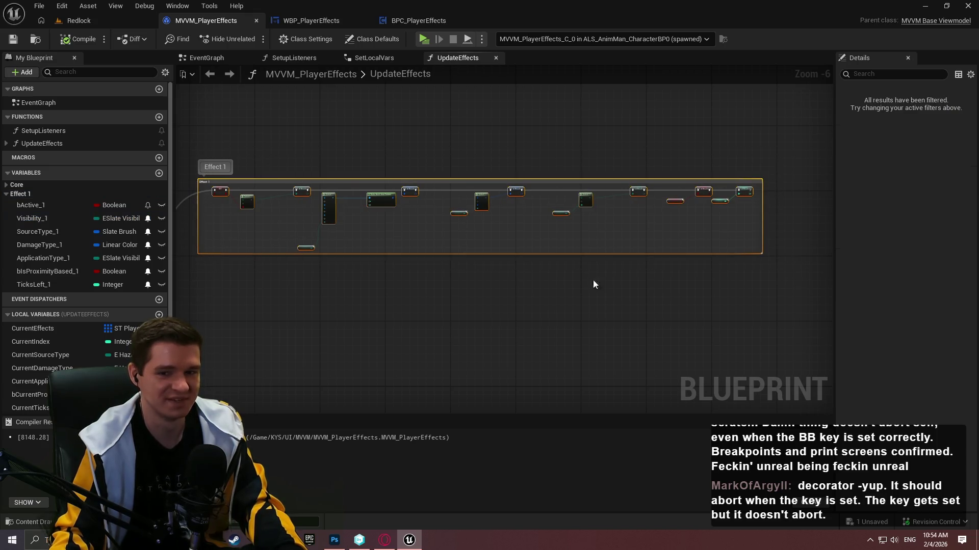
pyautogui.rightClick(566, 281)
pyautogui.moveTo(326, 285)
pyautogui.mouseDown()
pyautogui.moveTo(536, 289)
pyautogui.moveTo(580, 241)
pyautogui.moveTo(563, 203)
pyautogui.moveTo(596, 218)
pyautogui.mouseUp()
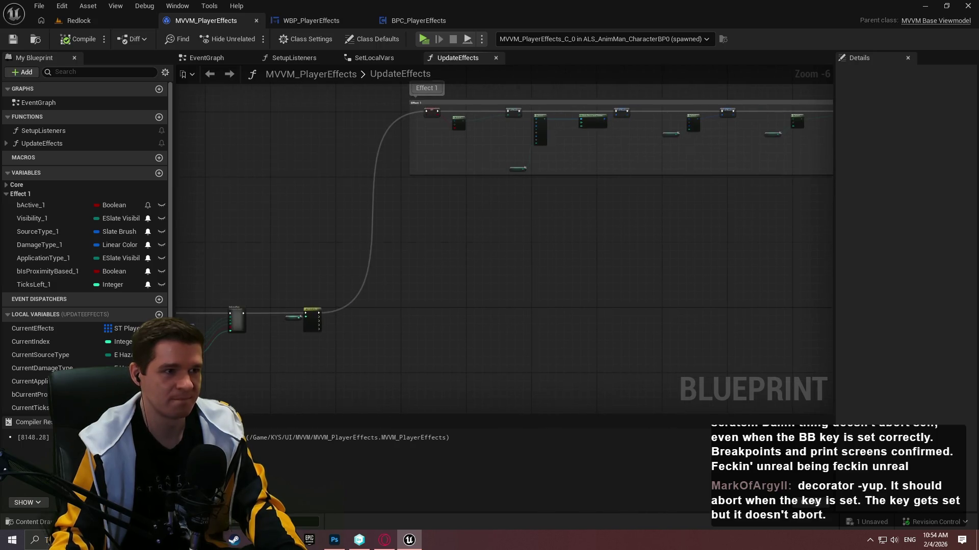
# - Switch to the Redlock level editor after briefly revisiting the UpdateEffects graph
pyautogui.click(92, 20)
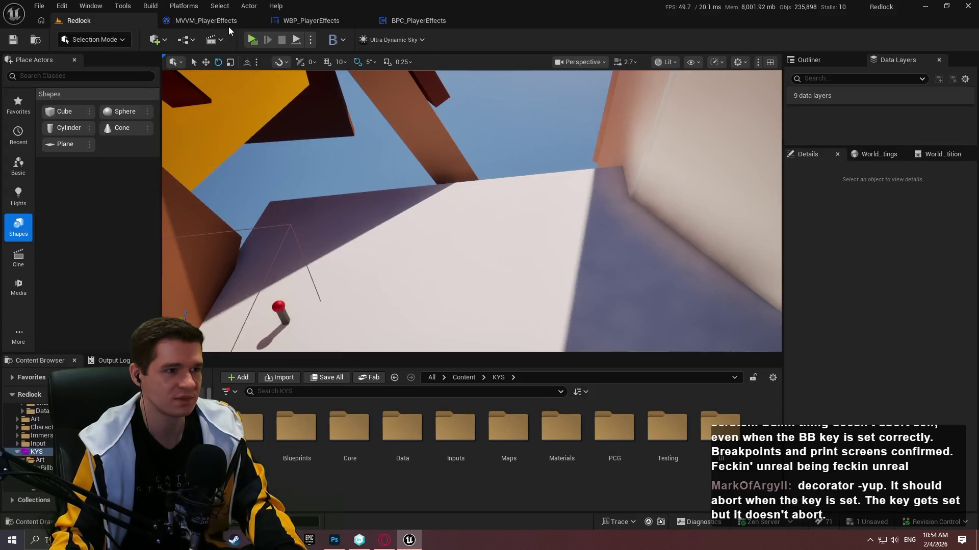
pyautogui.click(220, 24)
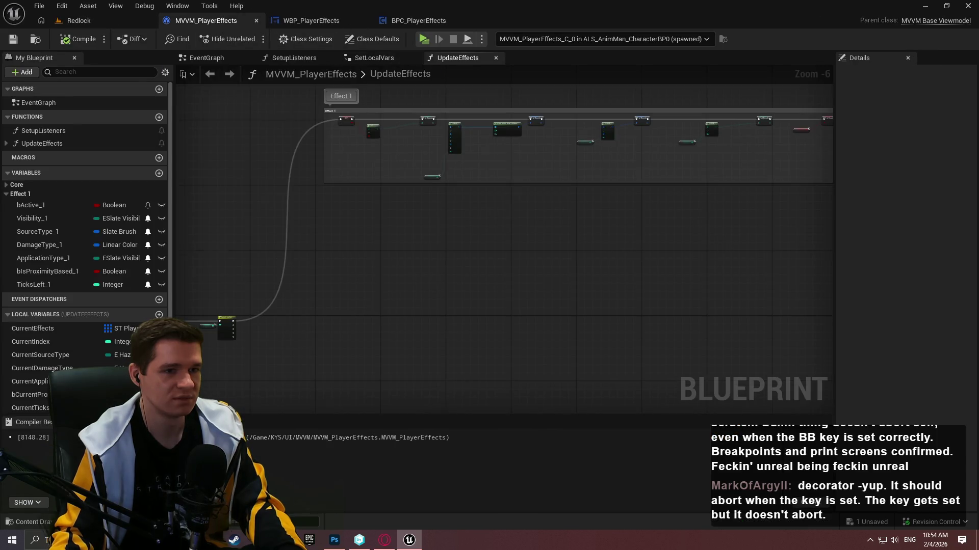
pyautogui.moveTo(725, 237)
pyautogui.mouseDown()
pyautogui.moveTo(566, 250)
pyautogui.moveTo(600, 257)
pyautogui.mouseUp()
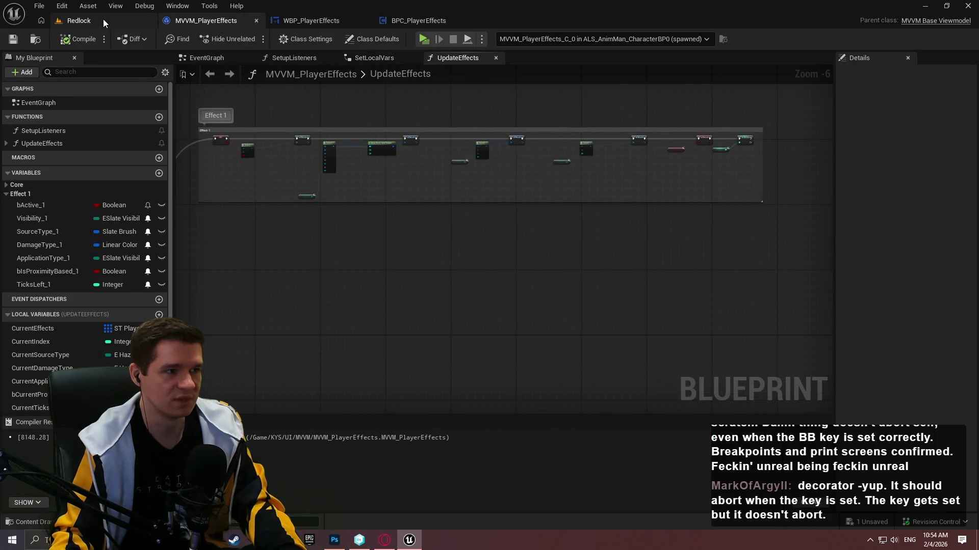
pyautogui.click(103, 19)
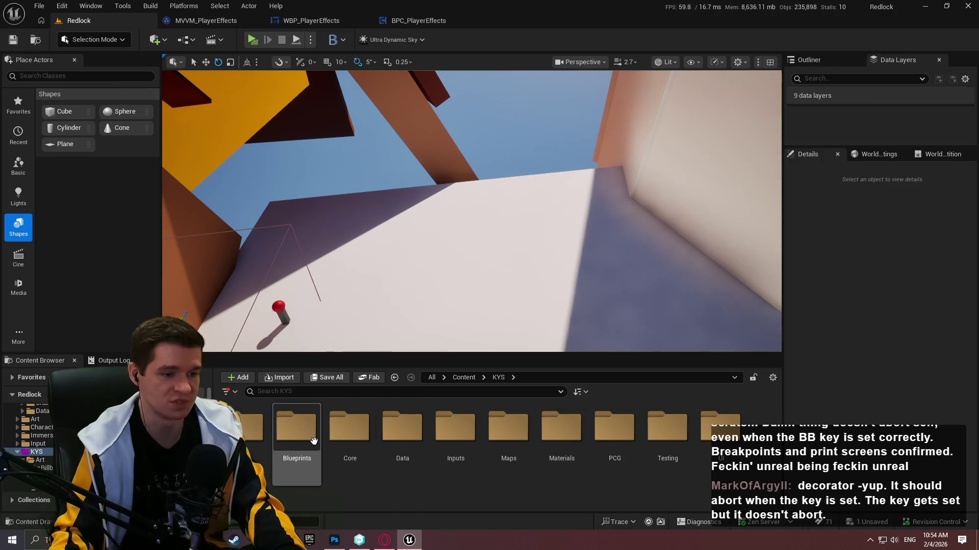
# - Place a BP_Hazard_Sphere from Blueprints/Hazards into the level
pyautogui.doubleClick(298, 430)
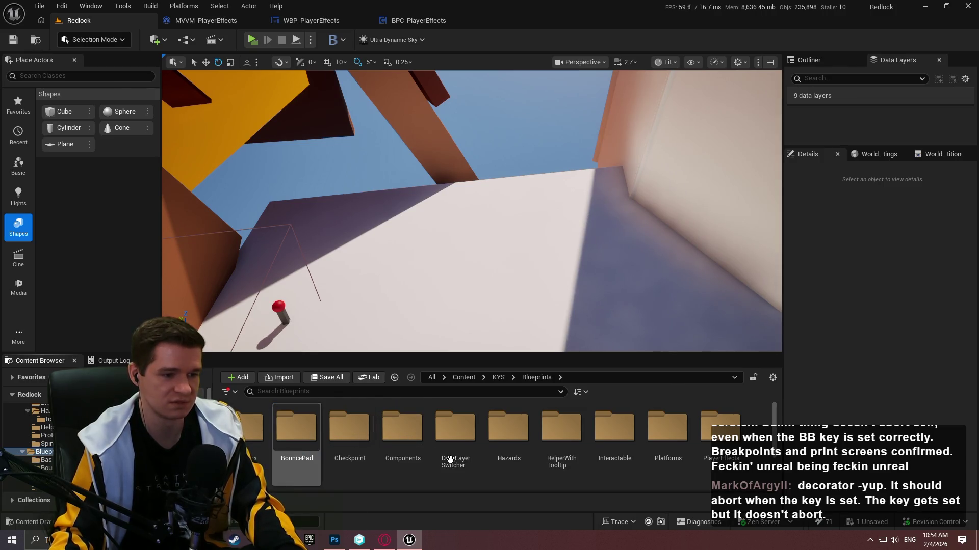
pyautogui.doubleClick(500, 439)
pyautogui.moveTo(349, 433)
pyautogui.mouseDown()
pyautogui.moveTo(415, 205)
pyautogui.moveTo(420, 228)
pyautogui.moveTo(618, 220)
pyautogui.moveTo(553, 219)
pyautogui.moveTo(560, 214)
pyautogui.mouseUp()
pyautogui.press('r')
pyautogui.press('w')
# - Give the right sphere -0.01 damage per tick and ToxicGas source type, keeping Health damage
pyautogui.scroll(-2, 897, 397)
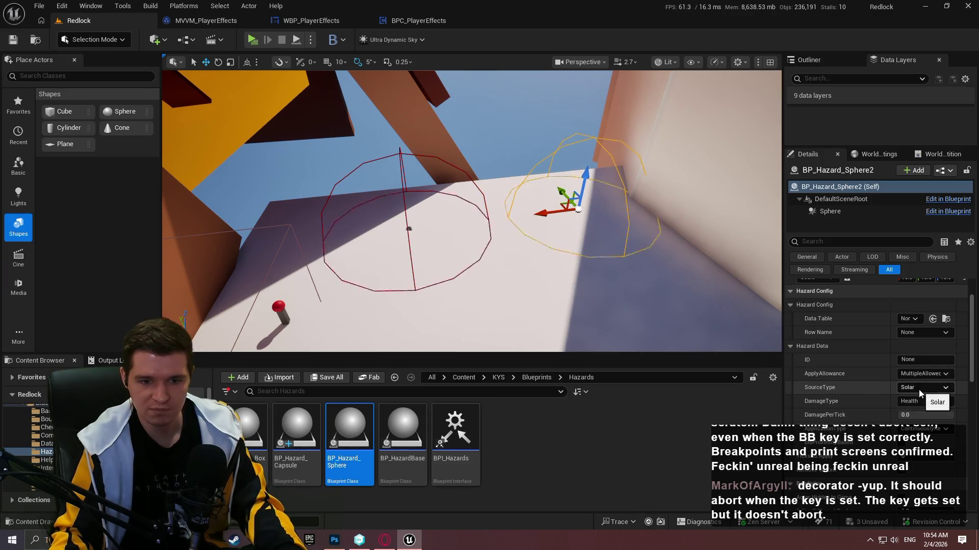
pyautogui.click(920, 393)
pyautogui.click(920, 404)
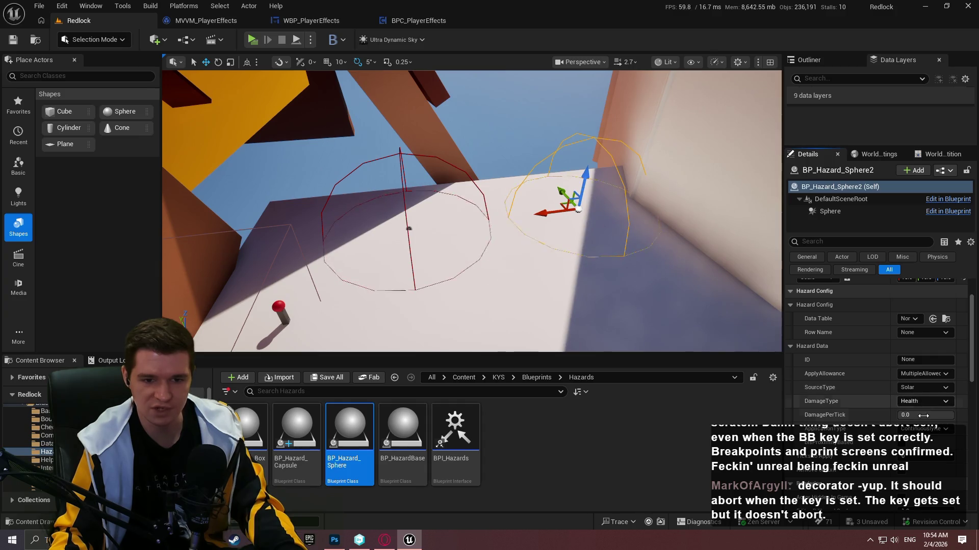
pyautogui.click(923, 416)
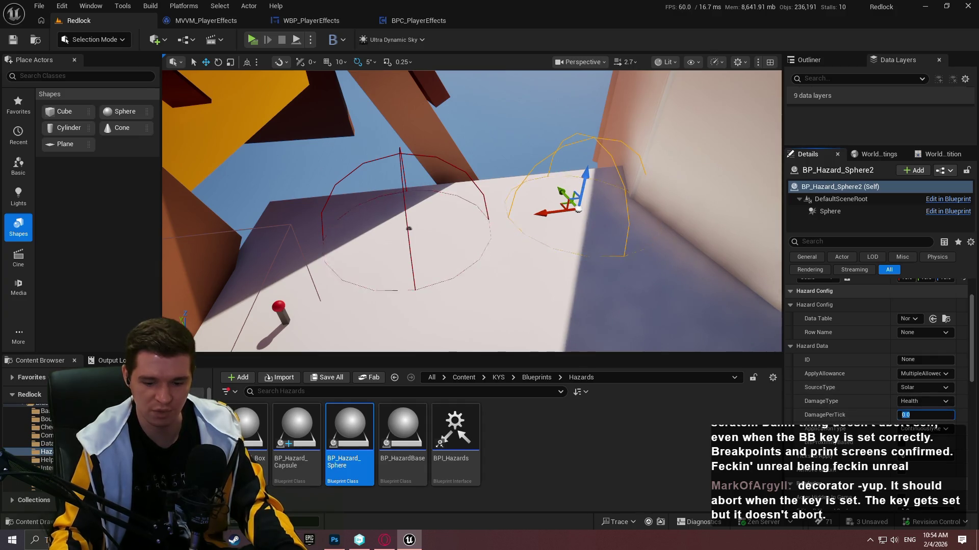
pyautogui.write('0-0.0')
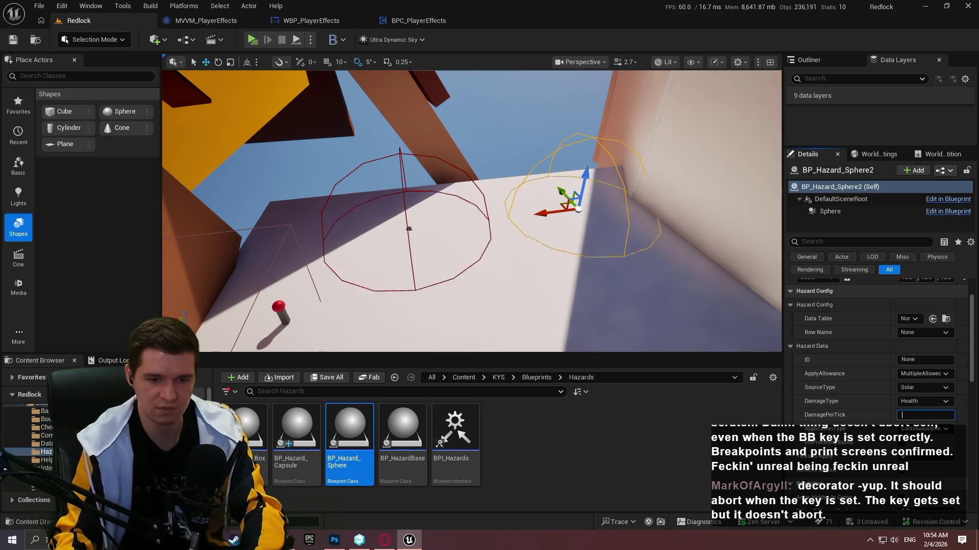
pyautogui.write('1')
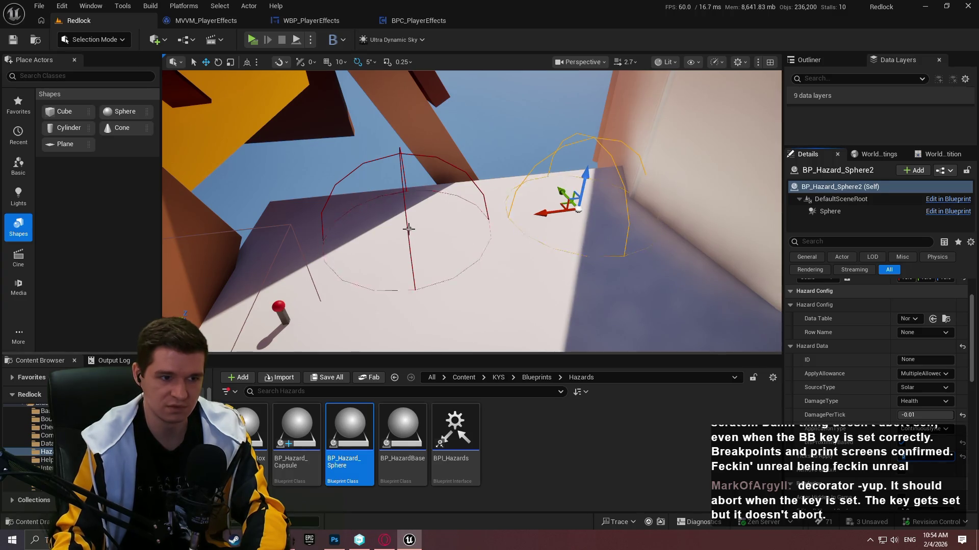
pyautogui.click(924, 387)
pyautogui.click(930, 428)
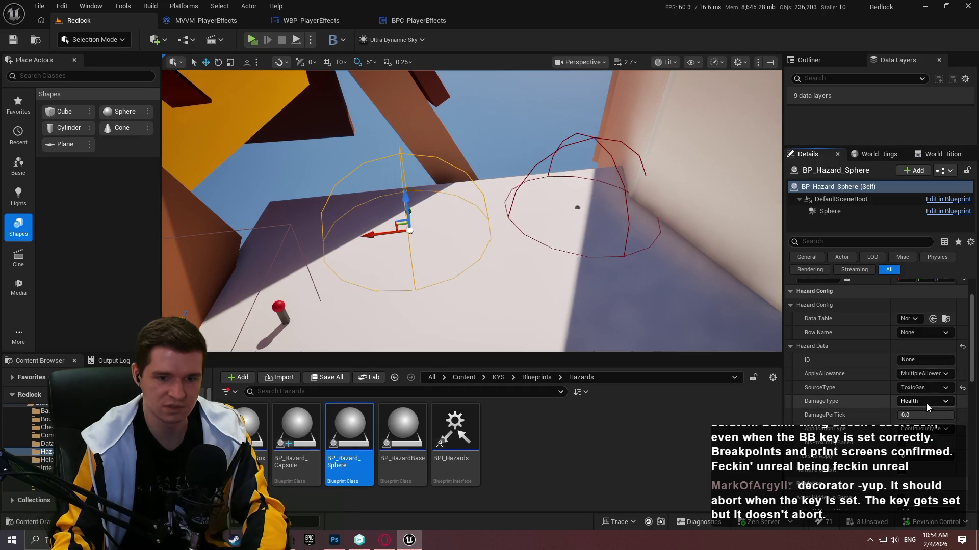
pyautogui.click(555, 198)
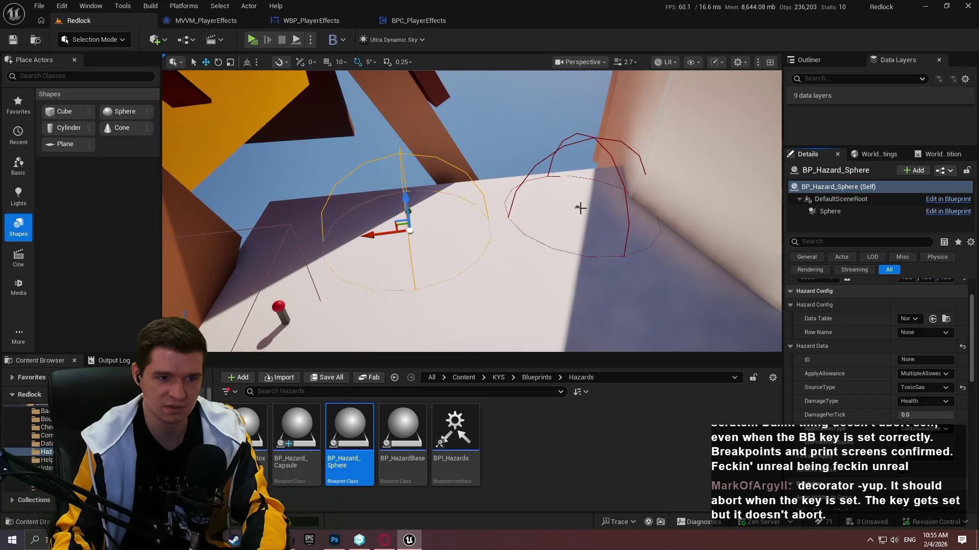
# - Set the left hazard sphere's damage per tick to -0.01
pyautogui.click(576, 207)
pyautogui.click(925, 402)
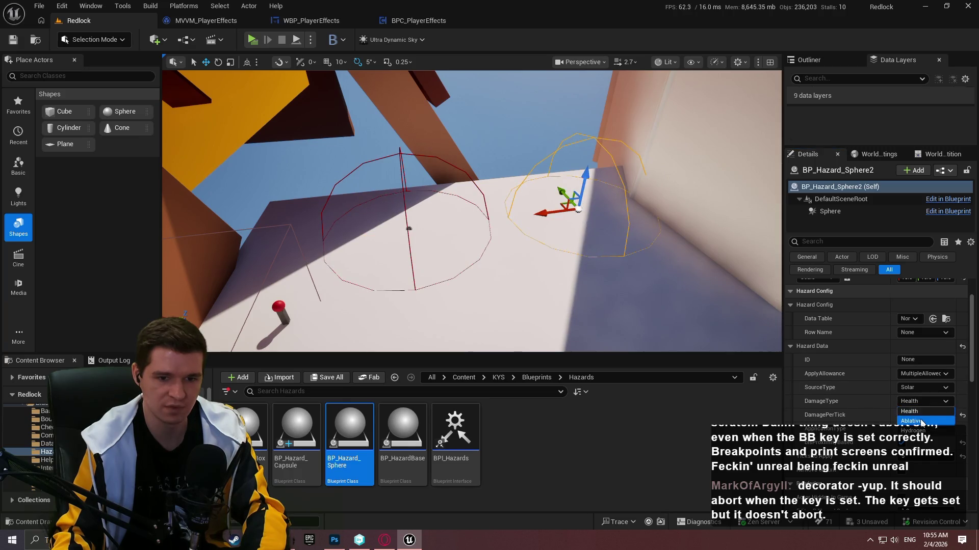
pyautogui.click(405, 230)
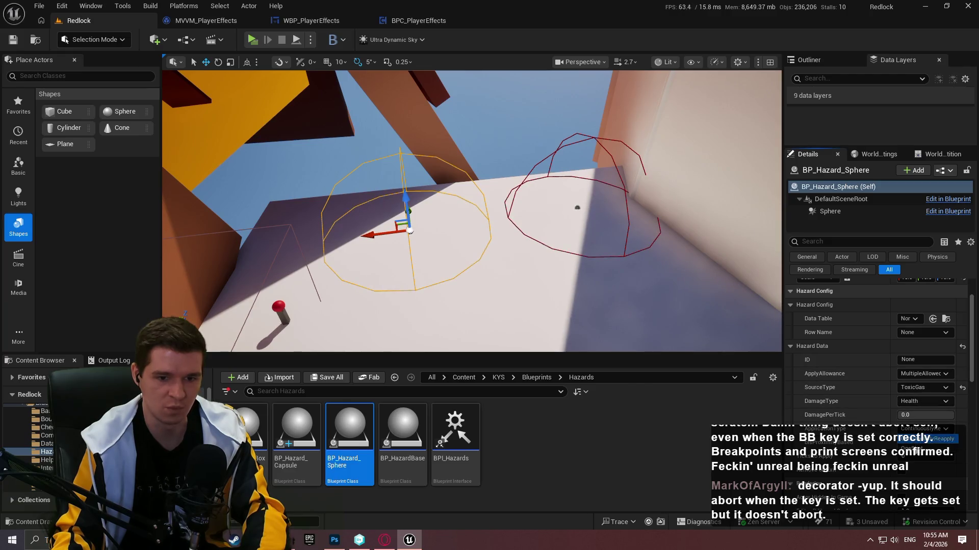
pyautogui.click(920, 414)
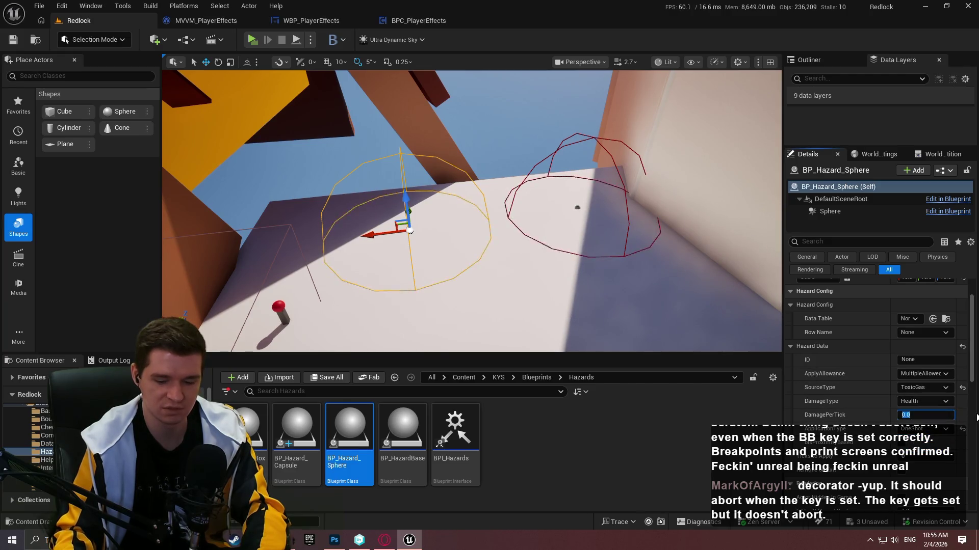
pyautogui.write('-0.0')
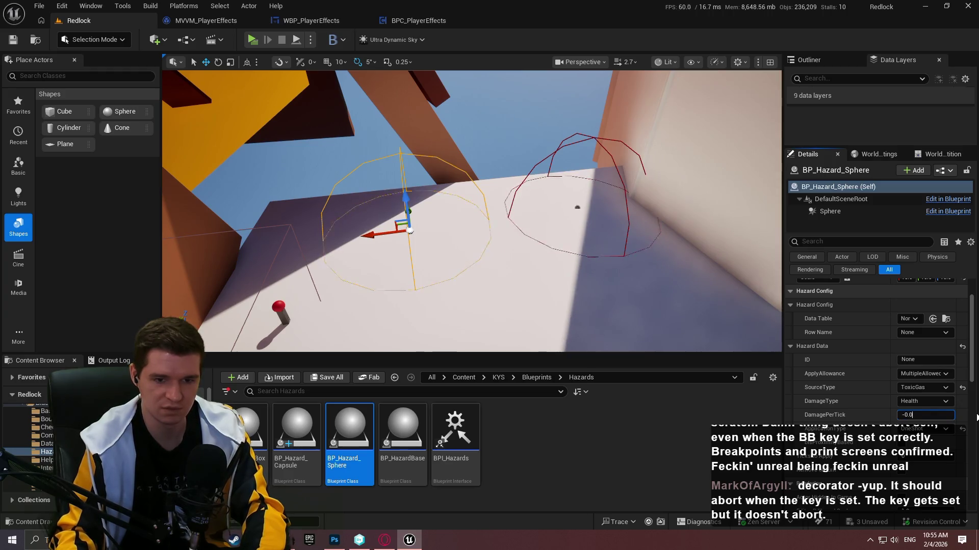
pyautogui.write('1')
pyautogui.press('Return')
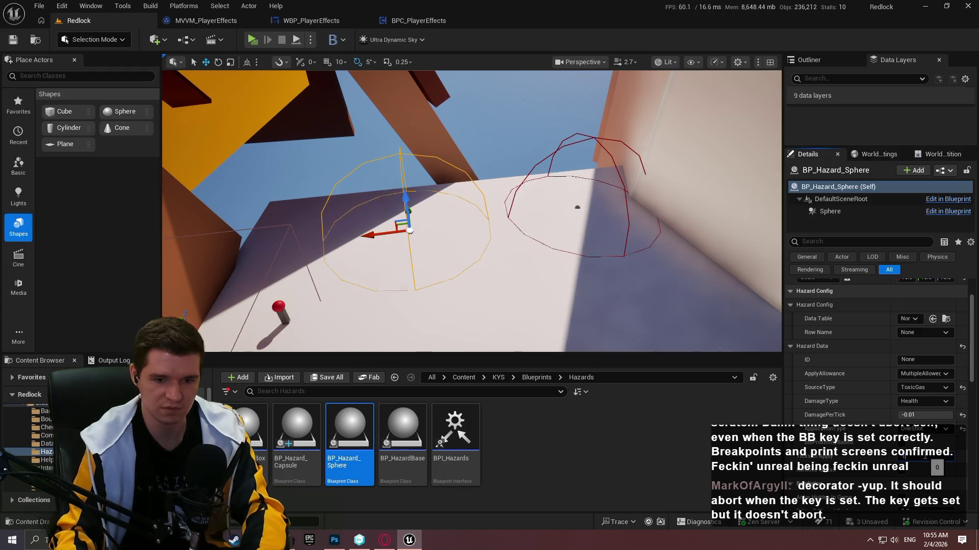
pyautogui.press('Return')
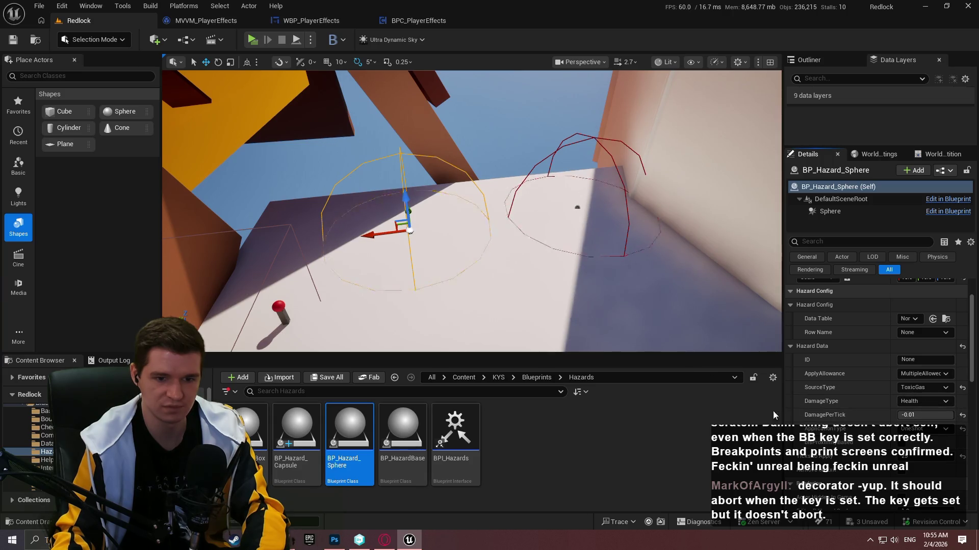
# - Save all levels and assets, skipping checkout of the test asset
pyautogui.click(578, 207)
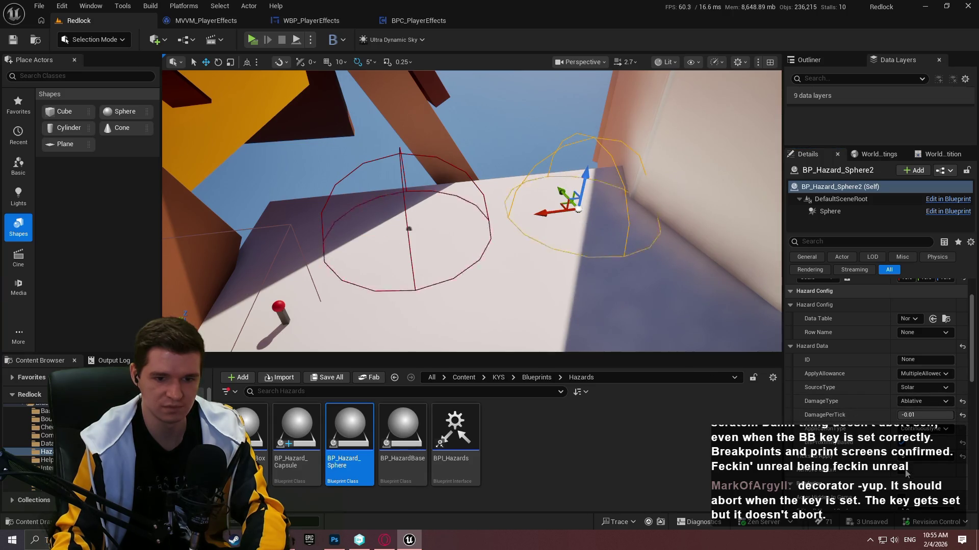
pyautogui.click(40, 5)
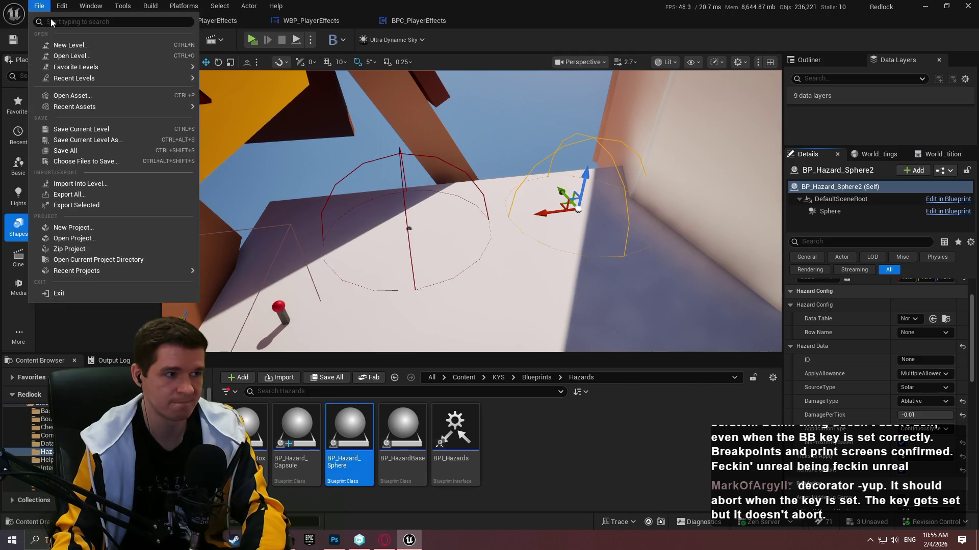
pyautogui.click(93, 152)
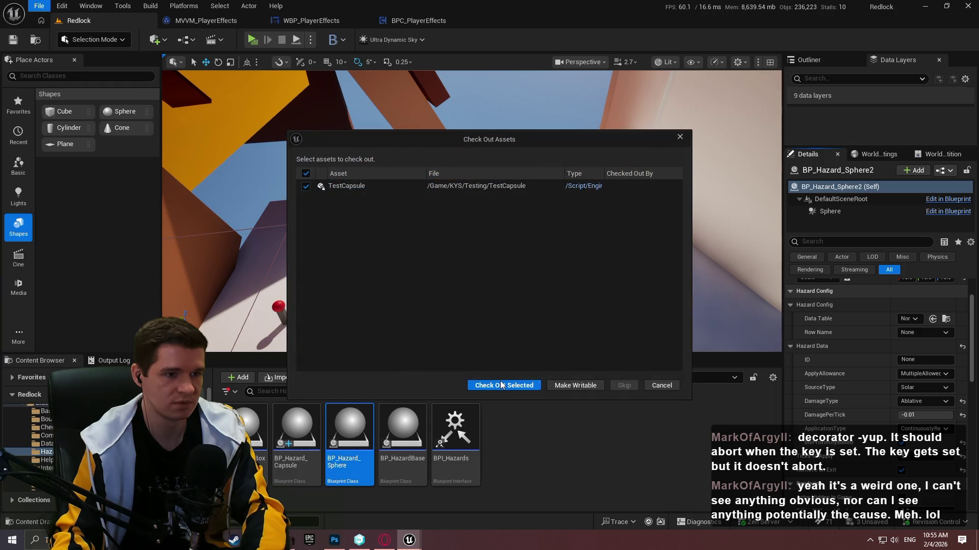
pyautogui.click(661, 385)
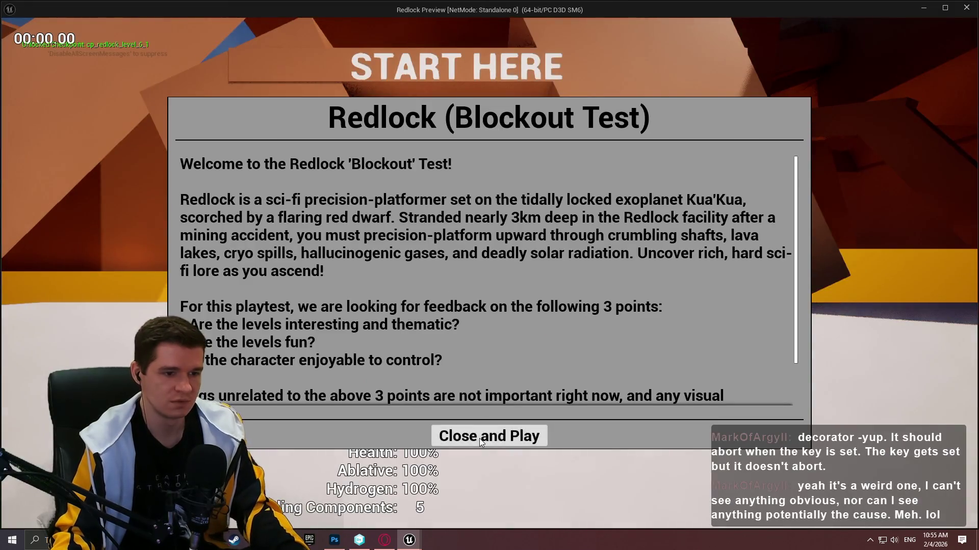
# - Run the character through both hazard domes until Health drops to 23%, then end the preview
pyautogui.click(479, 438)
pyautogui.press('w')
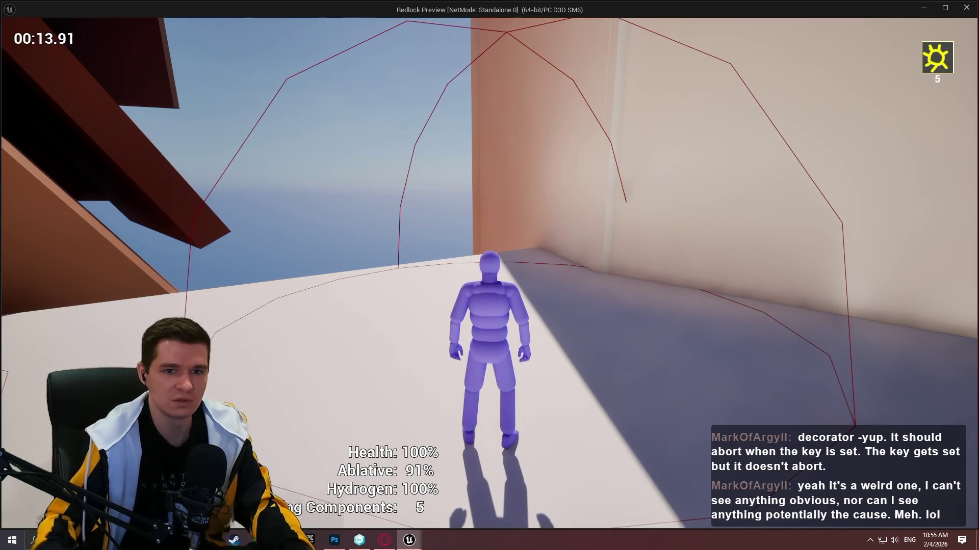
pyautogui.press('w')
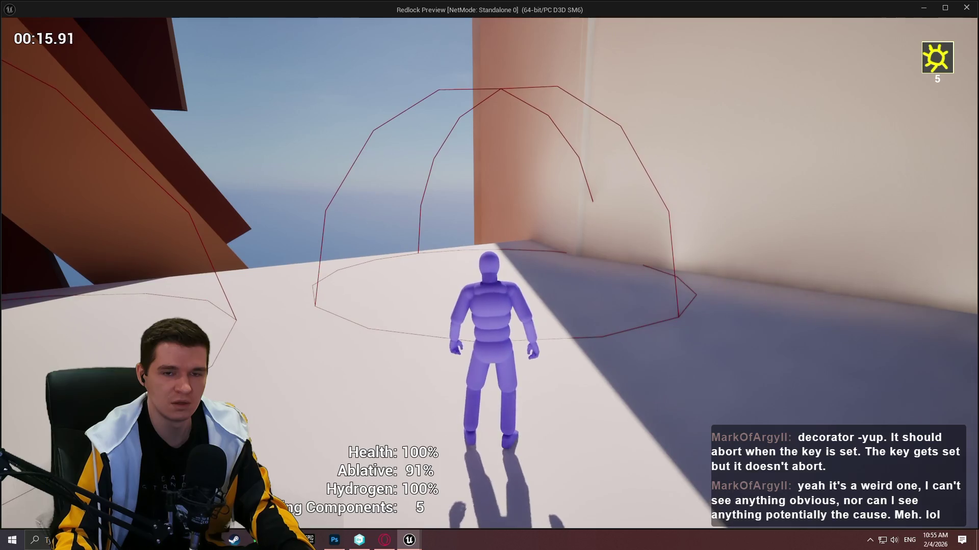
pyautogui.press('w')
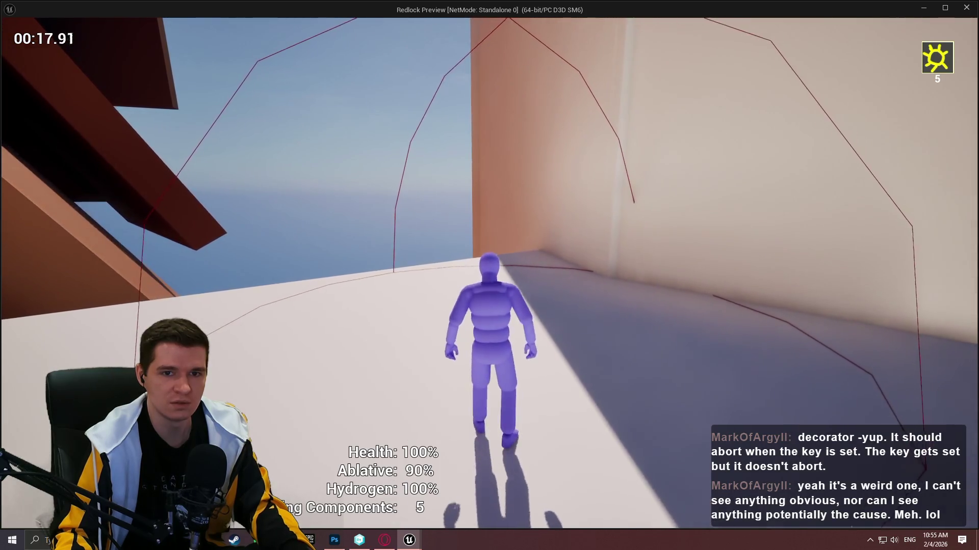
pyautogui.press('w')
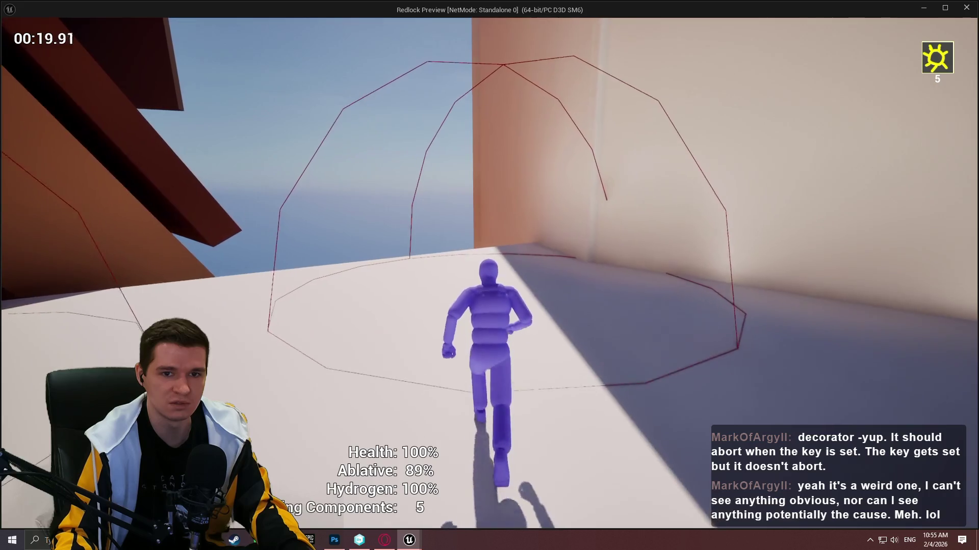
pyautogui.press('w')
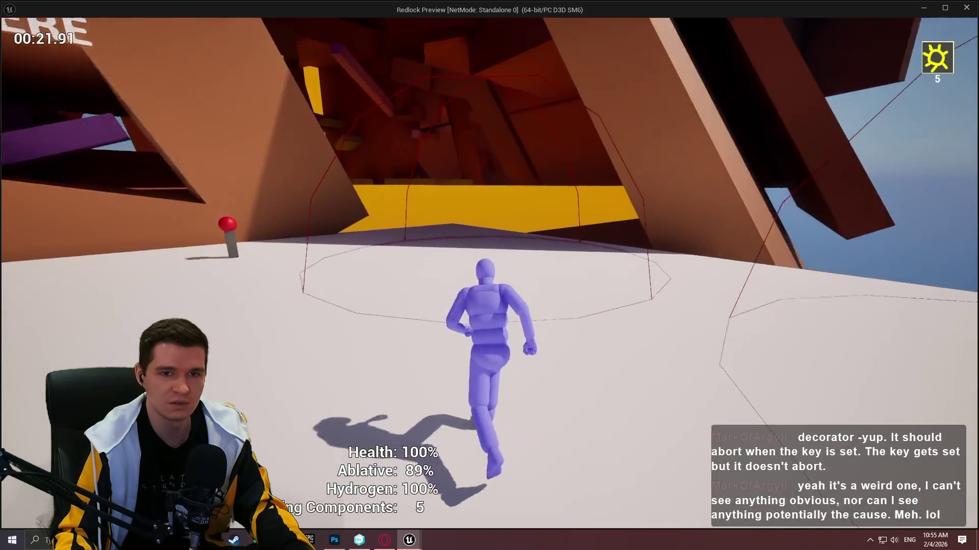
pyautogui.press('s')
pyautogui.press('d')
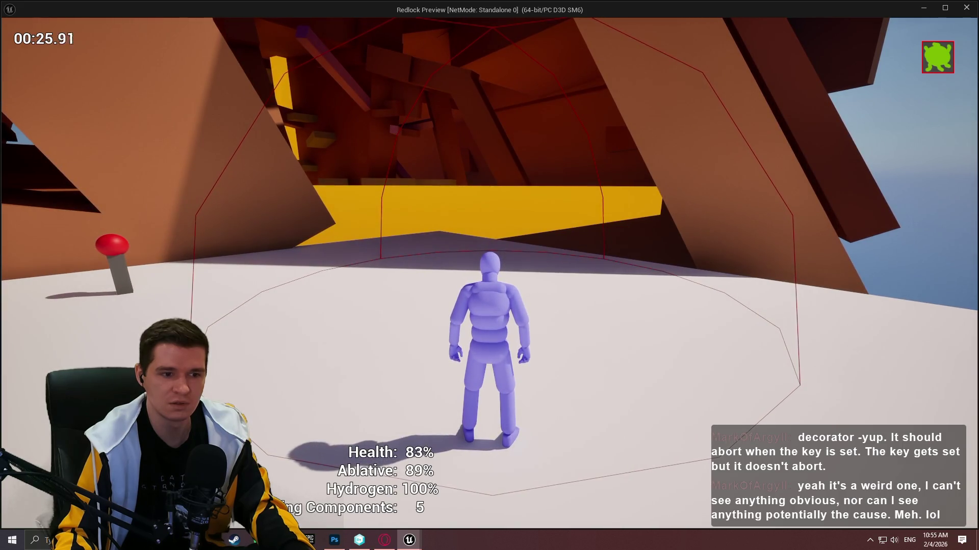
pyautogui.press('w')
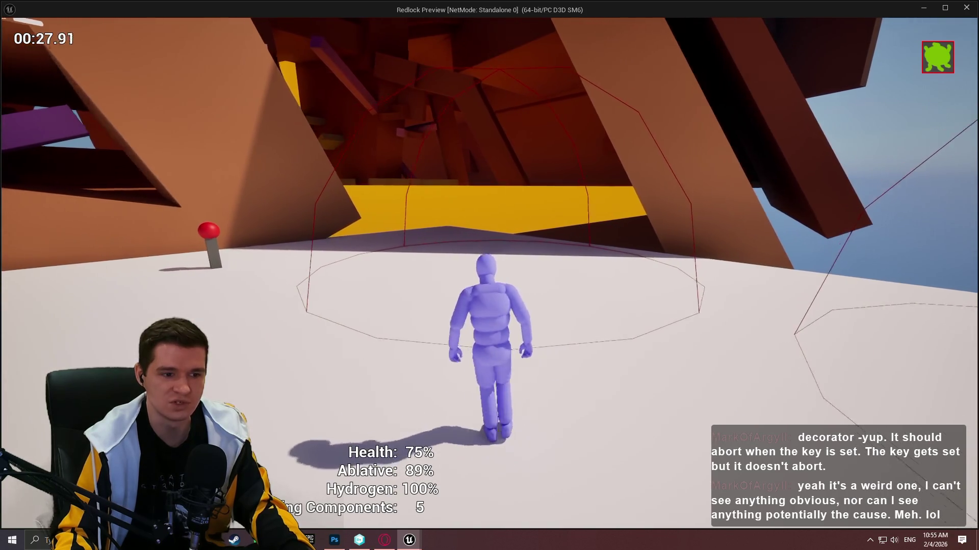
pyautogui.press('w')
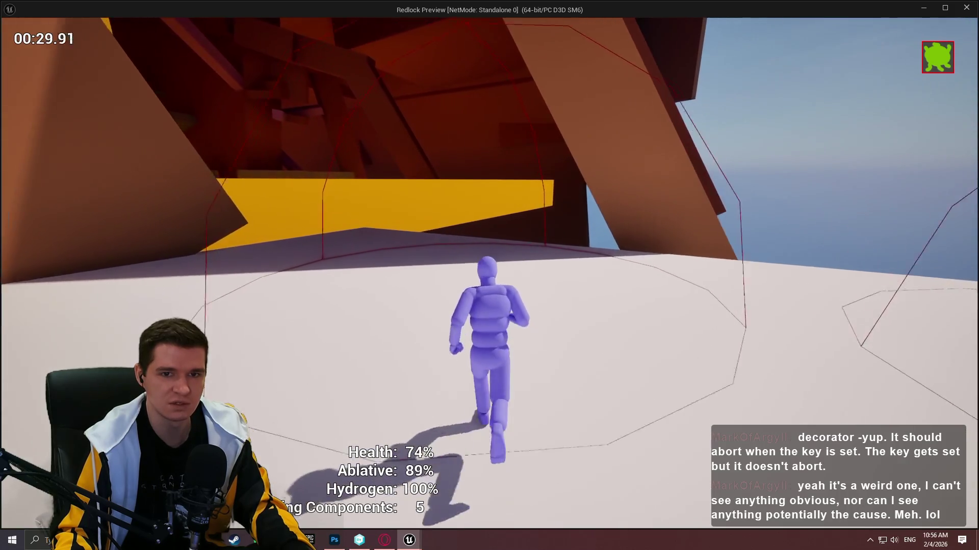
pyautogui.press('w')
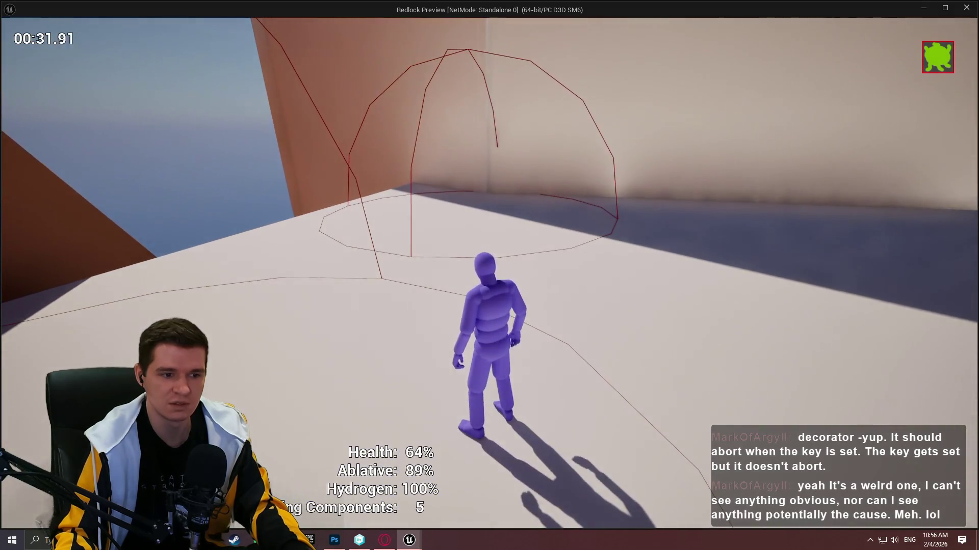
pyautogui.press('w')
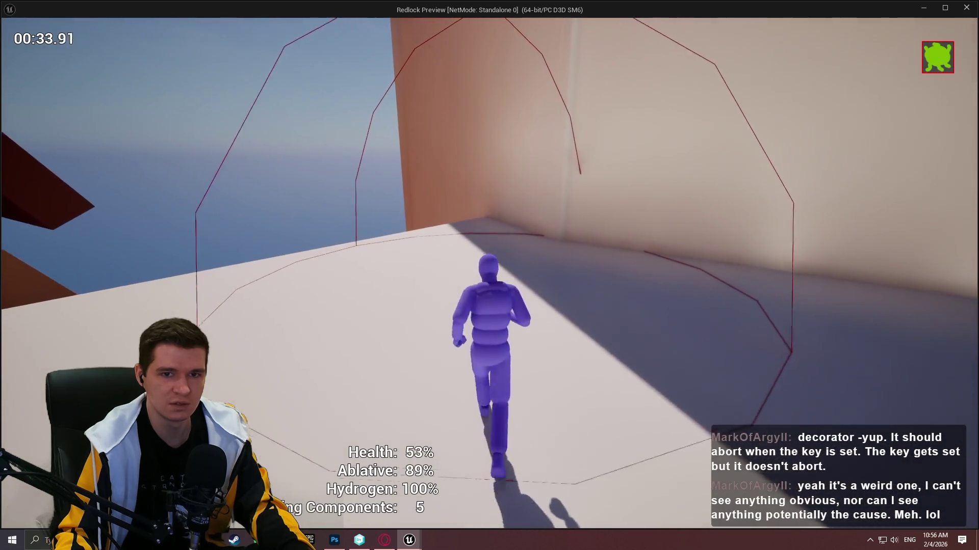
pyautogui.press('s')
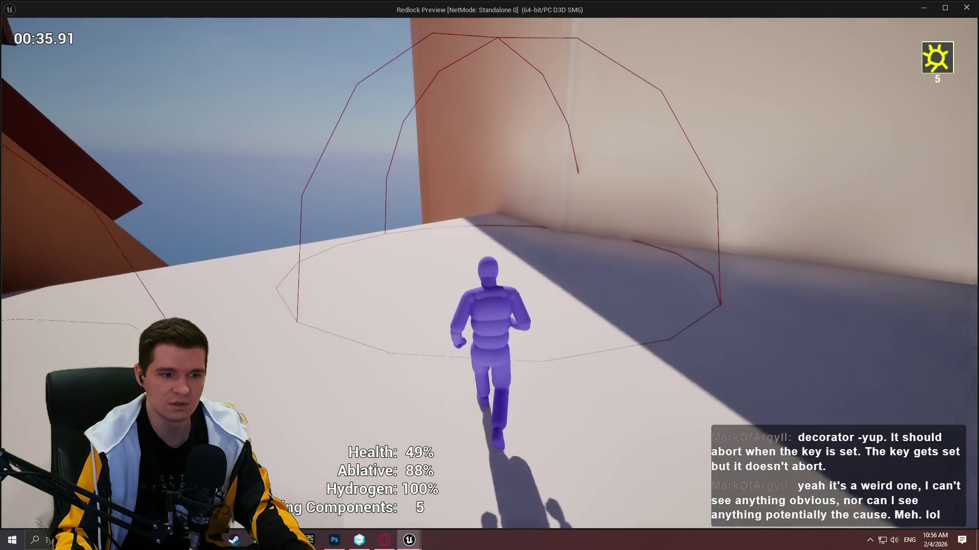
pyautogui.press('s')
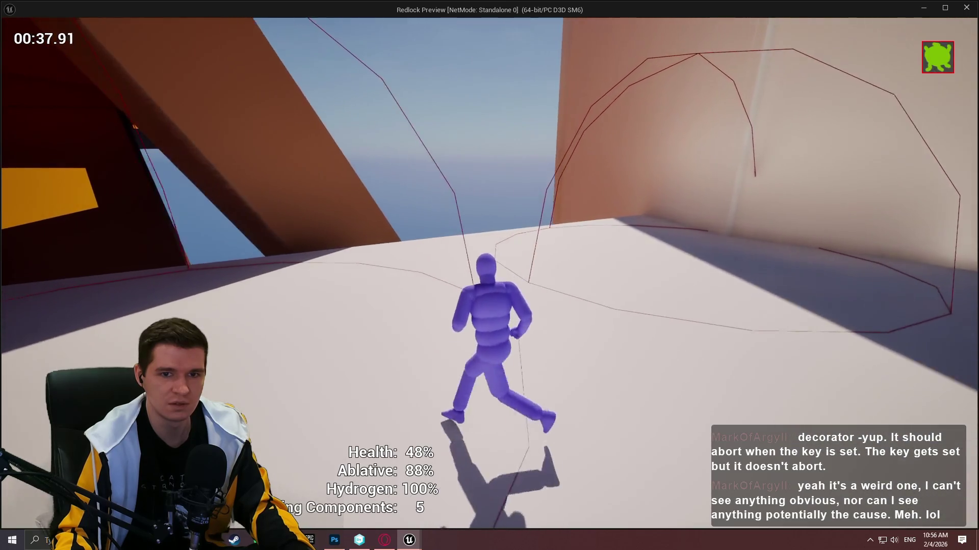
pyautogui.press('w')
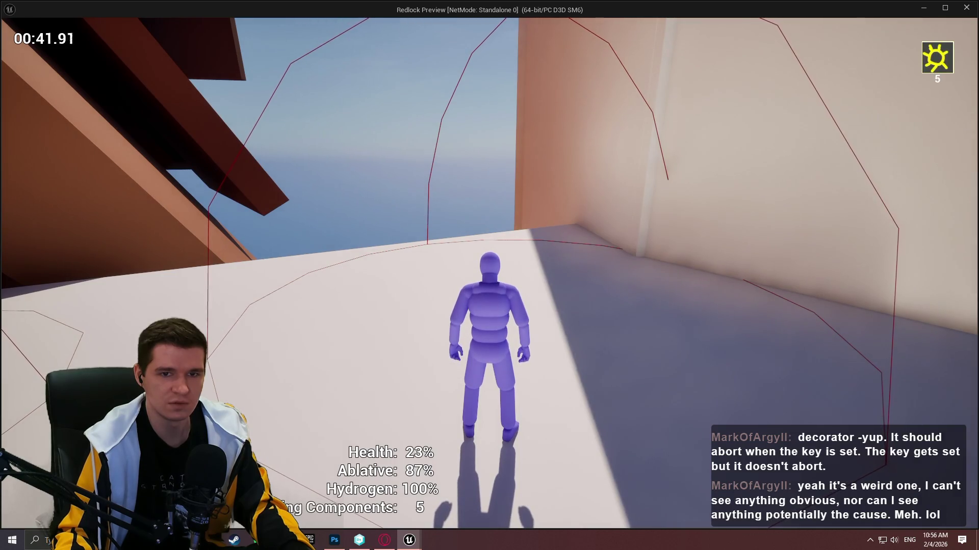
pyautogui.press('Escape')
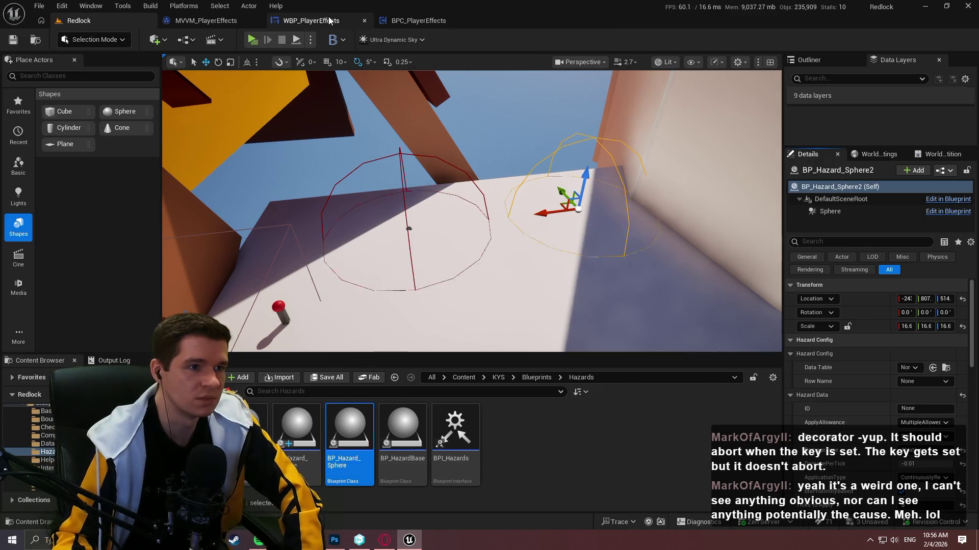
# - Bring the Select and Current Application Type nodes into view and nudge them left
pyautogui.click(206, 21)
pyautogui.scroll(4, 609, 166)
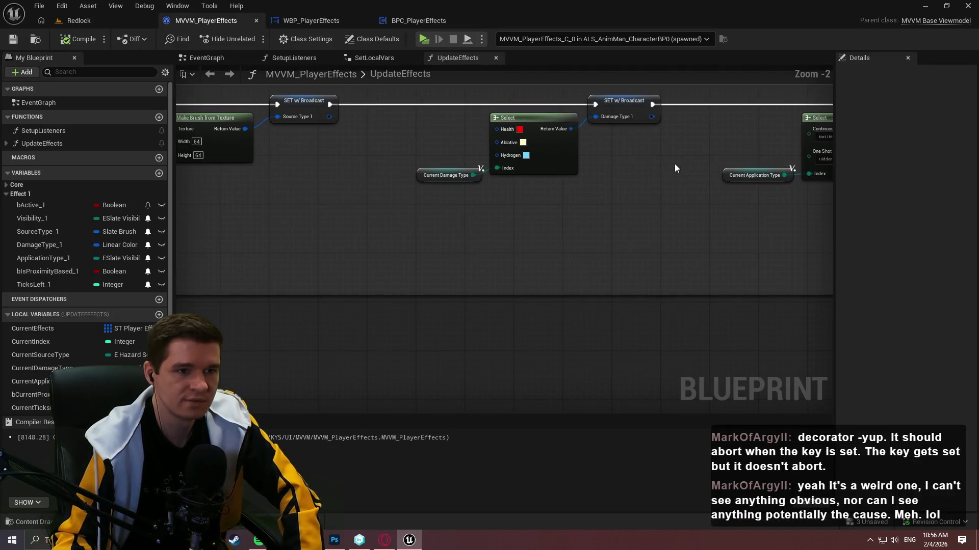
pyautogui.moveTo(674, 164)
pyautogui.mouseDown()
pyautogui.moveTo(593, 185)
pyautogui.moveTo(282, 199)
pyautogui.mouseUp()
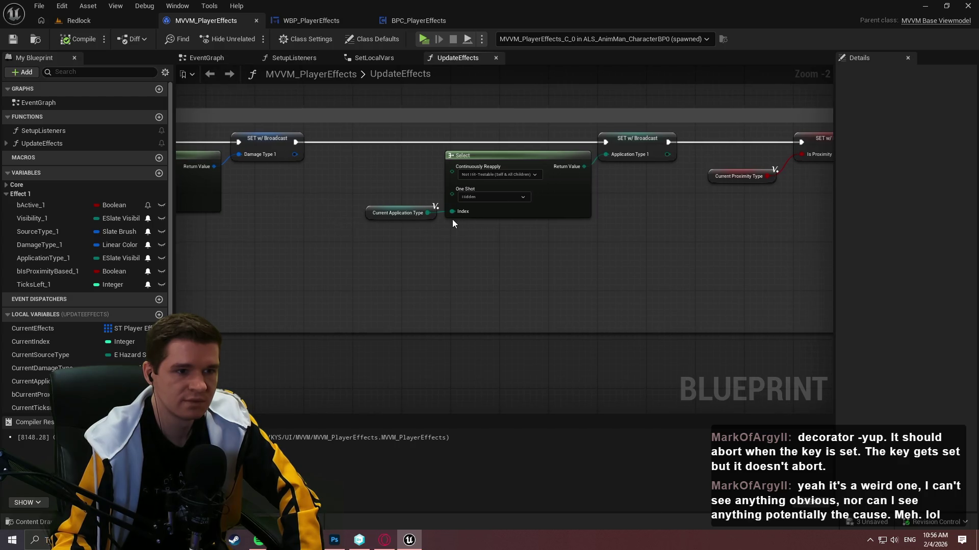
pyautogui.scroll(2, 452, 219)
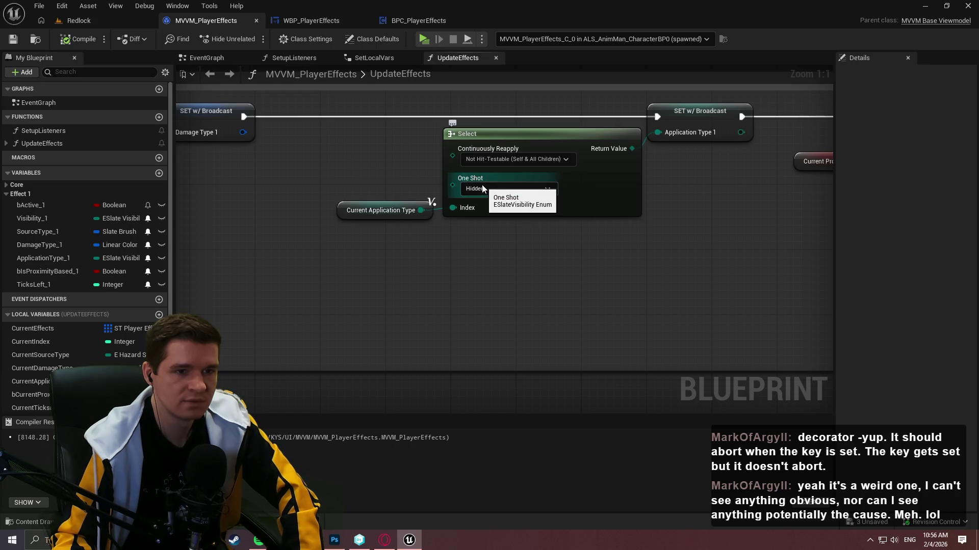
pyautogui.moveTo(608, 249); pyautogui.dragTo(410, 202)
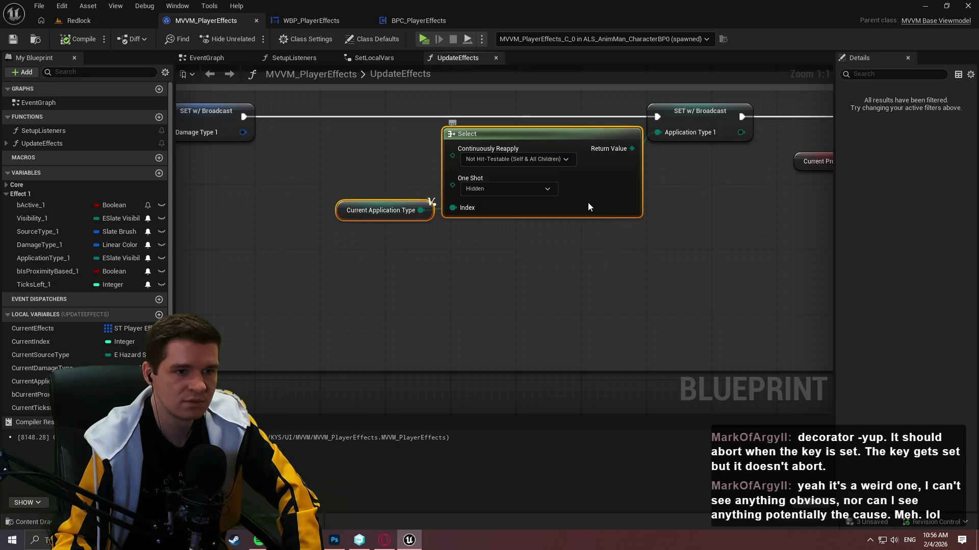
pyautogui.moveTo(588, 203); pyautogui.dragTo(580, 203)
pyautogui.click(618, 225)
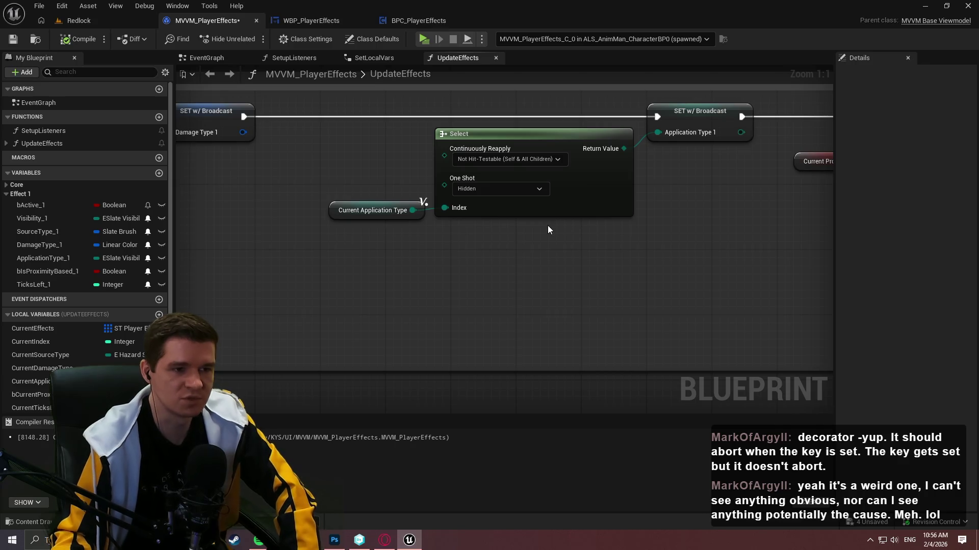
# - Map One Shot to Not Hit-Testable (Self & All Children) and Continuously Reapply to Hidden, then save
pyautogui.click(474, 191)
pyautogui.click(503, 233)
pyautogui.click(519, 164)
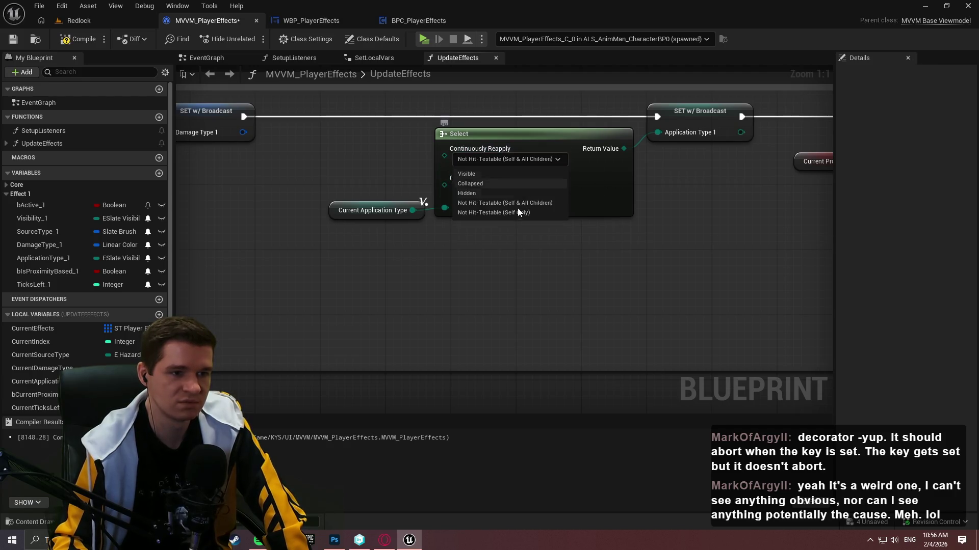
pyautogui.click(498, 193)
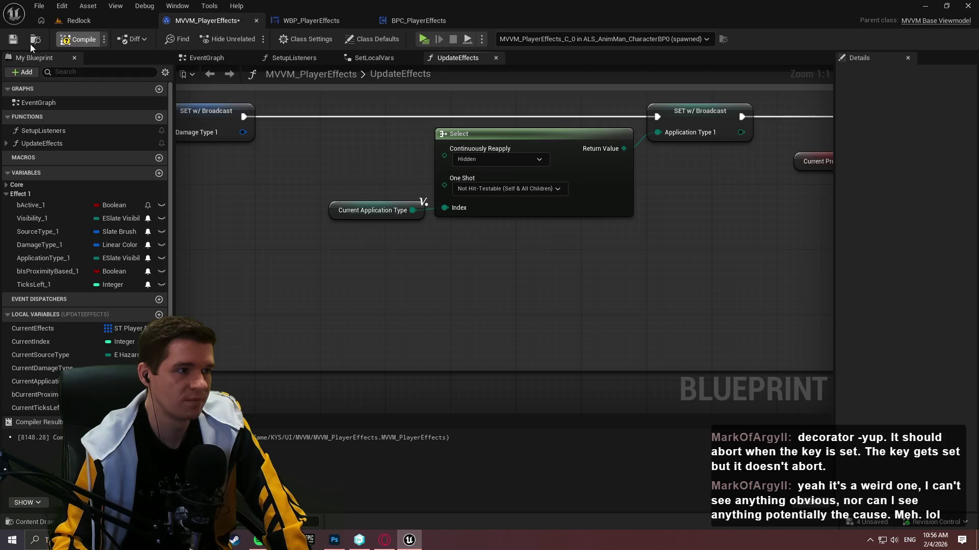
pyautogui.click(15, 41)
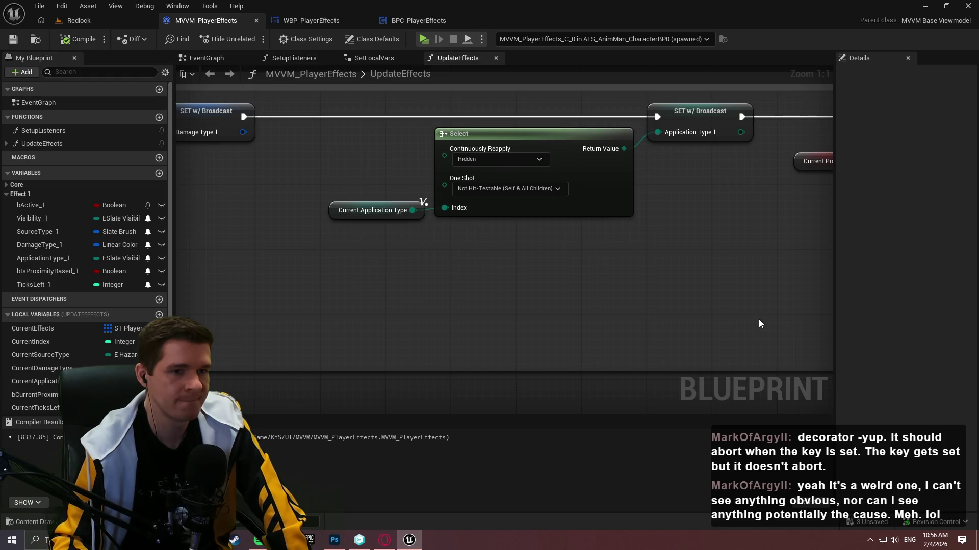
pyautogui.moveTo(758, 323)
pyautogui.mouseDown()
pyautogui.moveTo(459, 317)
pyautogui.moveTo(830, 342)
pyautogui.mouseUp()
pyautogui.moveTo(459, 306)
pyautogui.mouseDown()
pyautogui.moveTo(611, 310)
pyautogui.moveTo(816, 337)
pyautogui.moveTo(536, 326)
pyautogui.mouseUp()
pyautogui.moveTo(783, 299); pyautogui.dragTo(725, 294)
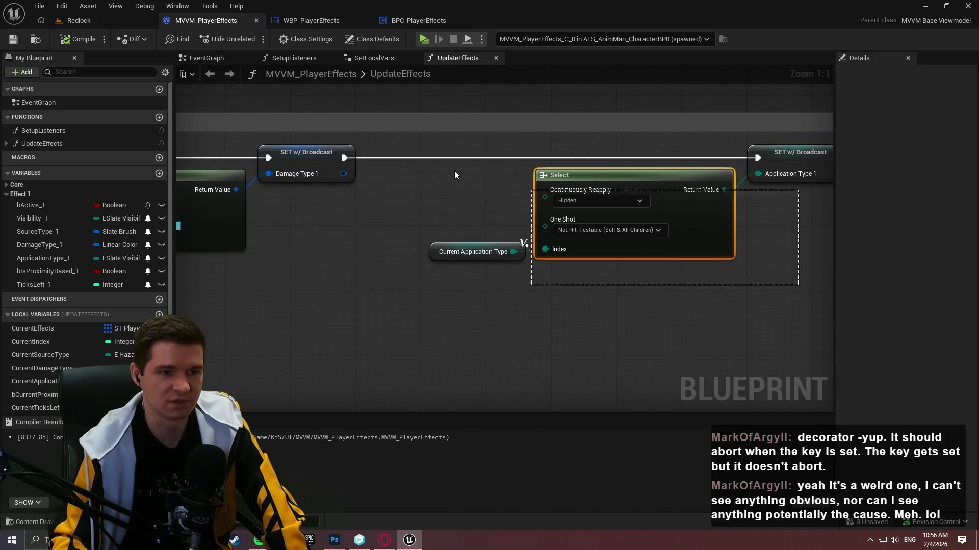